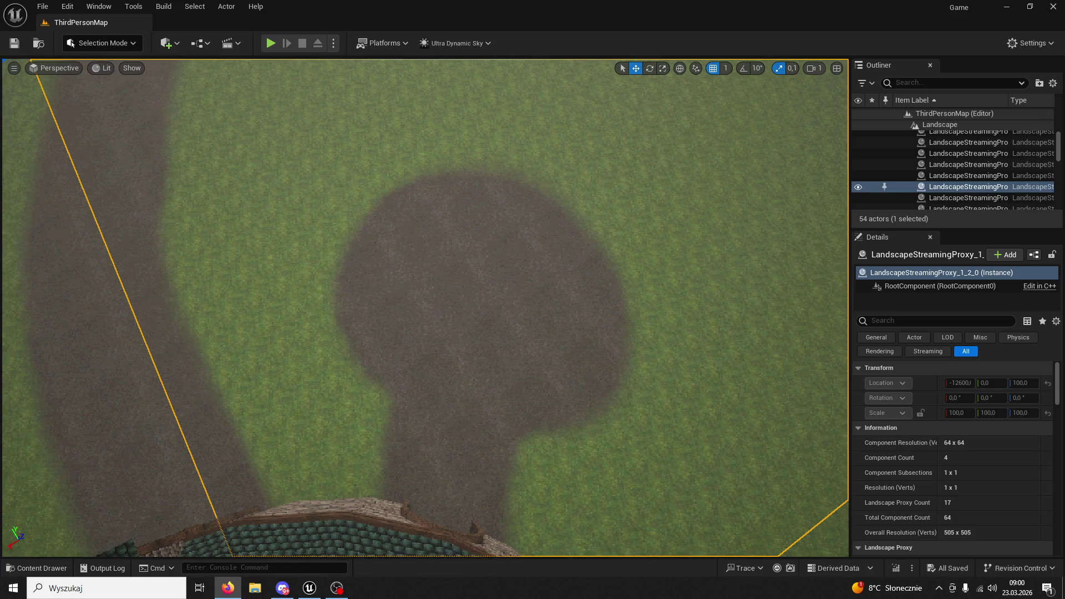
# Place a Cylinder shape over the dirt clearing and move it along X to -2215
pyautogui.moveTo(608, 122)
pyautogui.mouseDown()
pyautogui.moveTo(604, 94)
pyautogui.moveTo(604, 205)
pyautogui.moveTo(133, 80)
pyautogui.mouseUp()
pyautogui.click(166, 42)
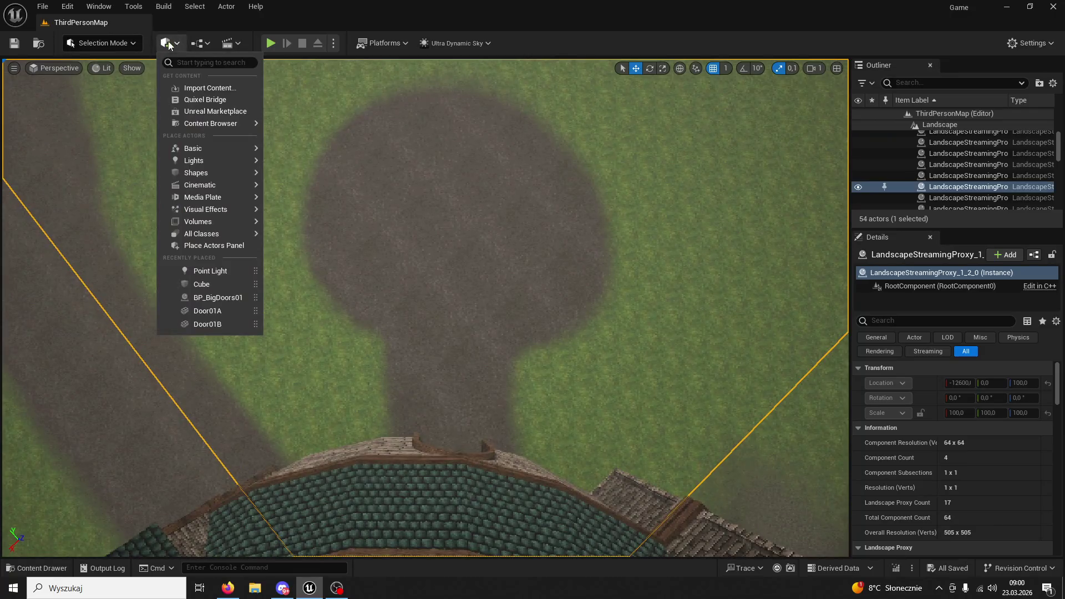
pyautogui.moveTo(233, 148)
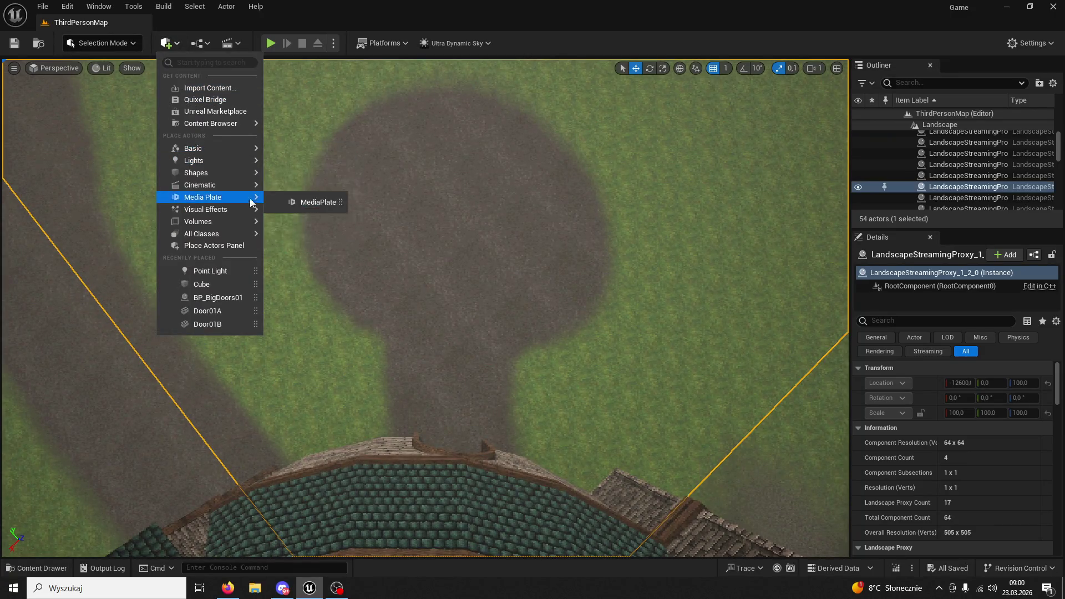
pyautogui.click(200, 44)
pyautogui.click(166, 42)
pyautogui.moveTo(227, 160)
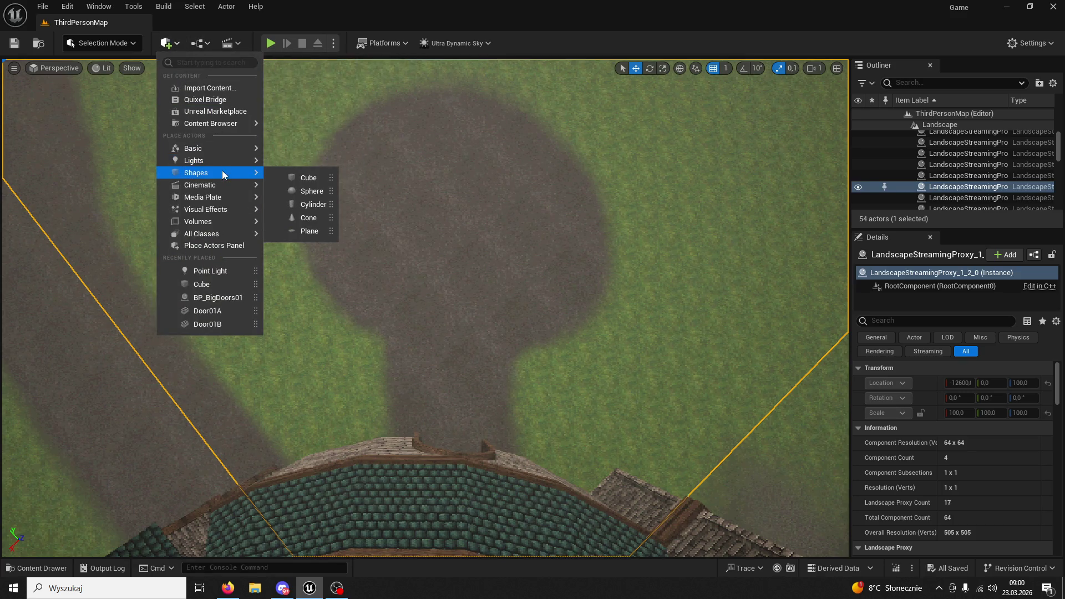
pyautogui.click(309, 205)
pyautogui.moveTo(410, 325)
pyautogui.mouseDown()
pyautogui.moveTo(444, 303)
pyautogui.moveTo(463, 322)
pyautogui.moveTo(493, 304)
pyautogui.mouseUp()
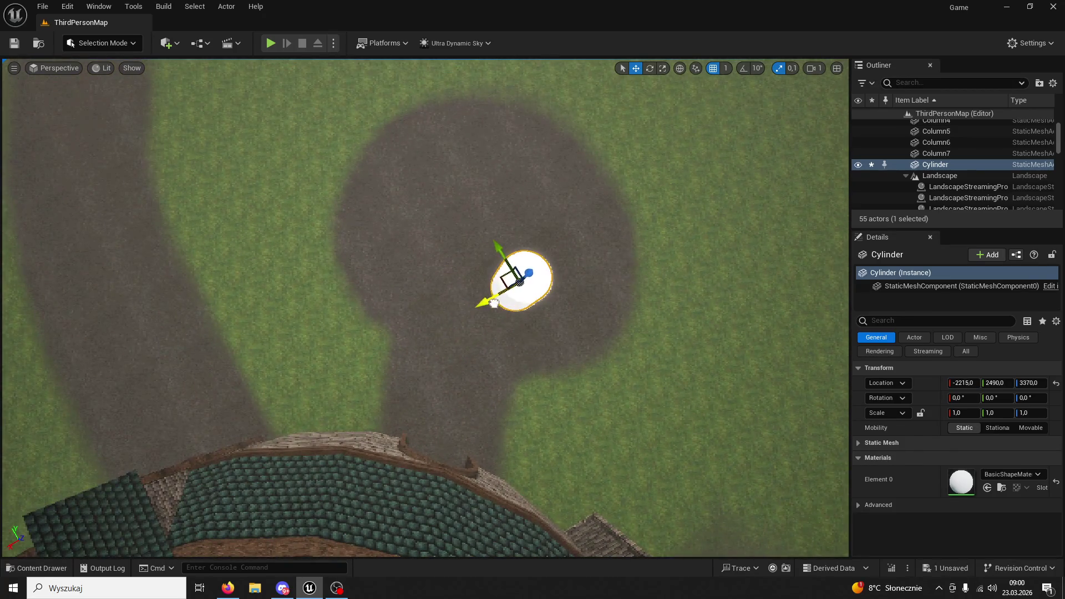
# Move the cylinder along Y and drop it onto the ground at the dirt clearing
pyautogui.moveTo(499, 253)
pyautogui.mouseDown()
pyautogui.moveTo(455, 185)
pyautogui.moveTo(463, 133)
pyautogui.mouseUp()
pyautogui.moveTo(476, 212)
pyautogui.mouseDown()
pyautogui.moveTo(477, 145)
pyautogui.moveTo(461, 144)
pyautogui.moveTo(476, 212)
pyautogui.mouseUp()
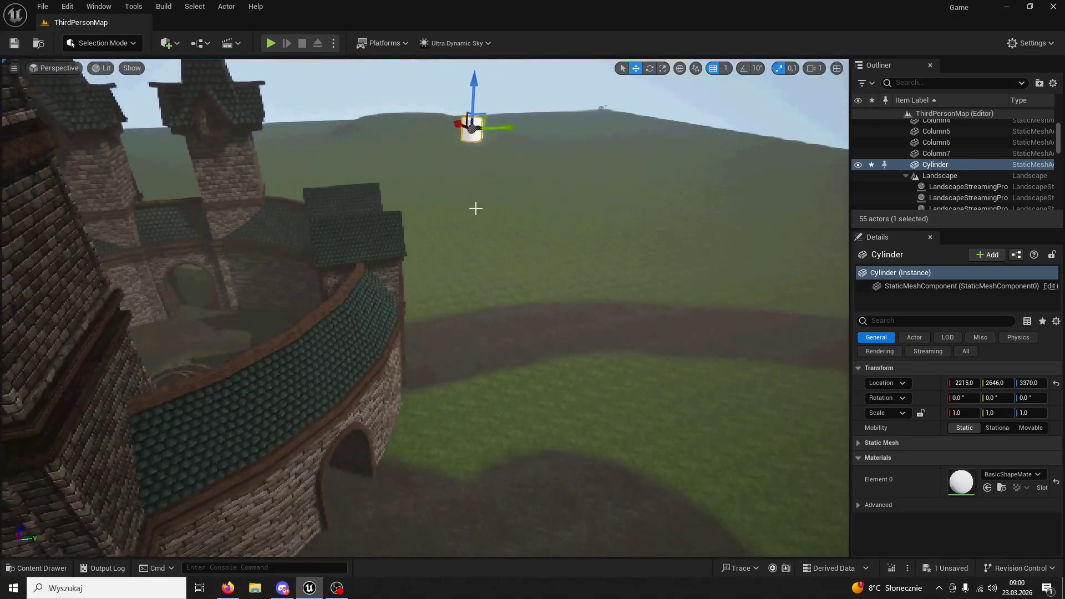
pyautogui.moveTo(473, 88)
pyautogui.mouseDown()
pyautogui.moveTo(447, 483)
pyautogui.moveTo(455, 489)
pyautogui.moveTo(444, 511)
pyautogui.moveTo(423, 416)
pyautogui.moveTo(447, 385)
pyautogui.moveTo(527, 331)
pyautogui.moveTo(576, 386)
pyautogui.moveTo(543, 402)
pyautogui.mouseUp()
pyautogui.click(580, 385)
pyautogui.click(546, 400)
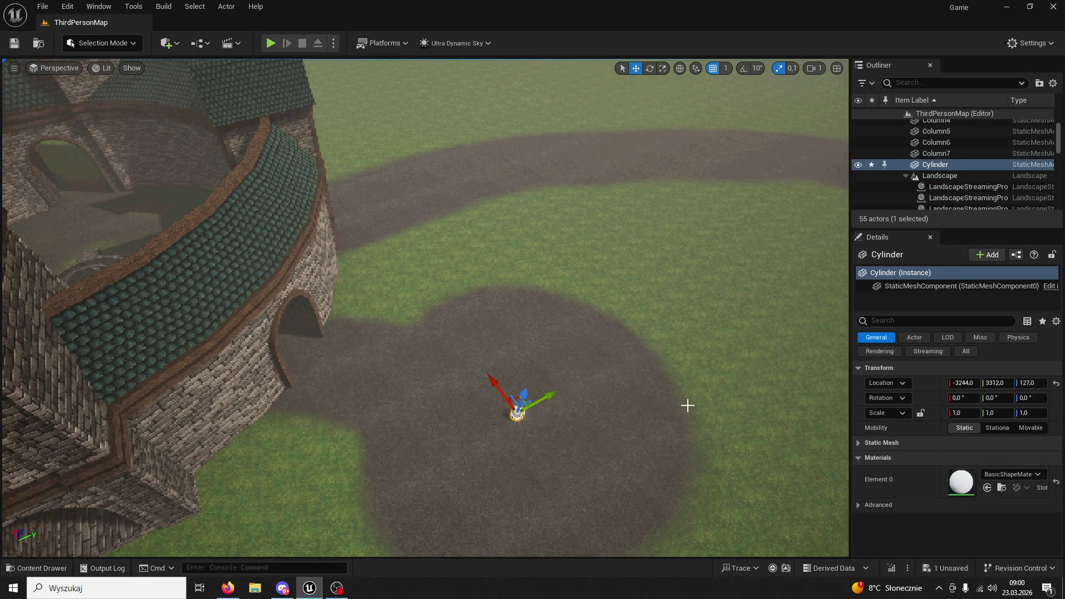
# Scale the cylinder up uniformly with scale locked, then flatten its Z into a thin disc
pyautogui.click(919, 413)
pyautogui.moveTo(962, 413); pyautogui.dragTo(1029, 412)
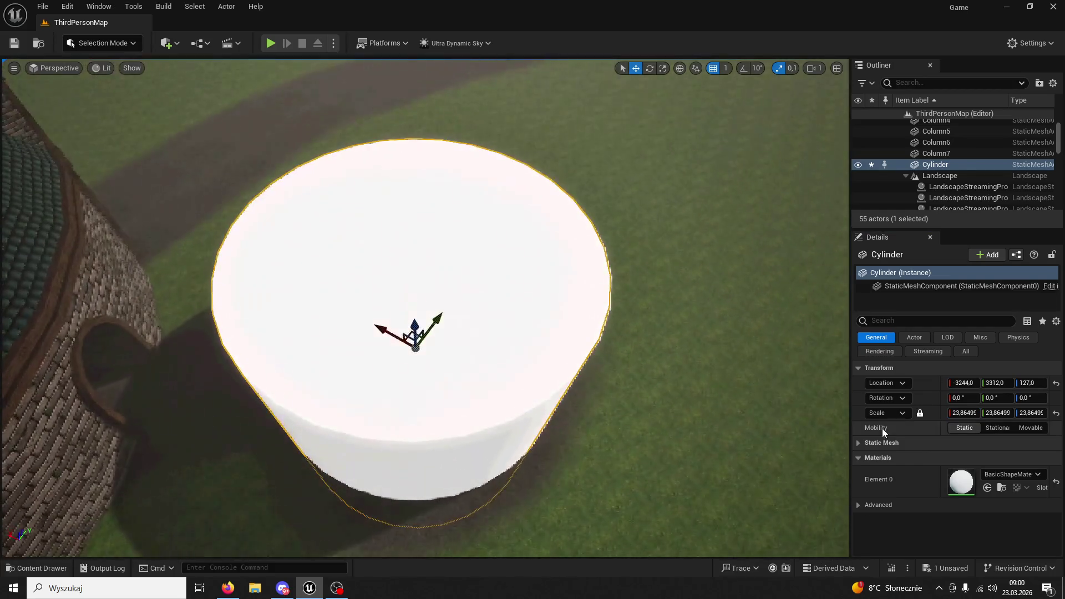
pyautogui.click(920, 413)
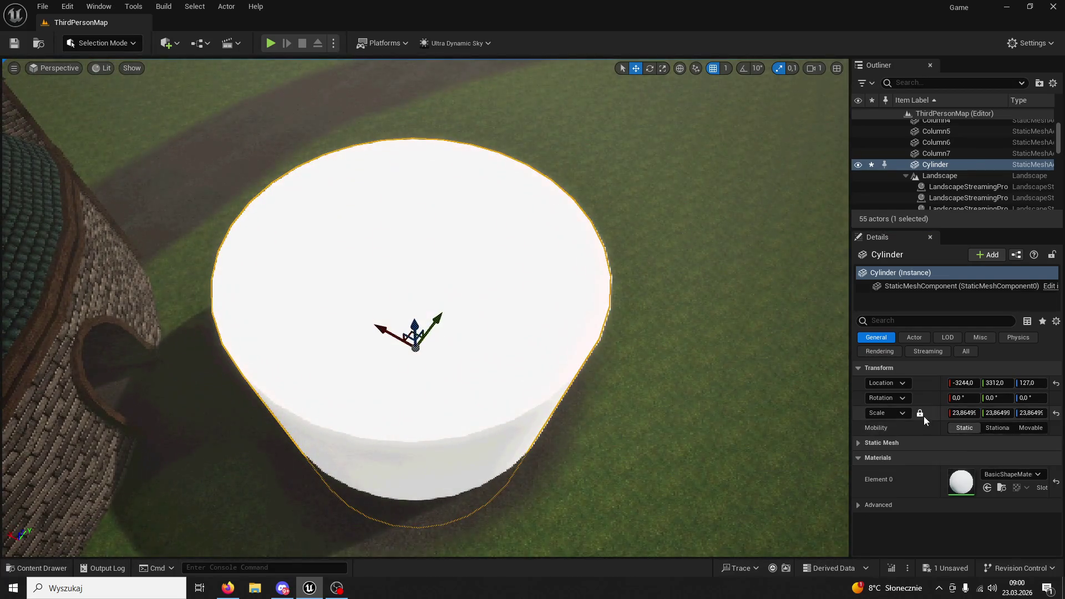
pyautogui.moveTo(1032, 413)
pyautogui.mouseDown()
pyautogui.moveTo(984, 413)
pyautogui.moveTo(1001, 413)
pyautogui.mouseUp()
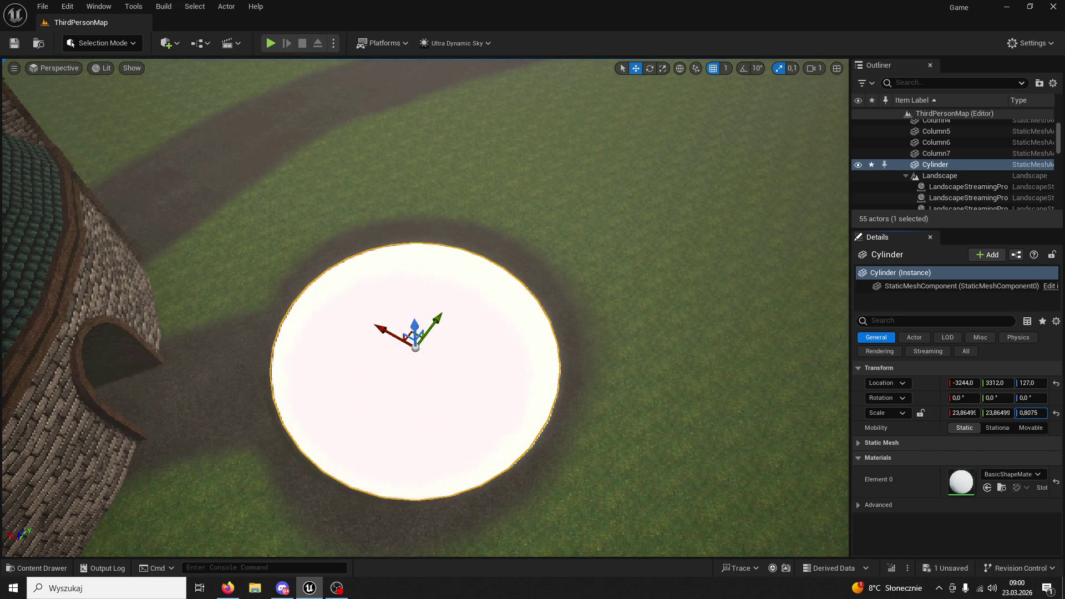
pyautogui.moveTo(626, 354)
pyautogui.mouseDown()
pyautogui.moveTo(588, 222)
pyautogui.moveTo(588, 139)
pyautogui.moveTo(588, 333)
pyautogui.mouseUp()
pyautogui.press('f')
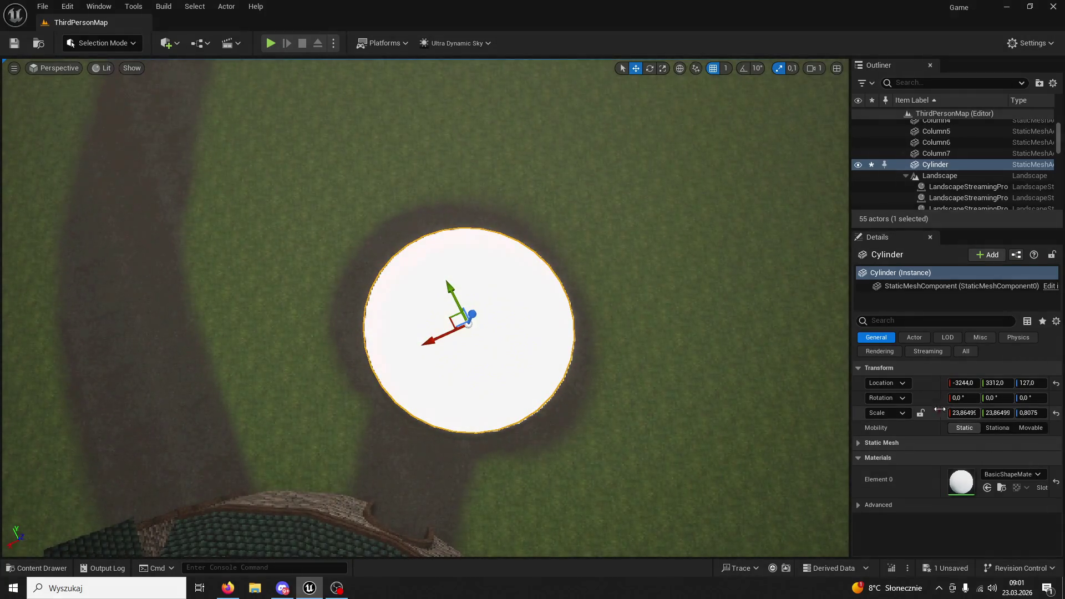
# Enlarge the disc to 29.56 at -3244, 3236 to cover the clearing, then play the level
pyautogui.moveTo(963, 413); pyautogui.dragTo(992, 412)
pyautogui.moveTo(452, 302); pyautogui.dragTo(427, 239)
pyautogui.moveTo(482, 270)
pyautogui.mouseDown()
pyautogui.moveTo(478, 254)
pyautogui.moveTo(482, 270)
pyautogui.mouseUp()
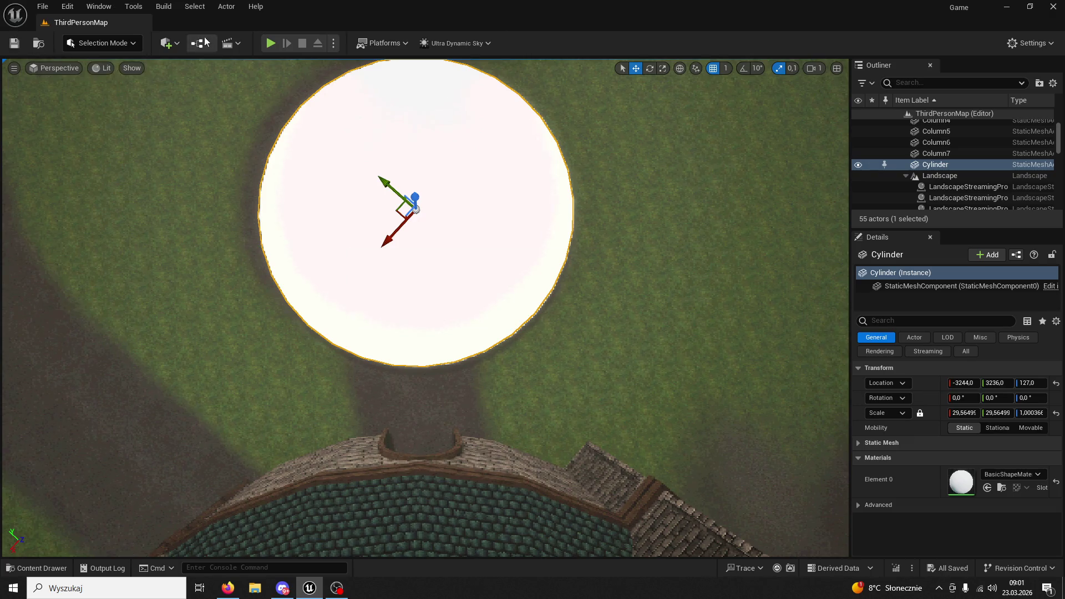
pyautogui.click(271, 43)
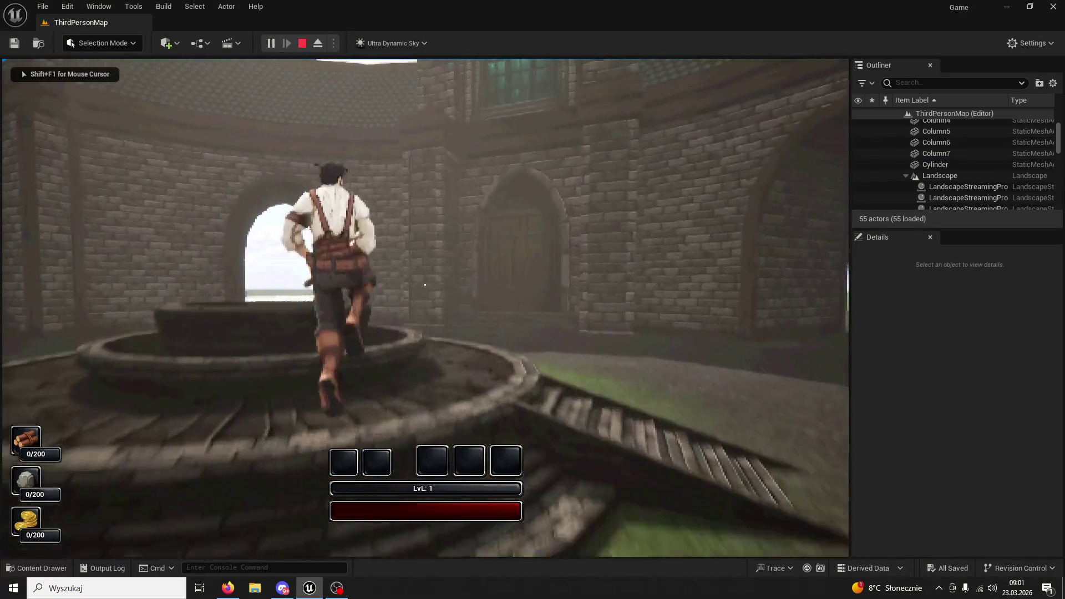
# Stop the play test and fly the view up over the tower courtyard
pyautogui.press('Escape')
pyautogui.moveTo(268, 77); pyautogui.dragTo(280, 222)
pyautogui.scroll(-10, 527, 330)
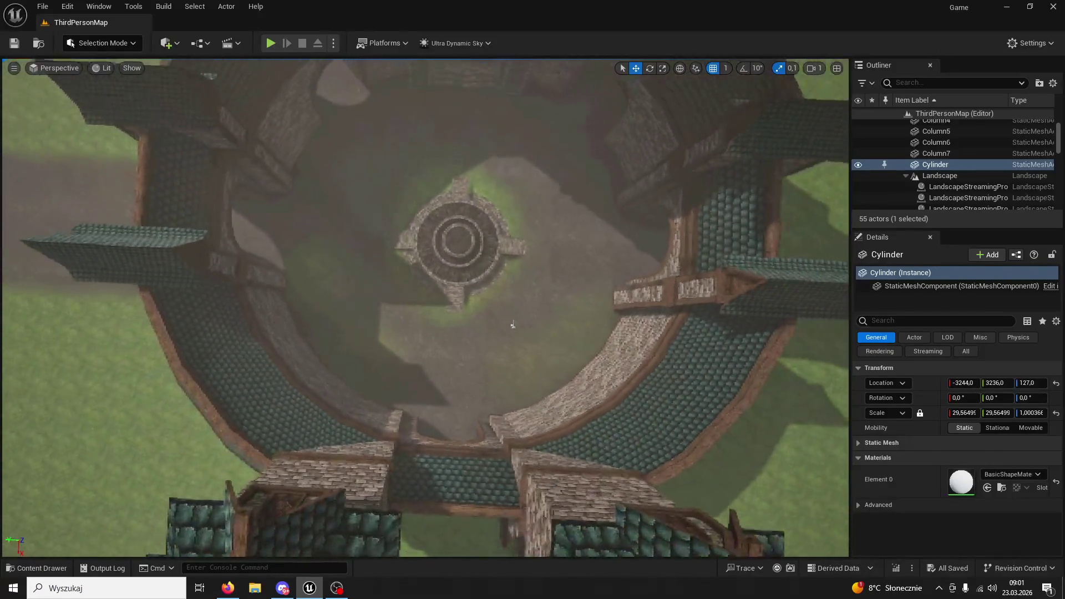
pyautogui.scroll(-8, 488, 353)
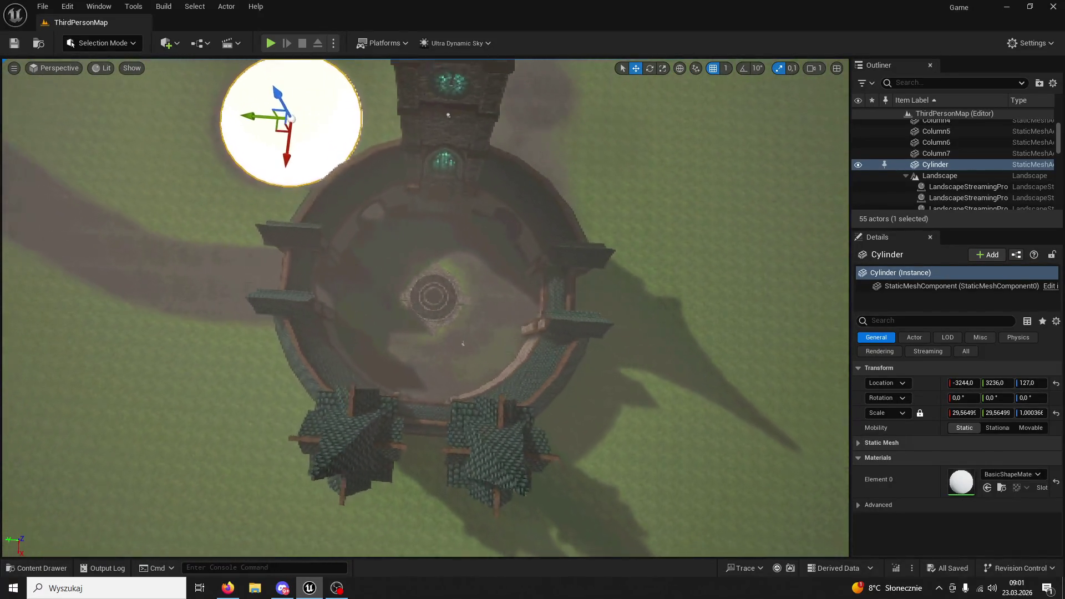
pyautogui.scroll(-3, 470, 350)
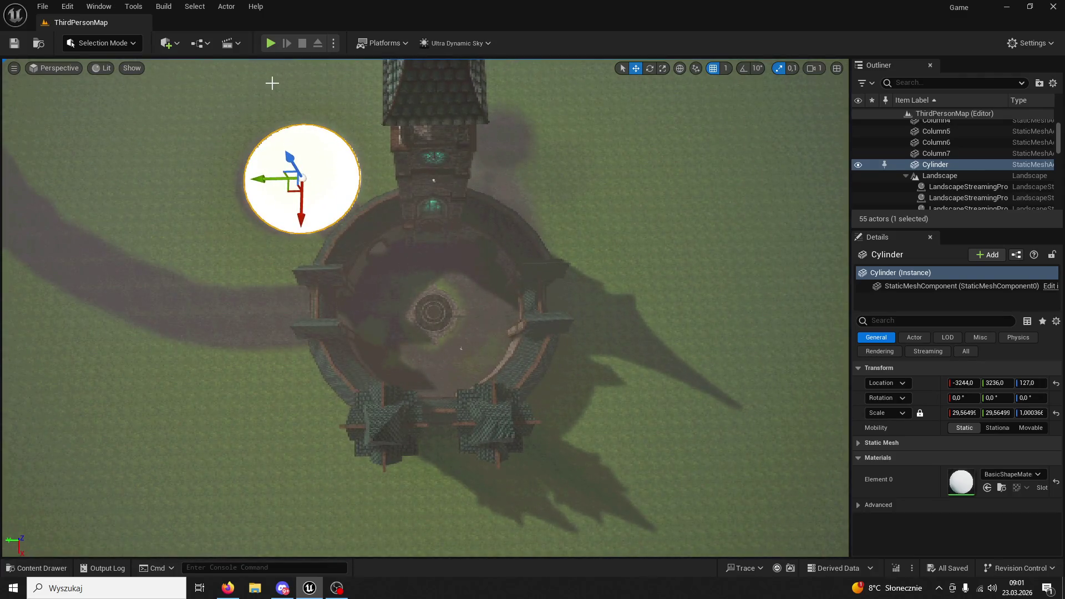
pyautogui.moveTo(523, 288)
pyautogui.mouseDown()
pyautogui.moveTo(523, 232)
pyautogui.moveTo(524, 293)
pyautogui.mouseUp()
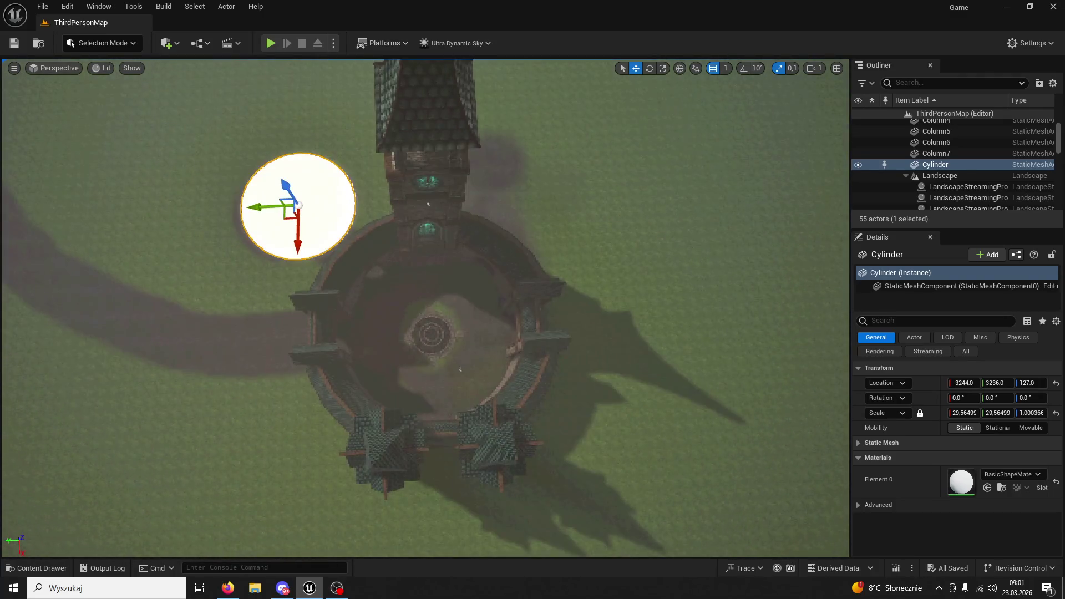
# Select the Wall03 tower section, look around the courtyard, and minimize the Unreal editor
pyautogui.click(493, 438)
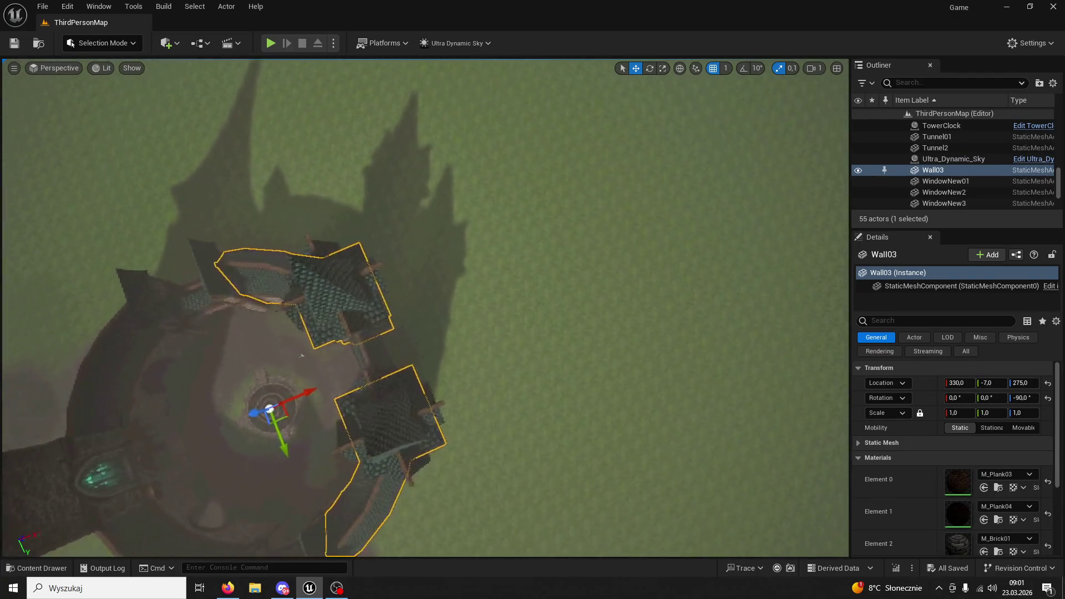
pyautogui.moveTo(251, 405)
pyautogui.mouseDown()
pyautogui.moveTo(251, 355)
pyautogui.moveTo(250, 405)
pyautogui.mouseUp()
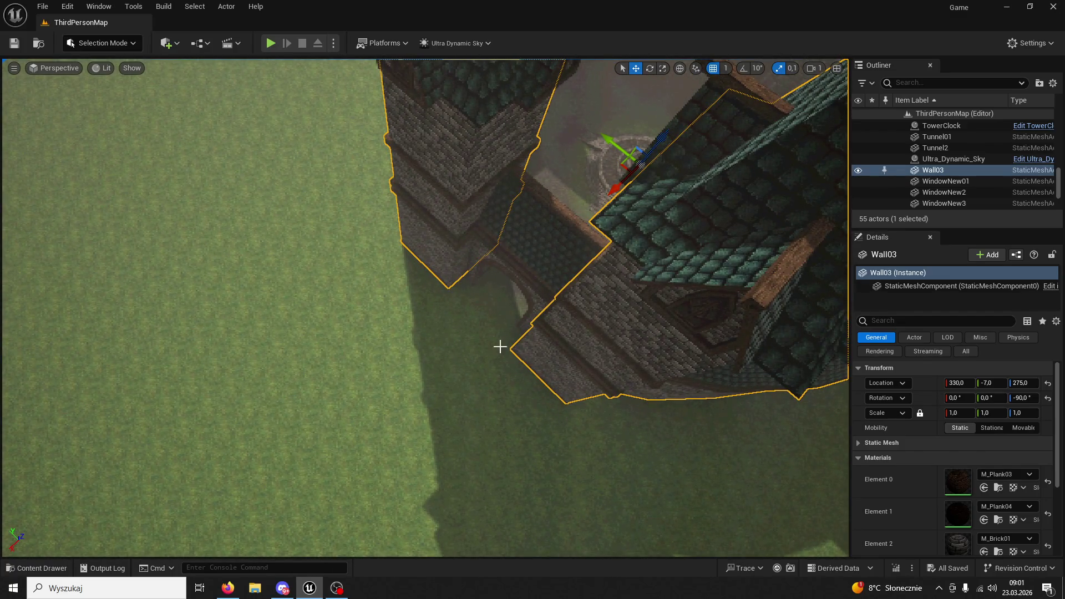
pyautogui.moveTo(607, 502)
pyautogui.mouseDown()
pyautogui.moveTo(542, 352)
pyautogui.moveTo(573, 109)
pyautogui.moveTo(496, 216)
pyautogui.moveTo(447, 157)
pyautogui.moveTo(582, 233)
pyautogui.mouseUp()
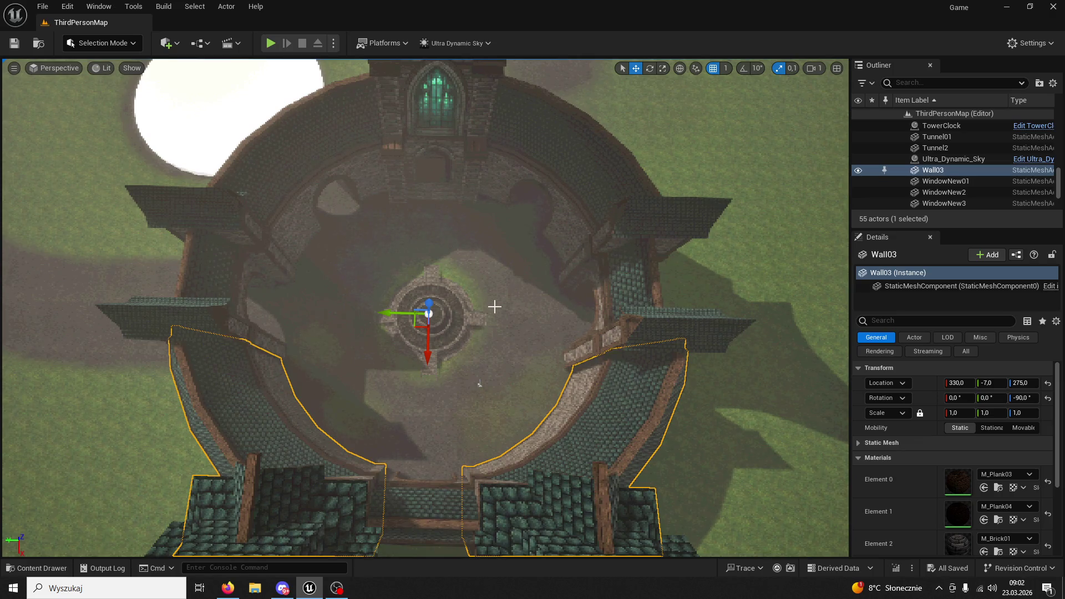
pyautogui.click(1001, 12)
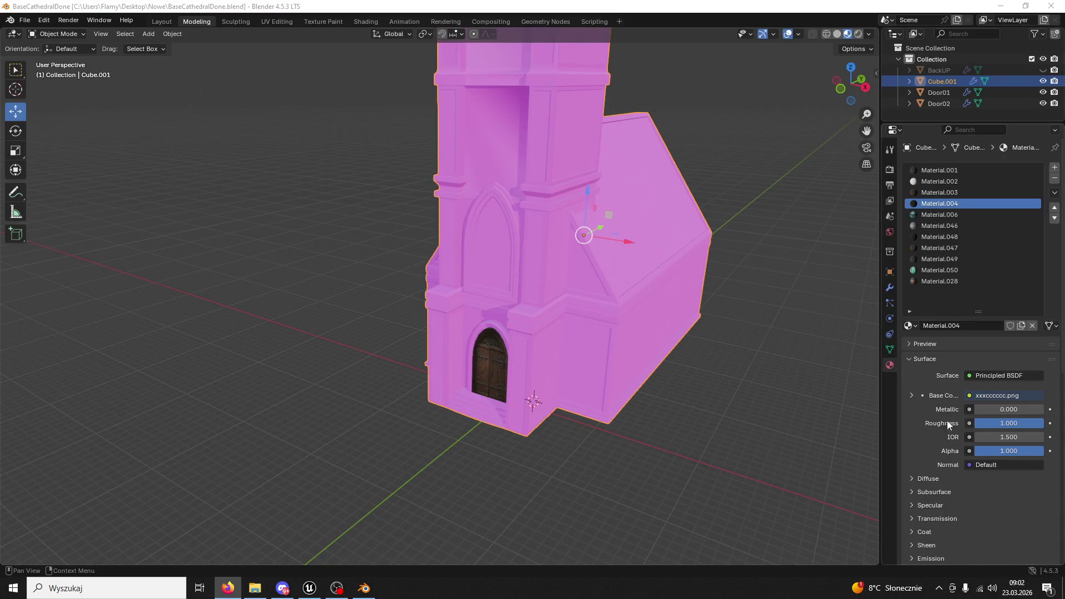
# Toggle the BackUP mesh's visibility, then close the cathedral file without saving
pyautogui.moveTo(646, 378)
pyautogui.mouseDown()
pyautogui.moveTo(628, 381)
pyautogui.moveTo(590, 357)
pyautogui.moveTo(677, 380)
pyautogui.moveTo(641, 340)
pyautogui.moveTo(603, 348)
pyautogui.moveTo(610, 339)
pyautogui.mouseUp()
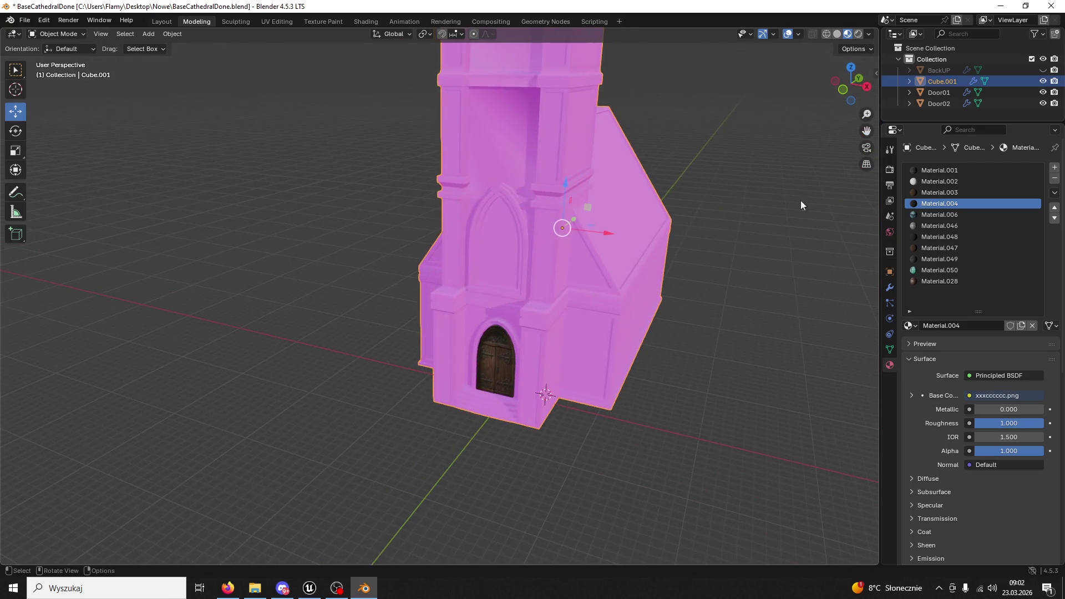
pyautogui.click(1043, 71)
pyautogui.click(1043, 71)
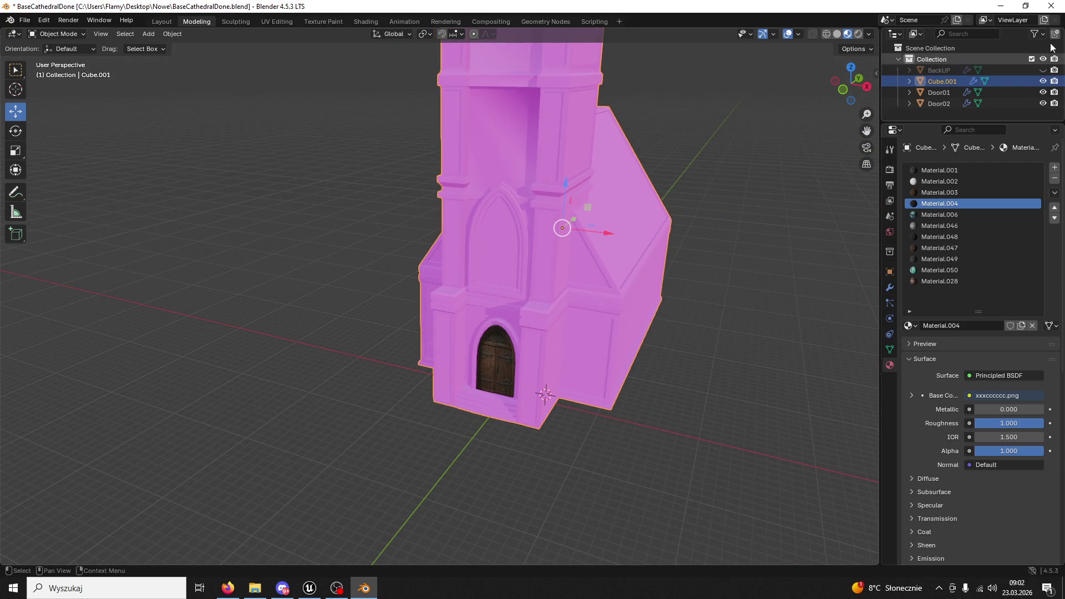
pyautogui.click(1051, 6)
pyautogui.click(549, 311)
# Open MIASTOSyf.blend and orbit around its ring of magenta wall segments
pyautogui.click(260, 586)
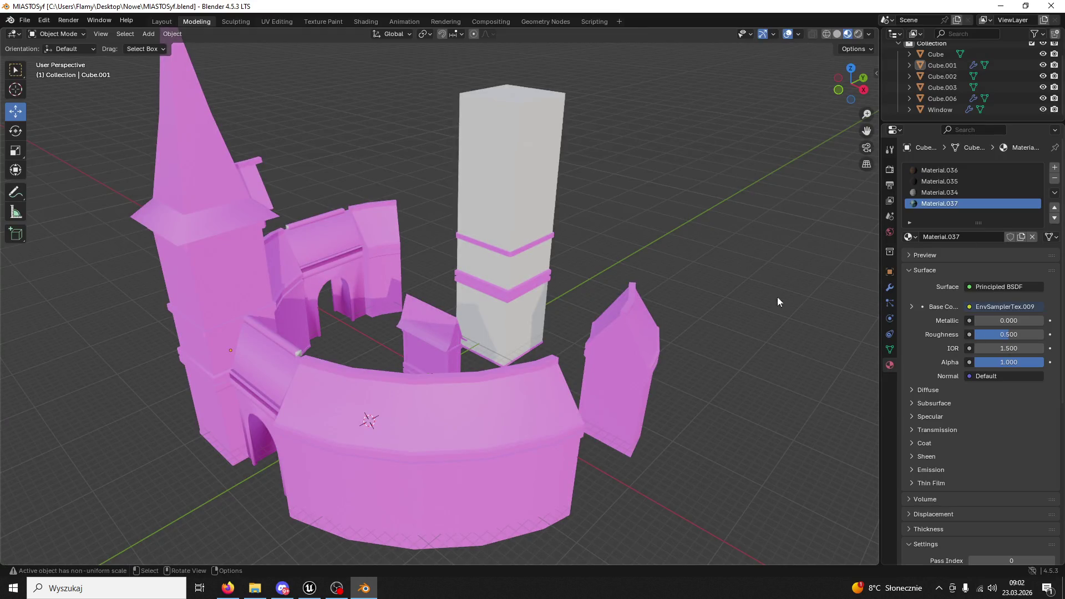
pyautogui.moveTo(777, 297)
pyautogui.mouseDown()
pyautogui.moveTo(641, 324)
pyautogui.moveTo(595, 304)
pyautogui.moveTo(744, 316)
pyautogui.moveTo(815, 349)
pyautogui.moveTo(796, 361)
pyautogui.moveTo(790, 343)
pyautogui.mouseUp()
pyautogui.scroll(4, 790, 343)
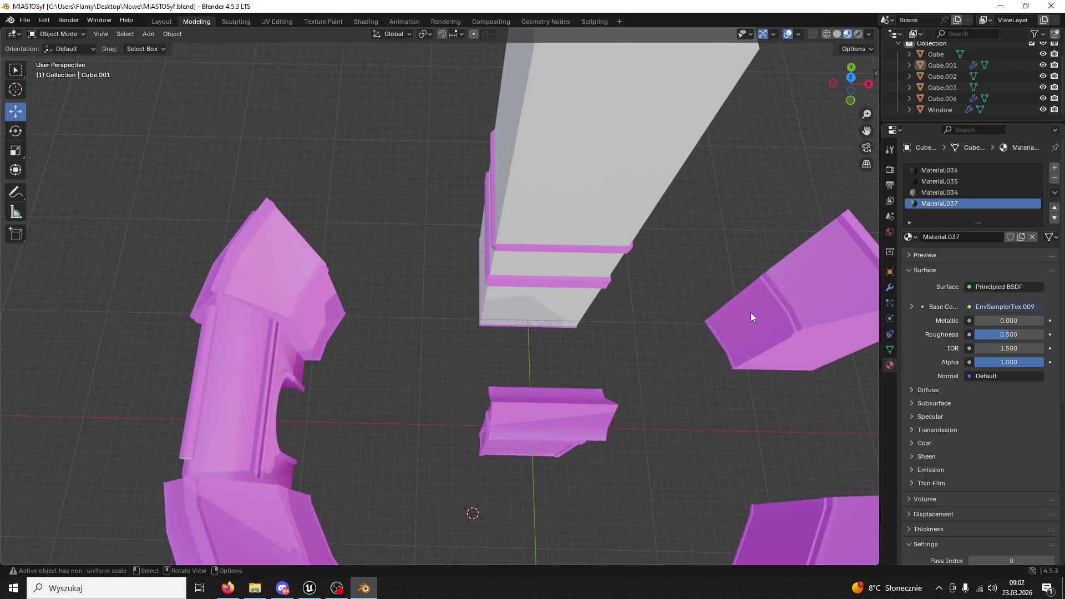
# In Unreal, inspect the Boolean2 arch and Wall03, then bring Blender back to the front
pyautogui.click(310, 589)
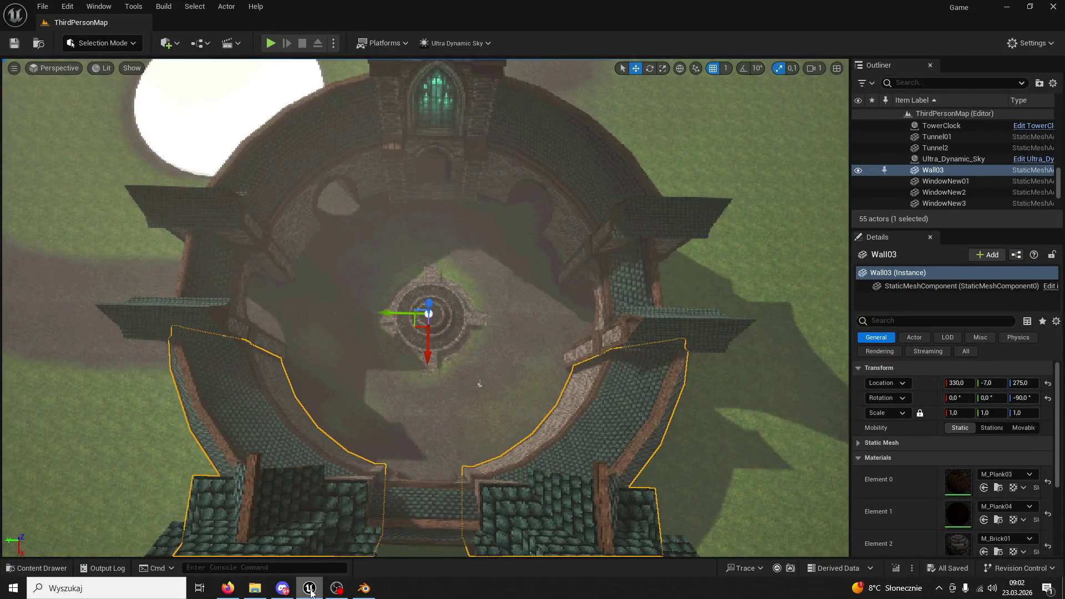
pyautogui.click(316, 184)
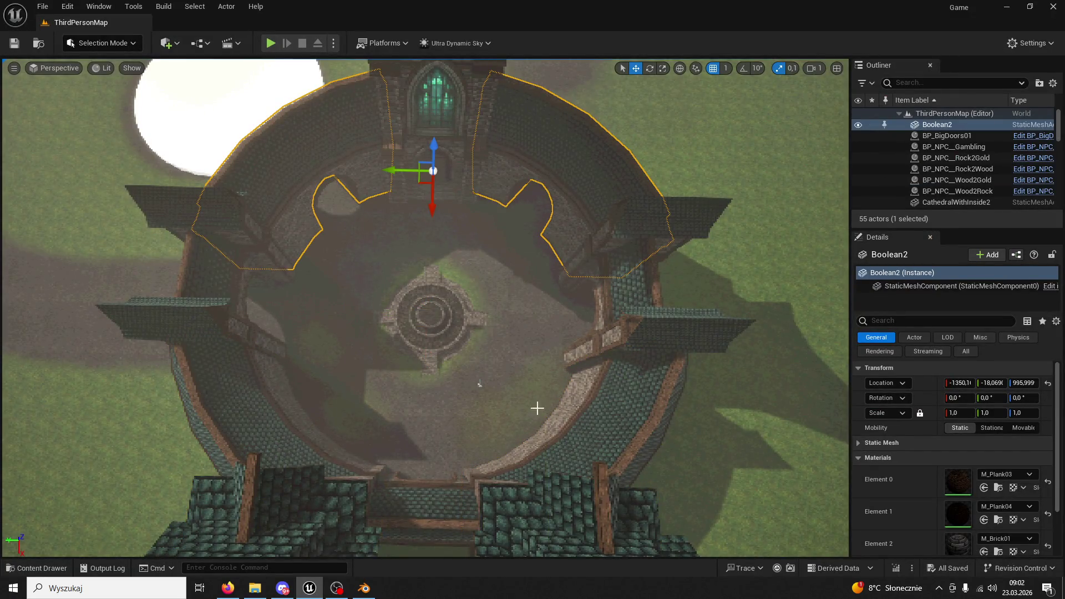
pyautogui.click(576, 399)
pyautogui.click(583, 211)
pyautogui.click(364, 588)
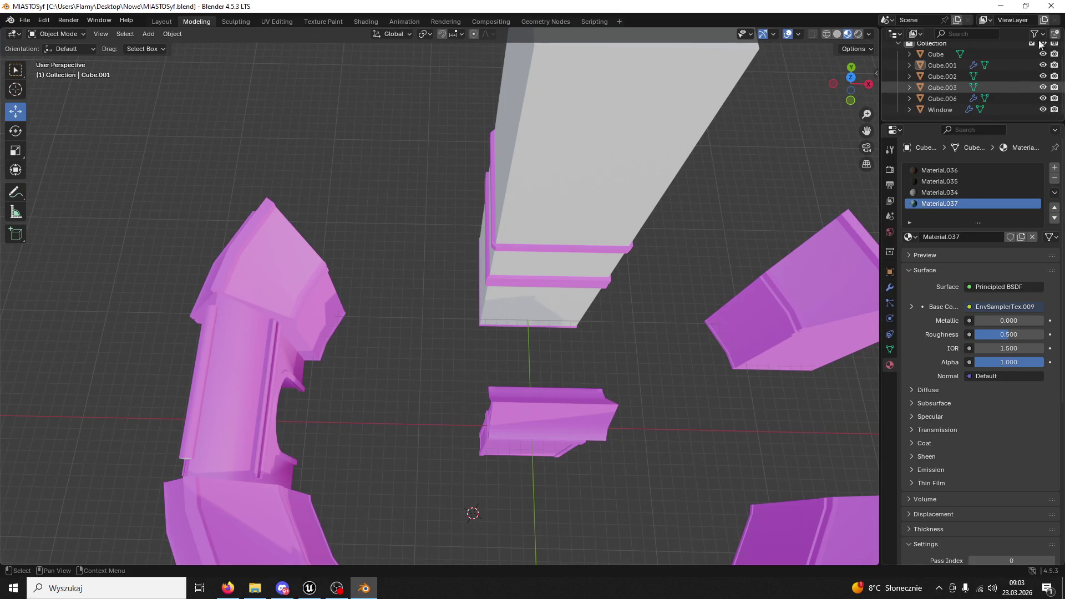
# Close the extra Blender windows, including Beleczki, ClockTowerIMPORTANT and Doors
pyautogui.click(1051, 6)
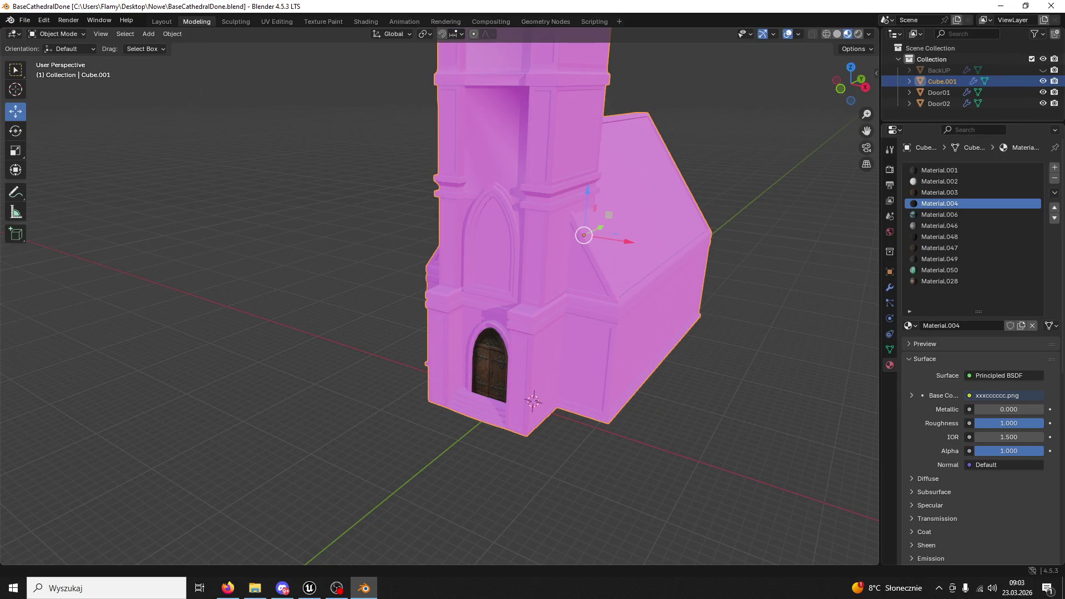
pyautogui.click(1051, 6)
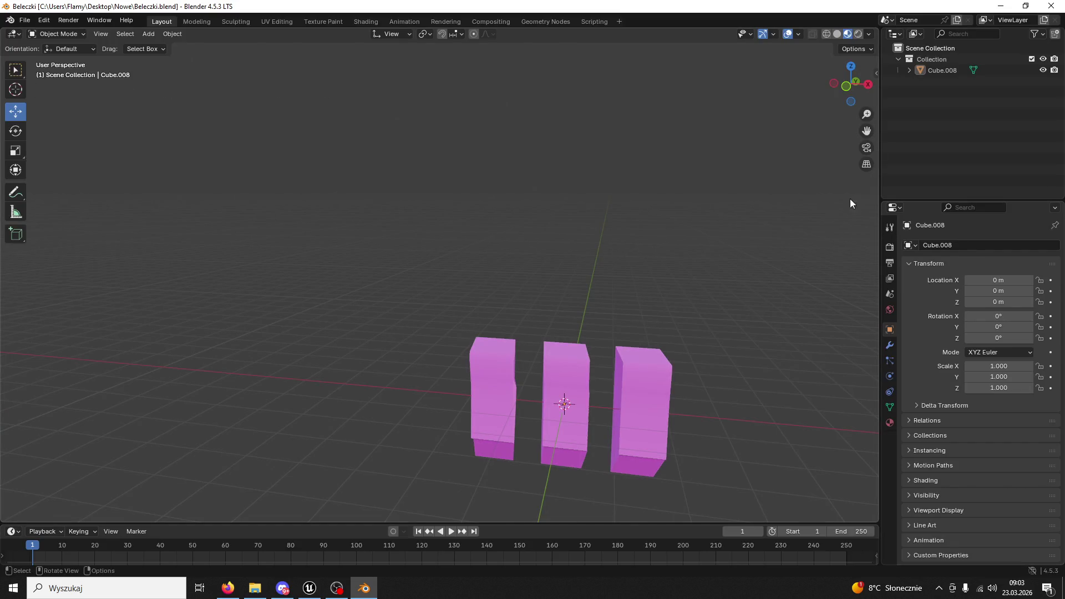
pyautogui.click(1051, 6)
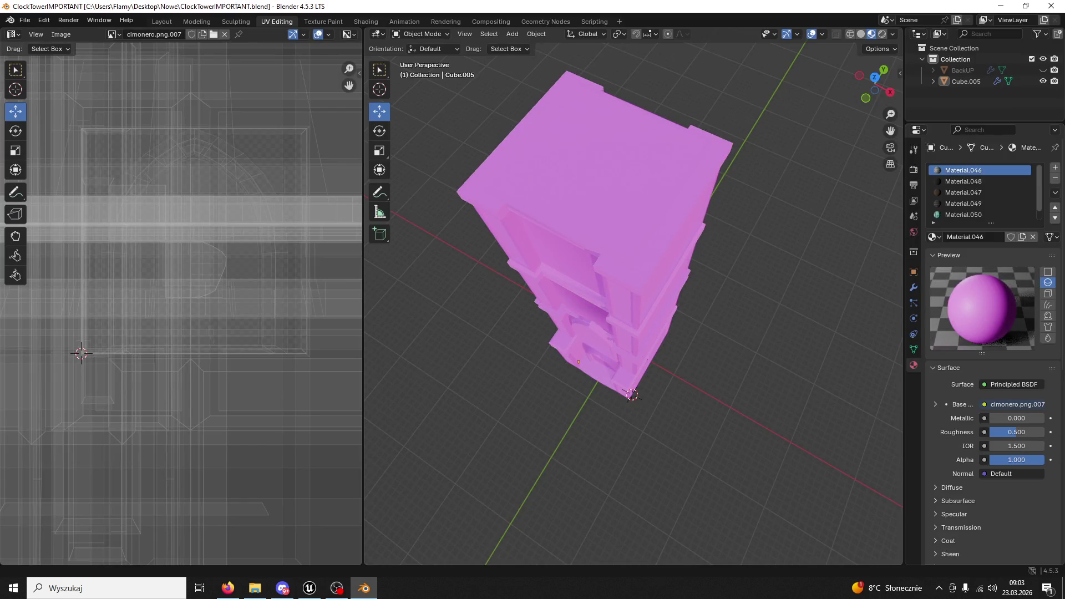
pyautogui.click(1050, 6)
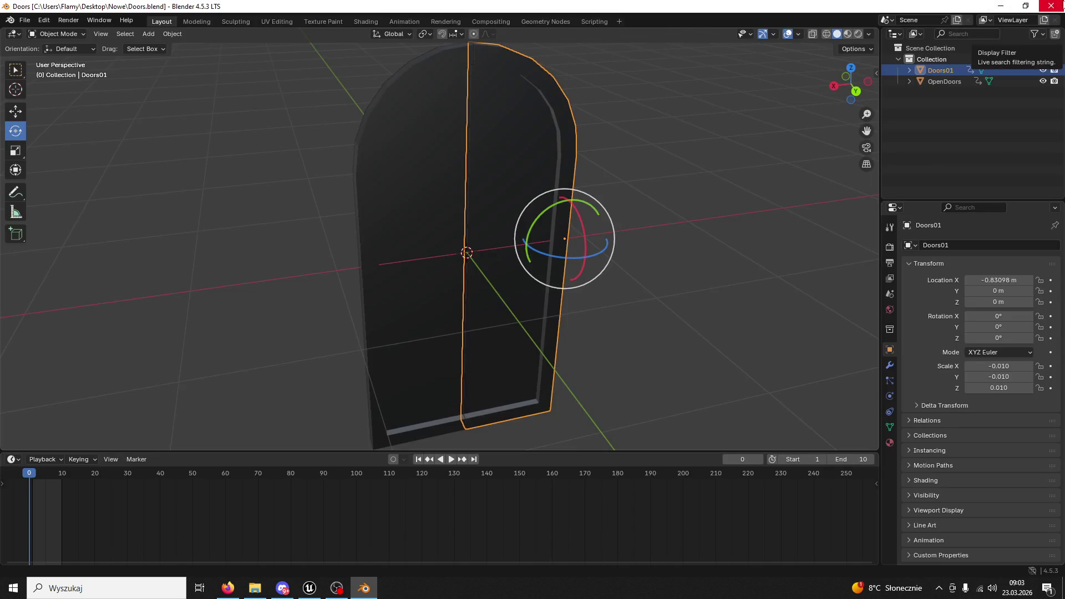
pyautogui.click(1051, 6)
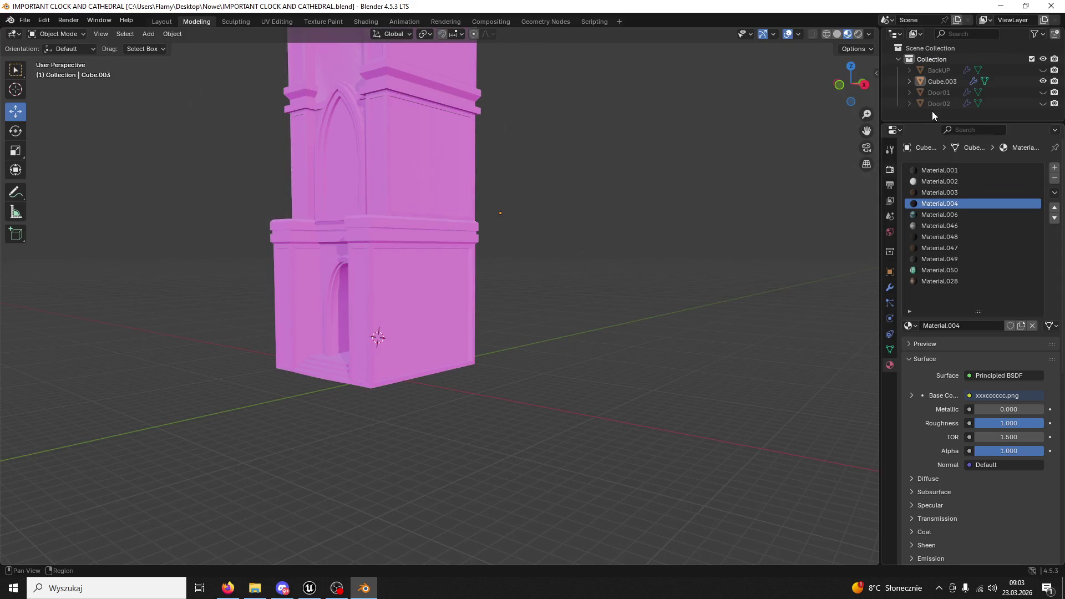
# Close IMPORTANT CLOCK AND CATHEDRAL via its save prompt, then MIASTOSyf and NewClock, leaving OK.blend
pyautogui.click(1043, 71)
pyautogui.click(1043, 70)
pyautogui.click(1051, 6)
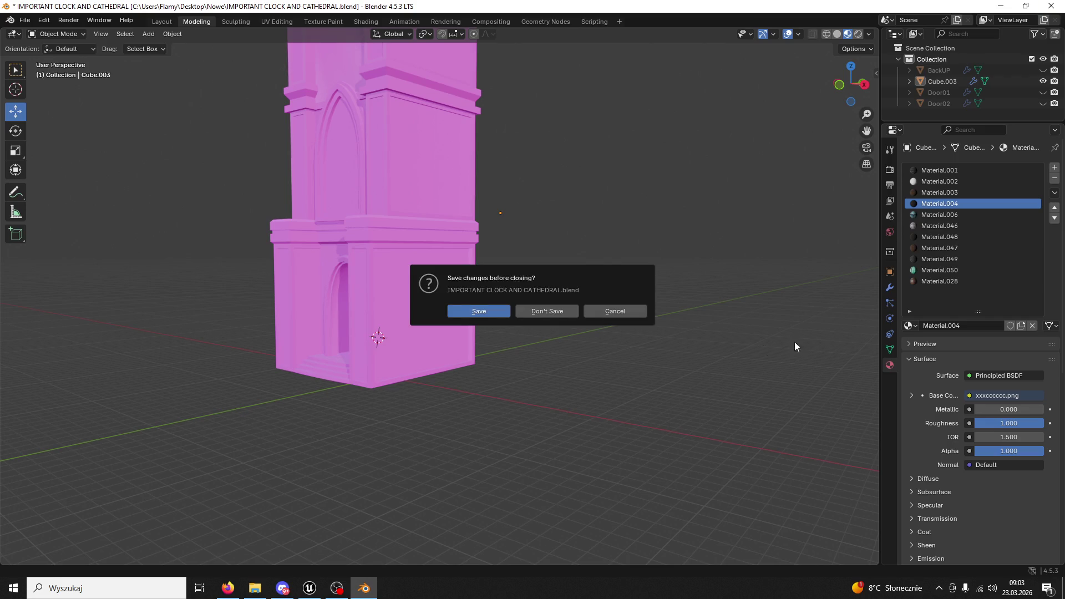
pyautogui.click(548, 312)
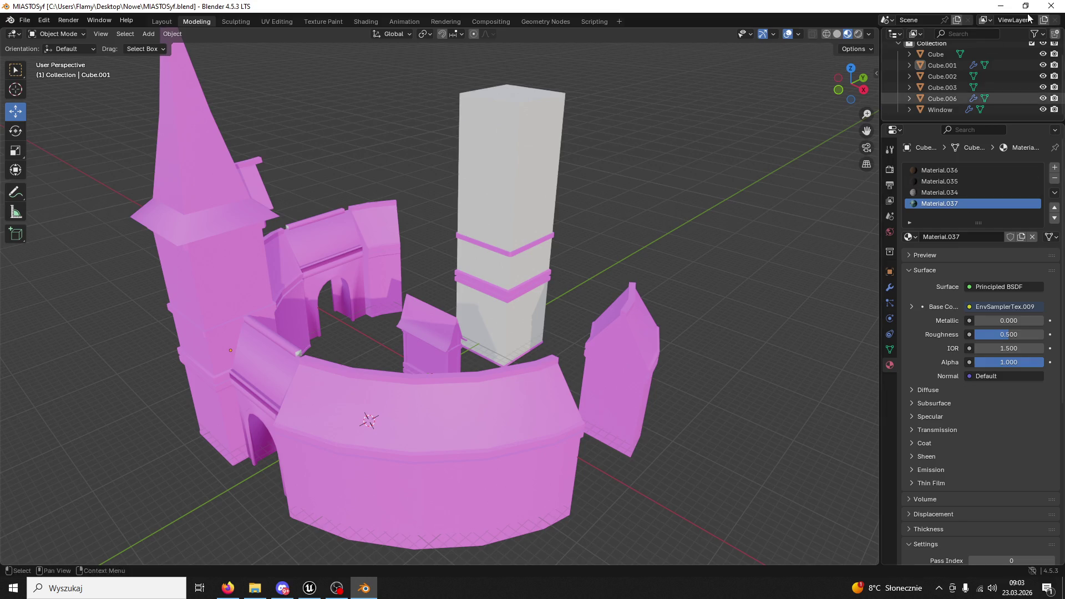
pyautogui.click(1051, 6)
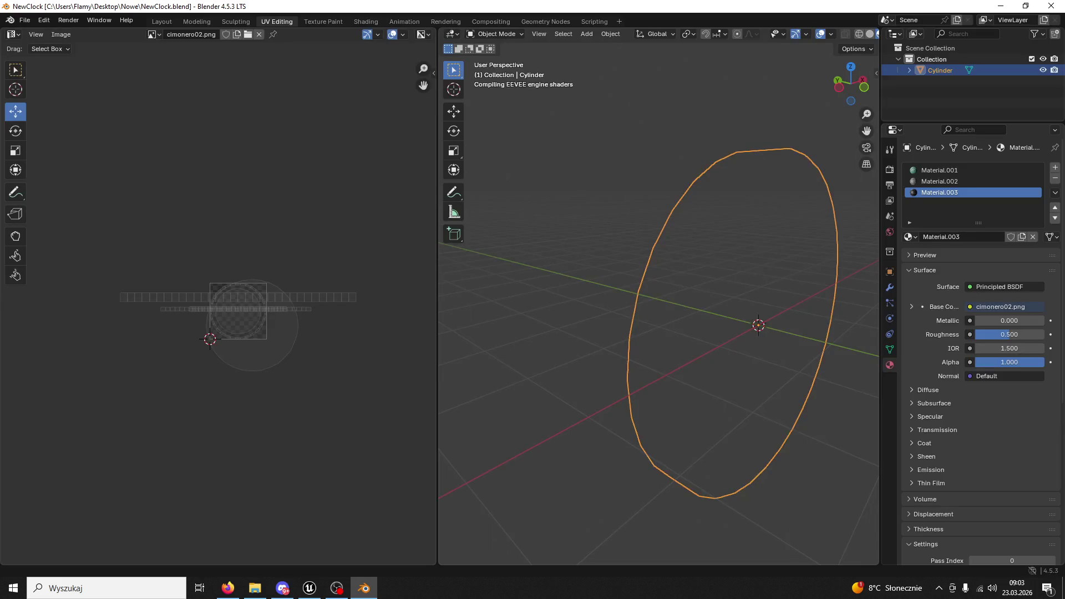
pyautogui.click(1051, 7)
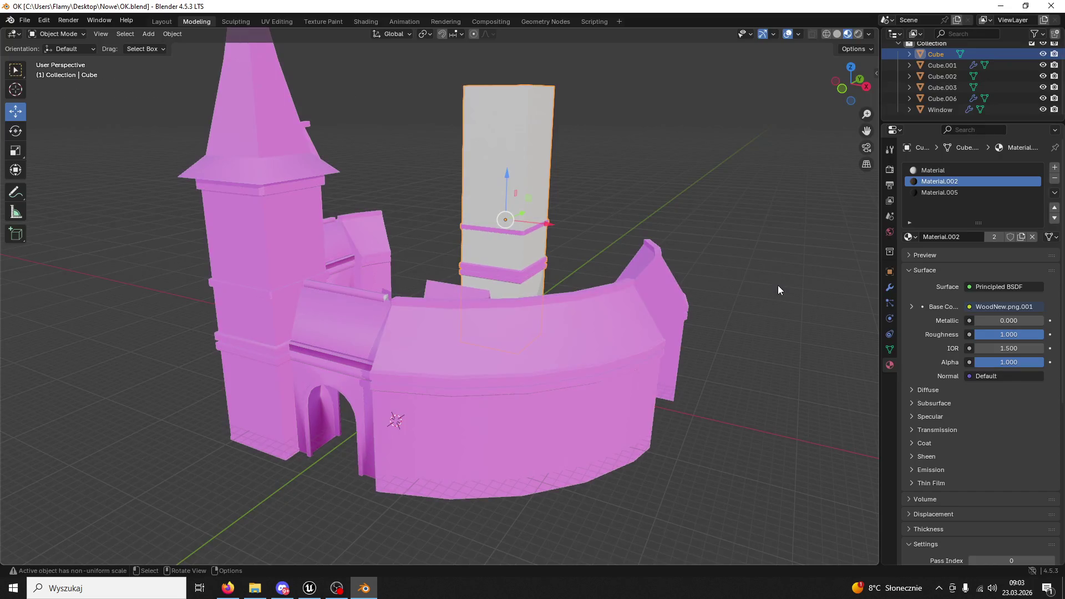
pyautogui.moveTo(716, 320)
pyautogui.mouseDown()
pyautogui.moveTo(684, 318)
pyautogui.moveTo(799, 332)
pyautogui.moveTo(966, 107)
pyautogui.mouseUp()
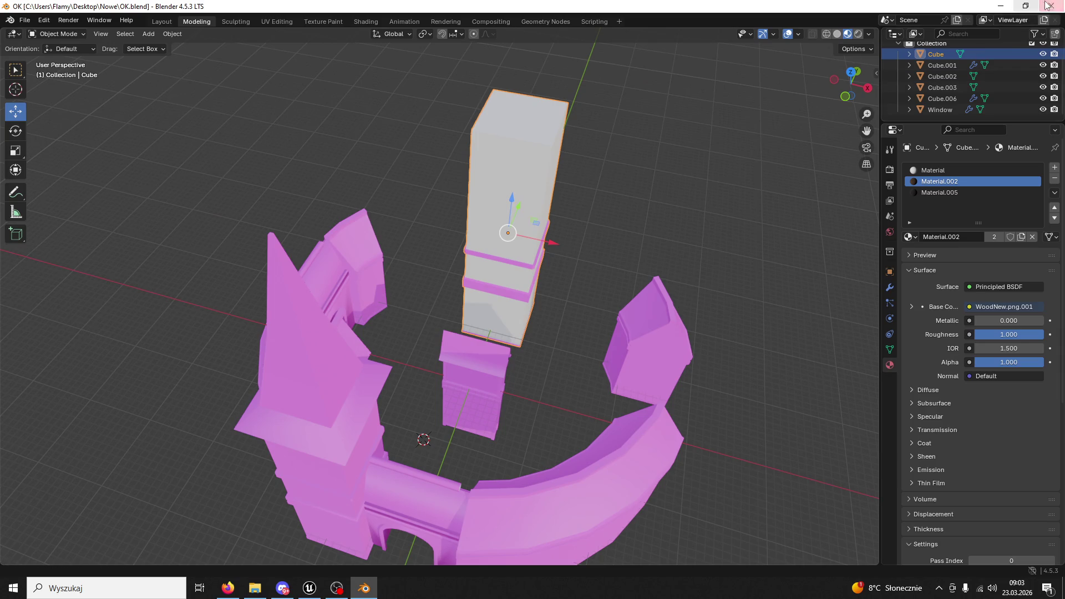
# Close OK.blend and orbit around the two arch walls in Wierza Yes
pyautogui.click(1051, 5)
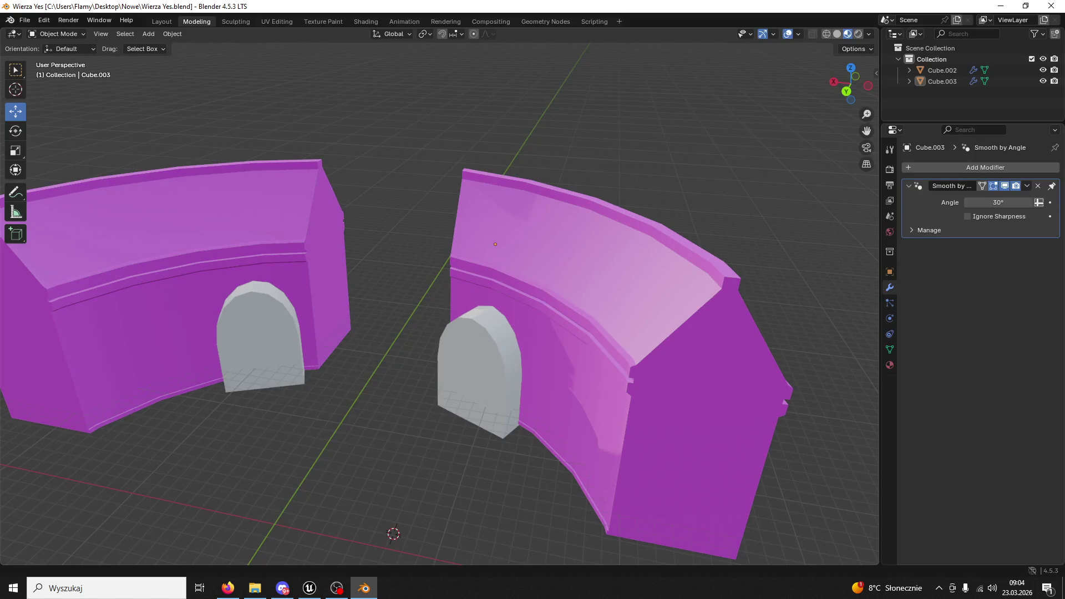
pyautogui.moveTo(146, 305)
pyautogui.mouseDown()
pyautogui.moveTo(273, 299)
pyautogui.moveTo(235, 307)
pyautogui.mouseUp()
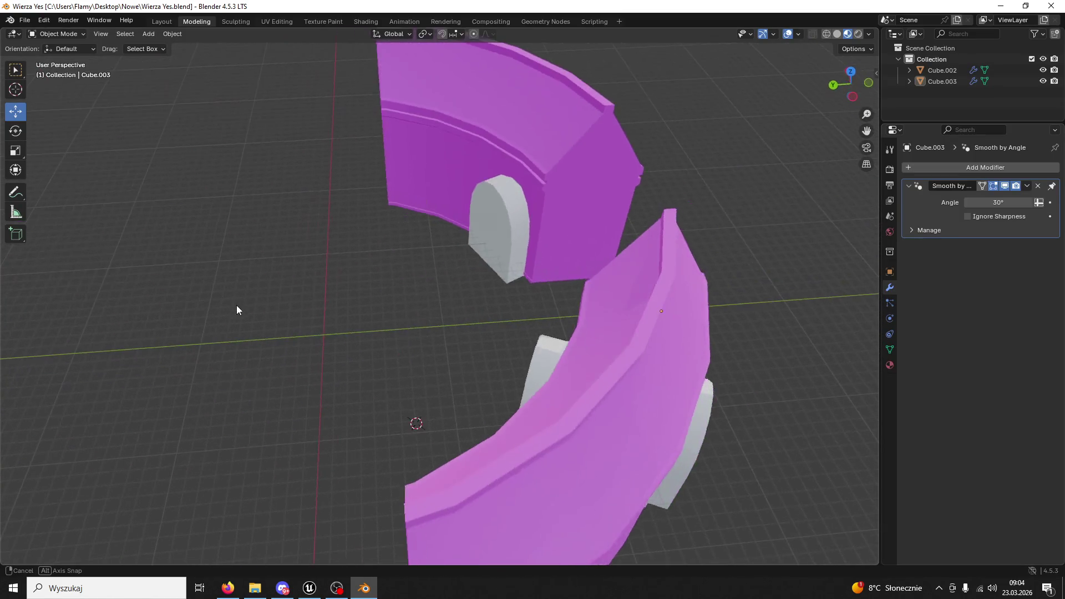
pyautogui.moveTo(349, 316); pyautogui.dragTo(439, 305)
# Delete the grey arch door Cube.002, undo it, then switch to the Unreal Editor
pyautogui.click(407, 294)
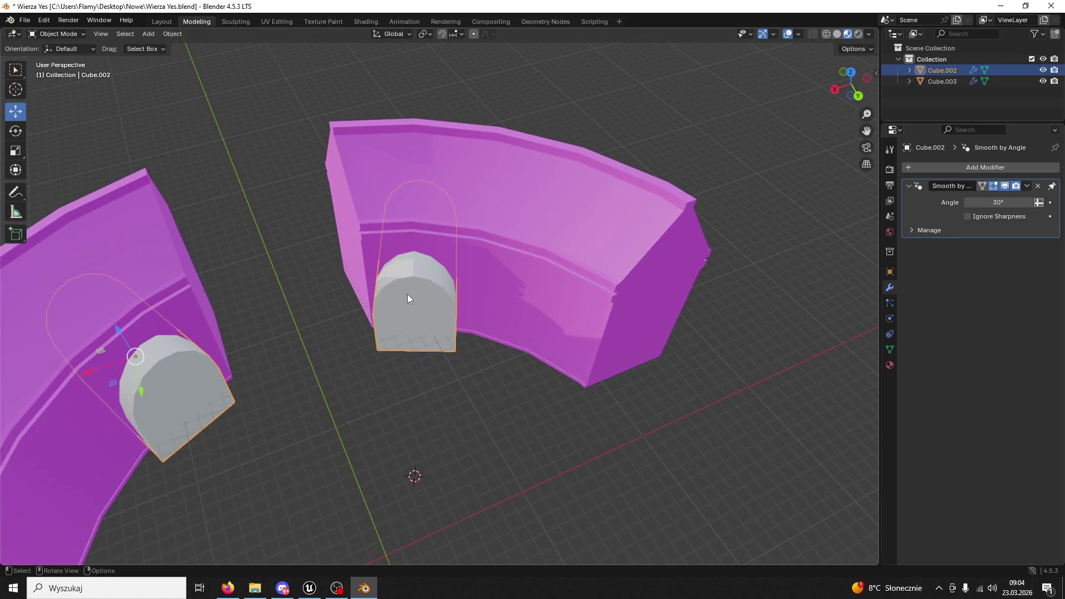
pyautogui.press('Delete')
pyautogui.hotkey('ctrl', 'z')
pyautogui.moveTo(524, 382); pyautogui.dragTo(475, 391)
pyautogui.scroll(-2, 475, 390)
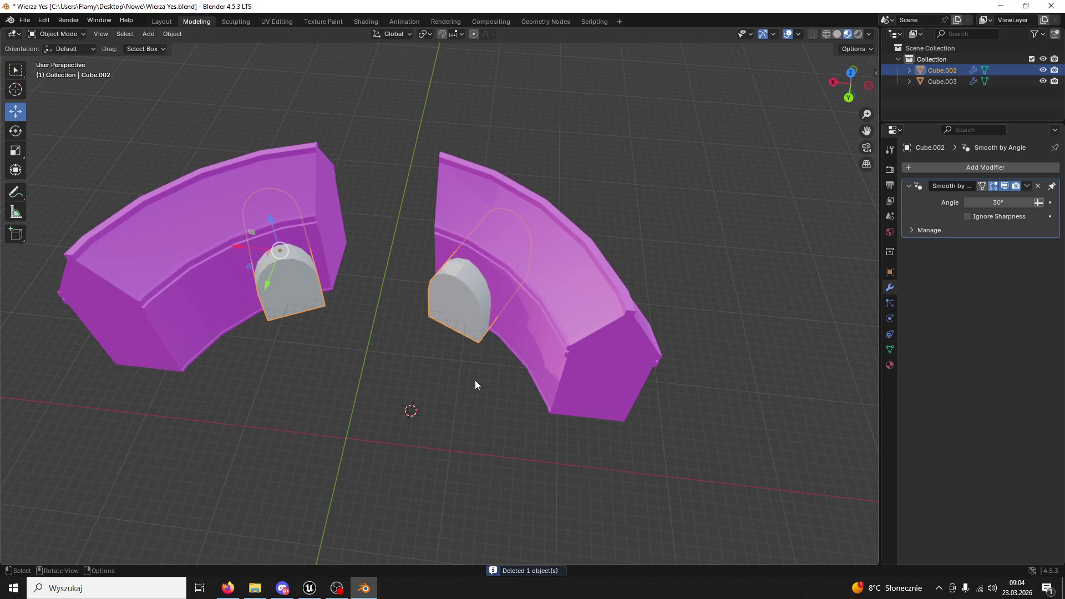
pyautogui.click(312, 592)
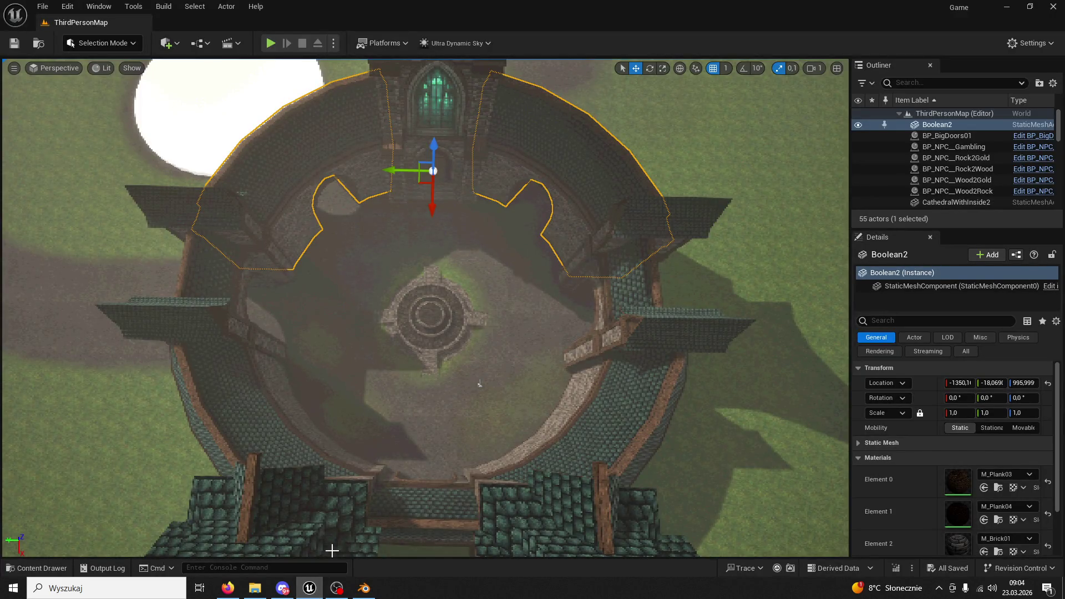
# Close the Wierza Yes Blender file without saving
pyautogui.click(365, 593)
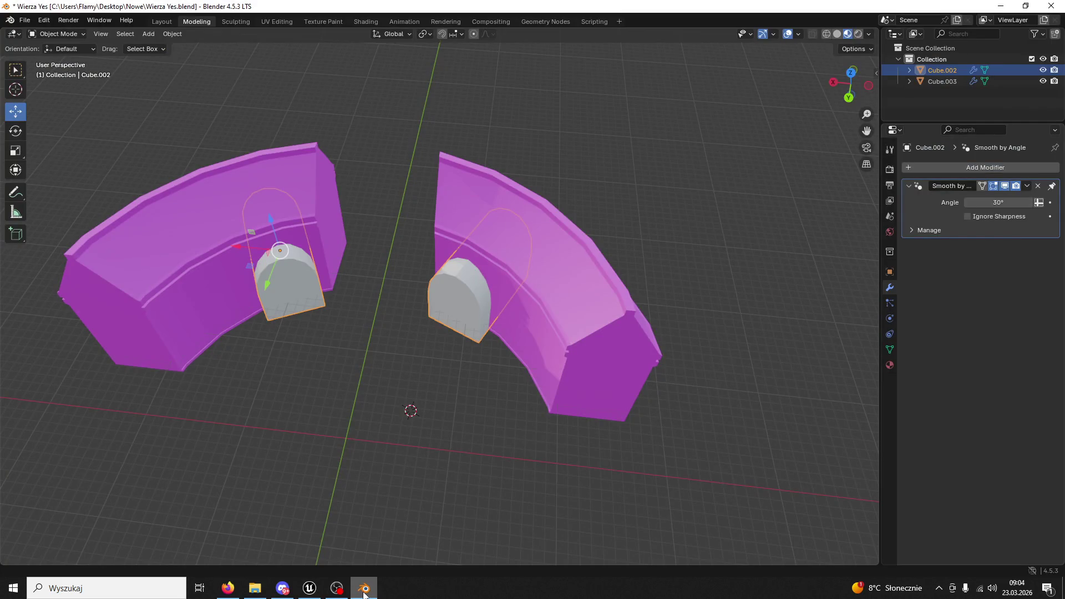
pyautogui.click(1051, 6)
pyautogui.click(551, 309)
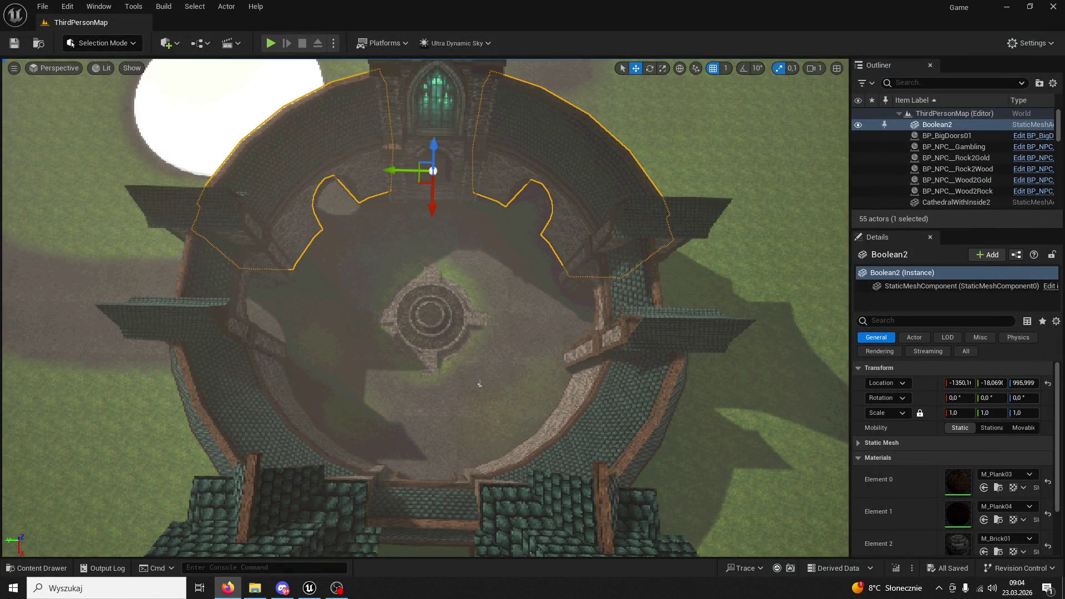
# Fly the Unreal camera down to the Boolean2 walls and select the Tunnel01 arch
pyautogui.moveTo(479, 383)
pyautogui.mouseDown()
pyautogui.moveTo(469, 358)
pyautogui.moveTo(457, 366)
pyautogui.moveTo(388, 299)
pyautogui.moveTo(311, 250)
pyautogui.moveTo(316, 183)
pyautogui.moveTo(235, 312)
pyautogui.mouseUp()
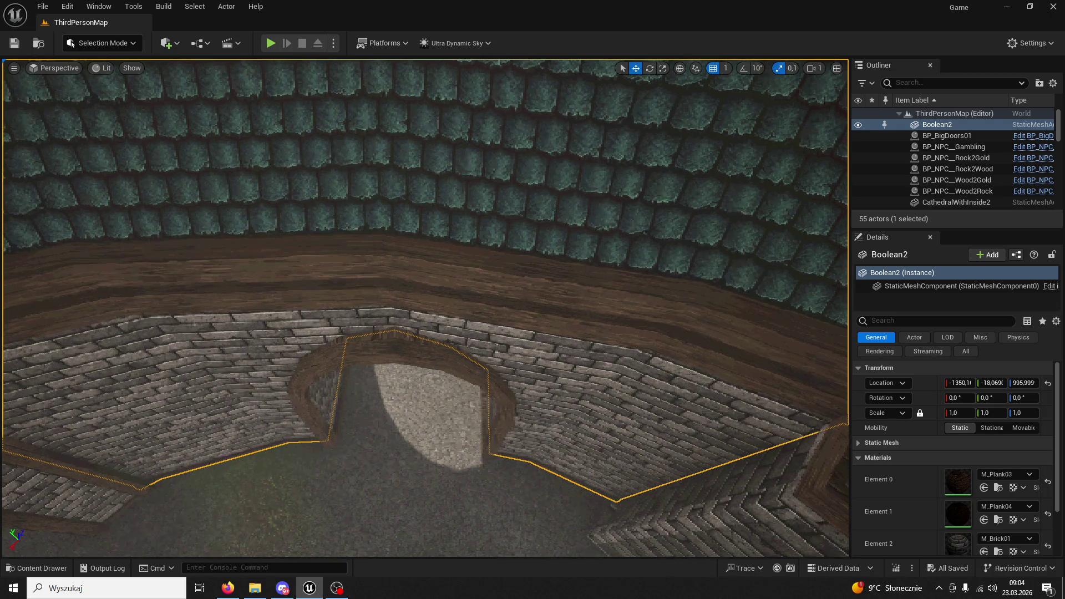
pyautogui.scroll(6, 261, 267)
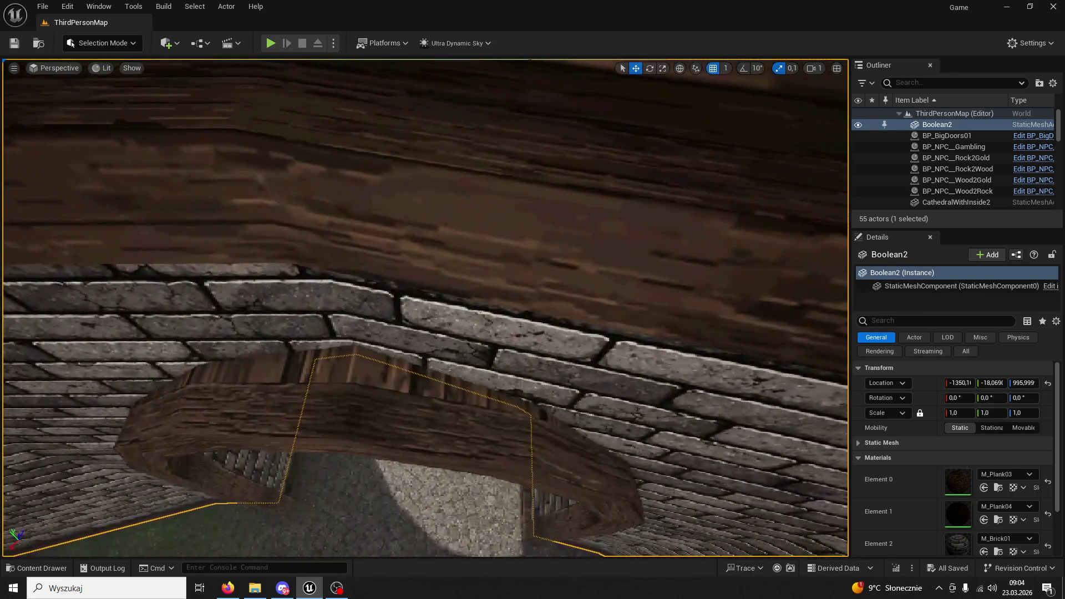
pyautogui.moveTo(456, 449); pyautogui.dragTo(456, 449)
pyautogui.click(387, 426)
pyautogui.moveTo(387, 427); pyautogui.dragTo(387, 427)
pyautogui.moveTo(82, 81); pyautogui.dragTo(82, 82)
pyautogui.click(166, 42)
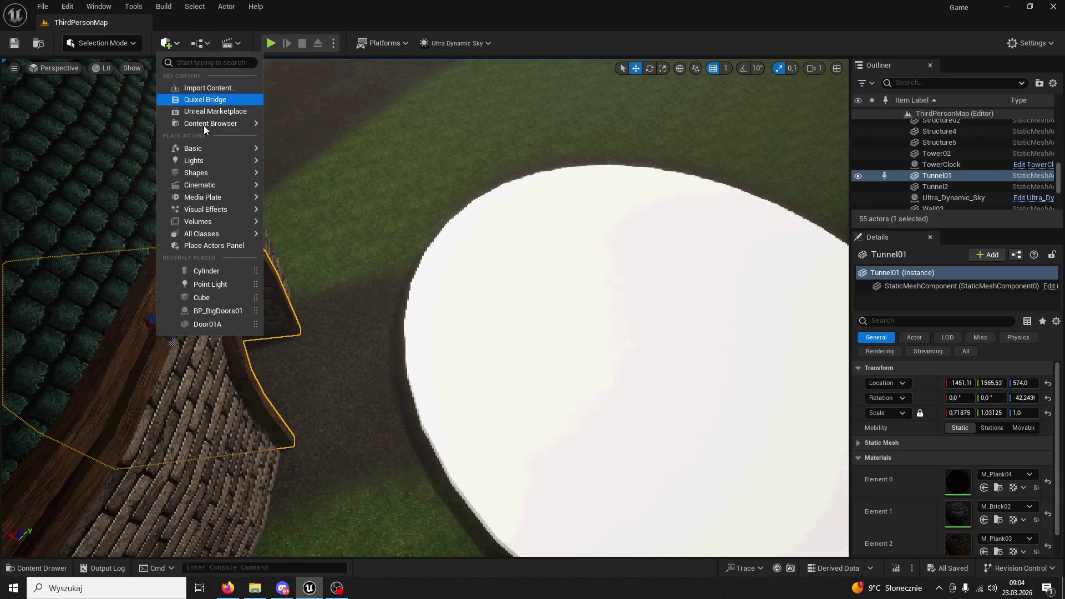
pyautogui.moveTo(332, 194); pyautogui.dragTo(333, 194)
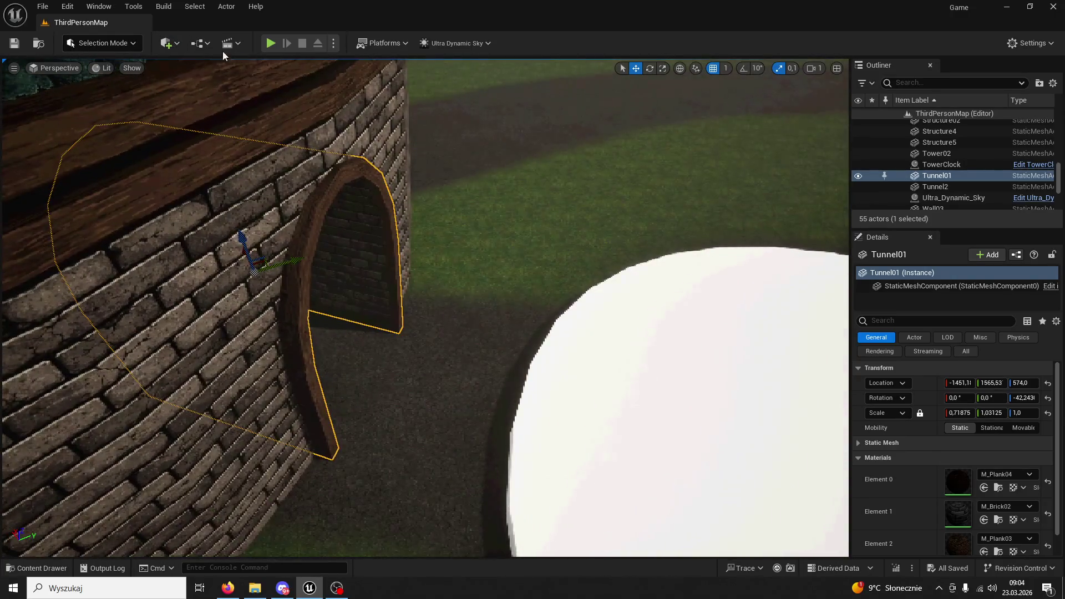
# Add a Cube shape to the level and lower it toward the ground
pyautogui.click(167, 43)
pyautogui.moveTo(212, 150)
pyautogui.moveTo(222, 175)
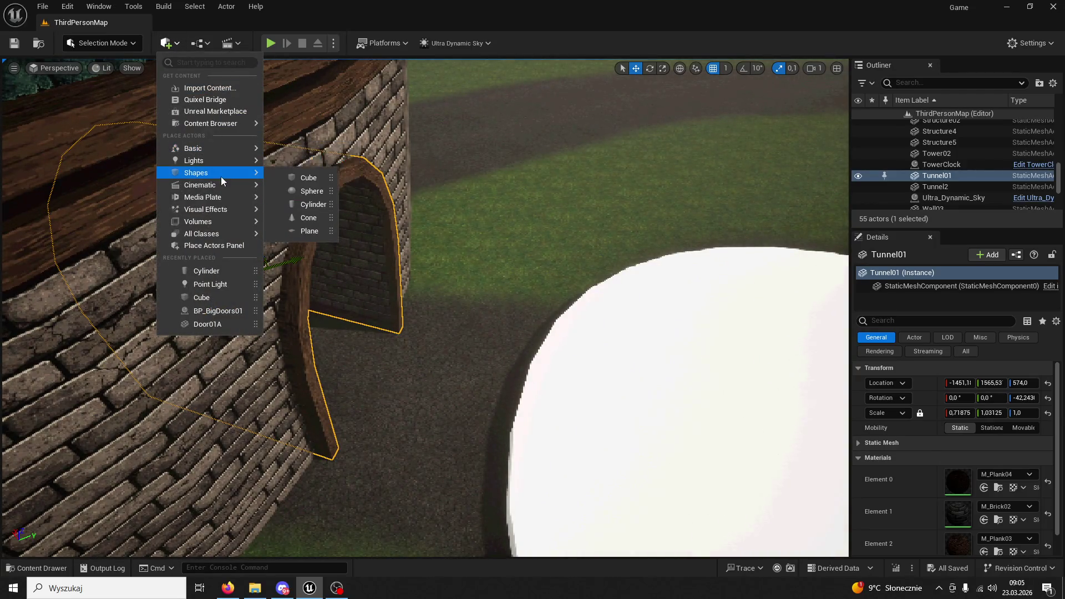
pyautogui.click(287, 175)
pyautogui.moveTo(421, 286)
pyautogui.mouseDown()
pyautogui.moveTo(427, 250)
pyautogui.moveTo(414, 227)
pyautogui.moveTo(421, 363)
pyautogui.moveTo(438, 388)
pyautogui.moveTo(412, 409)
pyautogui.mouseUp()
# Stretch the cube to X scale 7.9, rotate it to about -44.7 degrees and slide it along the wall
pyautogui.click(663, 68)
pyautogui.click(649, 68)
pyautogui.moveTo(554, 333)
pyautogui.mouseDown()
pyautogui.moveTo(610, 310)
pyautogui.moveTo(637, 72)
pyautogui.mouseUp()
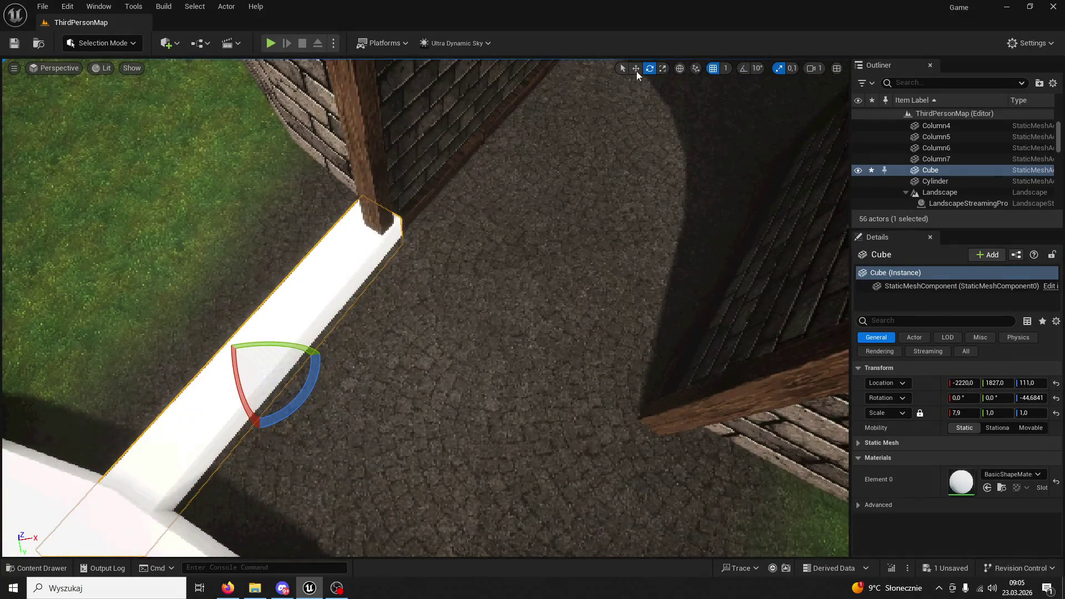
pyautogui.click(636, 70)
pyautogui.click(679, 69)
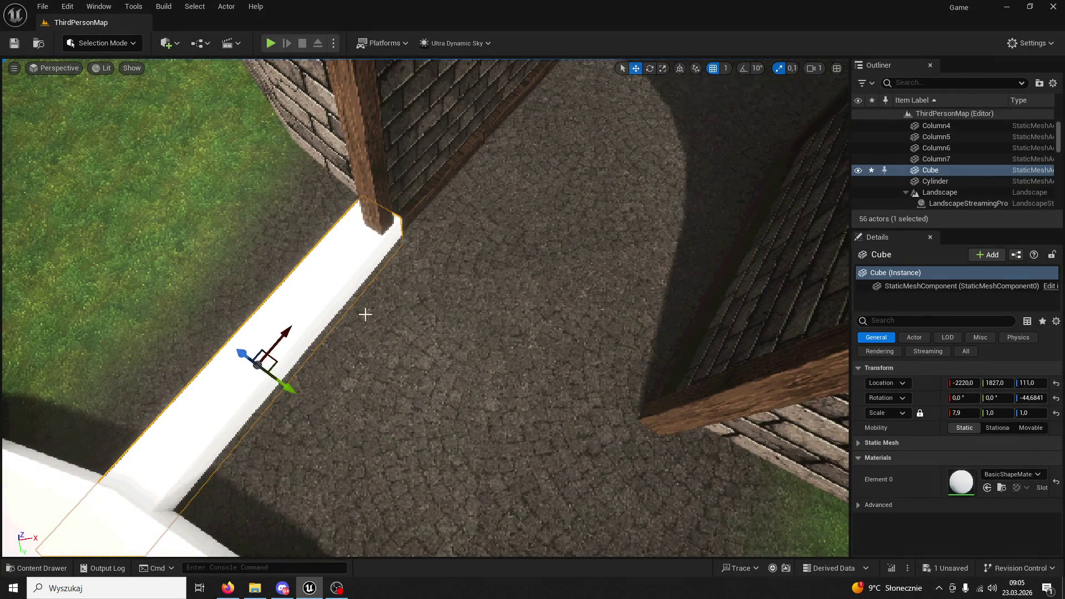
pyautogui.moveTo(287, 387); pyautogui.dragTo(564, 135)
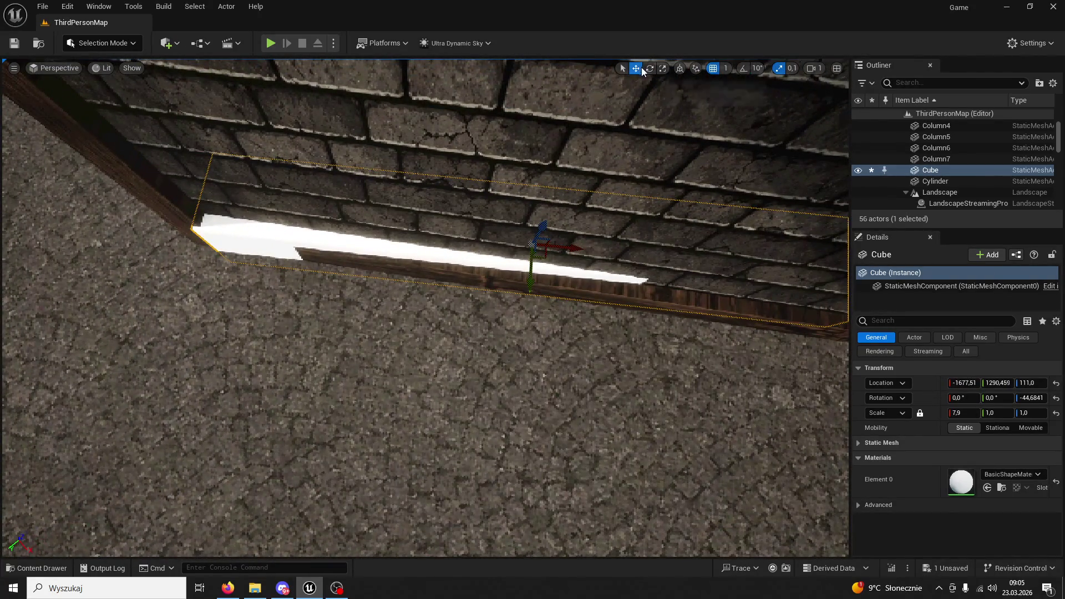
# Fine-tune the cube's angle to match the wall and move it to the corridor's near side
pyautogui.click(649, 68)
pyautogui.moveTo(588, 252); pyautogui.dragTo(586, 271)
pyautogui.scroll(-3, 610, 270)
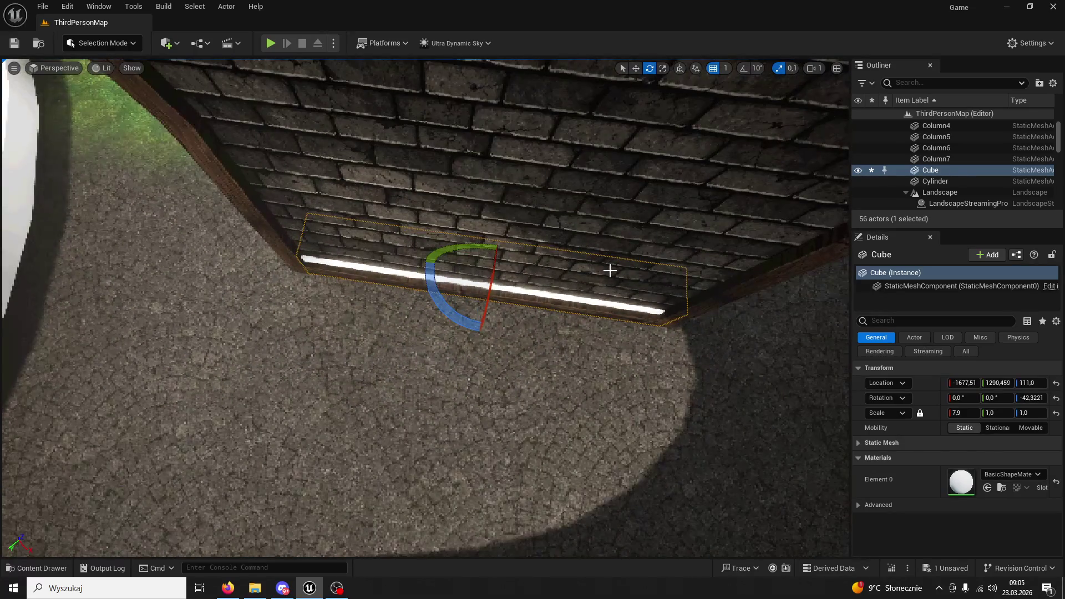
pyautogui.click(635, 68)
pyautogui.moveTo(521, 287)
pyautogui.mouseDown()
pyautogui.moveTo(409, 297)
pyautogui.moveTo(162, 237)
pyautogui.moveTo(381, 308)
pyautogui.moveTo(672, 359)
pyautogui.moveTo(563, 288)
pyautogui.moveTo(620, 251)
pyautogui.mouseUp()
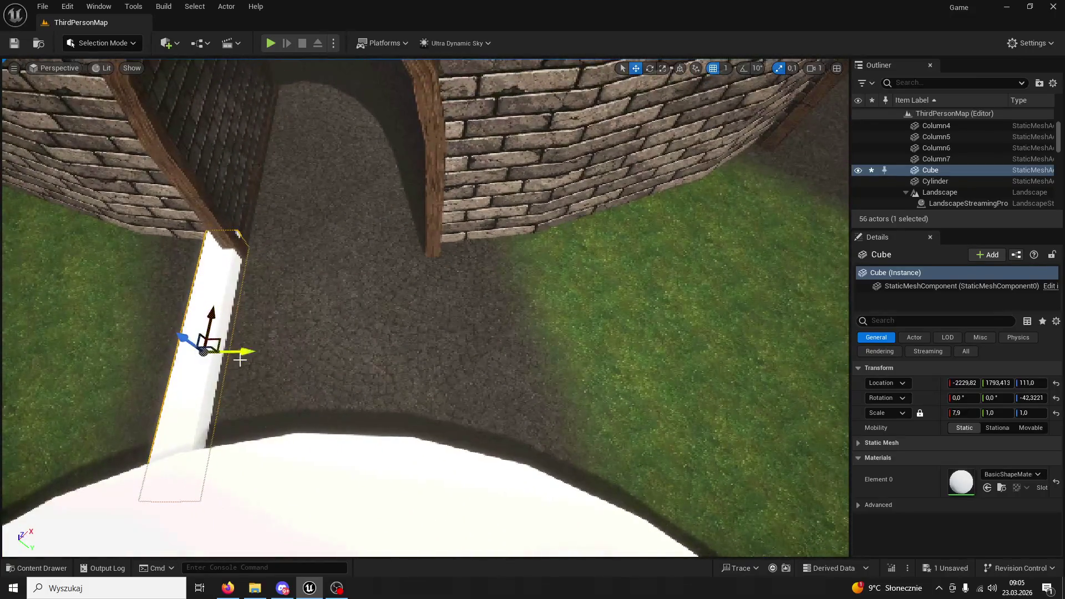
# Duplicate the cube as Cube2 onto the corridor's far side and start a play test
pyautogui.hotkey('ctrl', 'd')
pyautogui.moveTo(240, 351); pyautogui.dragTo(487, 382)
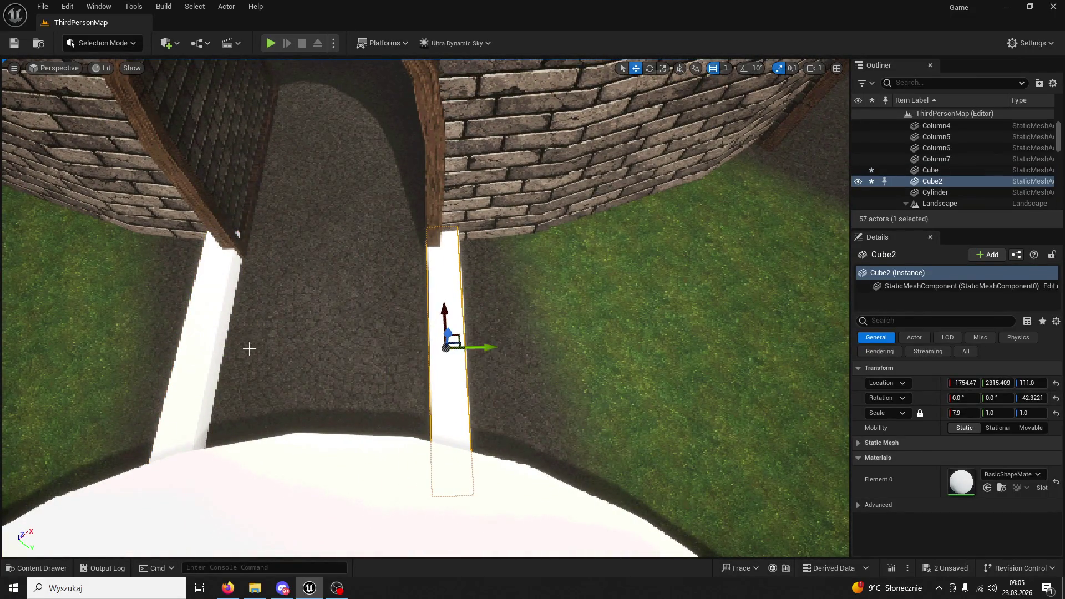
pyautogui.keyDown('ctrl'); pyautogui.click(197, 325); pyautogui.keyUp('ctrl')
pyautogui.moveTo(197, 325)
pyautogui.mouseDown()
pyautogui.moveTo(480, 290)
pyautogui.moveTo(640, 83)
pyautogui.mouseUp()
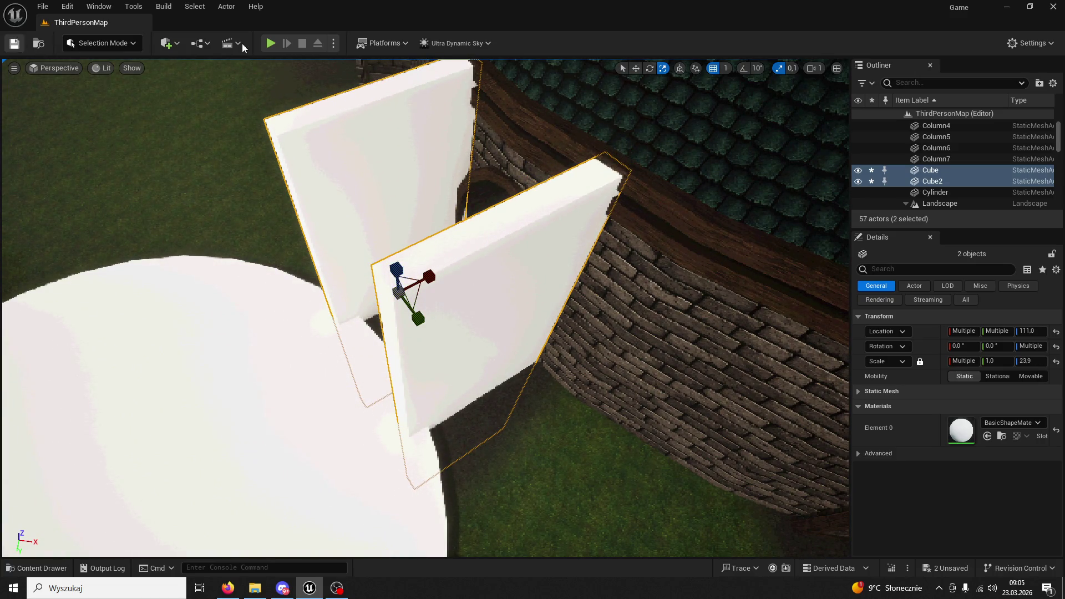
pyautogui.click(271, 43)
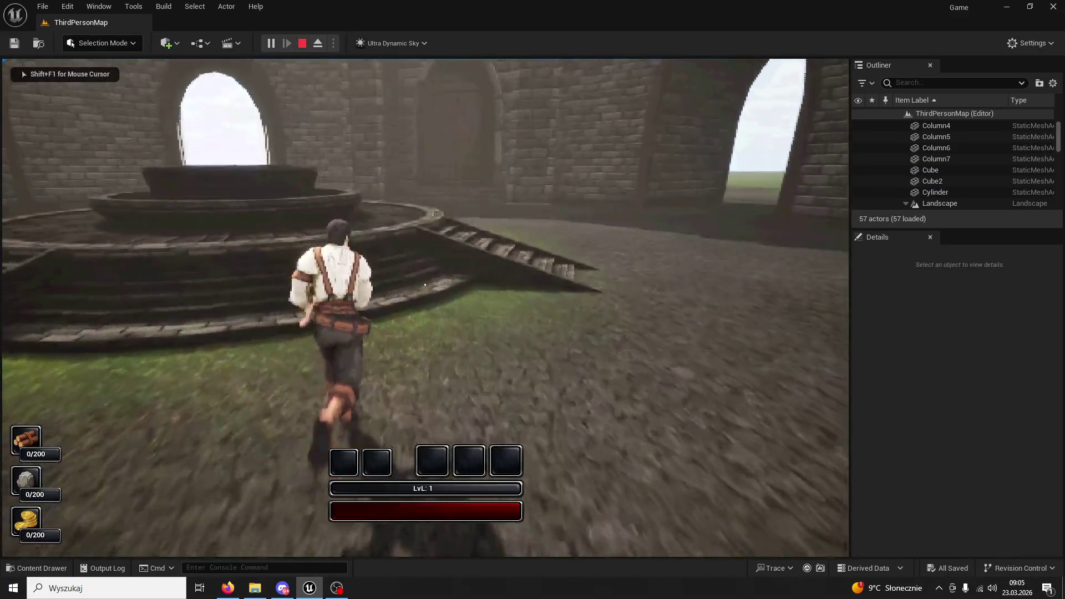
# Run and vault the character around the white walls, ledges and archway, then stop with Esc
pyautogui.press('w')
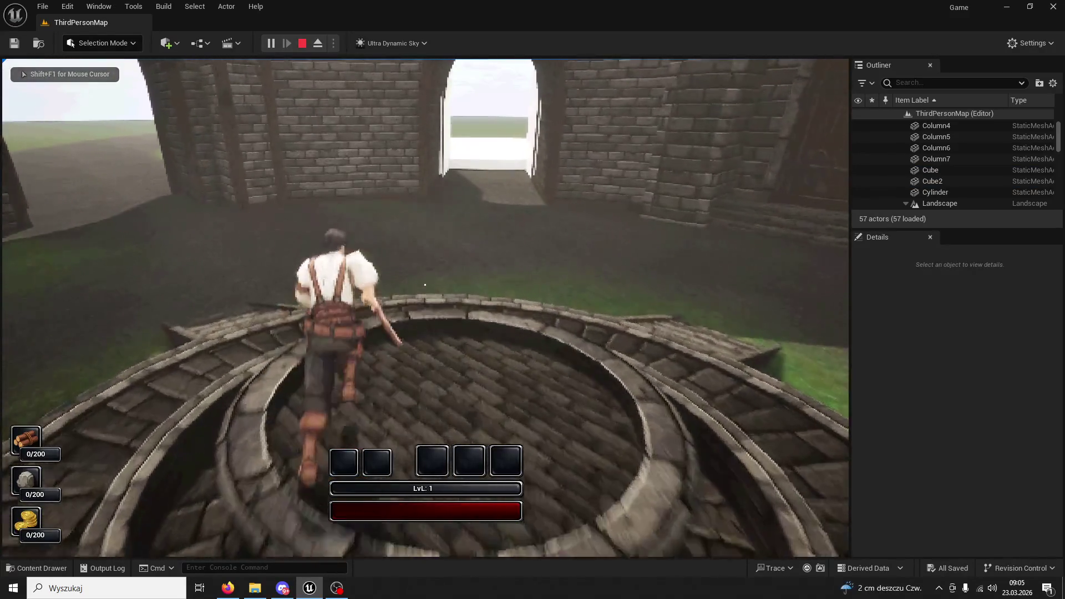
pyautogui.press('w')
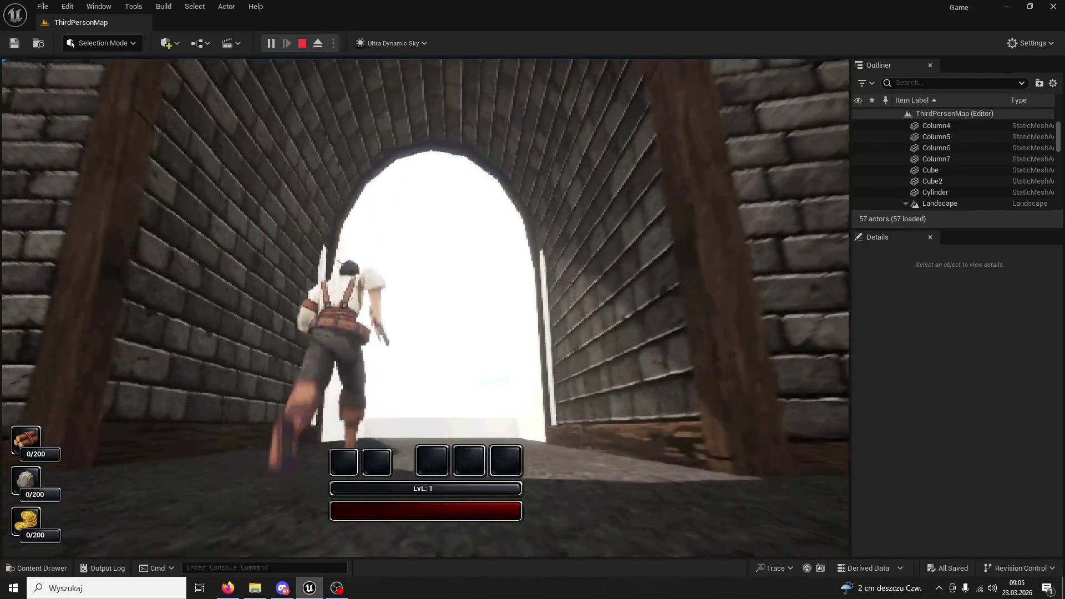
pyautogui.press('w')
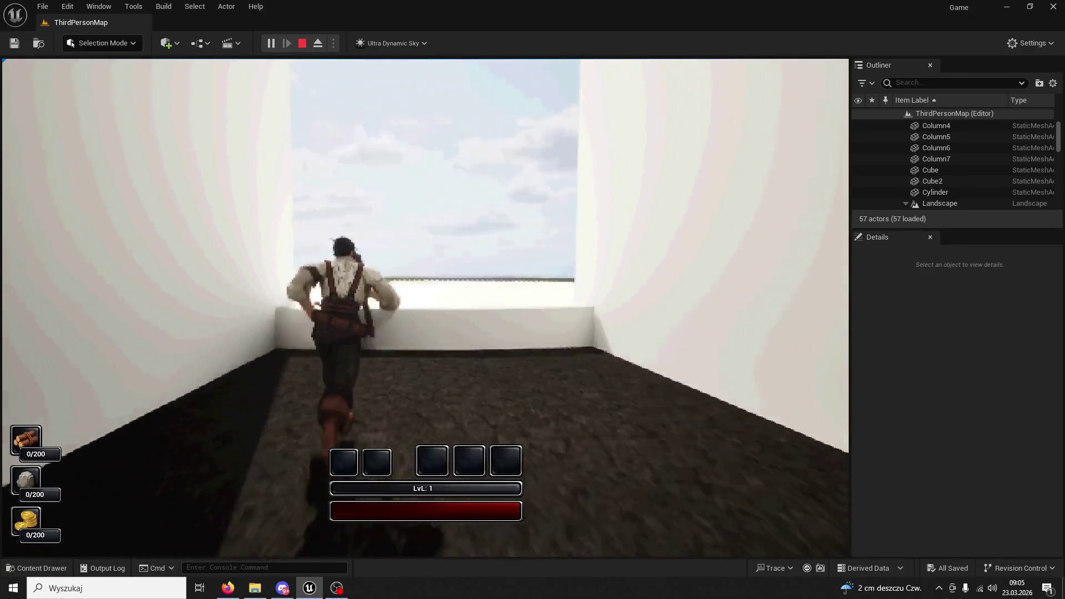
pyautogui.press('space')
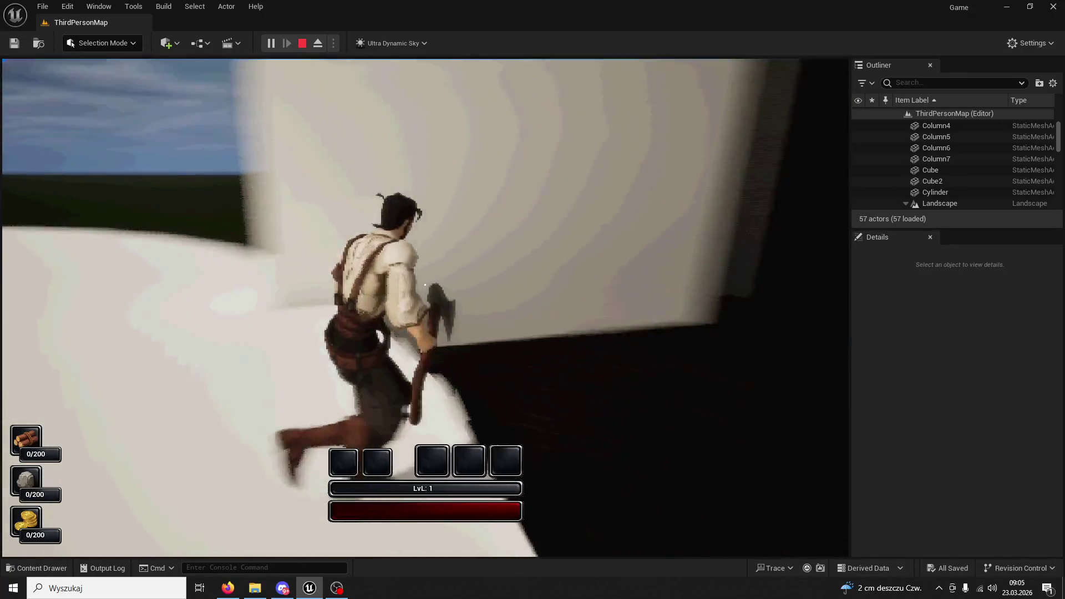
pyautogui.press('w')
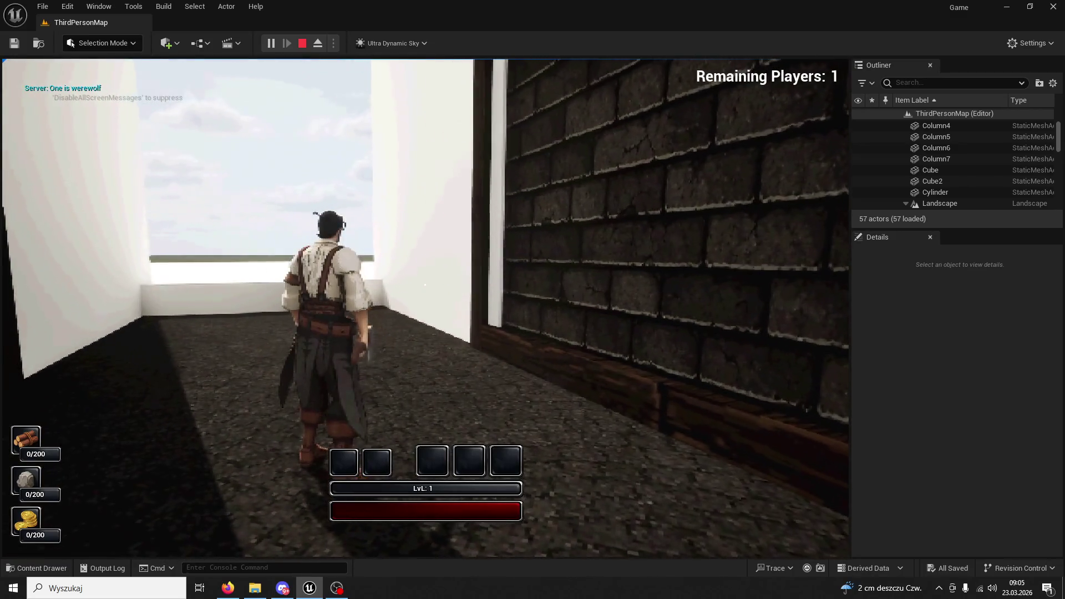
pyautogui.press('w')
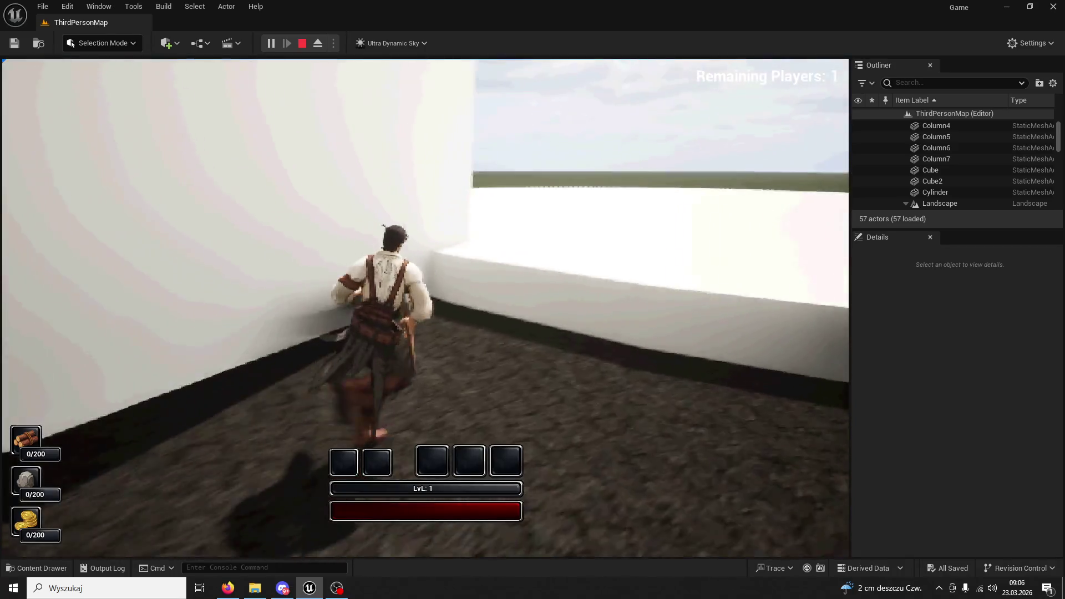
pyautogui.press('space')
pyautogui.press('w')
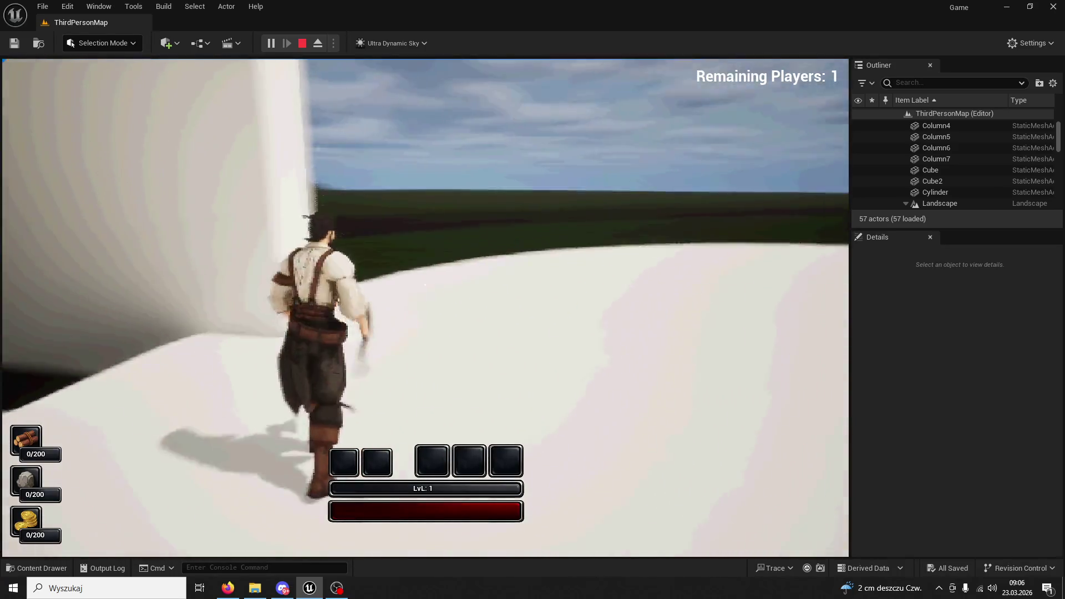
pyautogui.press('w')
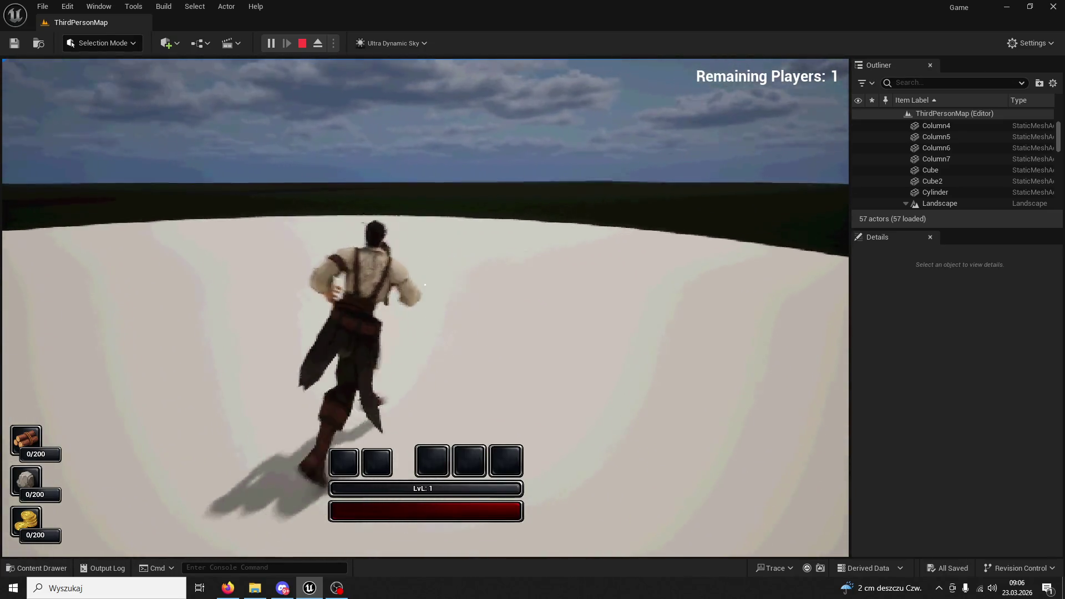
pyautogui.press('w')
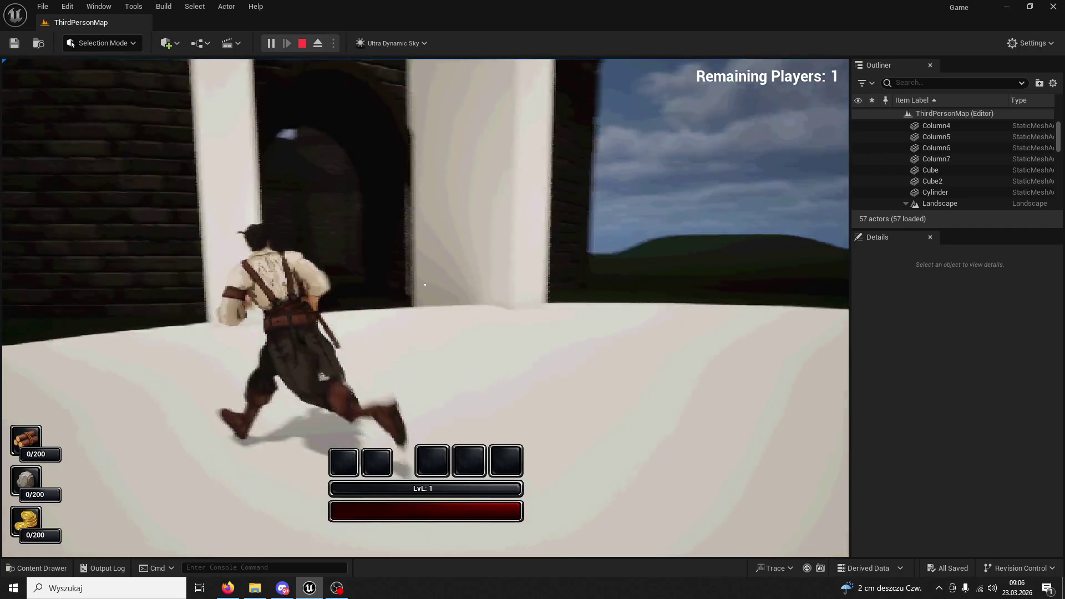
pyautogui.press('w')
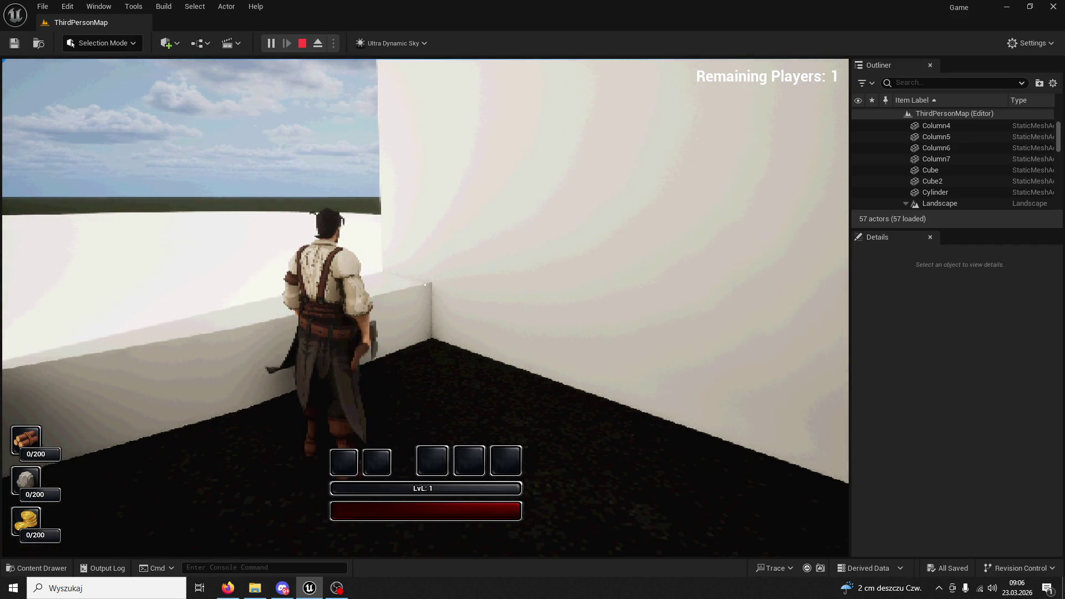
pyautogui.press('Escape')
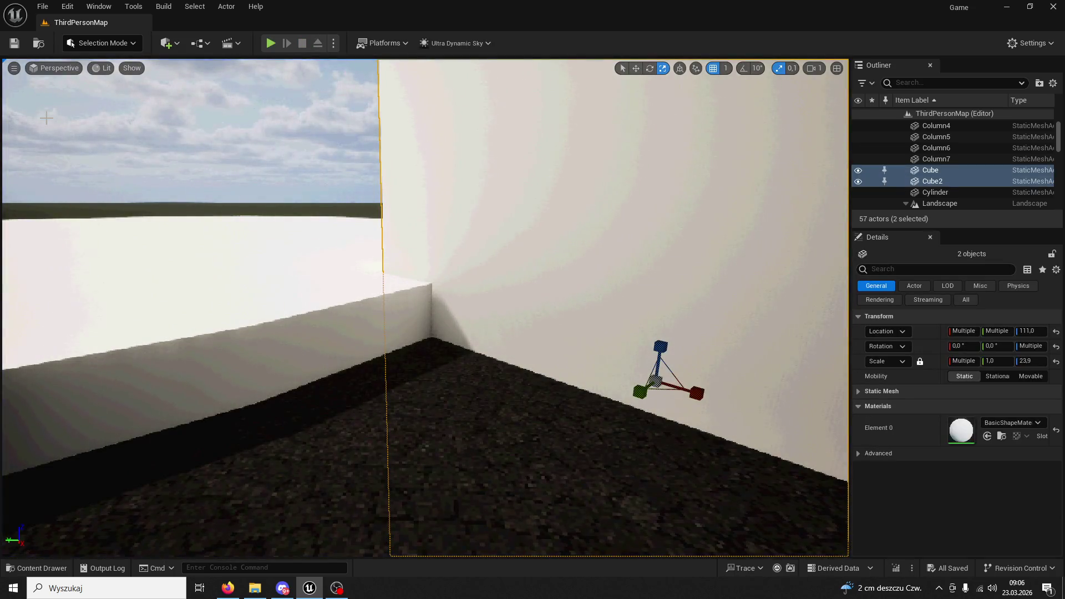
# Select Cube, Cube2 and Cylinder and merge them with the Merge Actors tool
pyautogui.press('f')
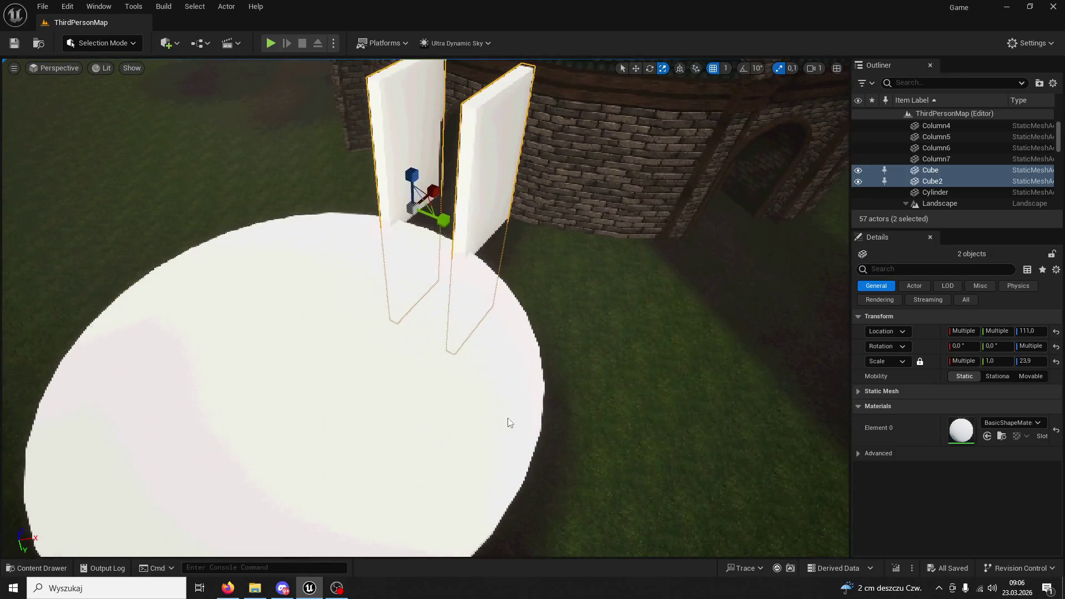
pyautogui.keyDown('ctrl'); pyautogui.click(506, 421); pyautogui.keyUp('ctrl')
pyautogui.click(133, 7)
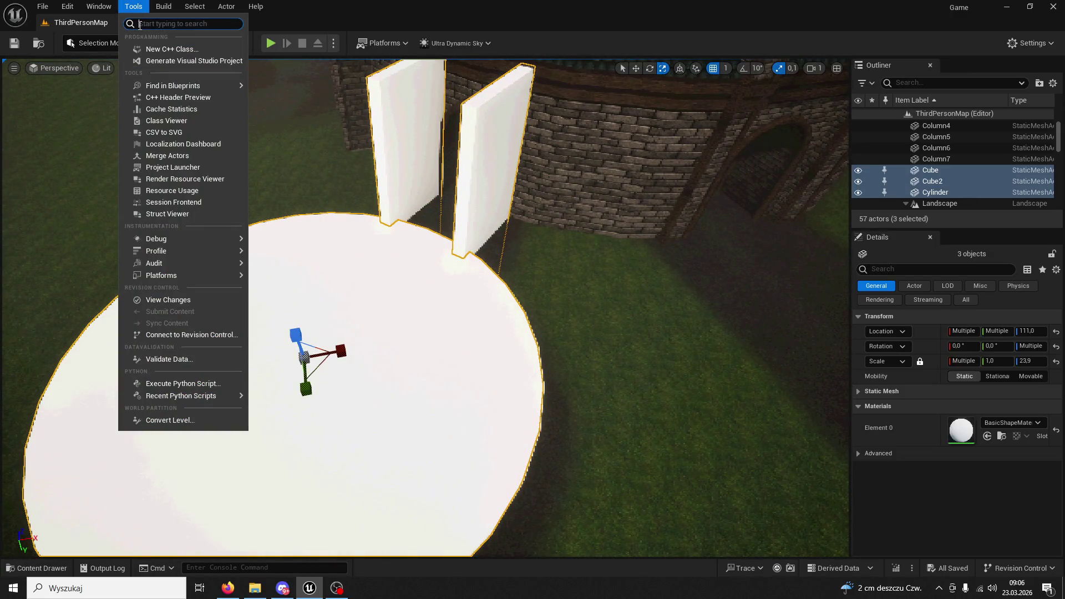
pyautogui.write('merge')
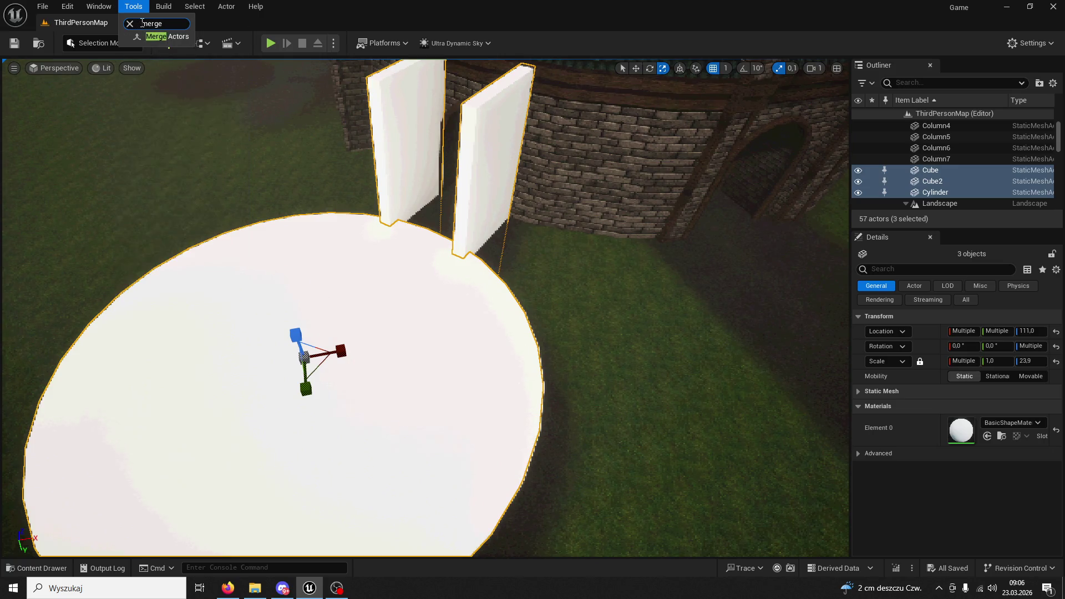
pyautogui.click(167, 36)
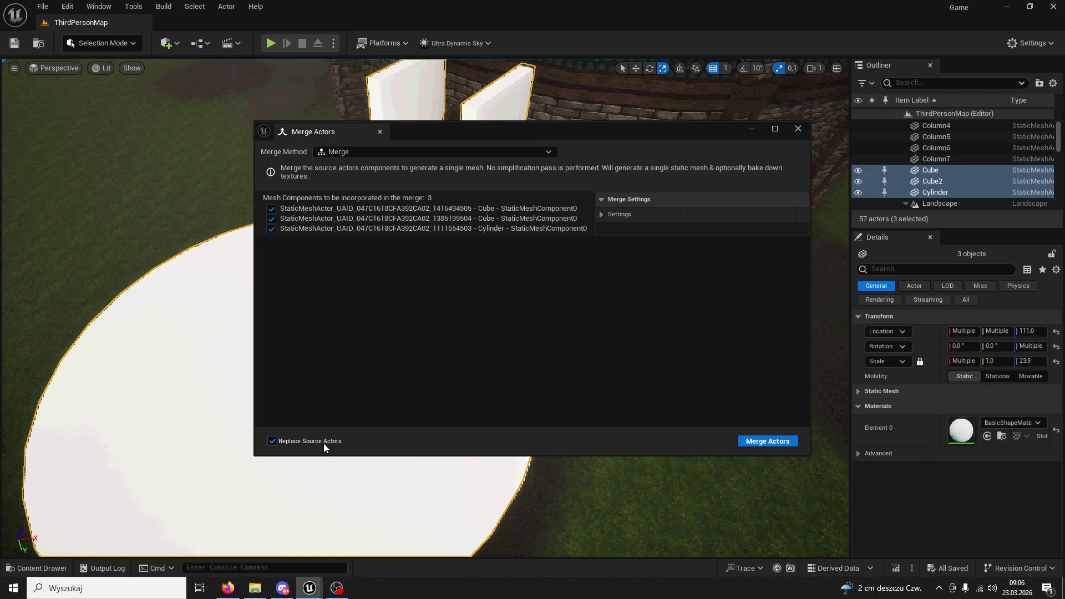
pyautogui.click(760, 442)
# Name the merged static mesh HealingWard, save it, and close the merge window
pyautogui.click(496, 463)
pyautogui.hotkey('ctrl', 'a')
pyautogui.write('Heal')
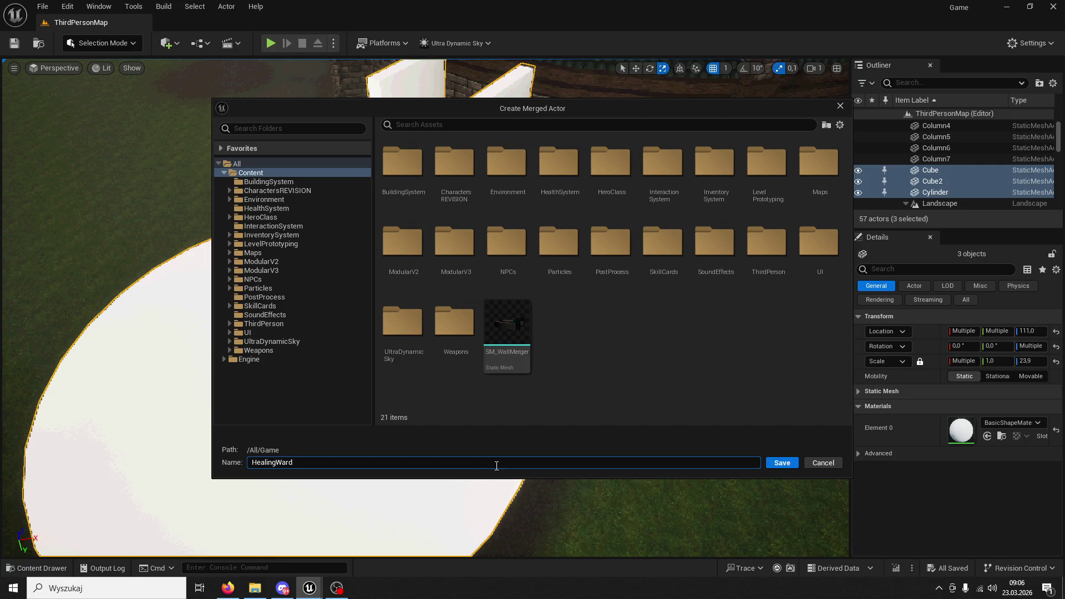
pyautogui.click(784, 467)
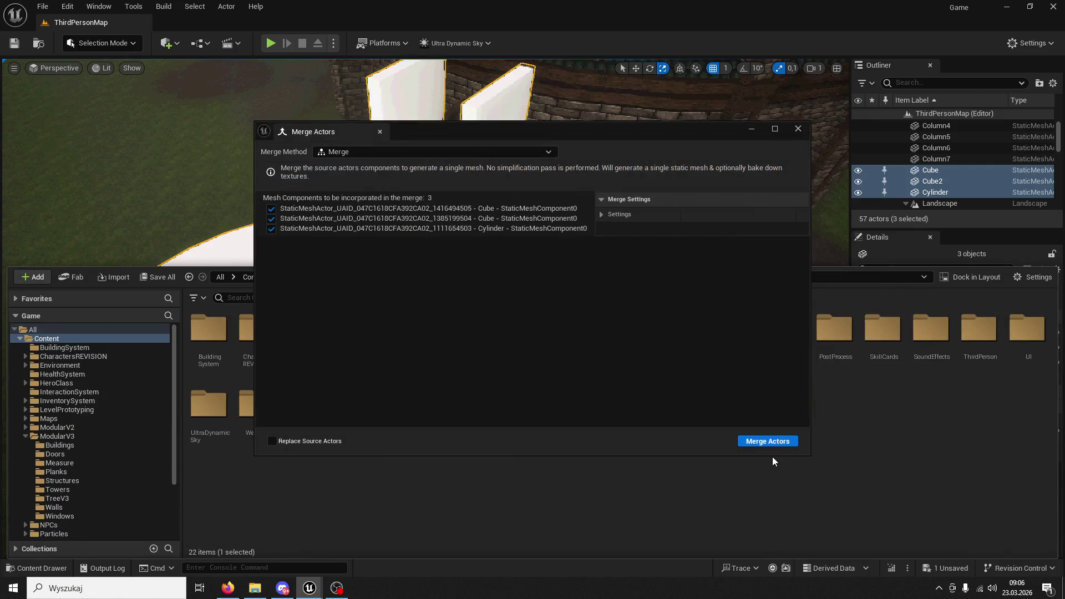
pyautogui.click(799, 130)
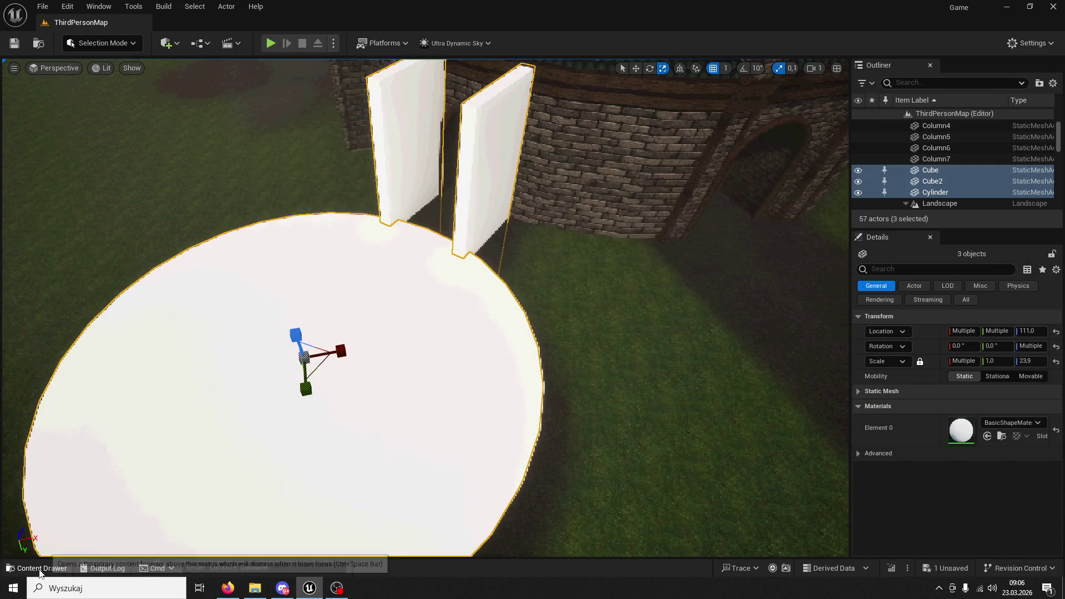
# Export SM_HealingWard from the Content Drawer as an FBX file to the Desktop, then minimize the editor
pyautogui.click(45, 568)
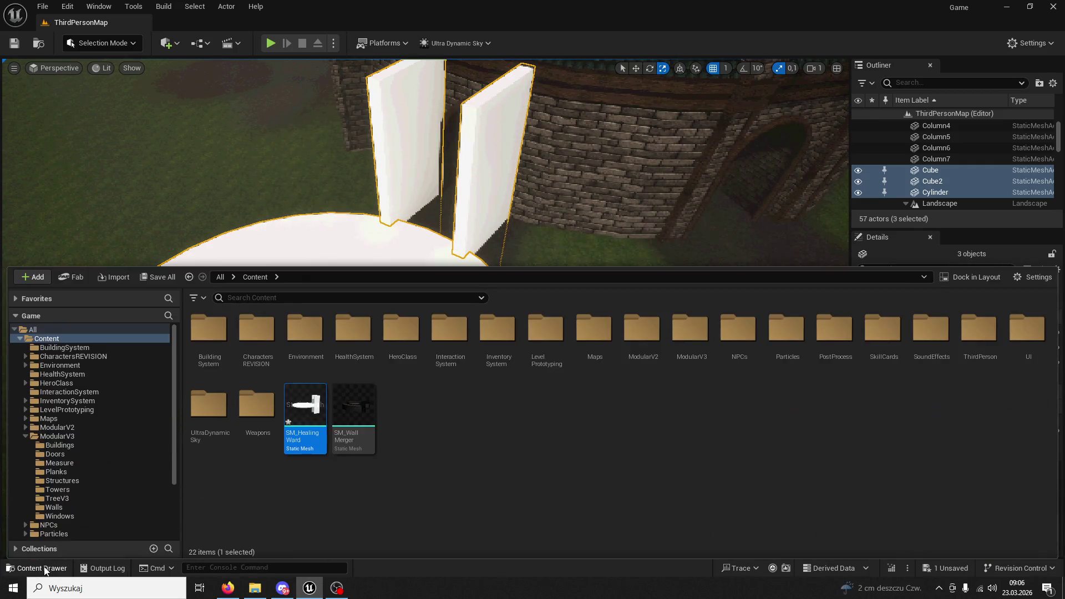
pyautogui.rightClick(304, 411)
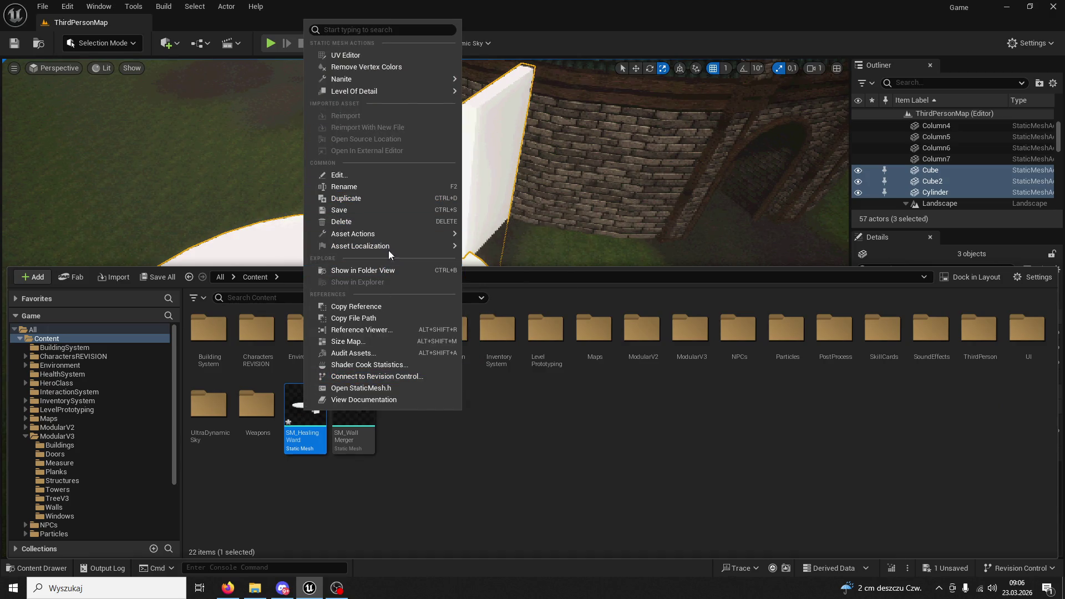
pyautogui.moveTo(397, 231)
pyautogui.click(538, 298)
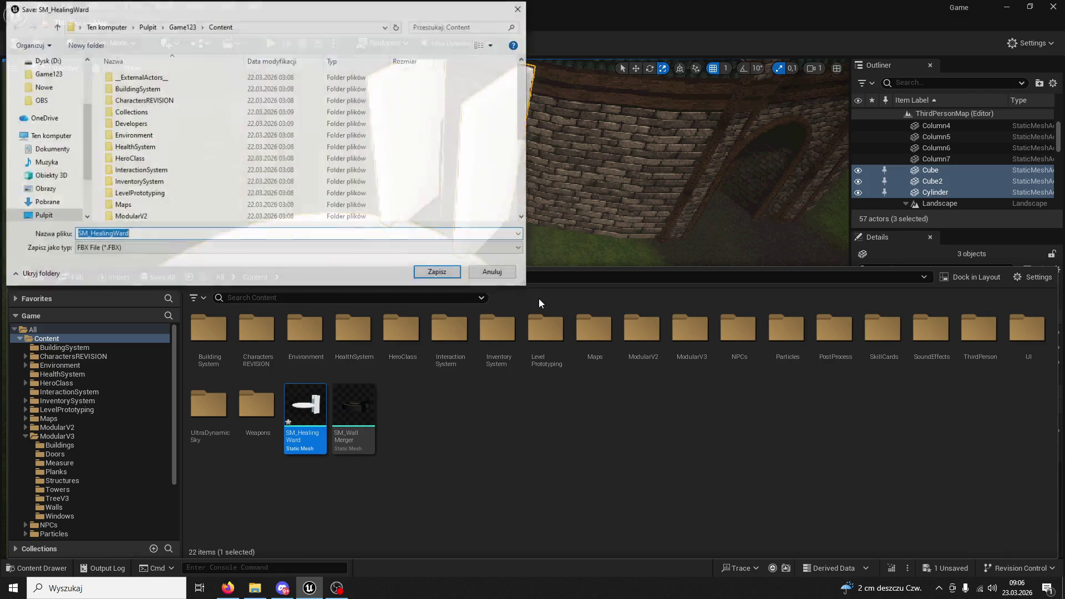
pyautogui.click(44, 215)
pyautogui.click(149, 233)
pyautogui.click(438, 272)
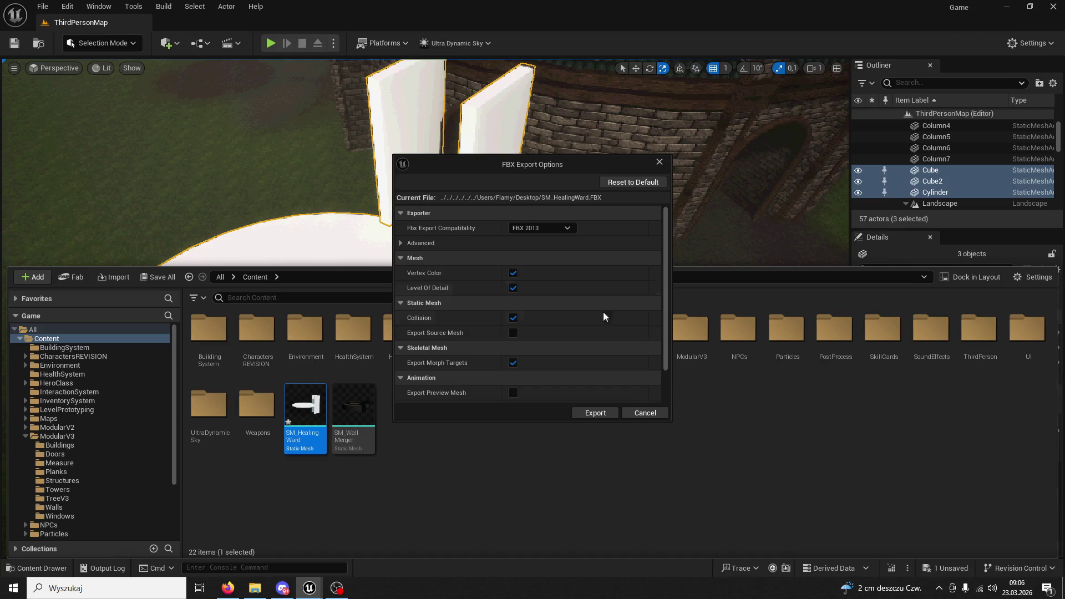
pyautogui.click(598, 415)
pyautogui.click(1006, 7)
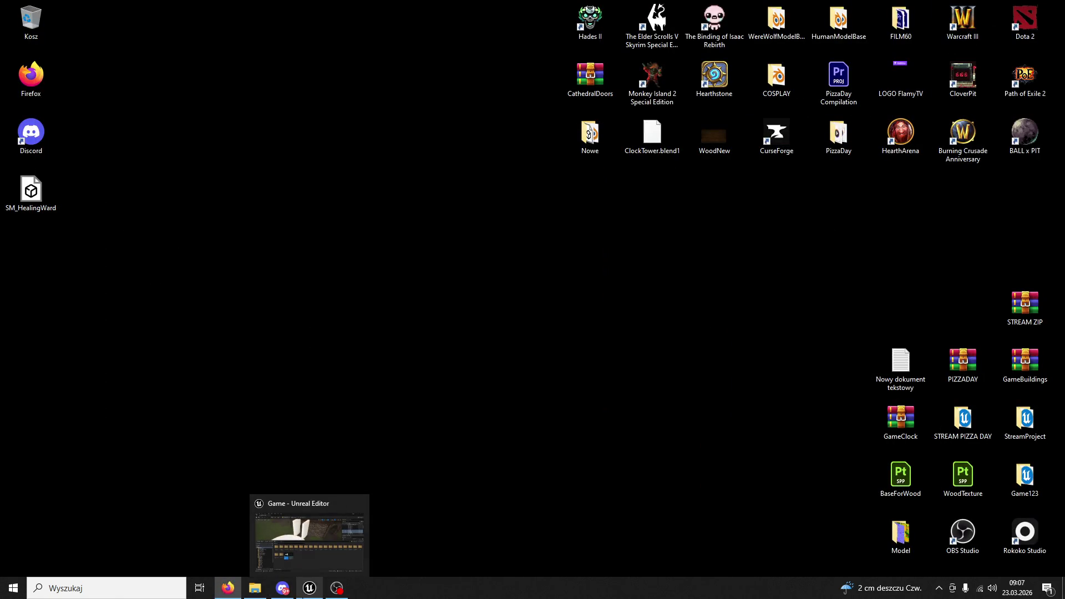
# Launch Blender 4.2 from the Start search, then switch back to the Unreal Editor
pyautogui.moveTo(282, 586)
pyautogui.click(105, 588)
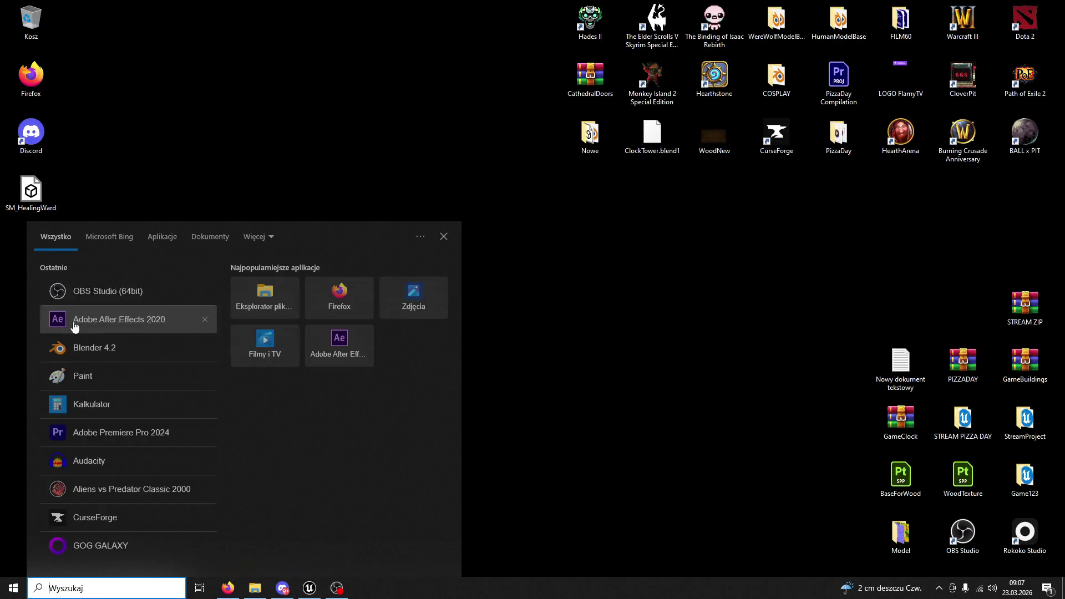
pyautogui.click(118, 333)
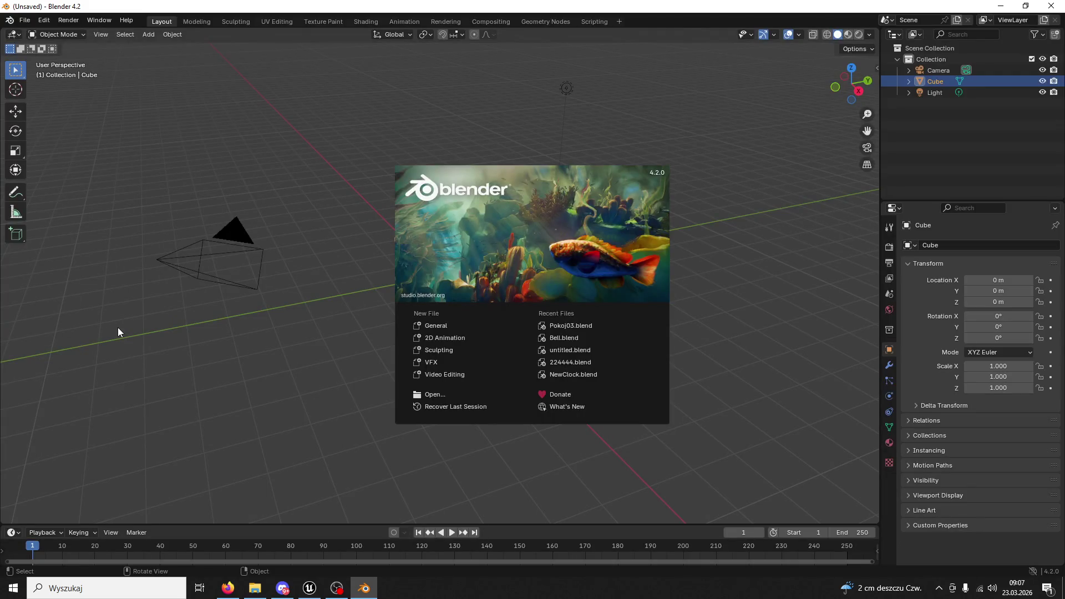
pyautogui.click(310, 588)
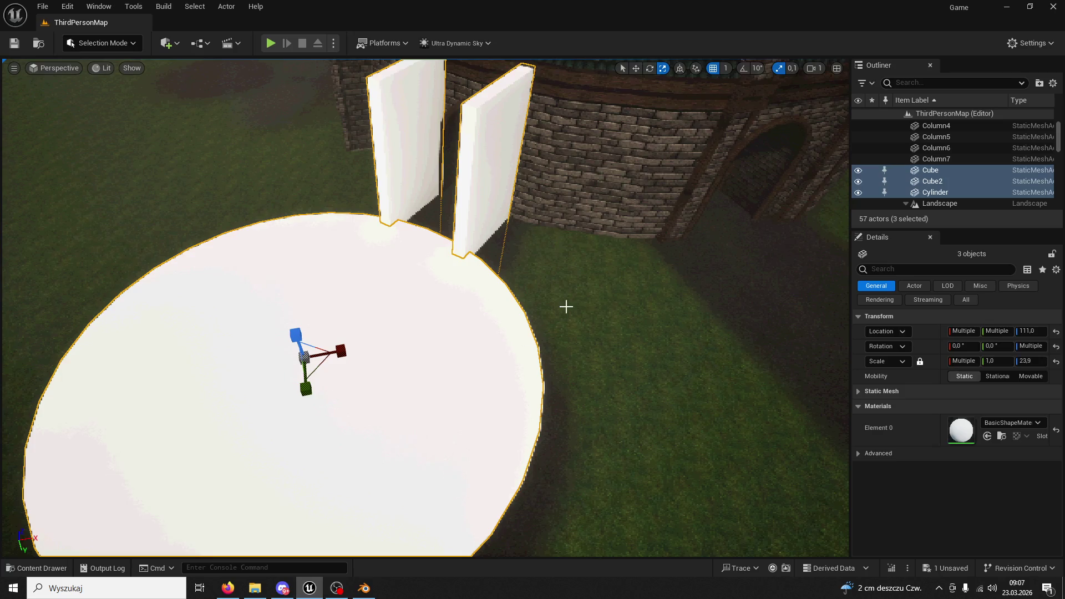
# Select the Cube and Cube2 walls and drag their Z scale handle to make both slightly taller
pyautogui.moveTo(426, 311)
pyautogui.mouseDown()
pyautogui.moveTo(426, 266)
pyautogui.moveTo(451, 361)
pyautogui.mouseUp()
pyautogui.click(322, 442)
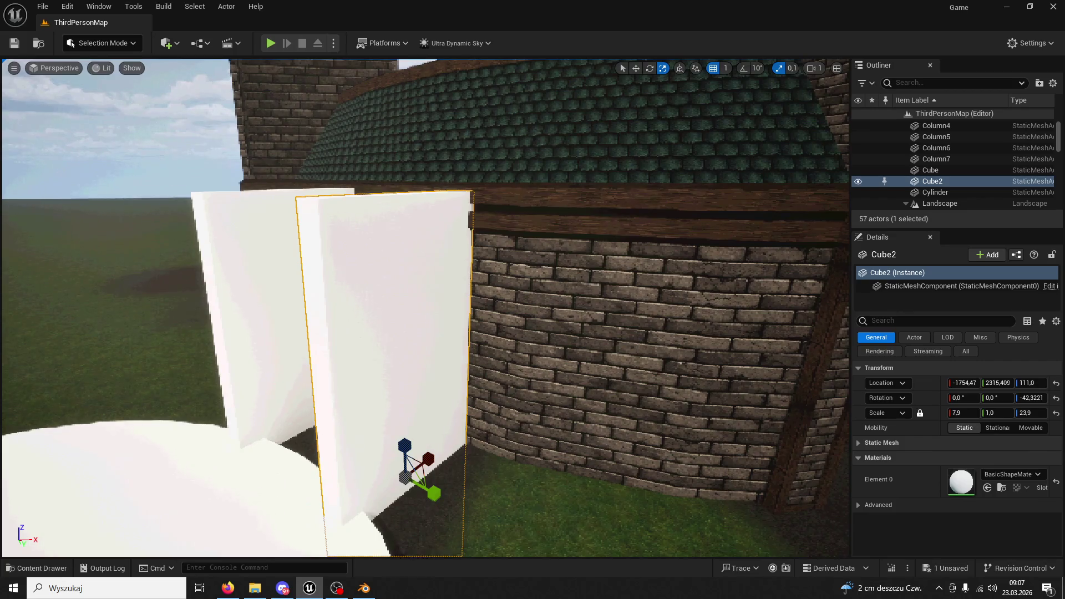
pyautogui.click(259, 368)
pyautogui.keyDown('ctrl'); pyautogui.click(442, 252); pyautogui.keyUp('ctrl')
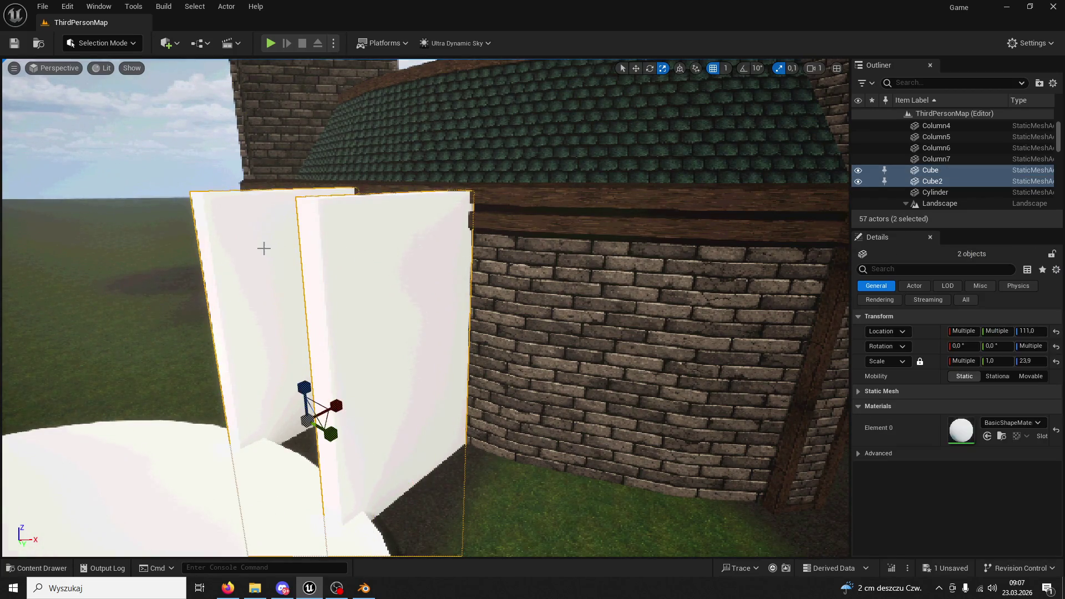
pyautogui.moveTo(303, 387)
pyautogui.mouseDown()
pyautogui.moveTo(311, 360)
pyautogui.moveTo(300, 355)
pyautogui.moveTo(280, 375)
pyautogui.moveTo(258, 341)
pyautogui.moveTo(261, 355)
pyautogui.moveTo(502, 265)
pyautogui.moveTo(469, 287)
pyautogui.mouseUp()
pyautogui.click(323, 368)
pyautogui.click(498, 266)
# Duplicate Cube2 upward as Cube3, shrink it, and move it out from the wall's top edge
pyautogui.click(635, 70)
pyautogui.keyDown('alt'); pyautogui.moveTo(335, 450); pyautogui.dragTo(310, 291); pyautogui.keyUp('alt')
pyautogui.moveTo(1031, 413); pyautogui.dragTo(942, 412)
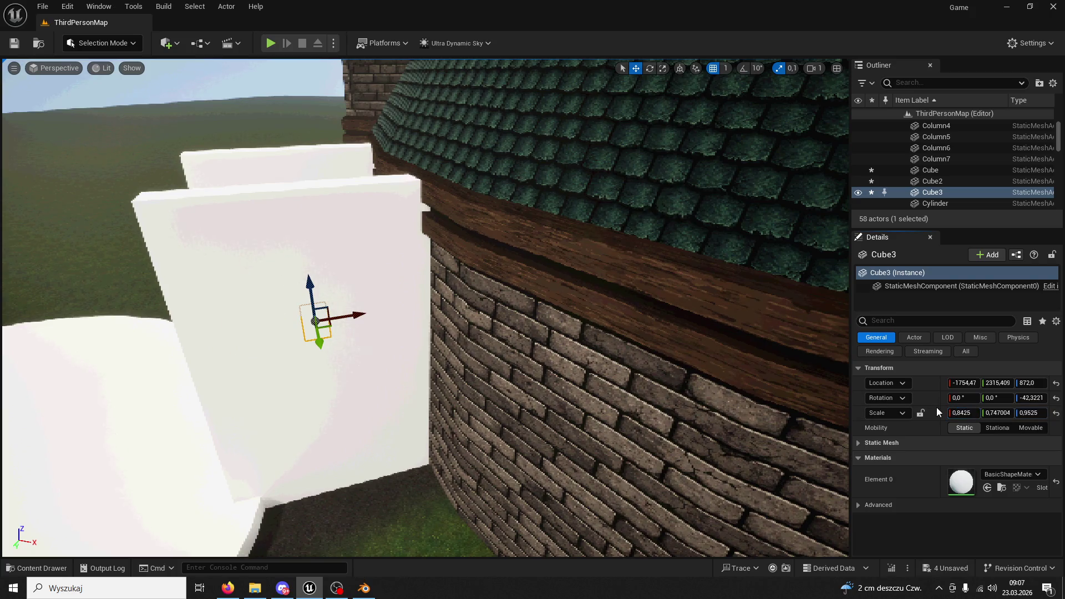
pyautogui.moveTo(346, 304)
pyautogui.mouseDown()
pyautogui.moveTo(444, 282)
pyautogui.moveTo(383, 179)
pyautogui.mouseUp()
pyautogui.scroll(10, 383, 179)
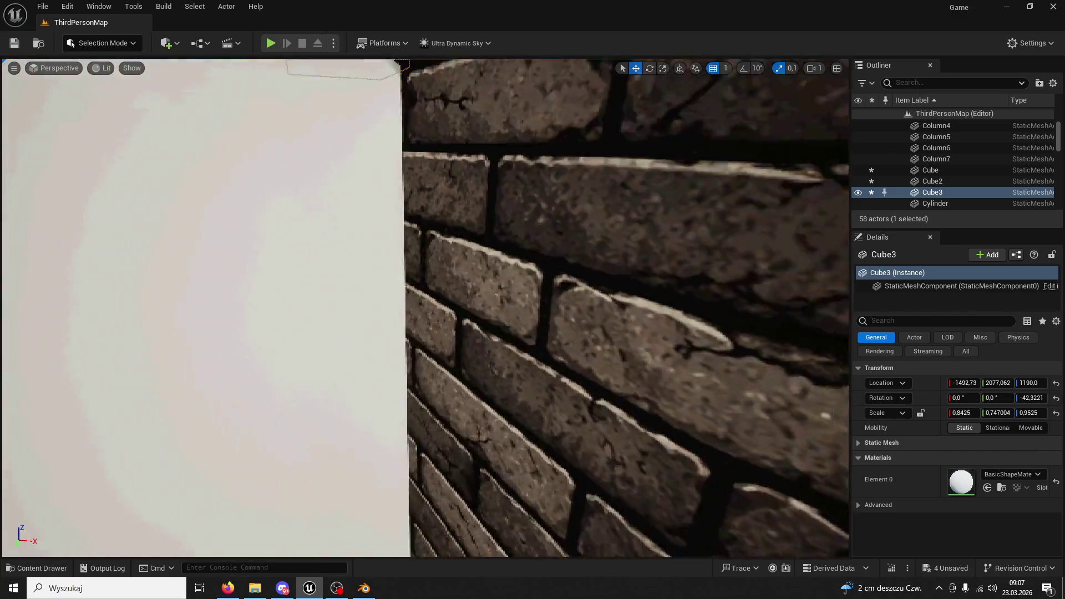
pyautogui.scroll(5, 474, 315)
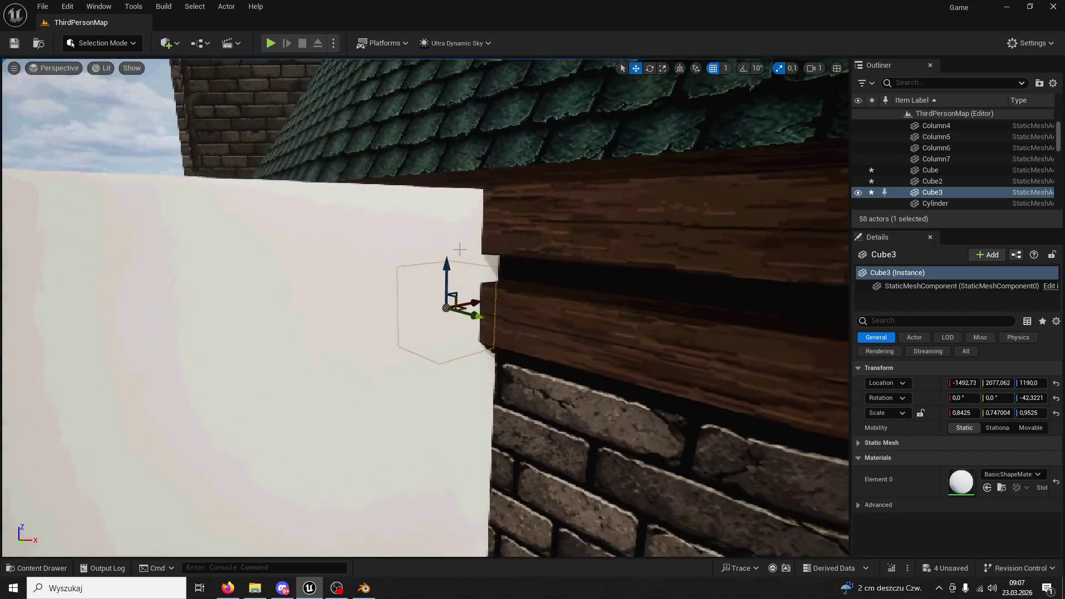
pyautogui.moveTo(474, 315); pyautogui.dragTo(550, 335)
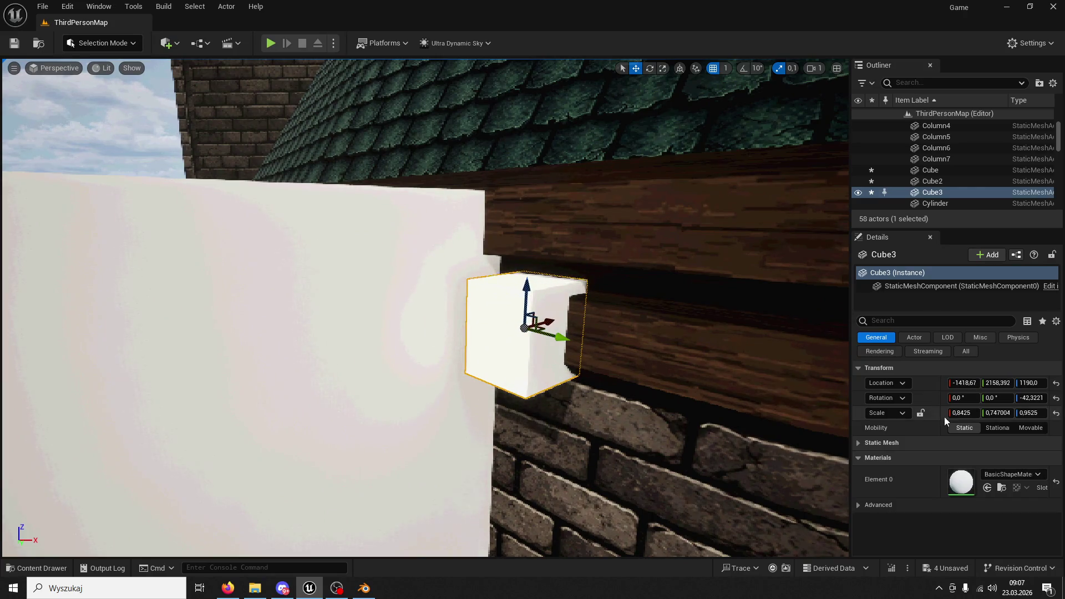
# Lock Cube3's scale proportions, shrink it with values 0,8 then 0,7, and raise it slightly
pyautogui.click(920, 413)
pyautogui.moveTo(962, 413); pyautogui.dragTo(929, 412)
pyautogui.scroll(5, 425, 308)
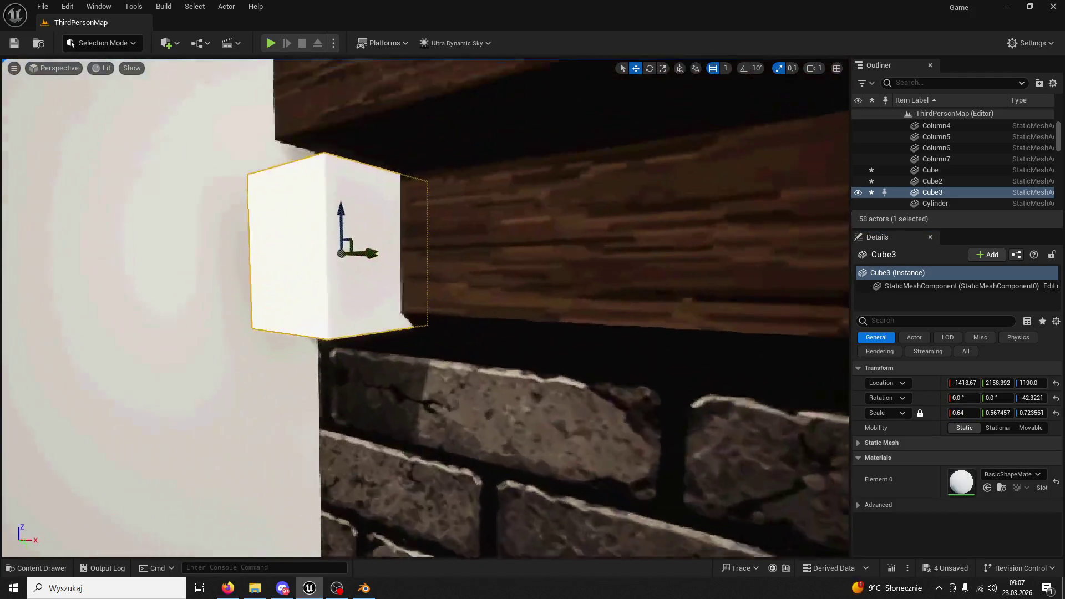
pyautogui.click(662, 69)
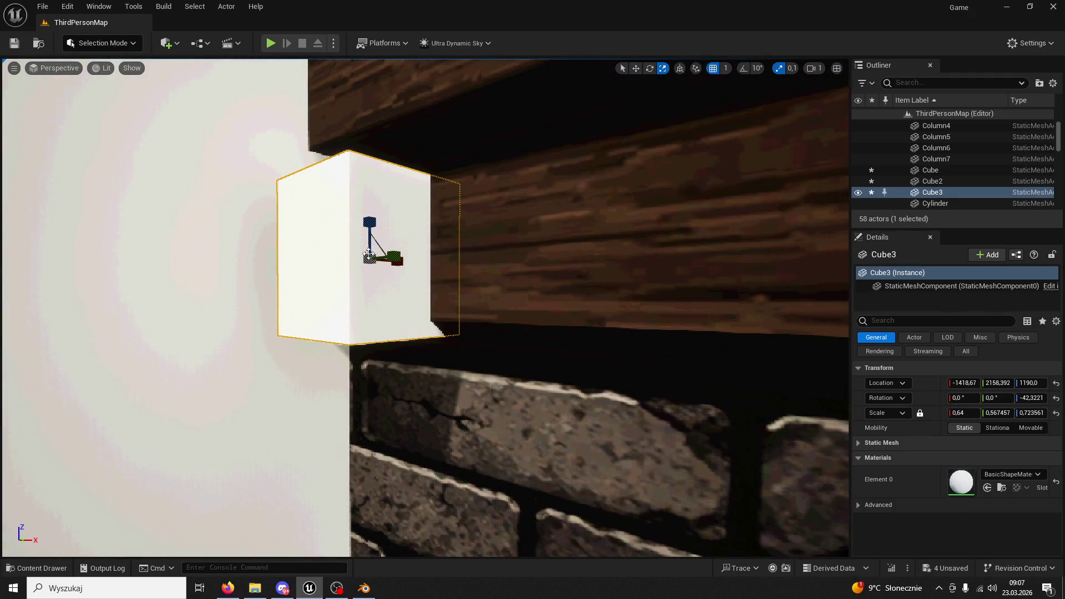
pyautogui.write('0,8')
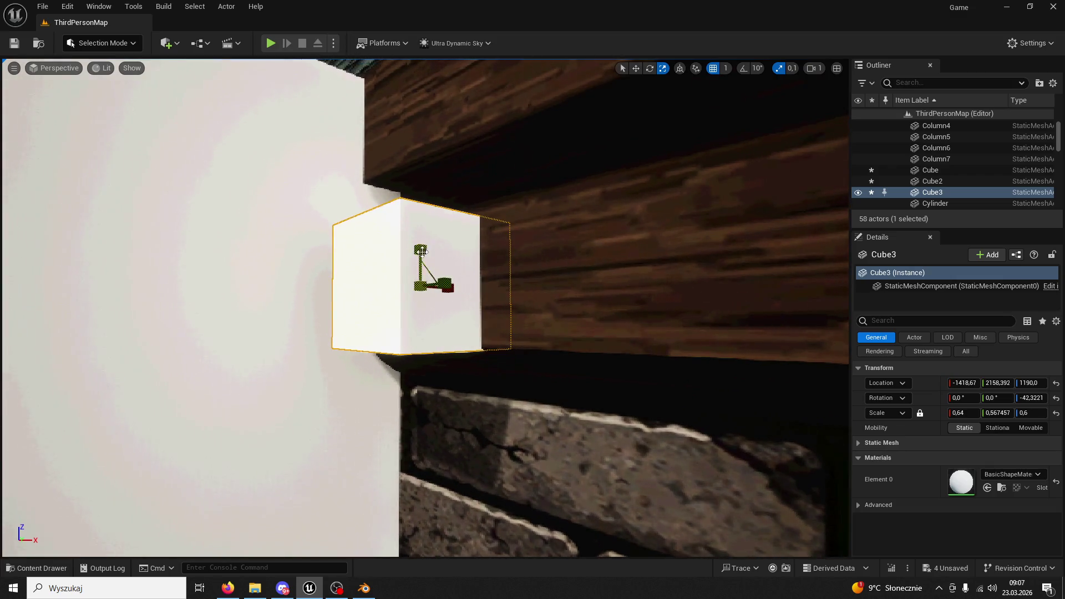
pyautogui.press('Return')
pyautogui.write('0,7')
pyautogui.press('Return')
pyautogui.click(636, 68)
pyautogui.moveTo(426, 242)
pyautogui.mouseDown()
pyautogui.moveTo(417, 231)
pyautogui.moveTo(413, 291)
pyautogui.moveTo(413, 238)
pyautogui.mouseUp()
# Unlock the proportions, set Cube3's Z scale to 0,56, and fine-tune its height
pyautogui.click(920, 413)
pyautogui.click(1018, 413)
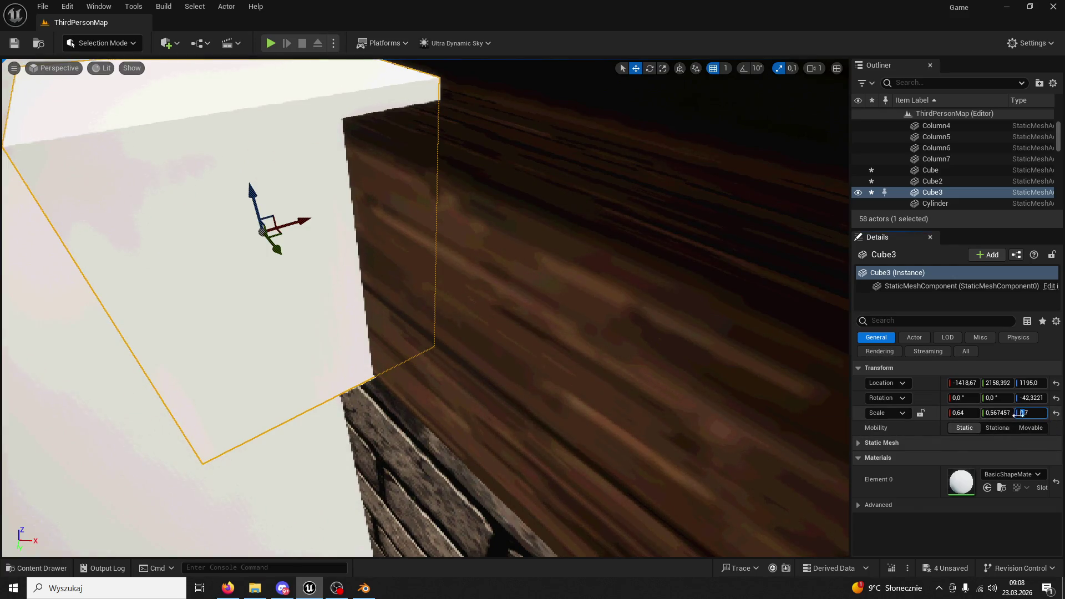
pyautogui.write('0,56')
pyautogui.press('Return')
pyautogui.moveTo(1030, 413); pyautogui.dragTo(1052, 412)
pyautogui.moveTo(421, 310); pyautogui.dragTo(399, 221)
pyautogui.moveTo(1017, 413); pyautogui.dragTo(1030, 412)
pyautogui.moveTo(421, 311)
pyautogui.mouseDown()
pyautogui.moveTo(394, 205)
pyautogui.moveTo(656, 357)
pyautogui.mouseUp()
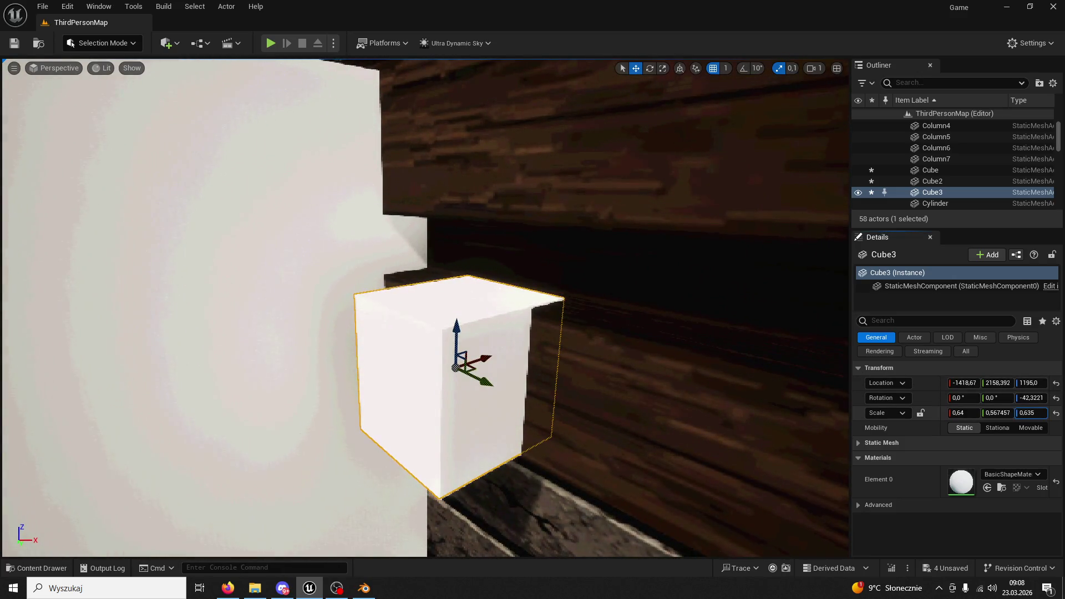
# Alt-drag duplicates Cube4 and Cube5 alongside the block, position Cube5, and start a play test
pyautogui.moveTo(457, 333)
pyautogui.mouseDown()
pyautogui.moveTo(447, 68)
pyautogui.moveTo(416, 111)
pyautogui.moveTo(470, 77)
pyautogui.moveTo(470, 50)
pyautogui.moveTo(440, 278)
pyautogui.mouseUp()
pyautogui.moveTo(407, 70)
pyautogui.keyDown('alt'); pyautogui.mouseDown()
pyautogui.moveTo(402, 303)
pyautogui.moveTo(425, 307)
pyautogui.moveTo(419, 358)
pyautogui.mouseUp(); pyautogui.keyUp('alt')
pyautogui.moveTo(426, 248); pyautogui.dragTo(424, 247)
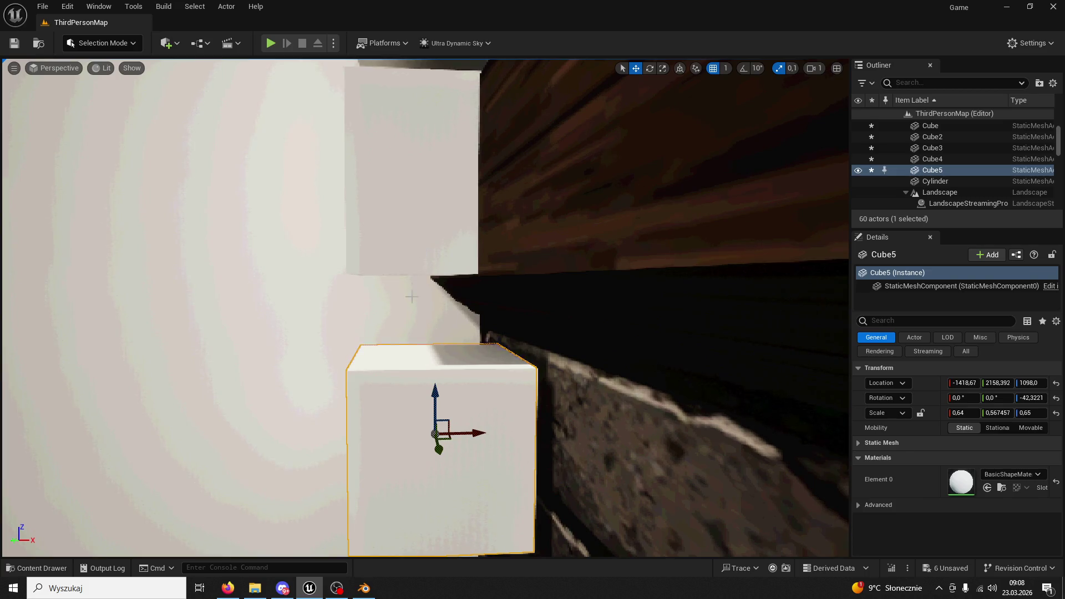
pyautogui.moveTo(466, 433); pyautogui.dragTo(499, 433)
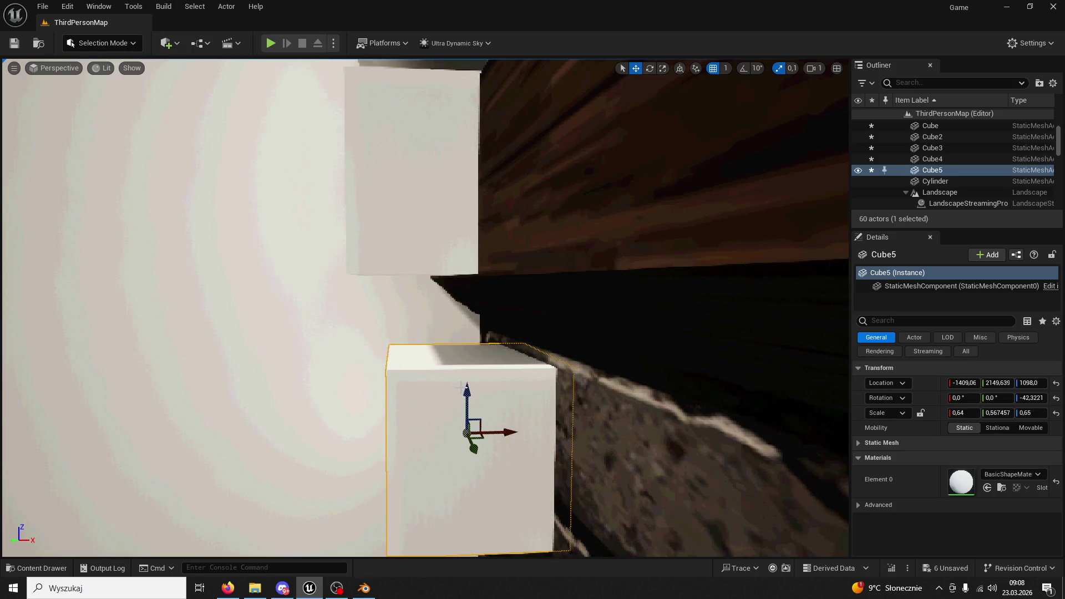
pyautogui.moveTo(459, 385); pyautogui.dragTo(459, 375)
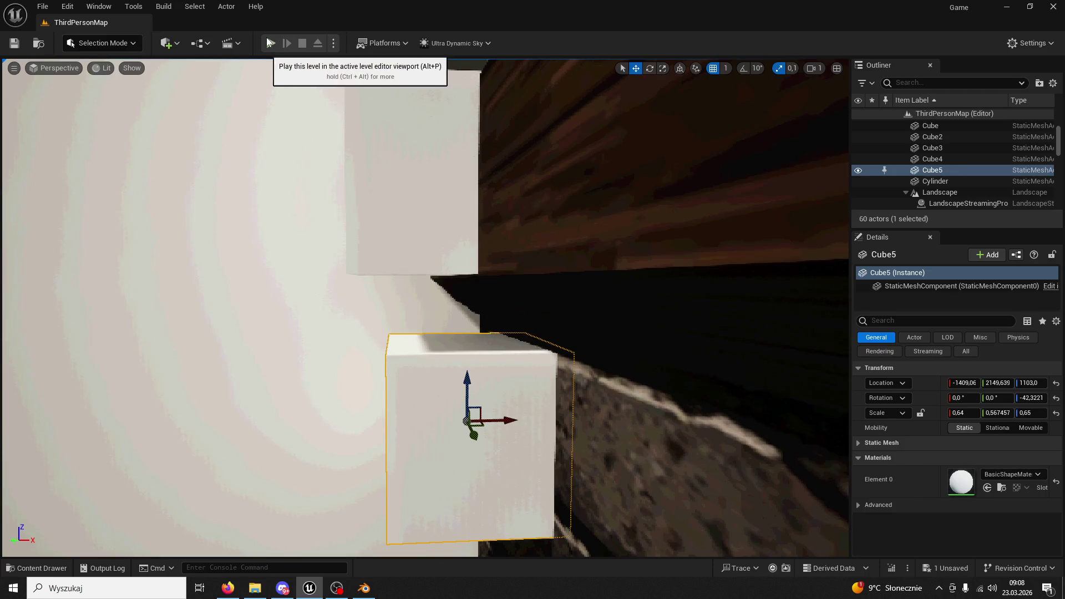
pyautogui.click(271, 43)
pyautogui.click(425, 285)
# Run the character through the castle courtyard and jump onto the pale rooftop
pyautogui.press('w')
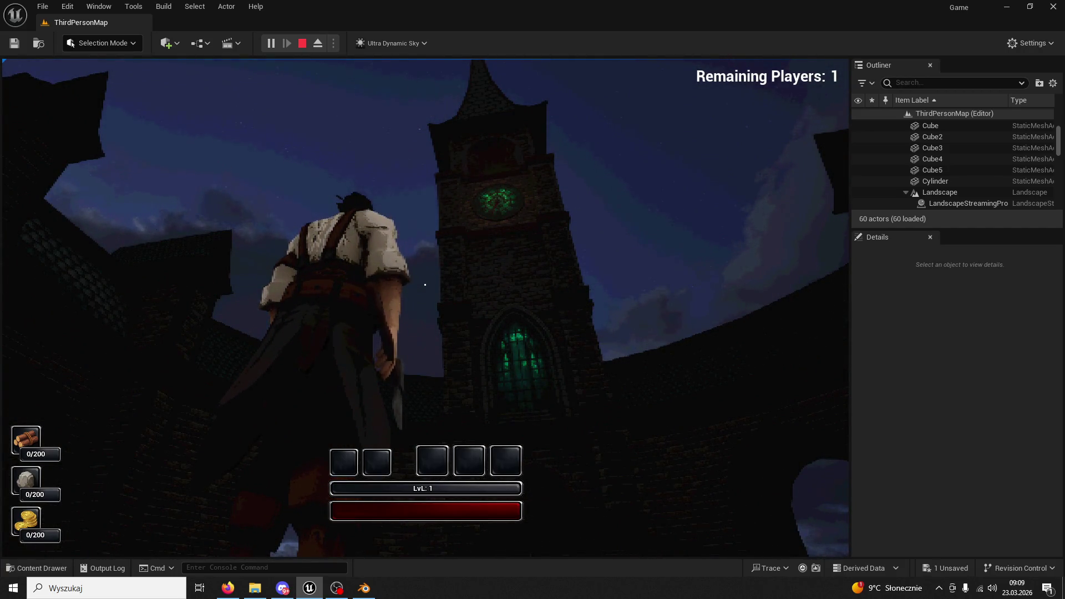
pyautogui.press('w')
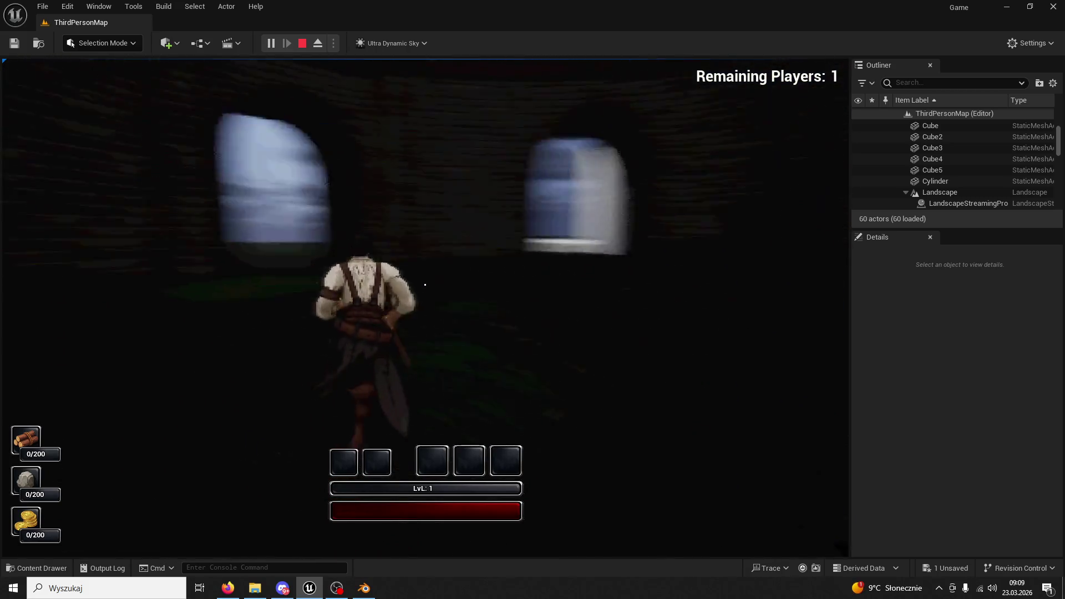
pyautogui.press('w')
pyautogui.press('w')
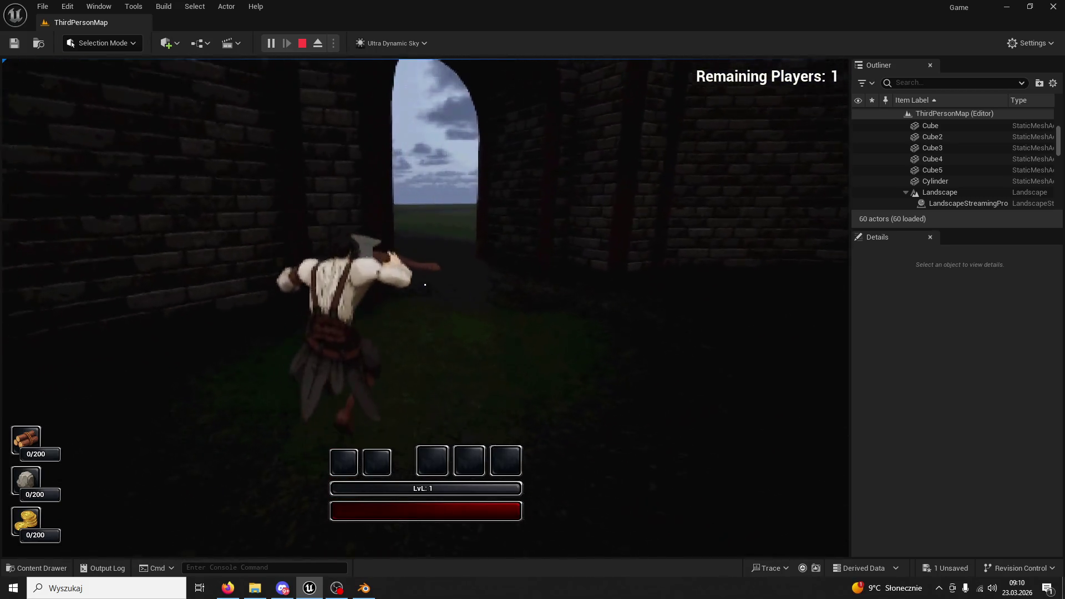
pyautogui.press('w')
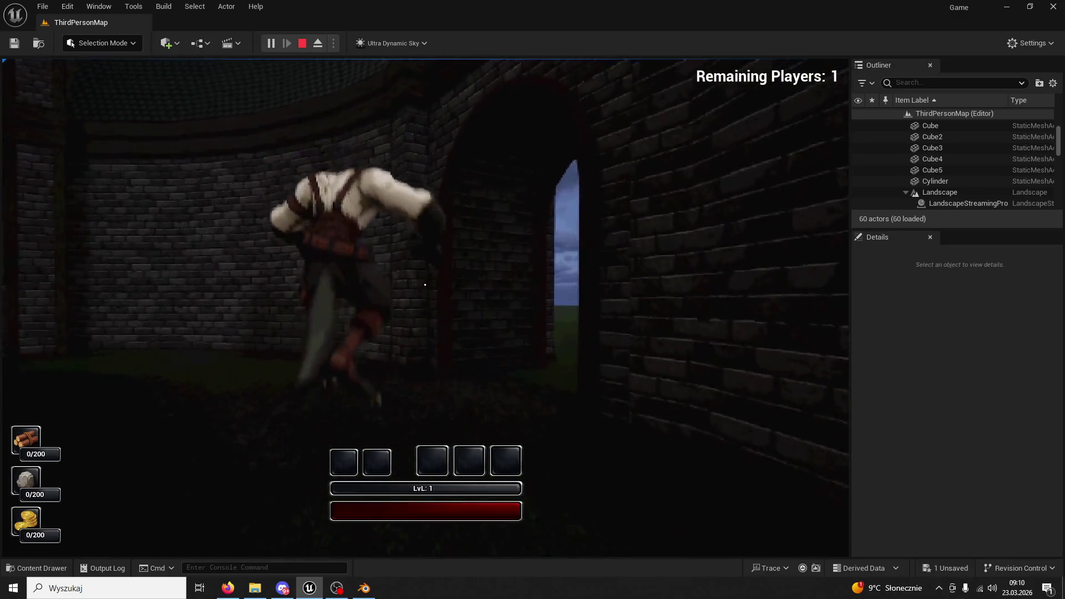
pyautogui.press('w')
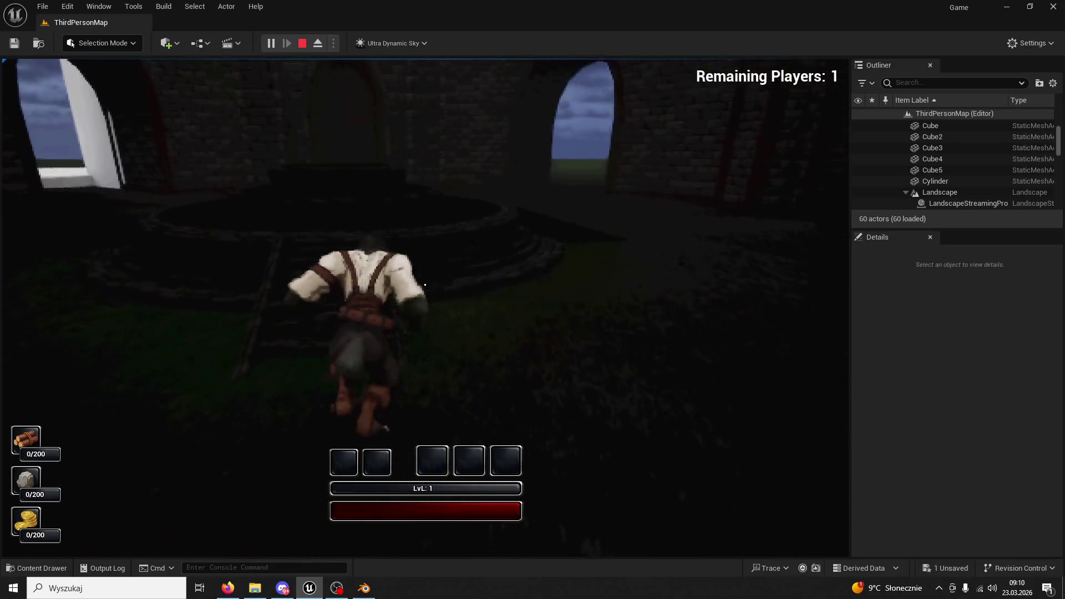
pyautogui.press('w')
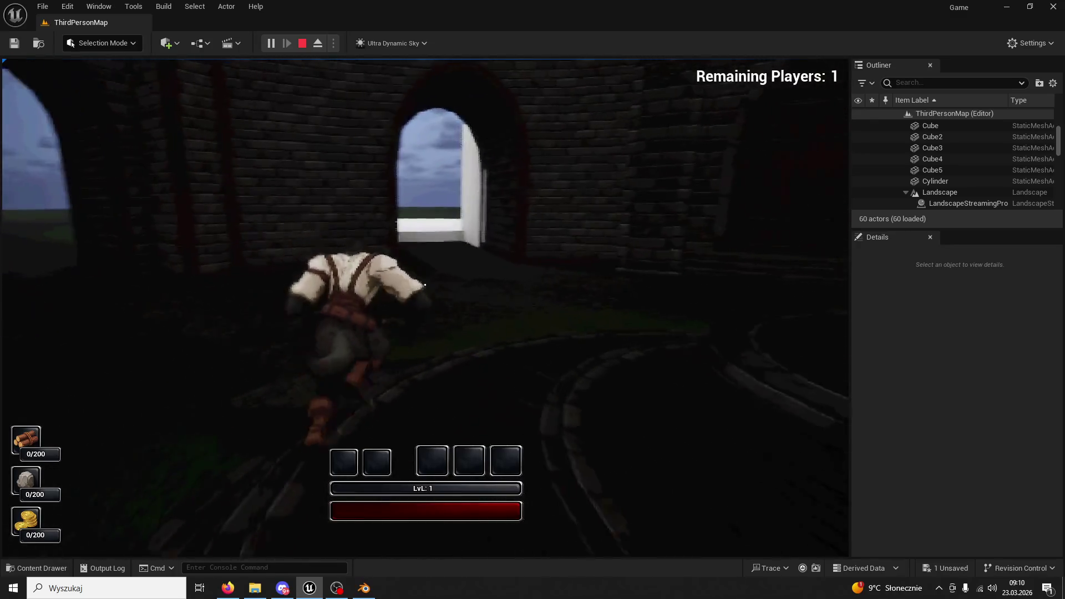
pyautogui.press('w')
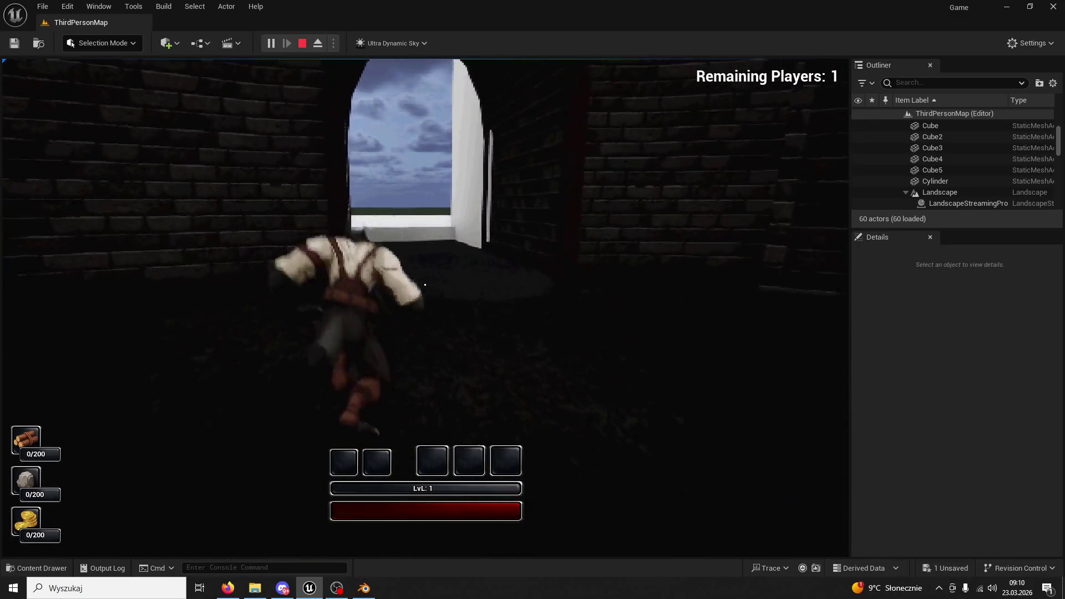
pyautogui.press('w')
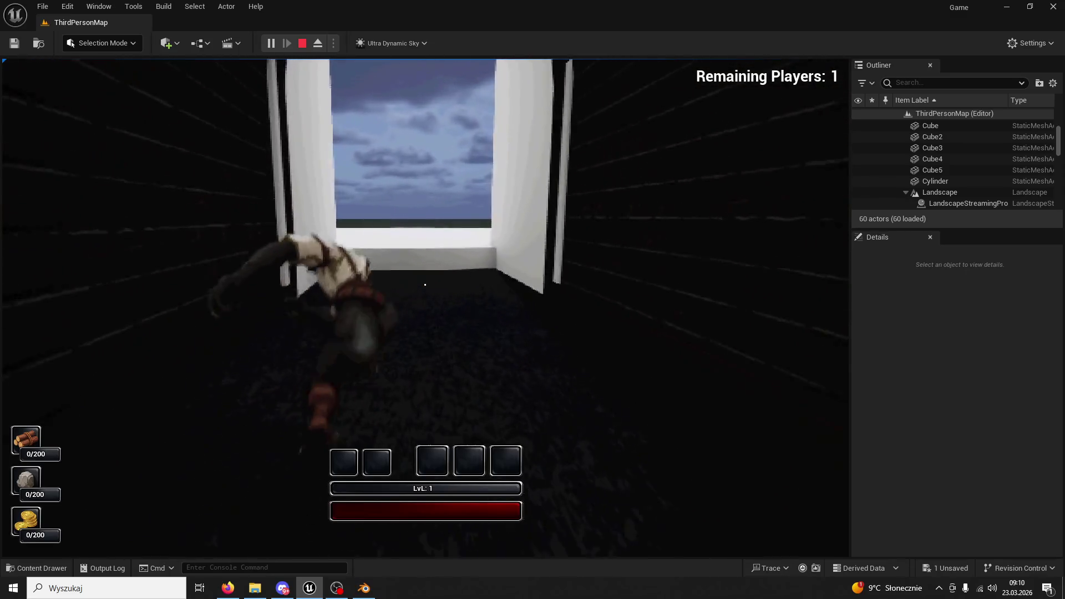
pyautogui.press('w')
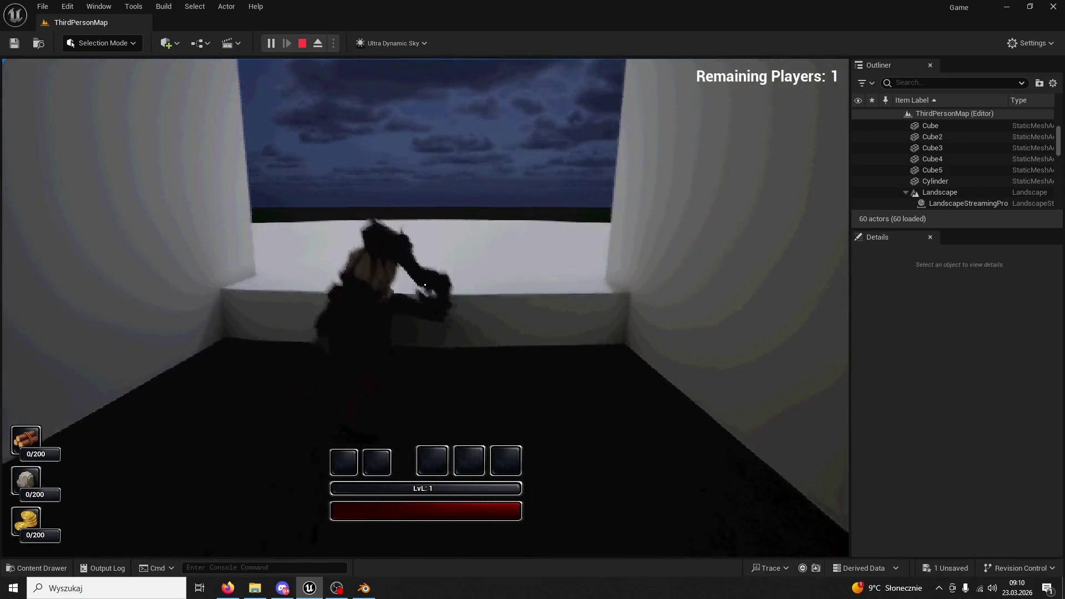
pyautogui.press('w')
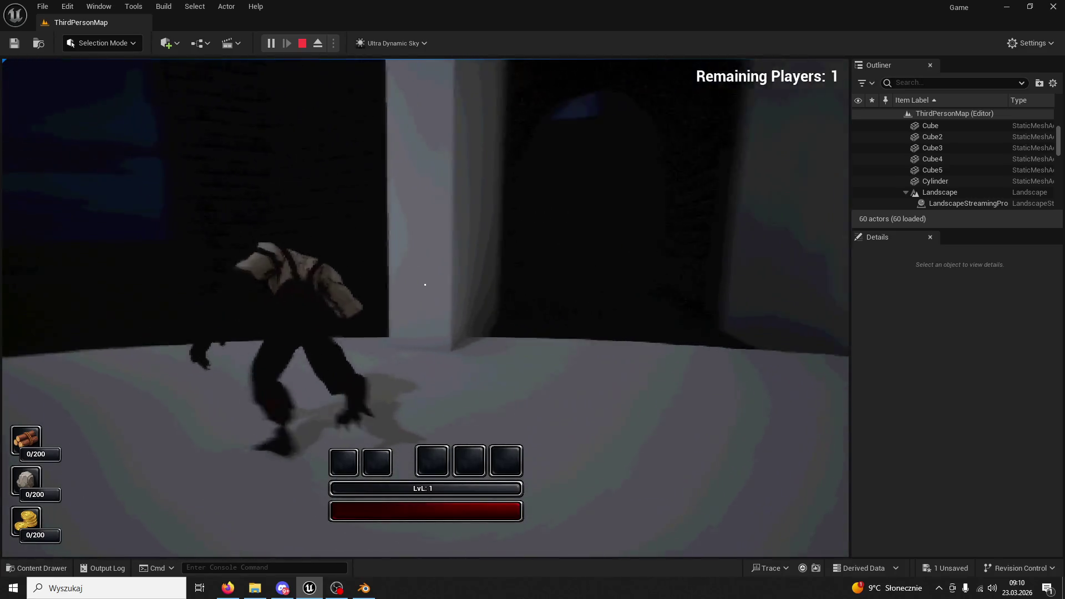
pyautogui.press('w')
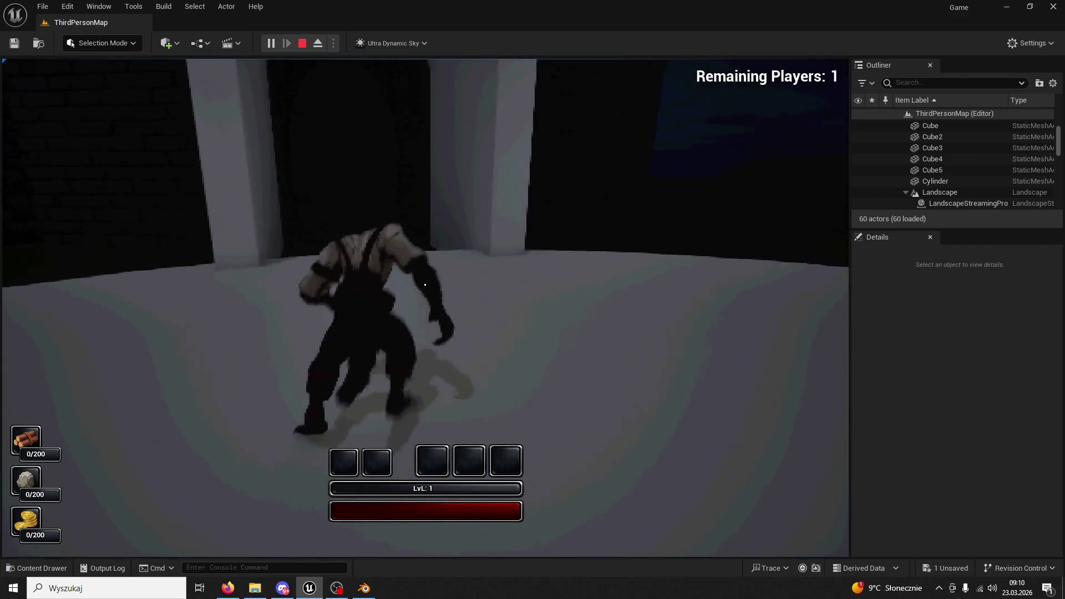
# Return to the Unreal Editor, stop the play session with Esc, and close the error log
pyautogui.press('super')
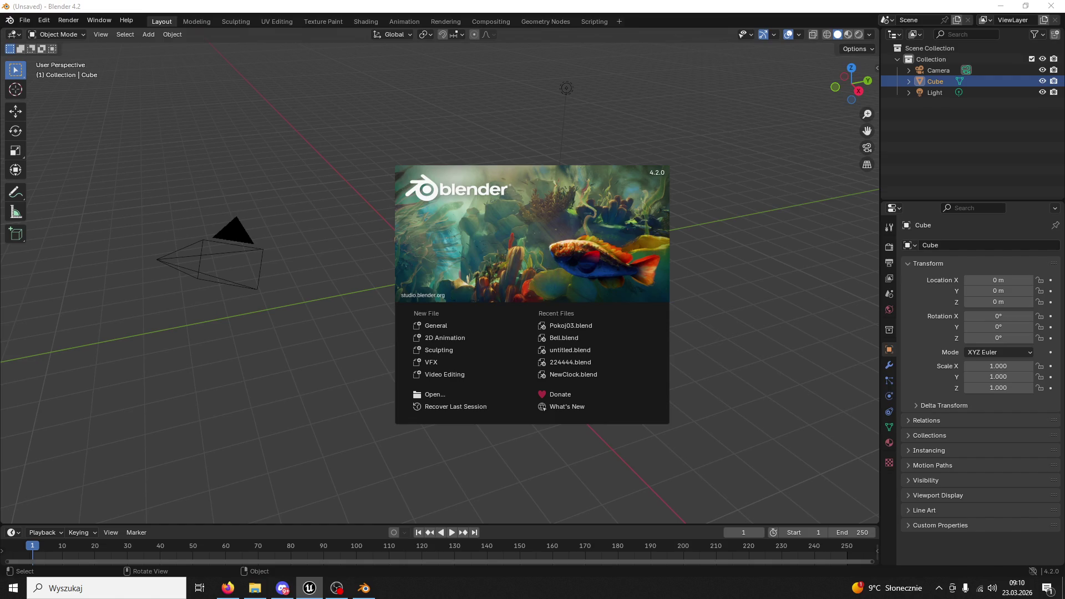
pyautogui.press('super')
pyautogui.click(310, 588)
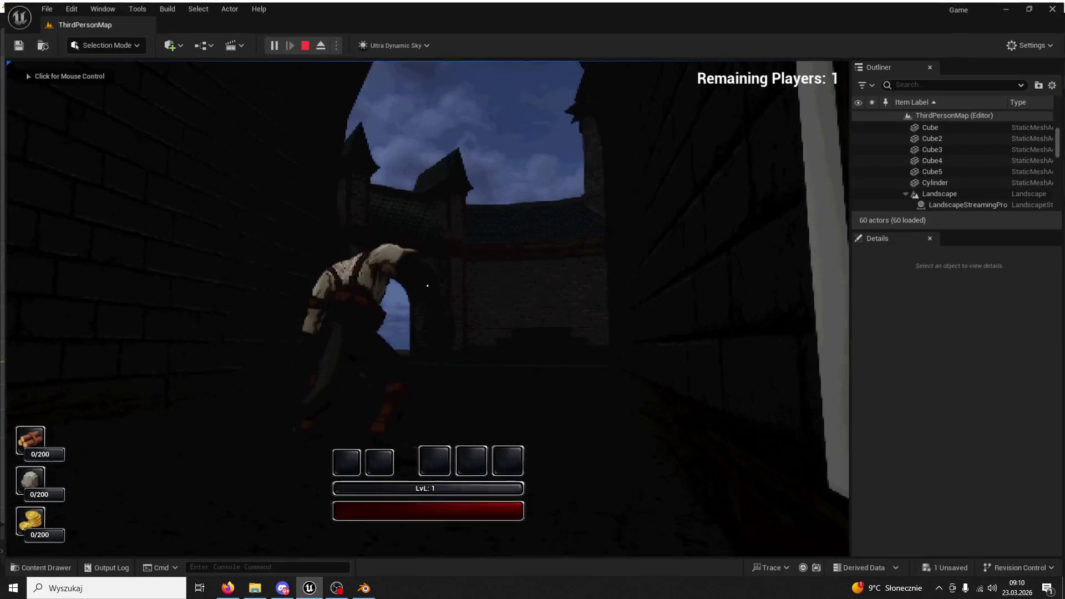
pyautogui.click(425, 259)
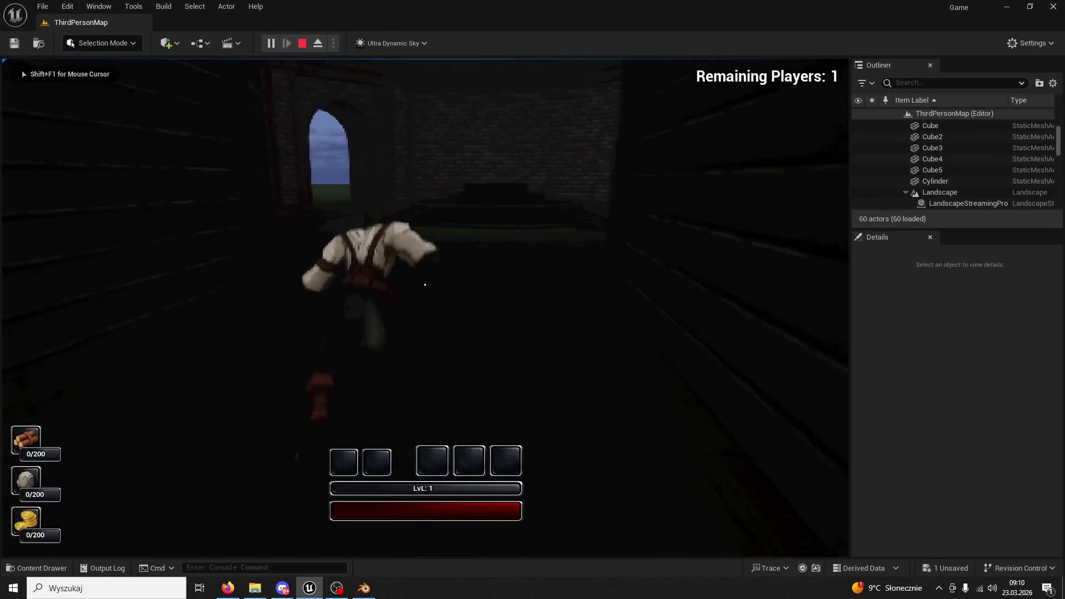
pyautogui.press('Escape')
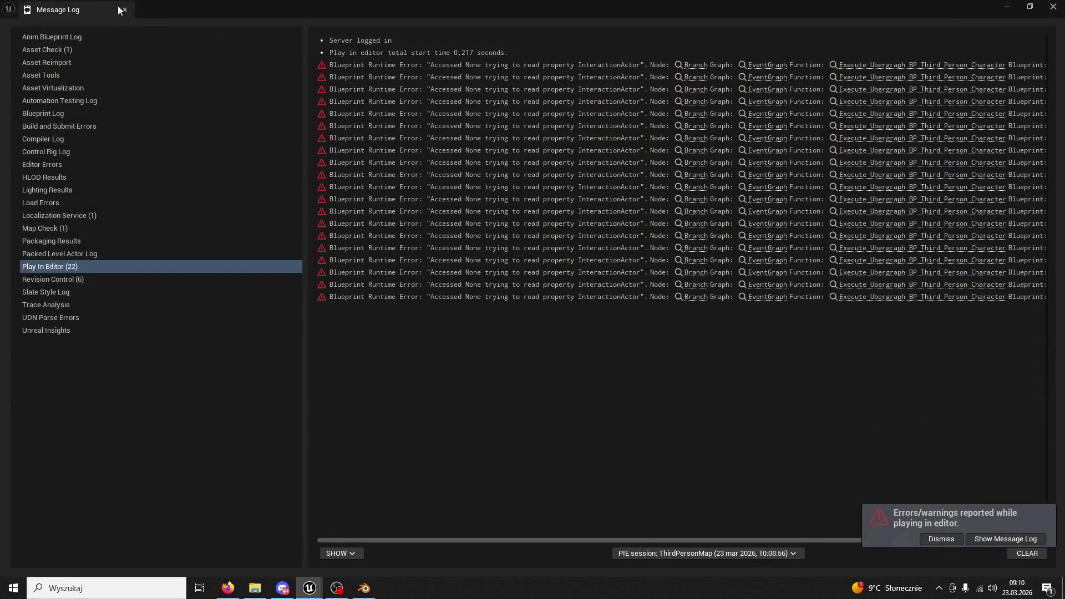
pyautogui.click(128, 8)
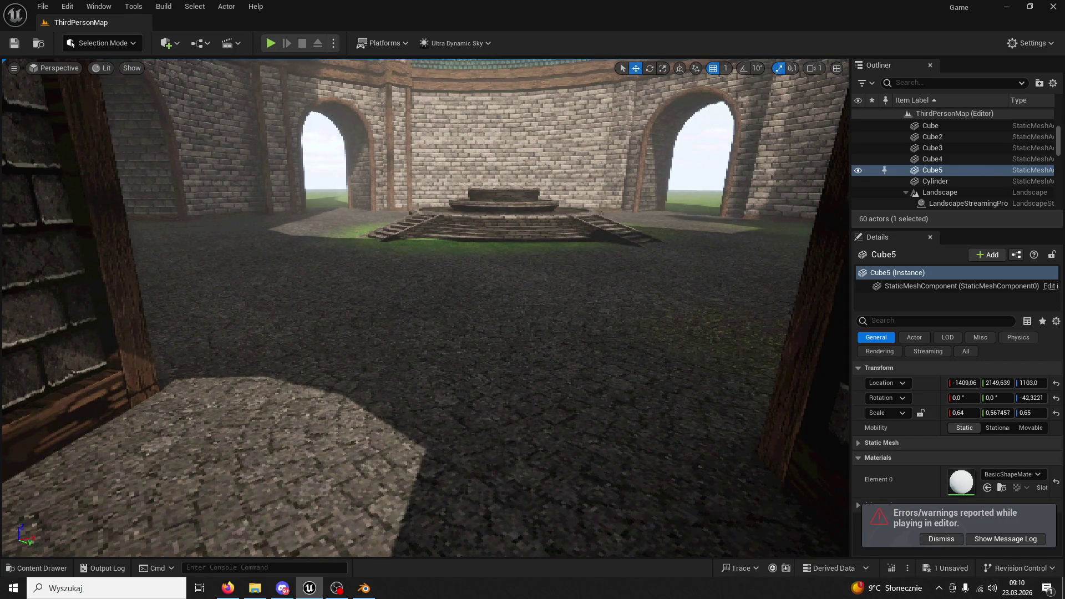
pyautogui.hotkey('alt', 'Tab')
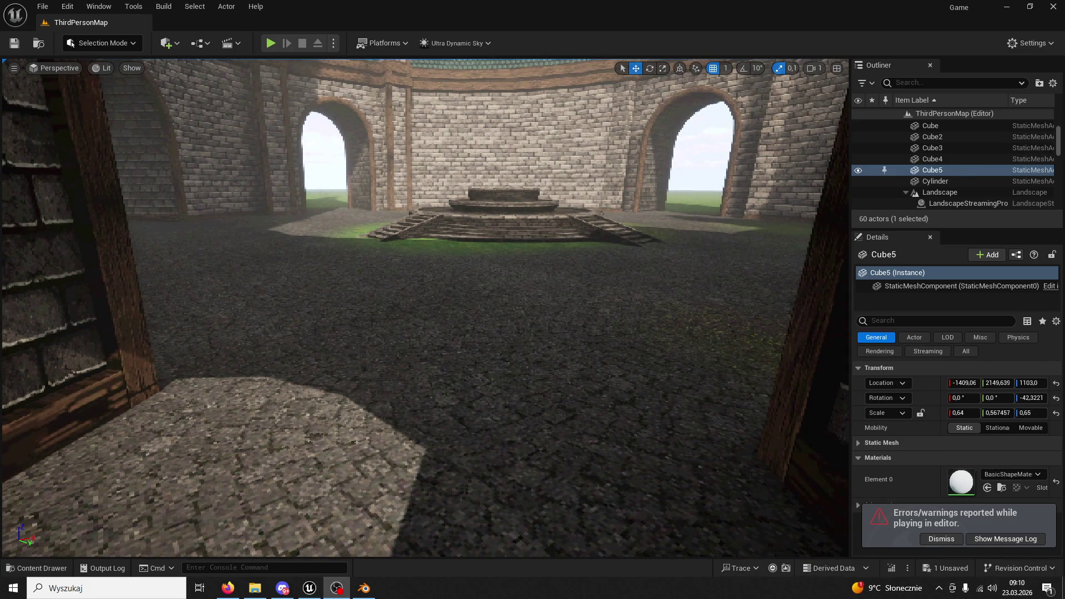
pyautogui.moveTo(518, 358); pyautogui.dragTo(517, 421)
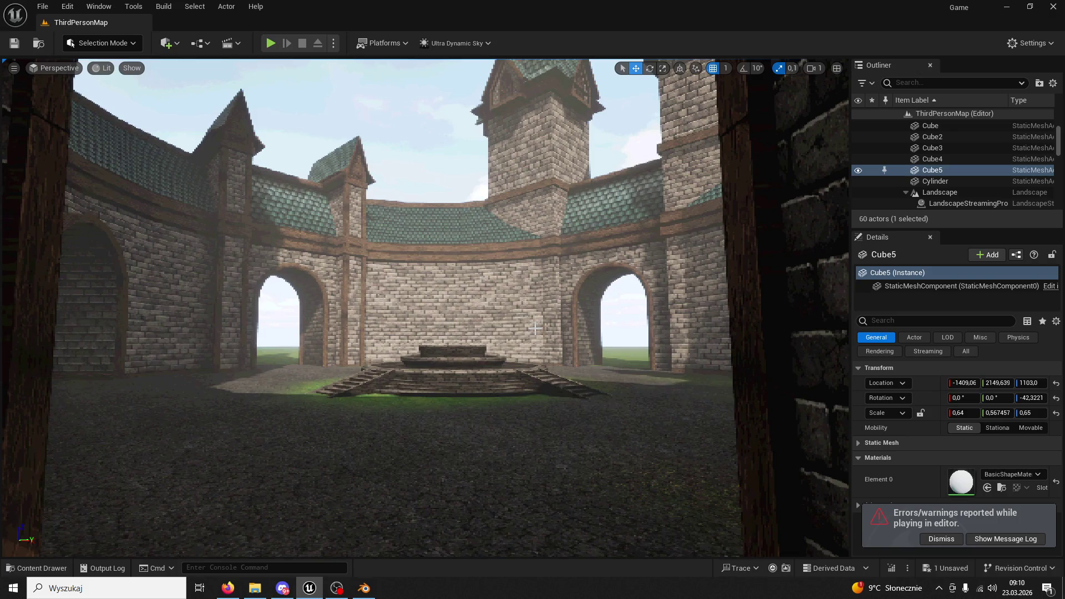
pyautogui.moveTo(210, 331)
pyautogui.mouseDown()
pyautogui.moveTo(167, 261)
pyautogui.moveTo(333, 358)
pyautogui.moveTo(703, 441)
pyautogui.moveTo(249, 266)
pyautogui.mouseUp()
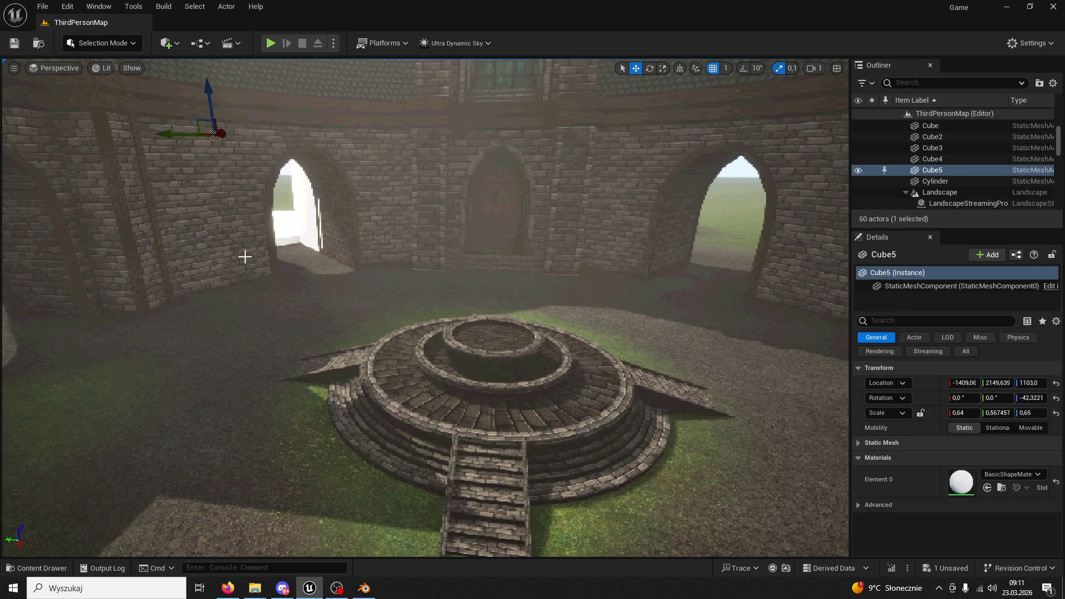
pyautogui.hotkey('alt', 'Tab')
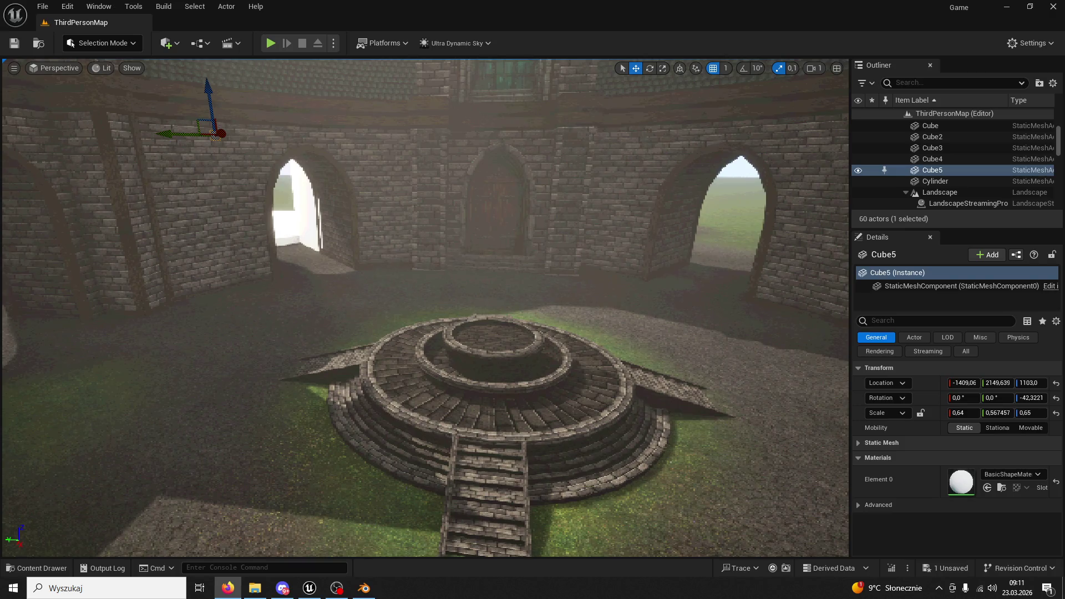
# Fly the viewport camera through the archway to the wall, then select and frame Cube4
pyautogui.press('Up')
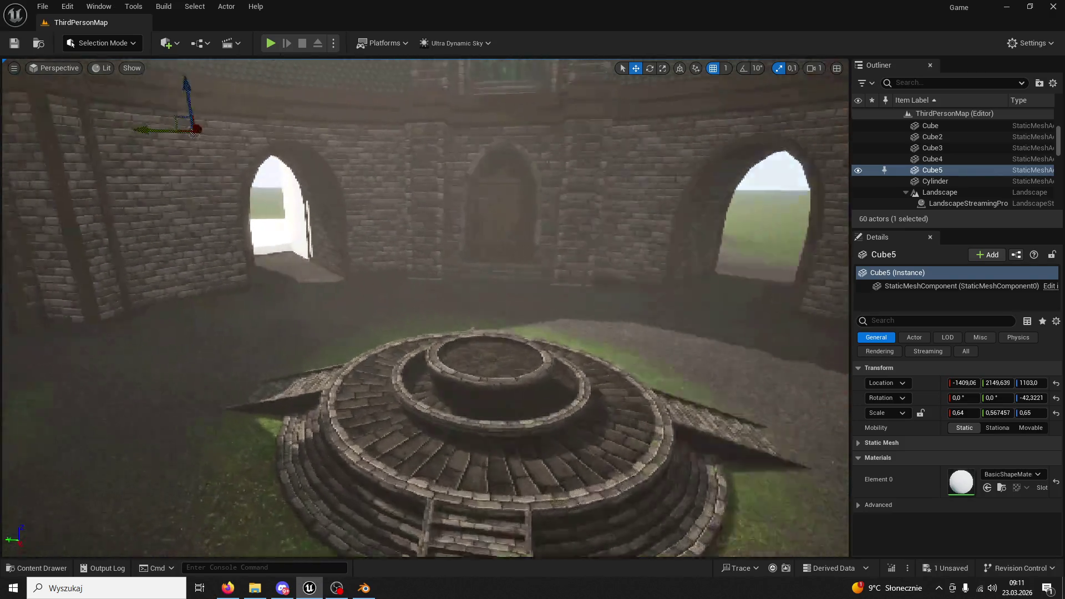
pyautogui.press('Up')
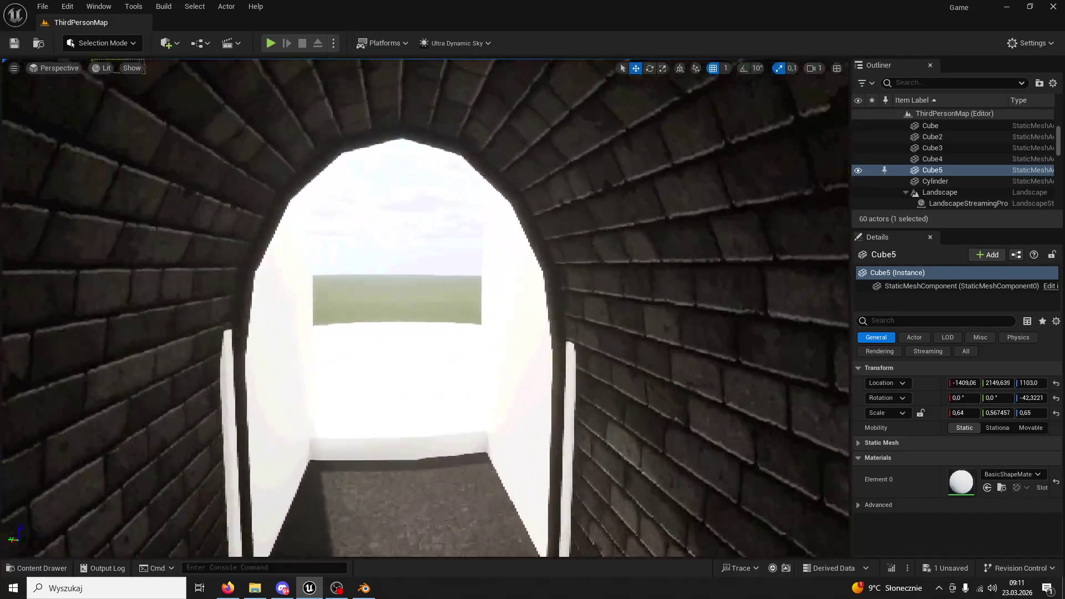
pyautogui.press('Up')
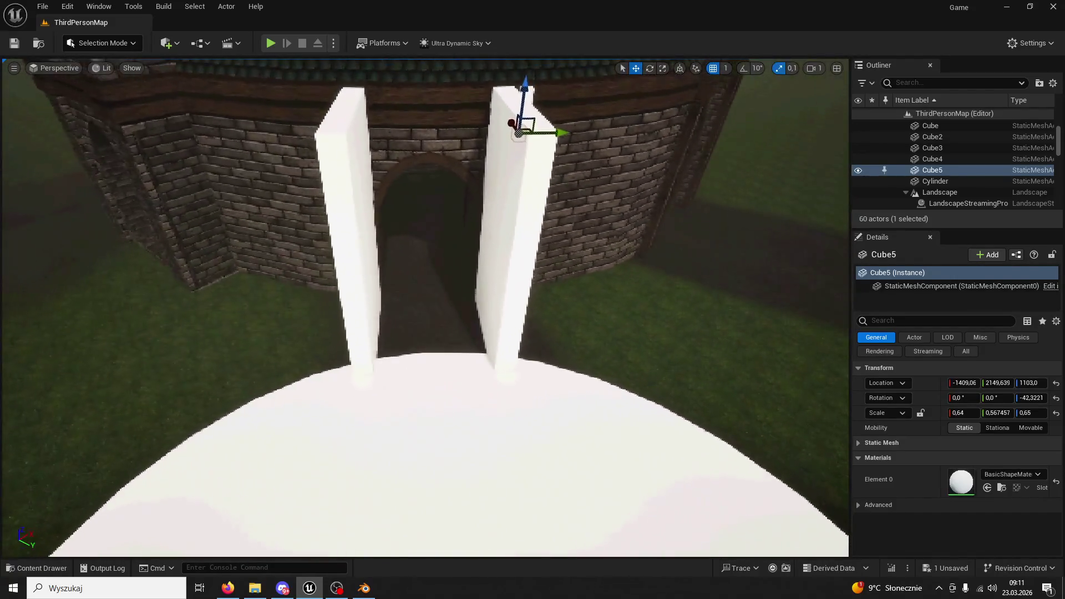
pyautogui.press('Up')
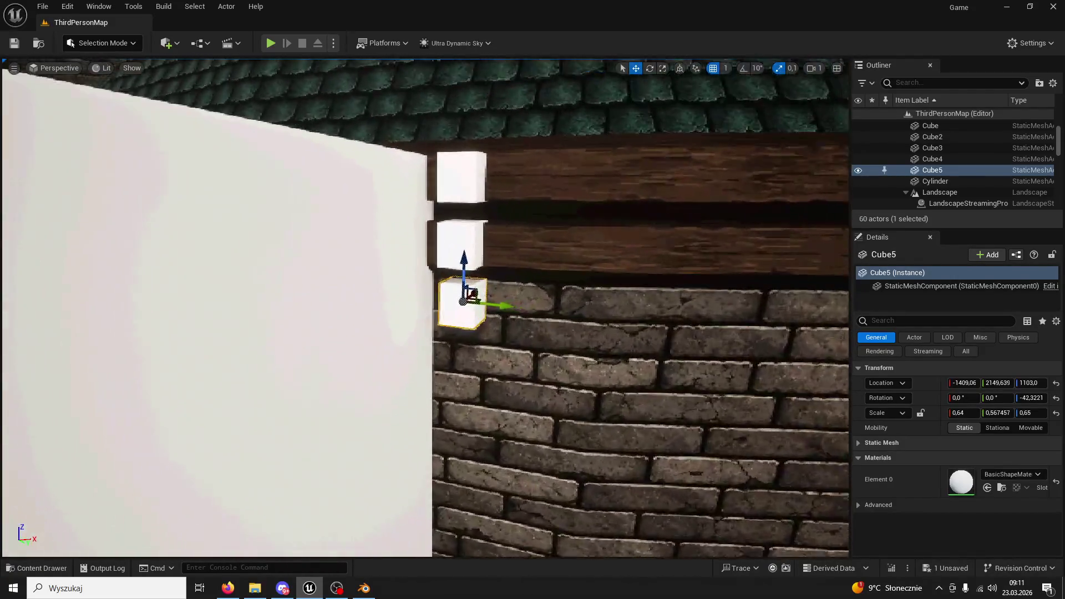
pyautogui.press('Down')
pyautogui.click(265, 153)
pyautogui.press('f')
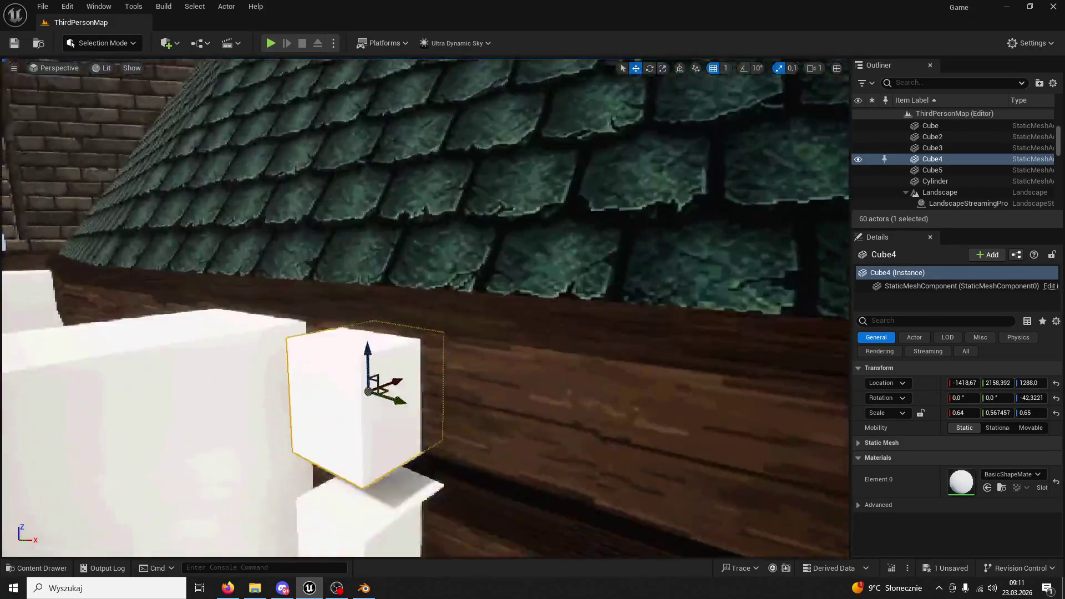
# Alt-drag Cube4 upward twice to create Cube6 and Cube7, placing Cube7 at the roof edge
pyautogui.moveTo(344, 409)
pyautogui.mouseDown()
pyautogui.moveTo(365, 196)
pyautogui.moveTo(333, 213)
pyautogui.moveTo(250, 219)
pyautogui.moveTo(430, 312)
pyautogui.mouseUp()
pyautogui.moveTo(412, 277)
pyautogui.mouseDown()
pyautogui.moveTo(410, 83)
pyautogui.moveTo(399, 265)
pyautogui.moveTo(401, 213)
pyautogui.moveTo(466, 240)
pyautogui.moveTo(552, 238)
pyautogui.moveTo(531, 194)
pyautogui.moveTo(548, 201)
pyautogui.moveTo(499, 222)
pyautogui.moveTo(554, 216)
pyautogui.moveTo(533, 233)
pyautogui.mouseUp()
pyautogui.click(527, 237)
pyautogui.click(527, 237)
pyautogui.moveTo(451, 233)
pyautogui.mouseDown()
pyautogui.moveTo(434, 244)
pyautogui.moveTo(443, 238)
pyautogui.mouseUp()
pyautogui.moveTo(532, 233)
pyautogui.mouseDown()
pyautogui.moveTo(443, 277)
pyautogui.moveTo(388, 333)
pyautogui.mouseUp()
# Ctrl-select all the cubes and the Cylinder together
pyautogui.keyDown('ctrl'); pyautogui.click(374, 340); pyautogui.keyUp('ctrl')
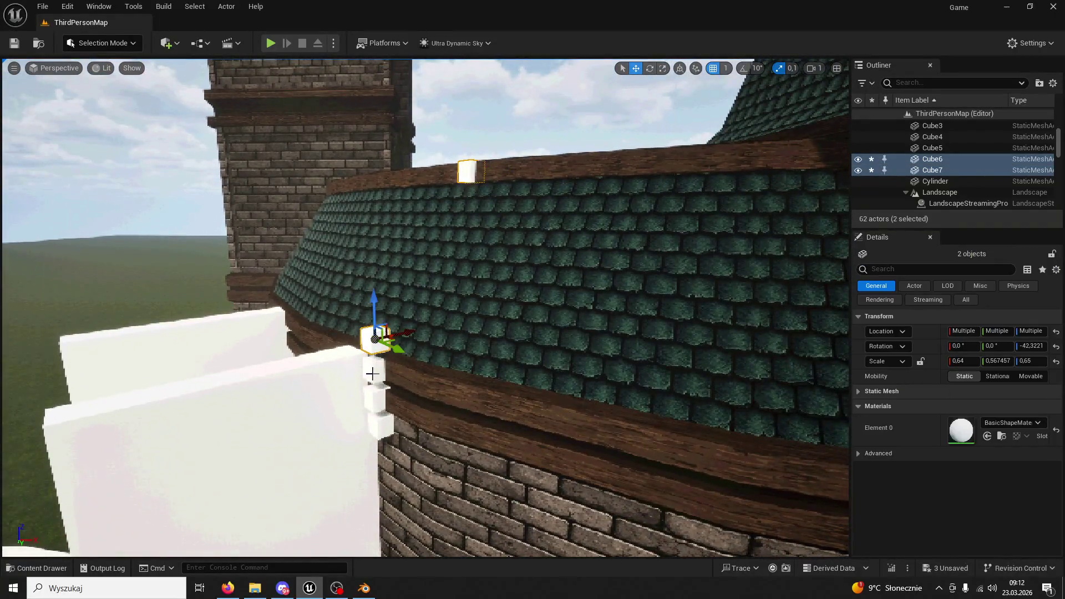
pyautogui.keyDown('ctrl'); pyautogui.click(375, 370); pyautogui.keyUp('ctrl')
pyautogui.keyDown('ctrl'); pyautogui.click(371, 401); pyautogui.keyUp('ctrl')
pyautogui.keyDown('ctrl'); pyautogui.click(379, 424); pyautogui.keyUp('ctrl')
pyautogui.keyDown('ctrl'); pyautogui.click(309, 385); pyautogui.keyUp('ctrl')
pyautogui.keyDown('ctrl'); pyautogui.click(261, 344); pyautogui.keyUp('ctrl')
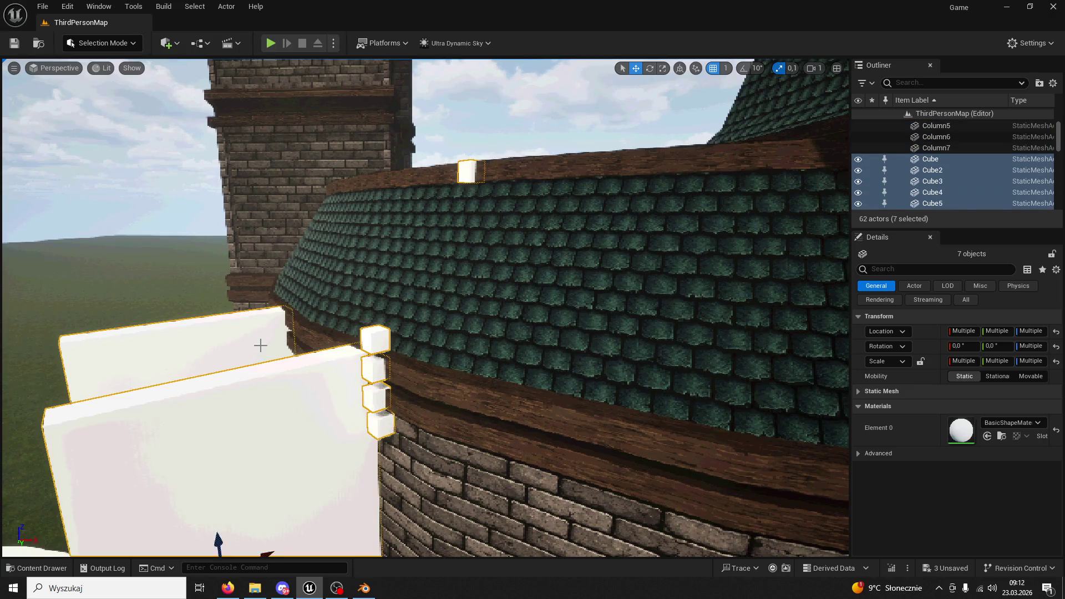
pyautogui.press('f')
pyautogui.keyDown('ctrl'); pyautogui.click(285, 339); pyautogui.keyUp('ctrl')
pyautogui.moveTo(285, 340)
pyautogui.mouseDown()
pyautogui.moveTo(244, 327)
pyautogui.moveTo(230, 308)
pyautogui.mouseUp()
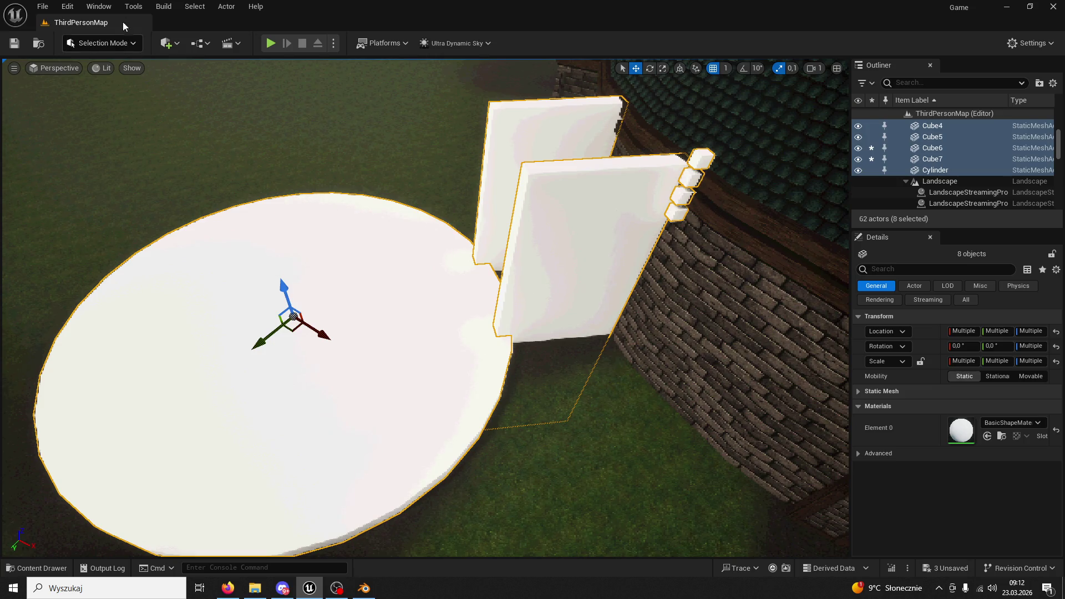
pyautogui.click(133, 7)
# Merge the selected cubes and cylinder with Merge Actors into a mesh named HealingWard_Merged
pyautogui.write('merge')
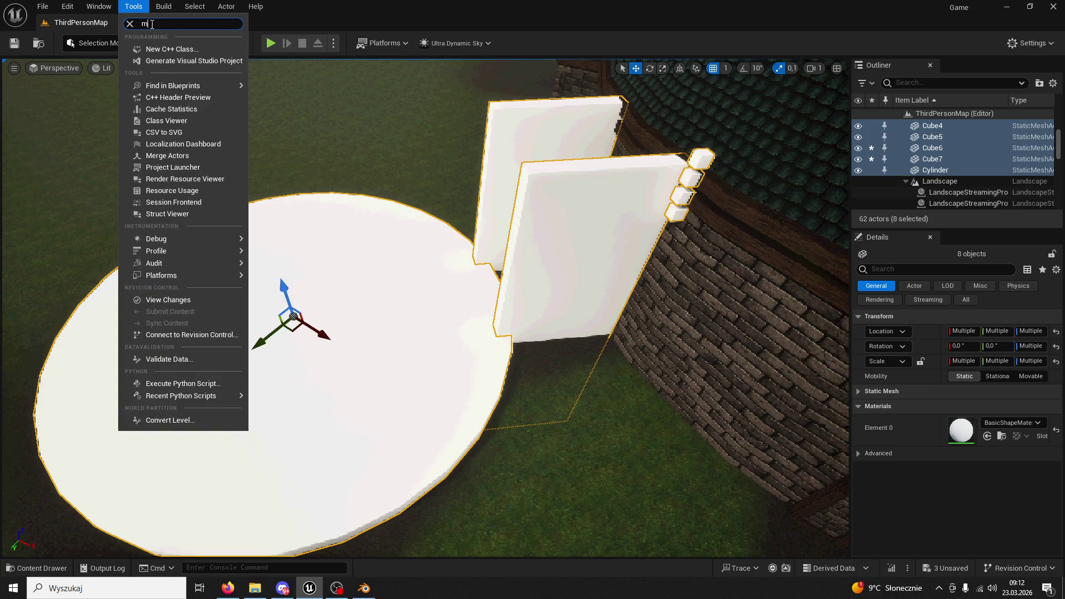
pyautogui.click(142, 35)
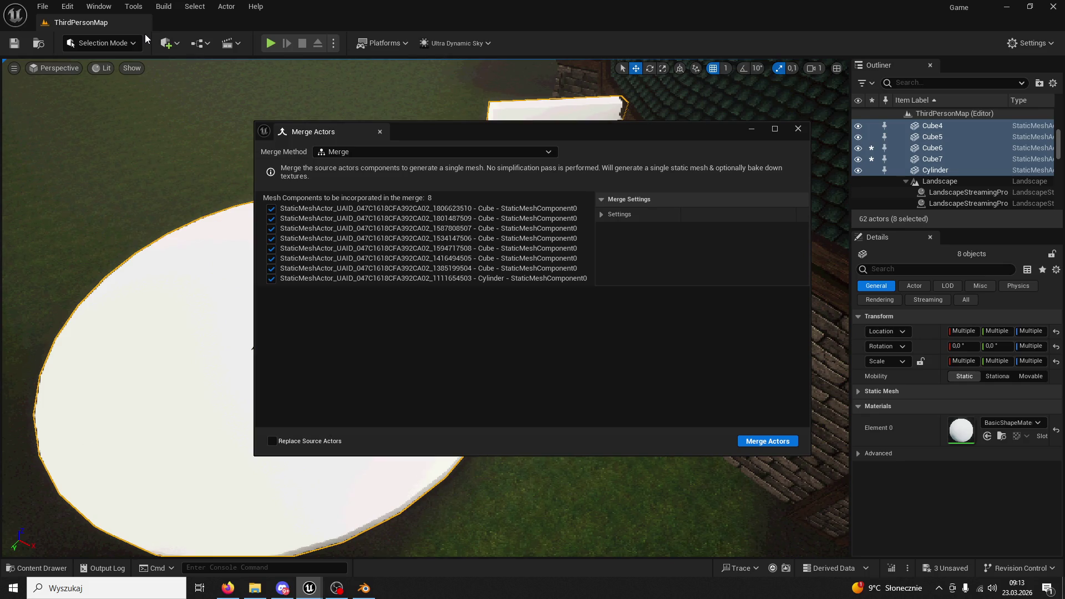
pyautogui.click(755, 443)
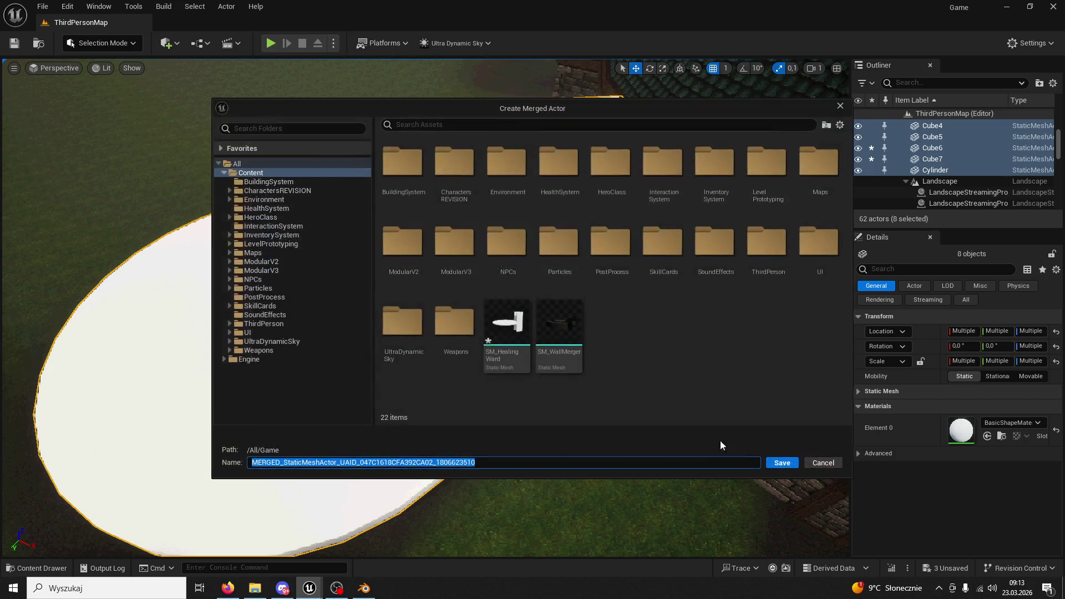
pyautogui.write('Hea')
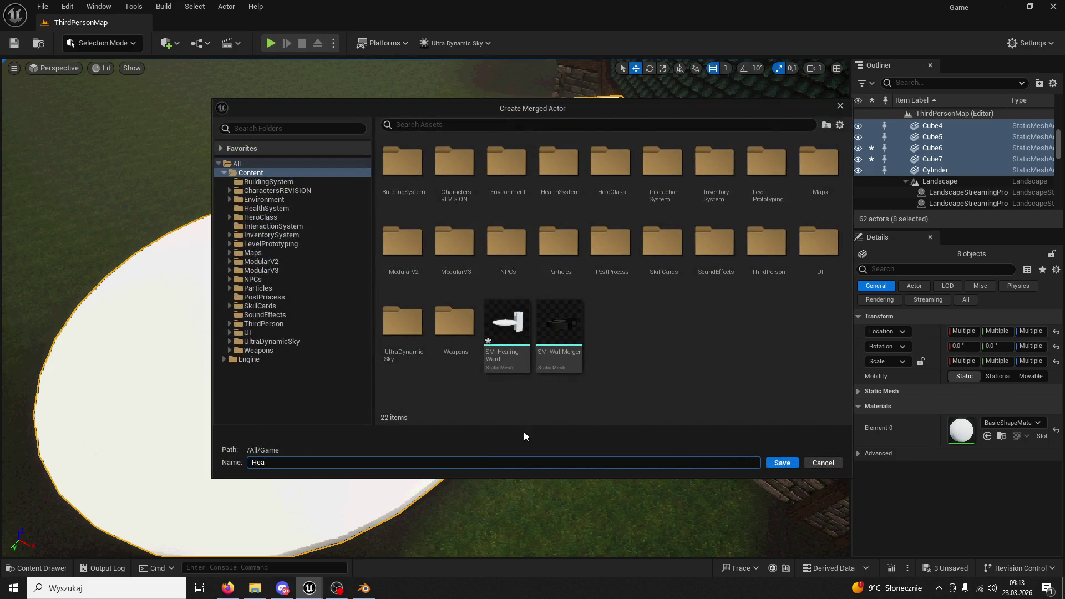
pyautogui.write('lingWard')
pyautogui.write('_Merged')
pyautogui.press('Return')
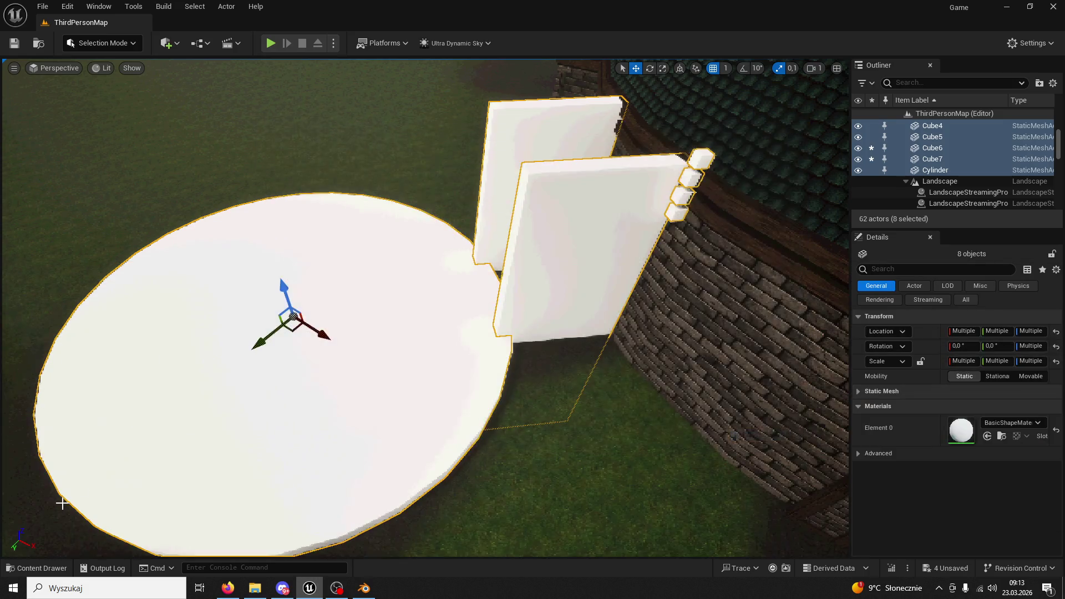
pyautogui.click(55, 568)
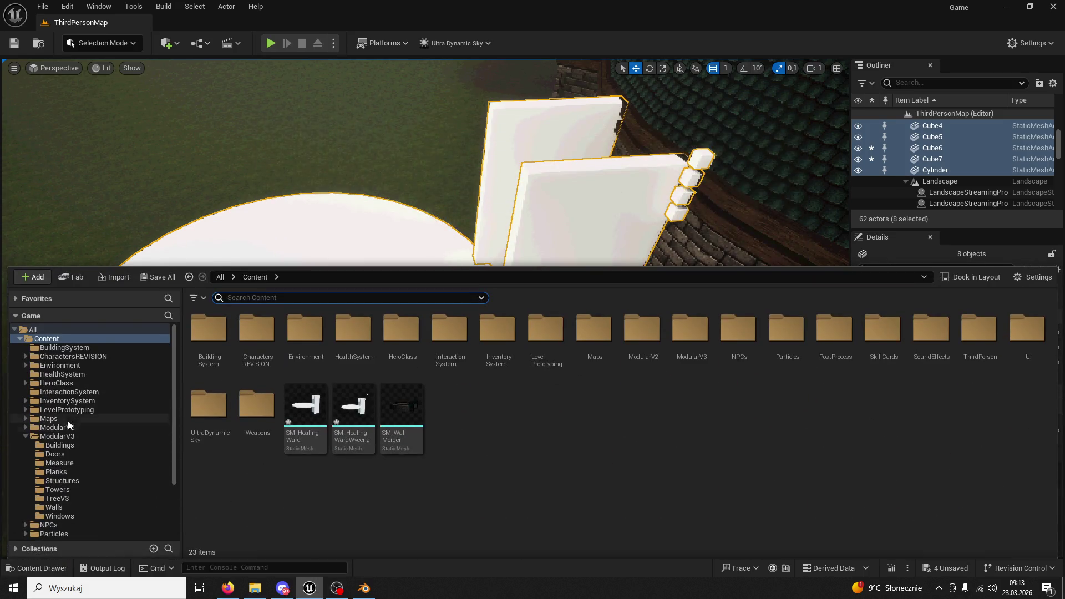
# Open the new merged healing ward mesh in a preview to inspect it, then close it
pyautogui.click(353, 410)
pyautogui.doubleClick(353, 410)
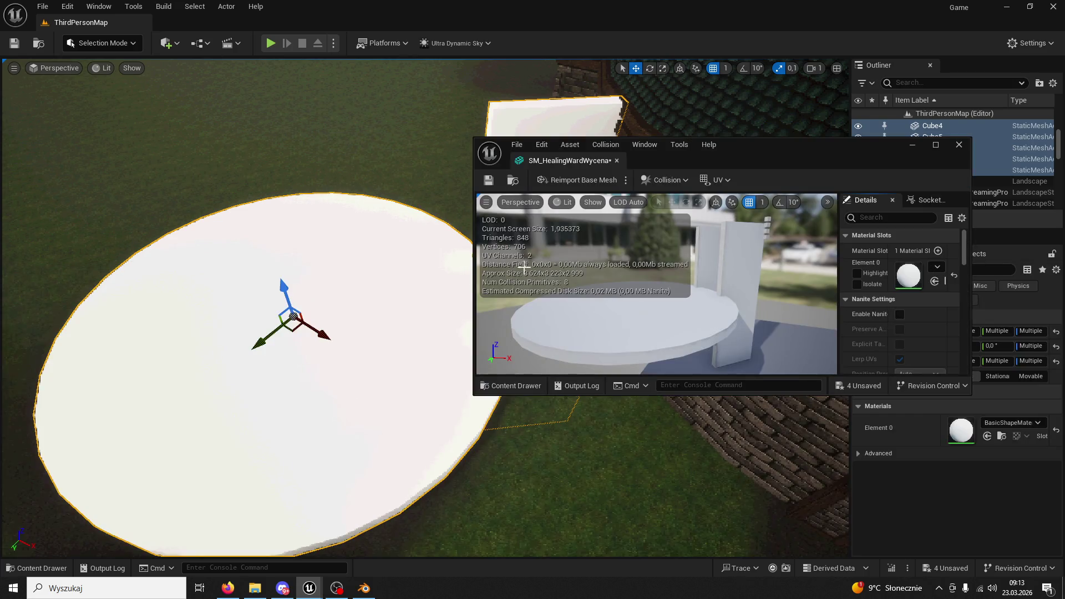
pyautogui.click(616, 161)
pyautogui.click(39, 568)
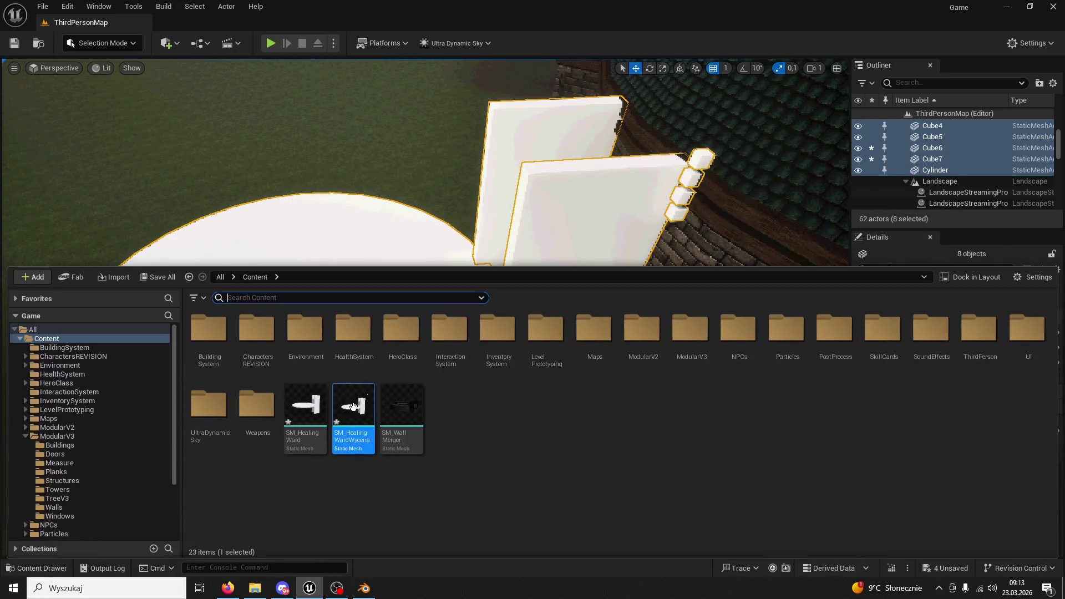
# Export SM_HealingWardWycena as an FBX file to the Desktop with default export options
pyautogui.rightClick(354, 408)
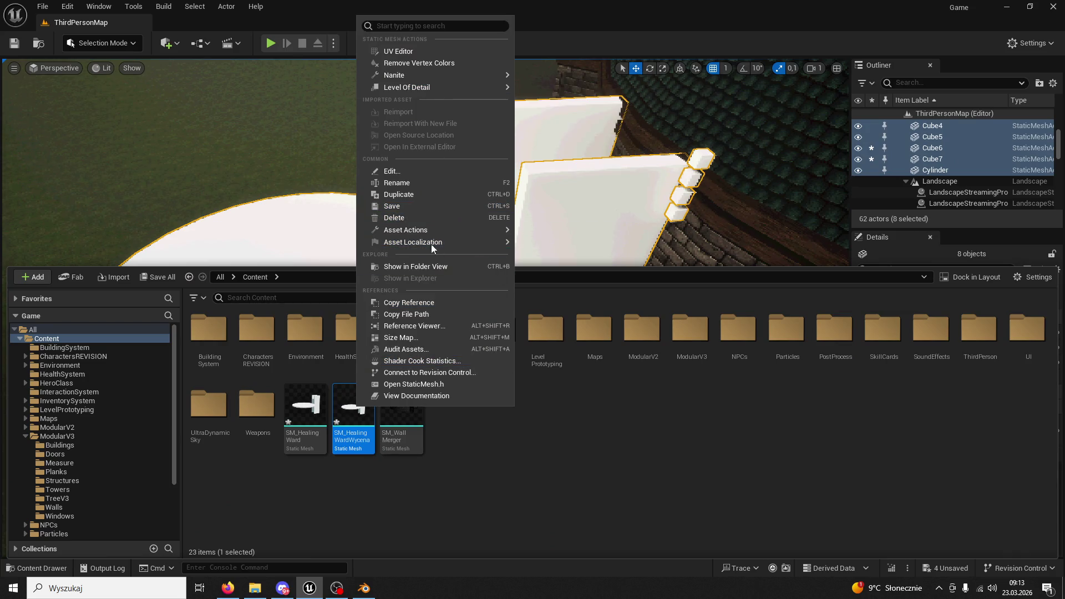
pyautogui.moveTo(471, 231)
pyautogui.click(563, 291)
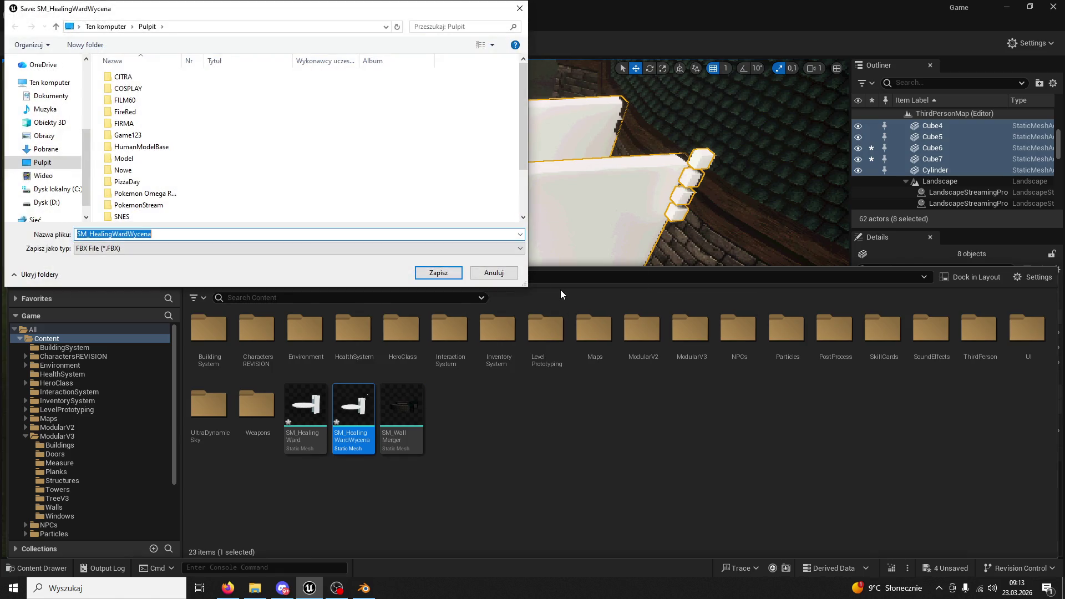
pyautogui.click(43, 162)
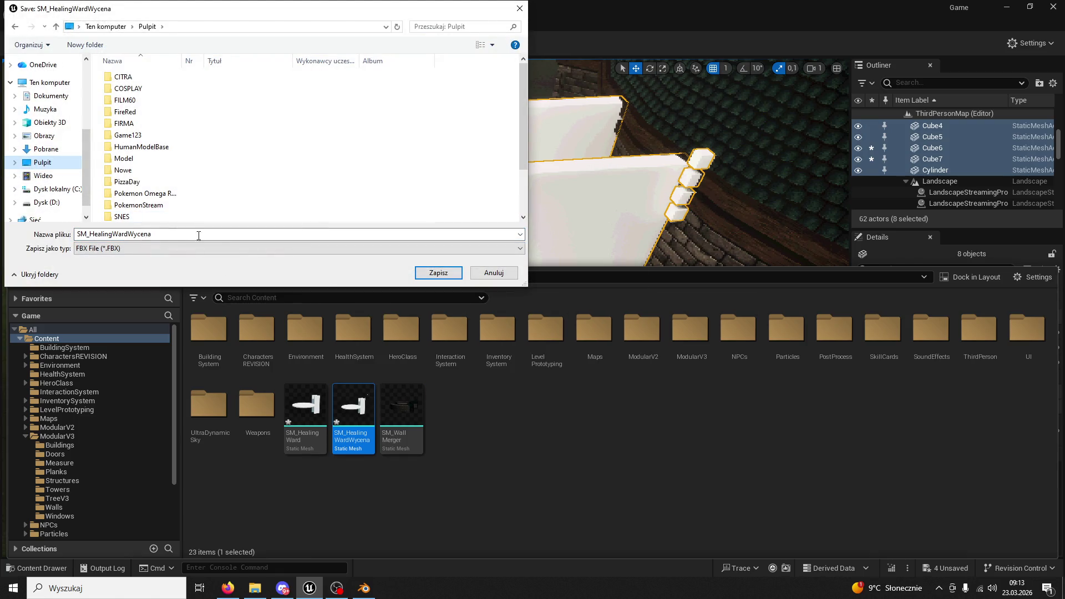
pyautogui.click(423, 272)
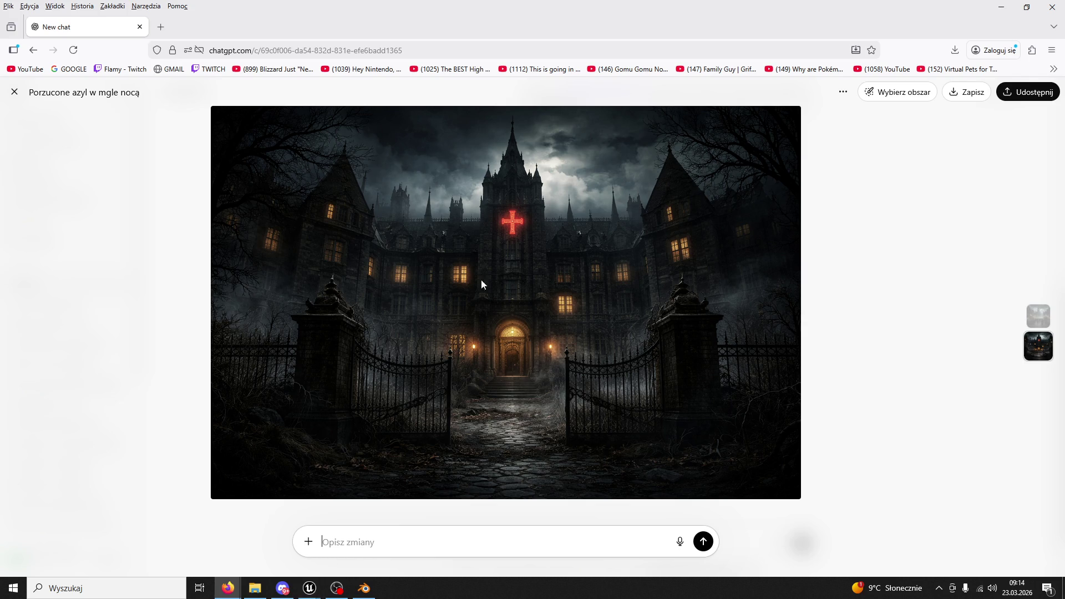
pyautogui.moveTo(309, 588)
pyautogui.click(295, 538)
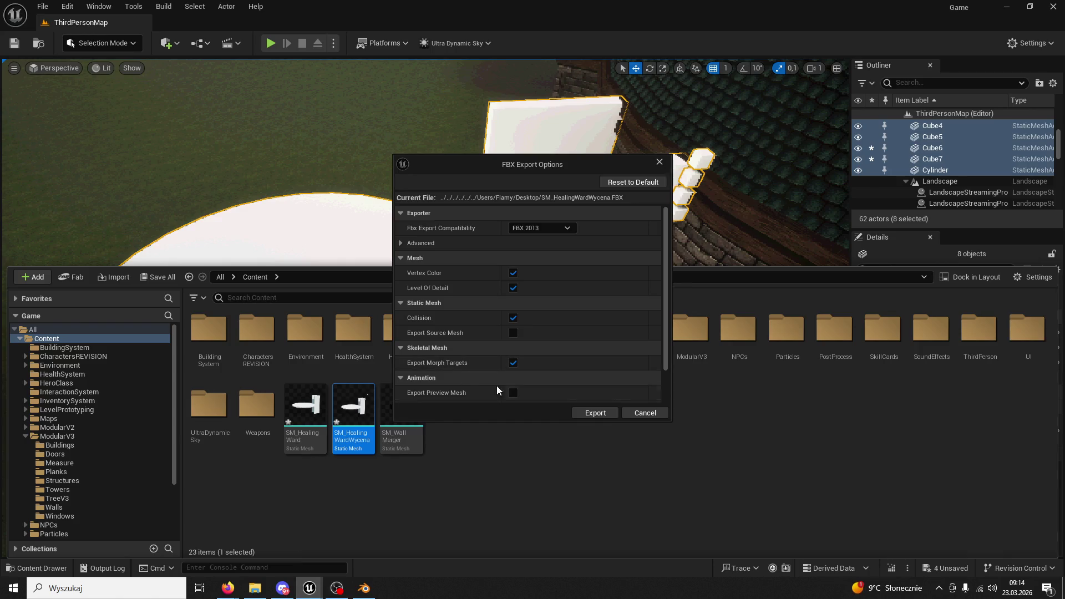
pyautogui.click(598, 412)
pyautogui.press('w')
pyautogui.press('w')
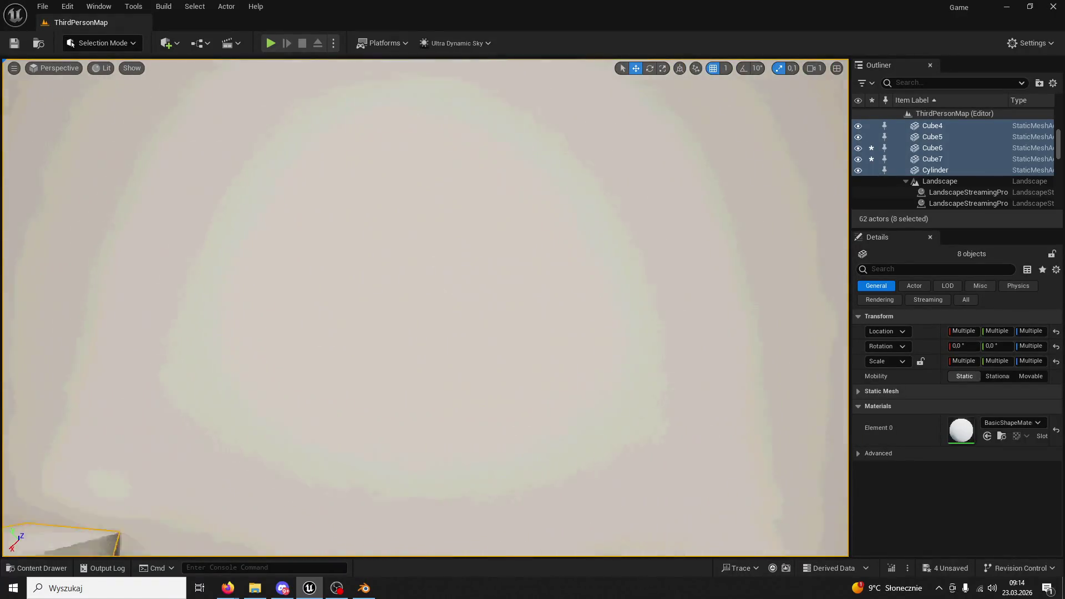
# Play-test the level with Alt+P, stop it with Esc, then bring Blender forward past its splash screen
pyautogui.press('s')
pyautogui.hotkey('alt', 'p')
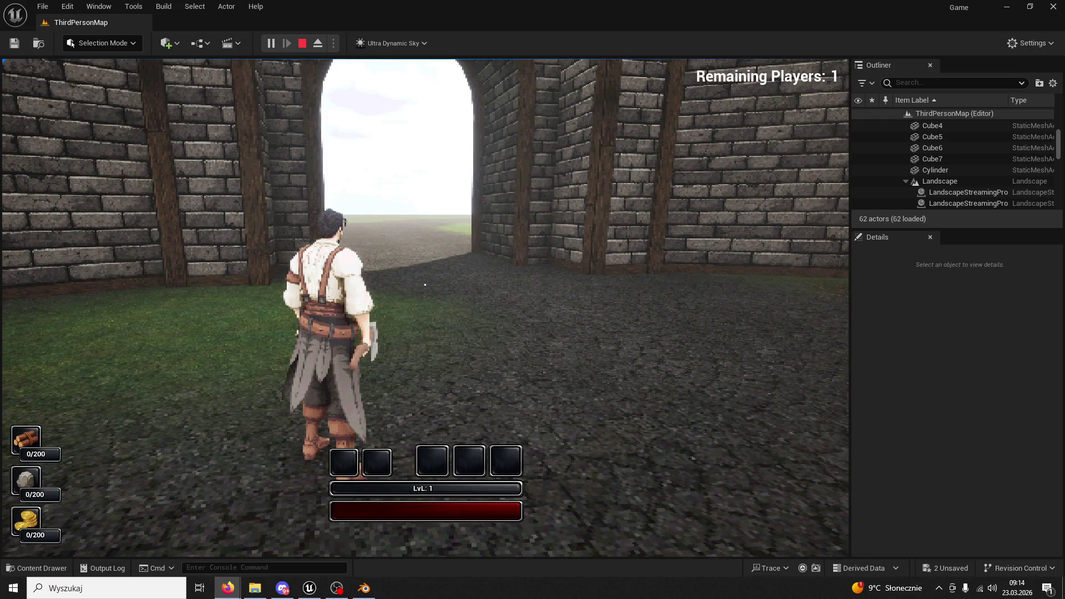
pyautogui.click(425, 284)
pyautogui.press('w')
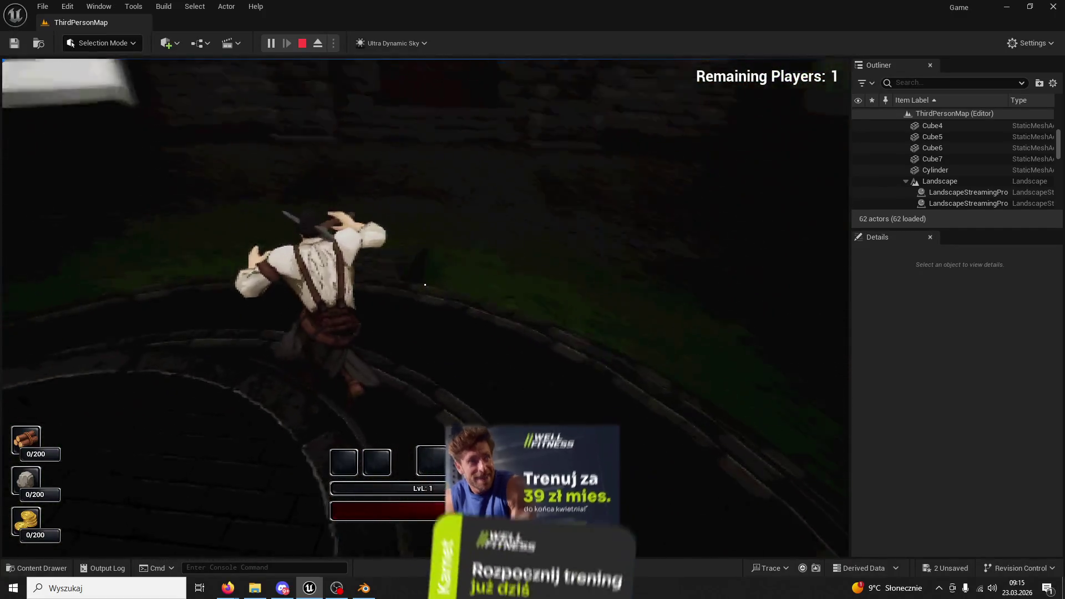
pyautogui.press('Escape')
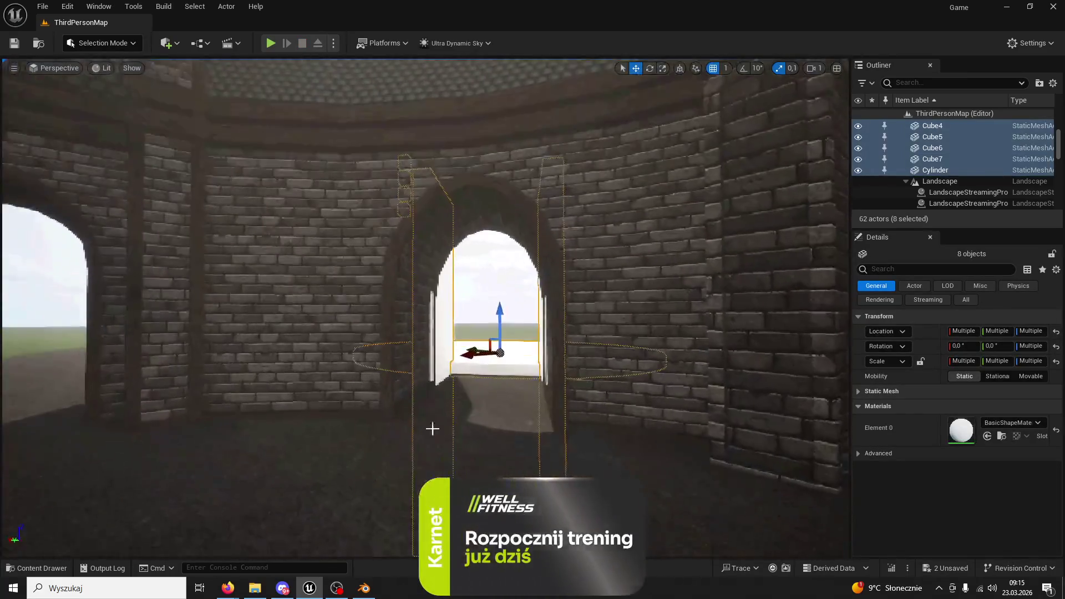
pyautogui.click(364, 588)
pyautogui.click(264, 237)
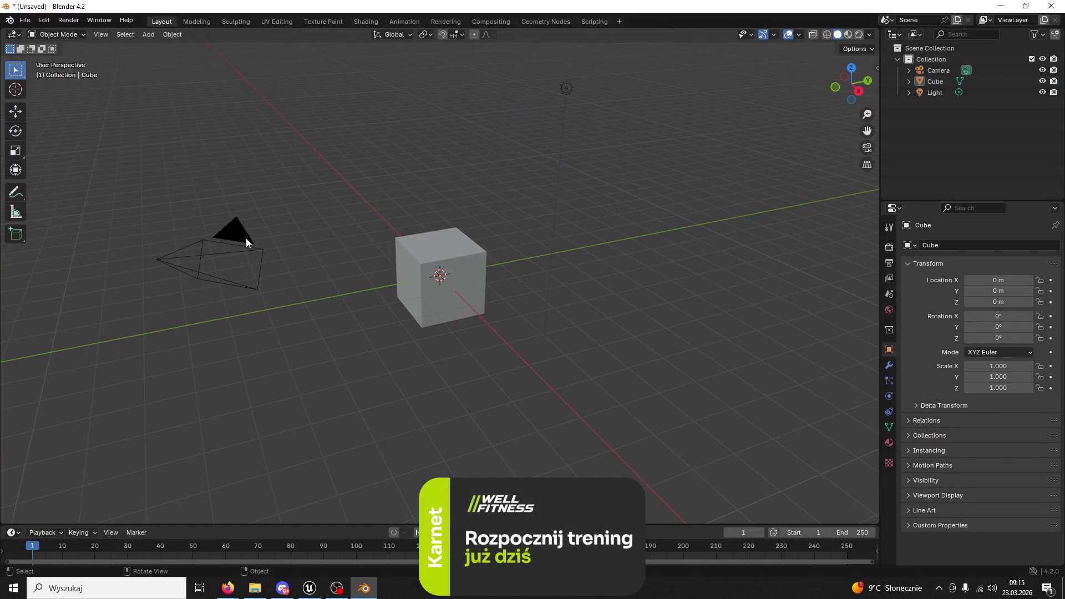
# Delete Blender's default camera, cube and light
pyautogui.click(247, 240)
pyautogui.press('Delete')
pyautogui.click(439, 276)
pyautogui.press('Delete')
pyautogui.click(566, 89)
pyautogui.press('Delete')
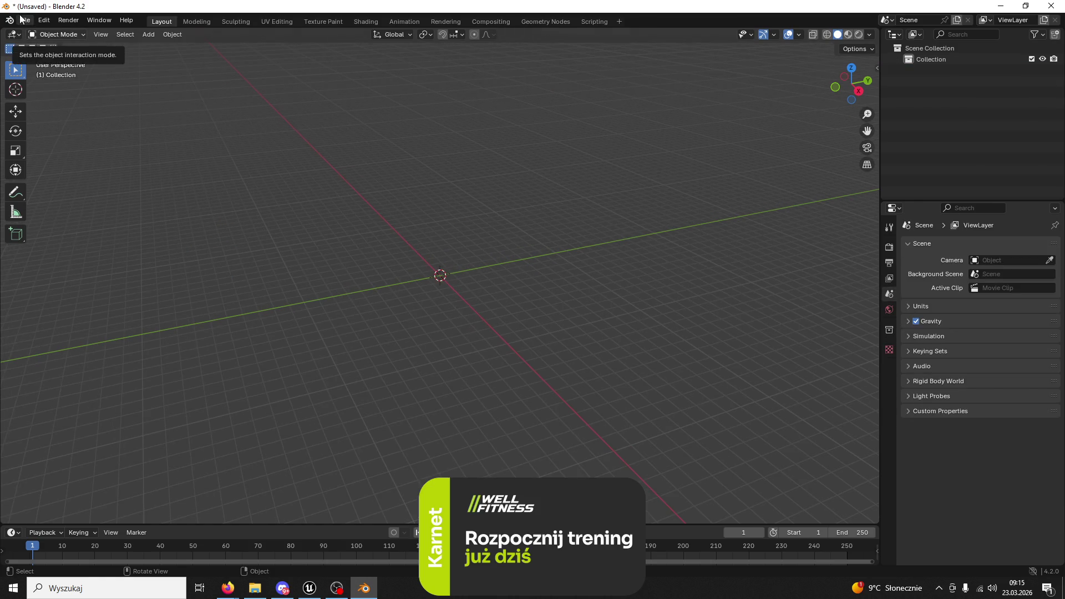
# Open File > Import > FBX, then close Unreal Engine, saving its changed content
pyautogui.click(23, 20)
pyautogui.moveTo(66, 177)
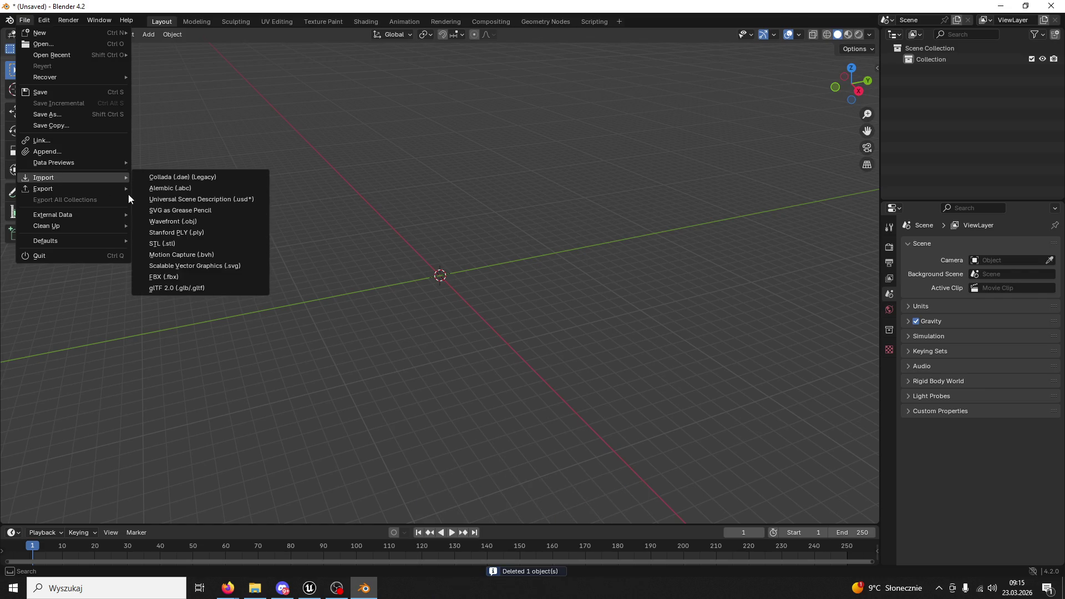
pyautogui.click(195, 273)
pyautogui.click(313, 592)
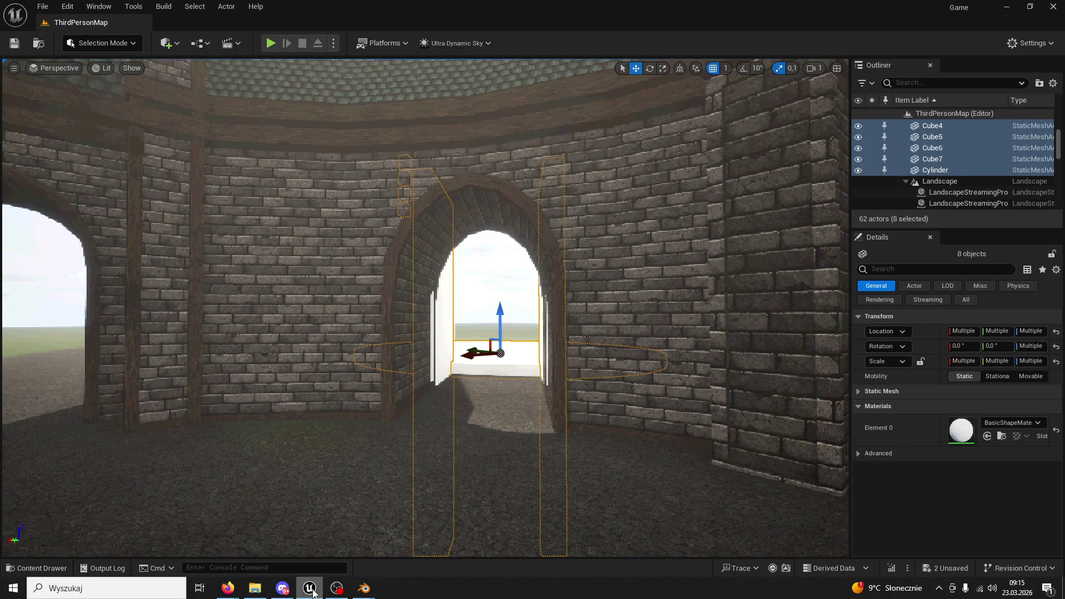
pyautogui.click(577, 218)
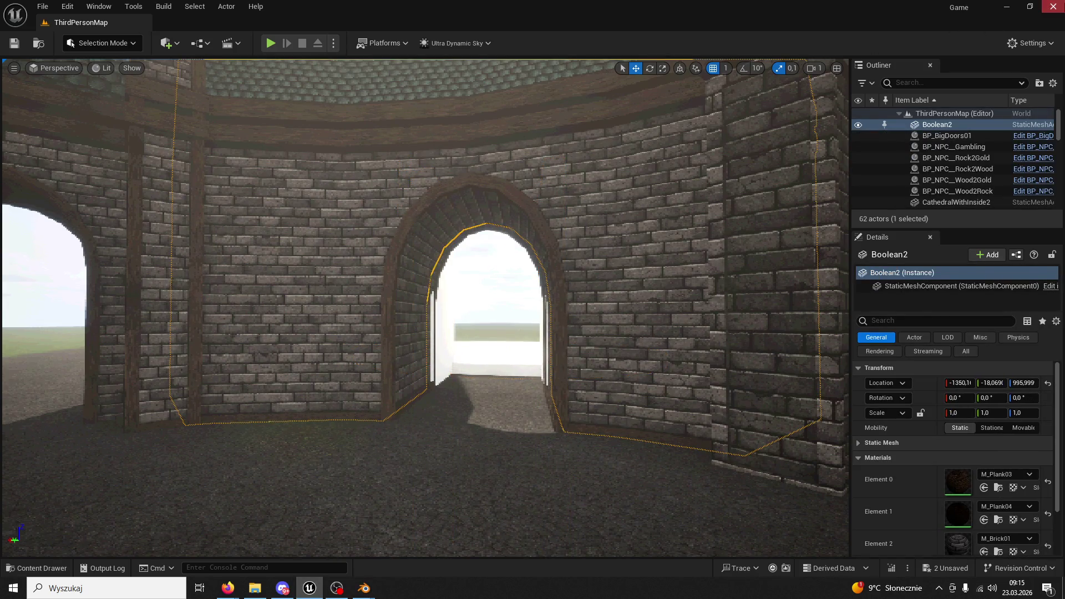
pyautogui.click(1053, 6)
pyautogui.click(565, 418)
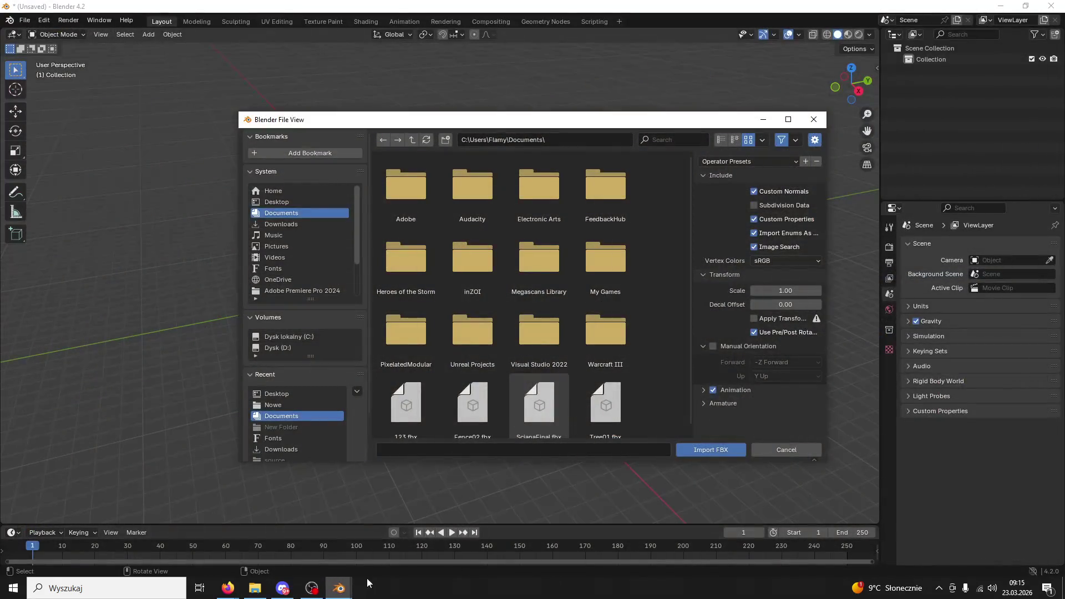
# Import SM_HealingWardWycena.FBX from the Desktop into the scene
pyautogui.click(774, 448)
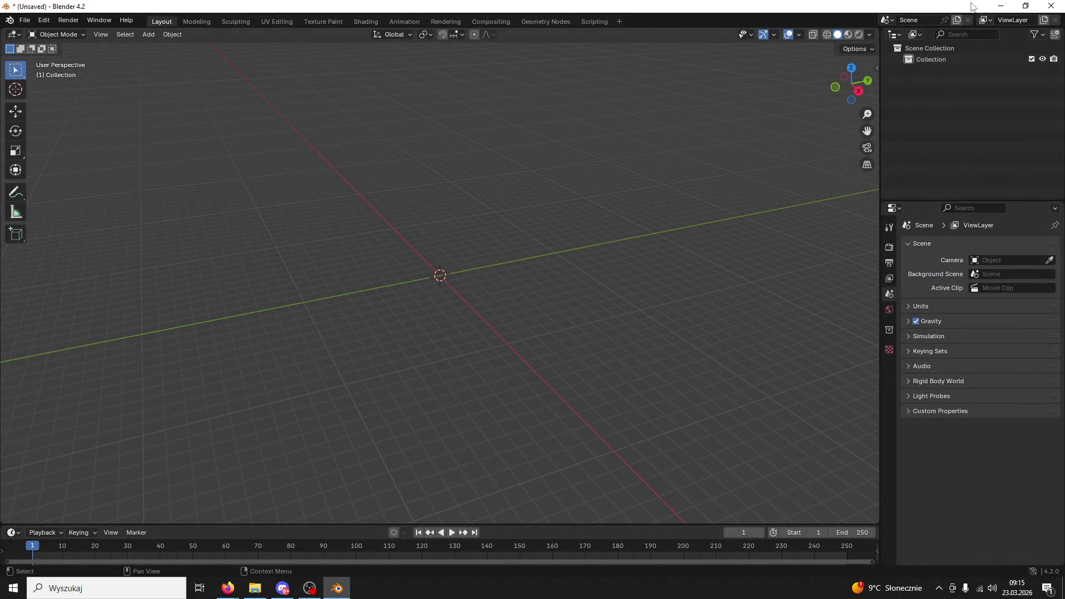
pyautogui.click(26, 21)
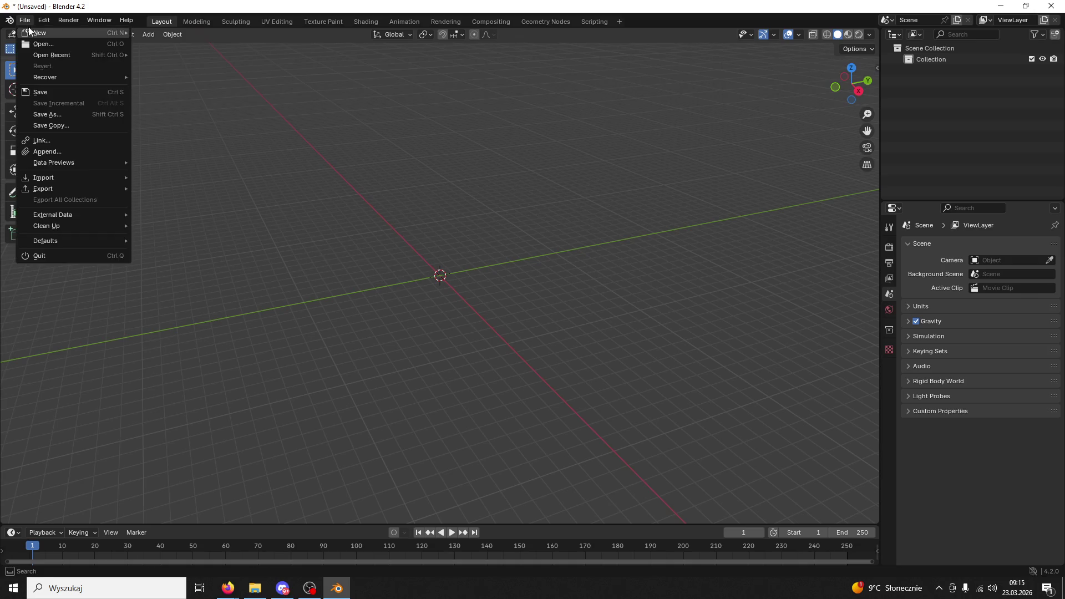
pyautogui.moveTo(59, 173)
pyautogui.click(161, 276)
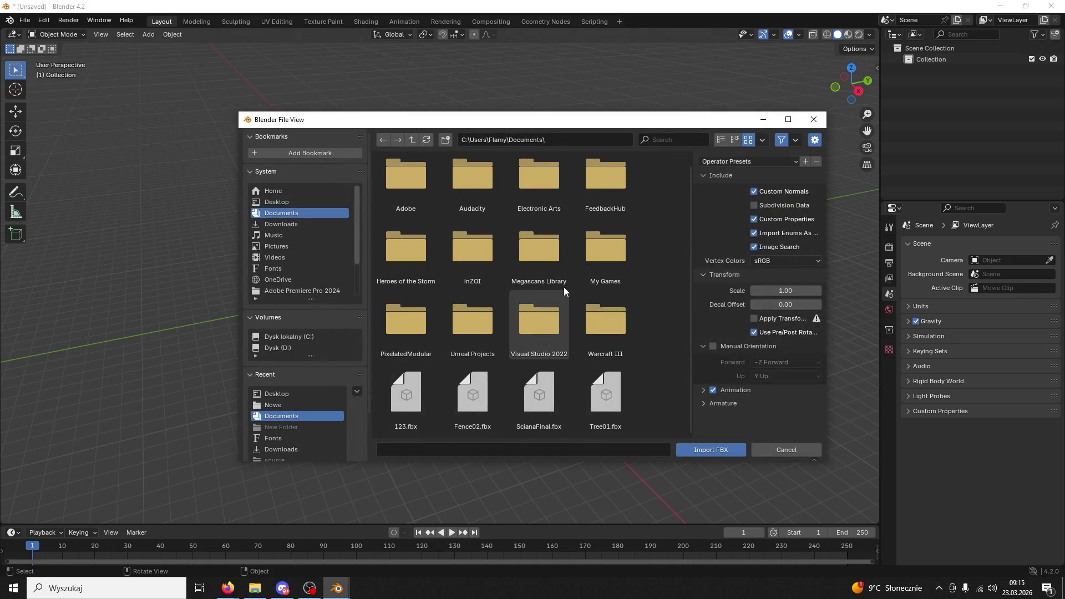
pyautogui.click(277, 200)
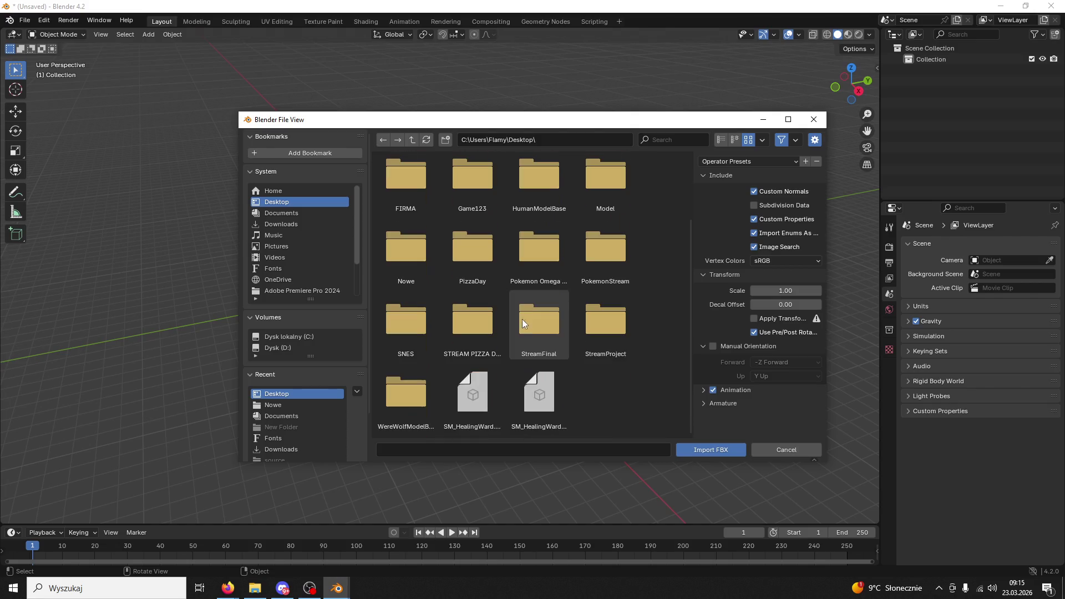
pyautogui.click(485, 384)
pyautogui.click(526, 397)
pyautogui.click(700, 450)
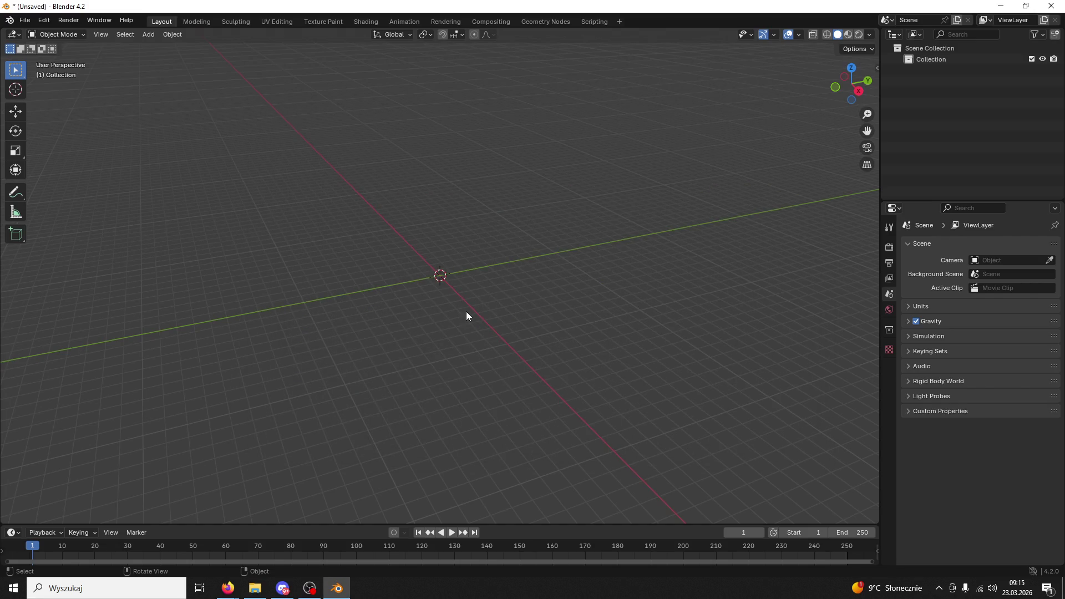
# Delete the UCX_SM_HealingWardWycena collision object in the Outliner
pyautogui.moveTo(430, 302)
pyautogui.mouseDown()
pyautogui.moveTo(541, 387)
pyautogui.moveTo(481, 371)
pyautogui.mouseUp()
pyautogui.click(955, 82)
pyautogui.press('Delete')
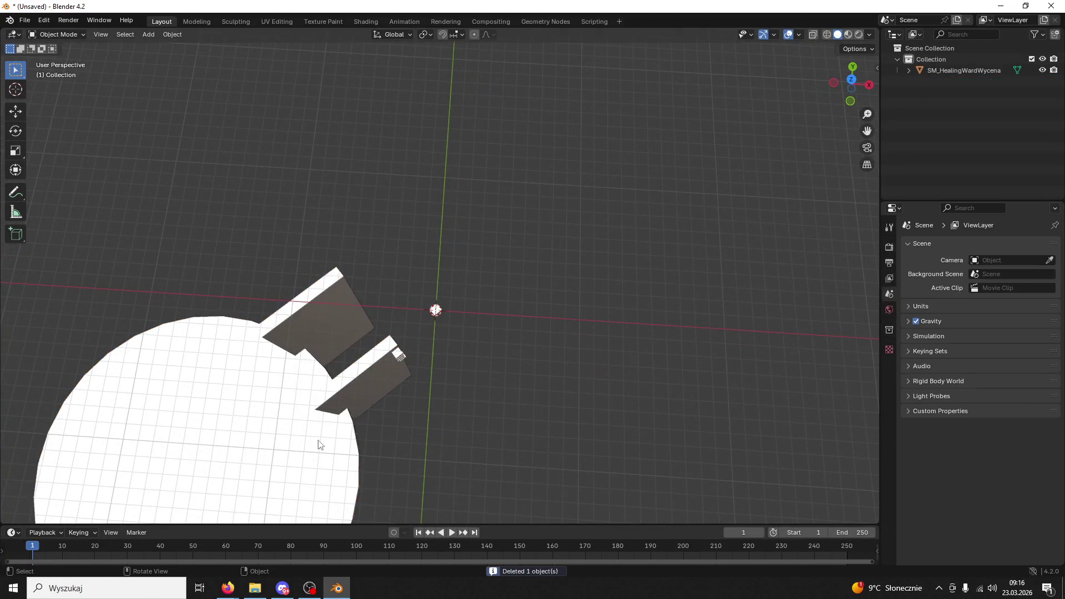
# Separate the ward mesh into its loose parts in Edit Mode
pyautogui.click(292, 445)
pyautogui.click(827, 35)
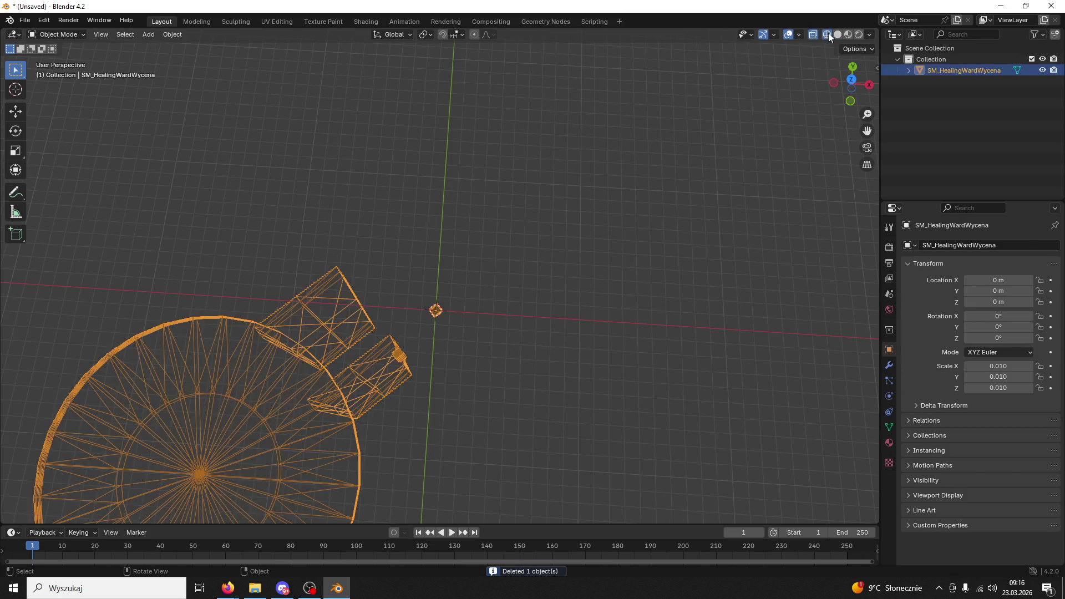
pyautogui.click(837, 35)
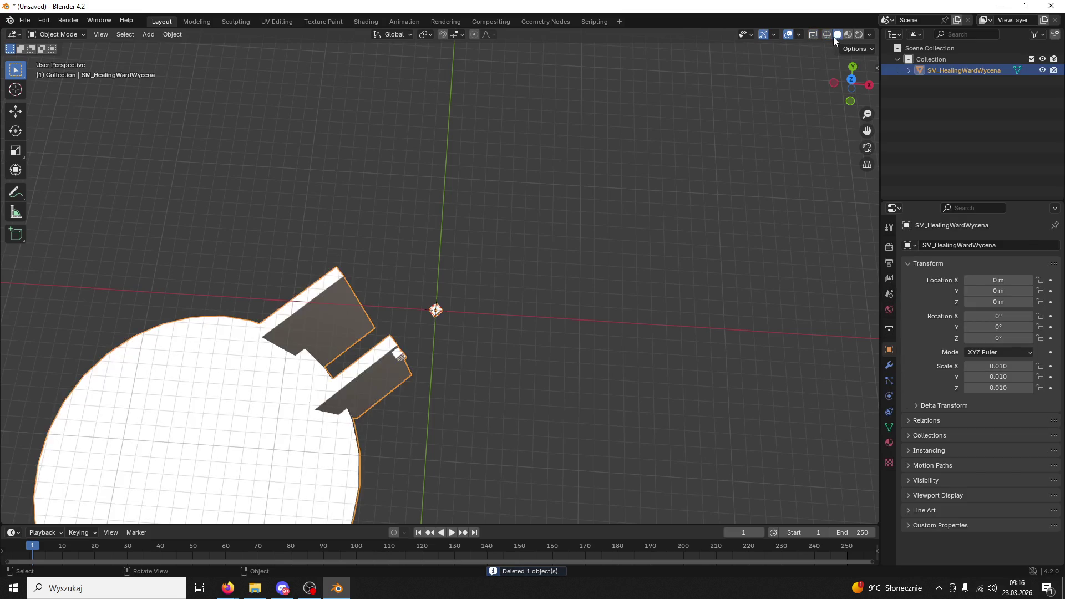
pyautogui.click(447, 315)
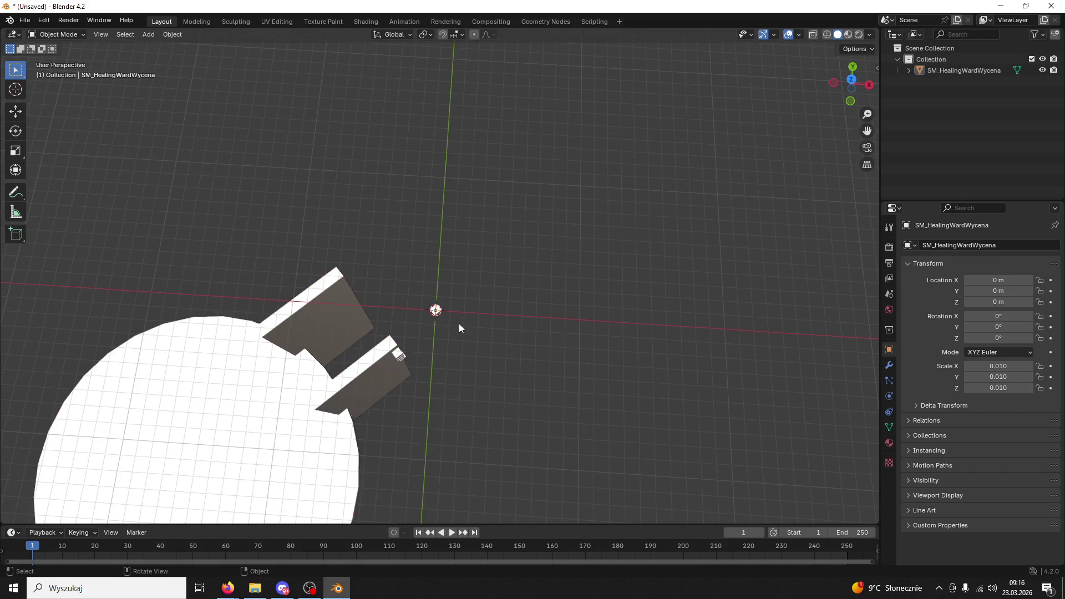
pyautogui.moveTo(458, 324); pyautogui.dragTo(388, 288)
pyautogui.click(386, 324)
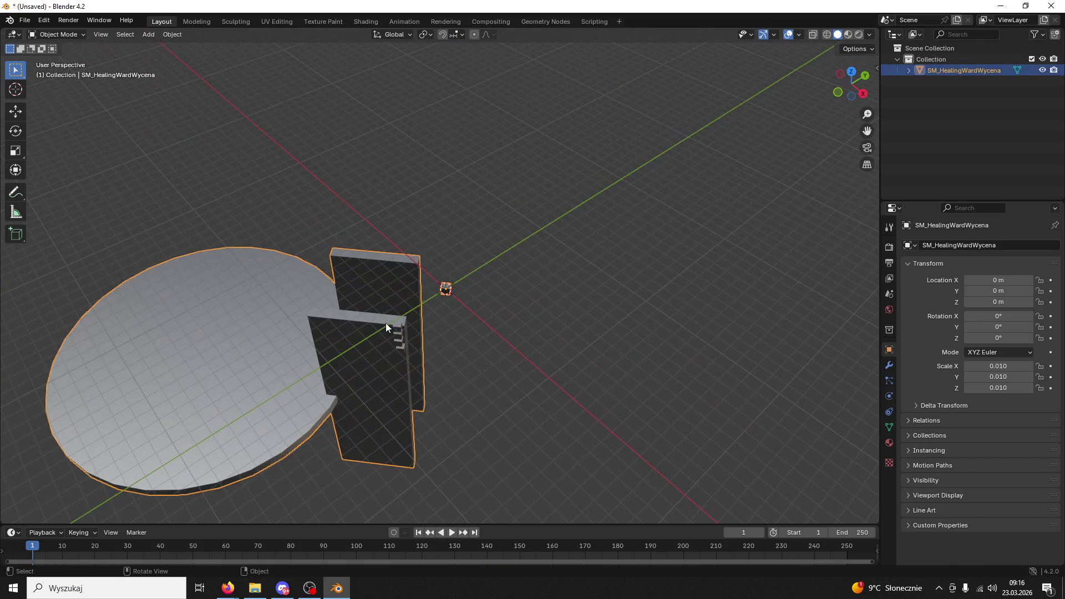
pyautogui.click(63, 36)
pyautogui.click(62, 55)
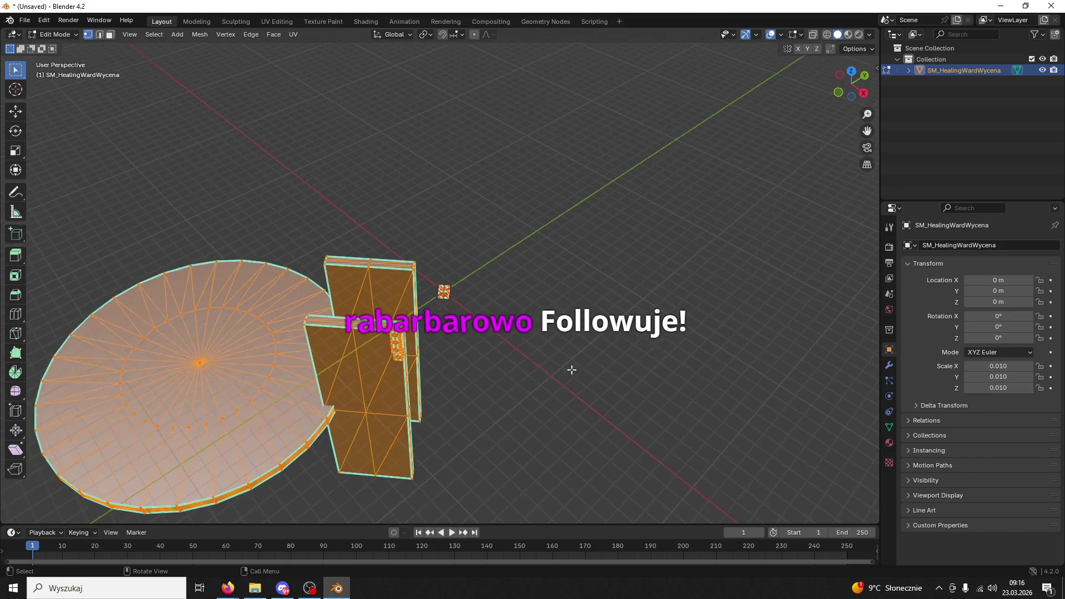
pyautogui.press('p')
pyautogui.click(503, 388)
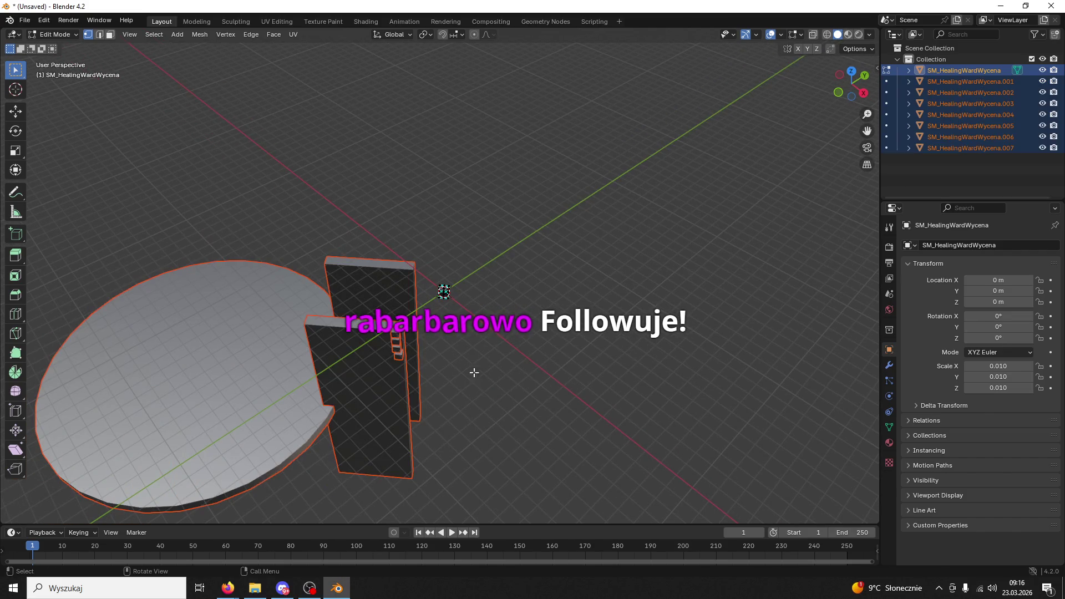
# Delete the piece at the origin and join the remaining parts into SM_HealingWardWycena.001
pyautogui.click(49, 34)
pyautogui.click(55, 44)
pyautogui.click(654, 330)
pyautogui.click(449, 293)
pyautogui.press('Delete')
pyautogui.click(396, 336)
pyautogui.press('a')
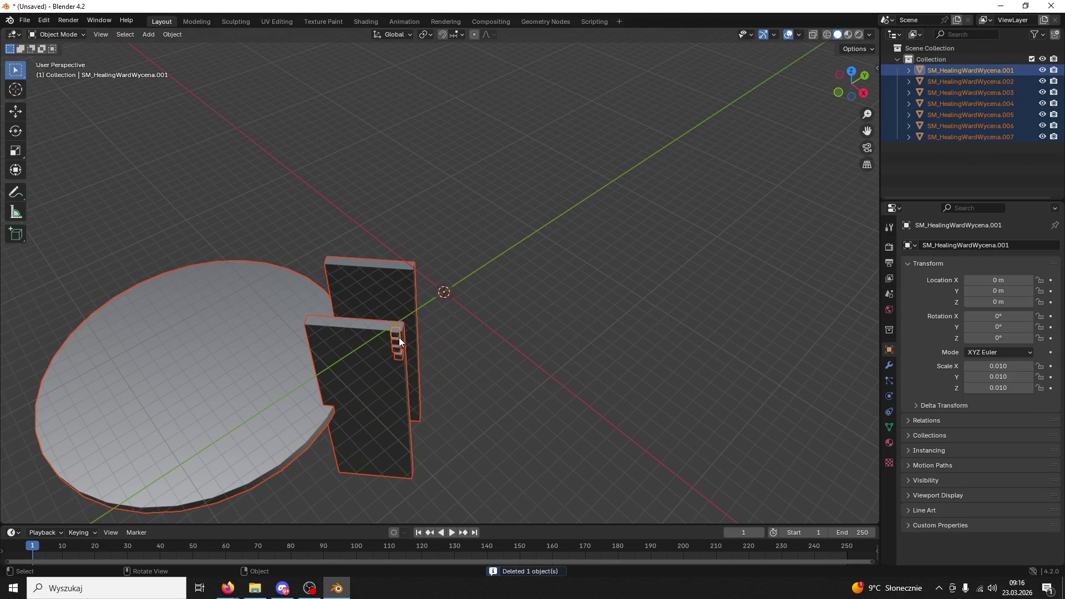
pyautogui.hotkey('ctrl', 'j')
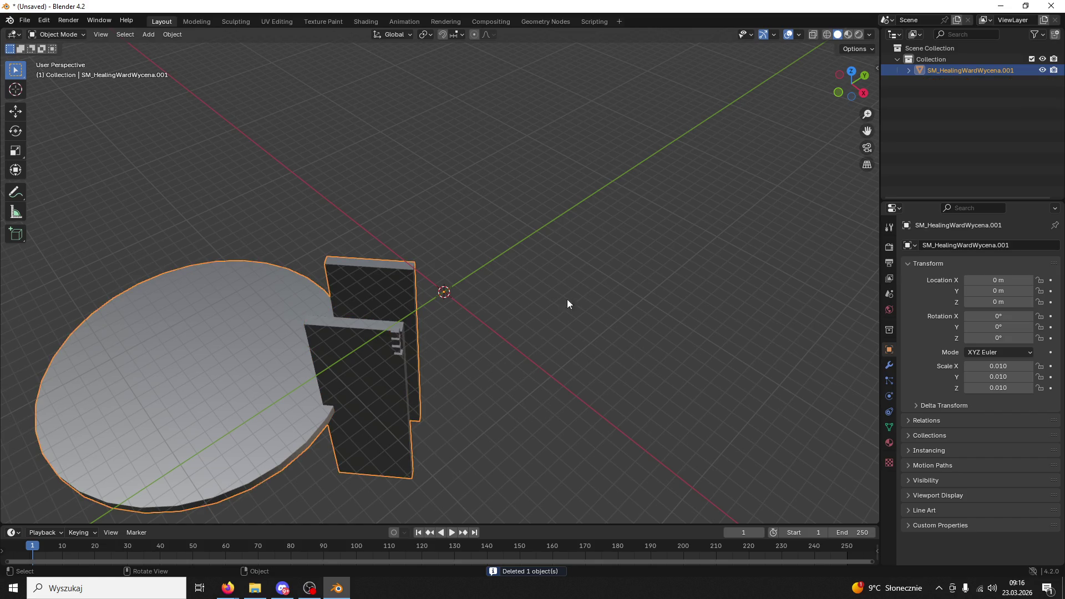
pyautogui.click(889, 444)
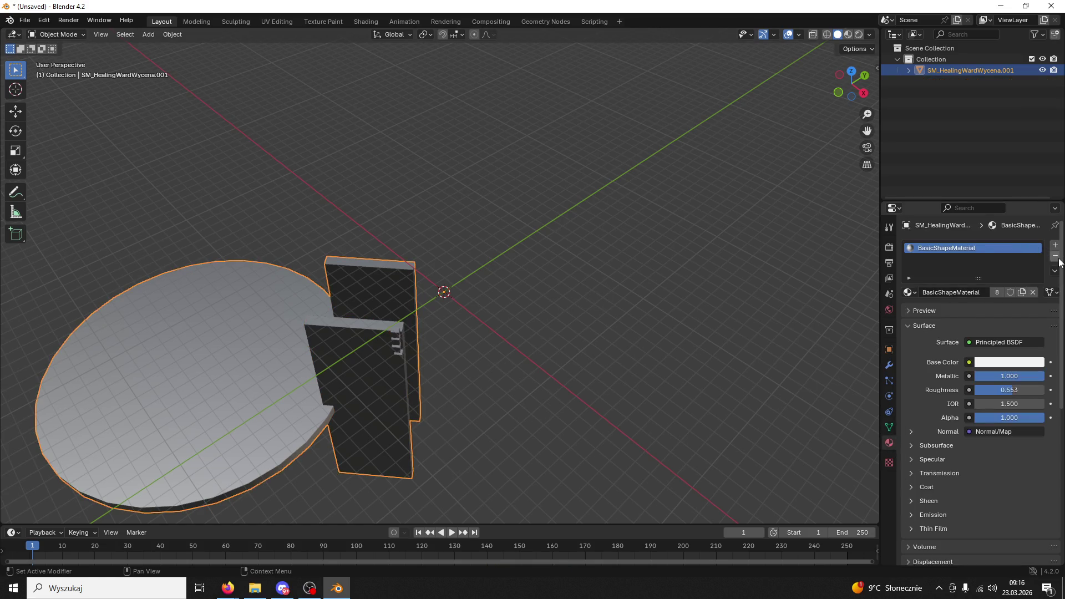
# Remove the BasicShapeMaterial slot so SM_HealingWardWycena.001 has no material
pyautogui.click(1055, 256)
pyautogui.moveTo(543, 361)
pyautogui.mouseDown()
pyautogui.moveTo(656, 360)
pyautogui.moveTo(553, 411)
pyautogui.moveTo(539, 398)
pyautogui.mouseUp()
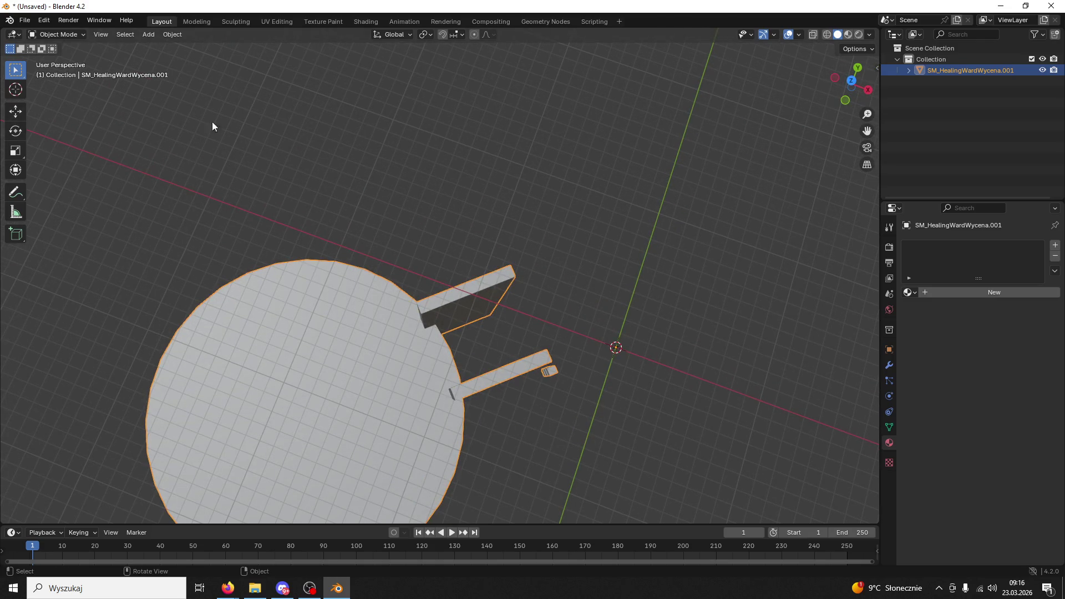
pyautogui.click(889, 350)
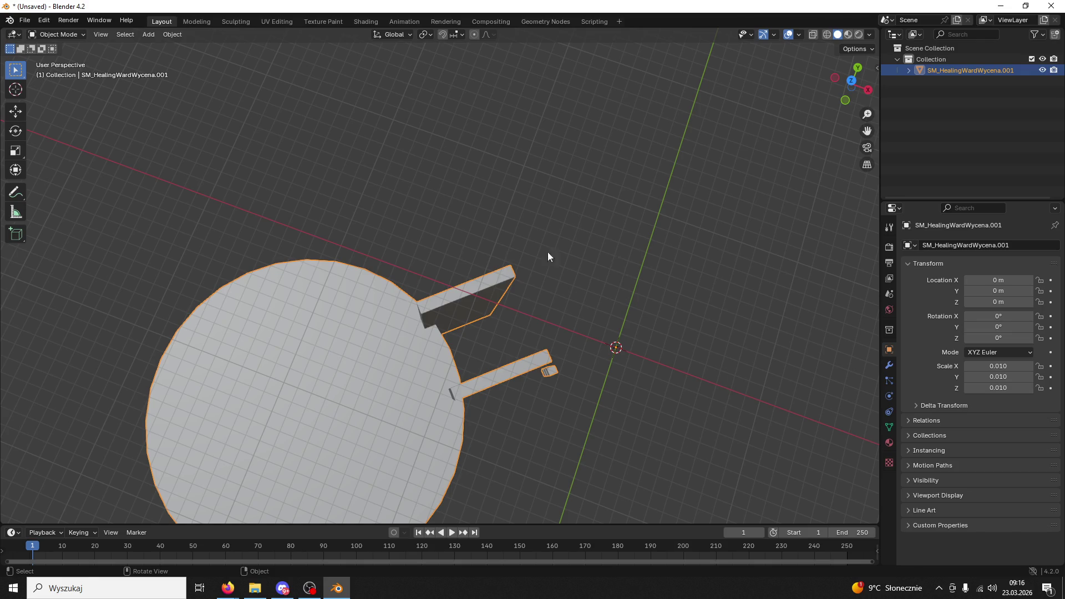
pyautogui.click(15, 111)
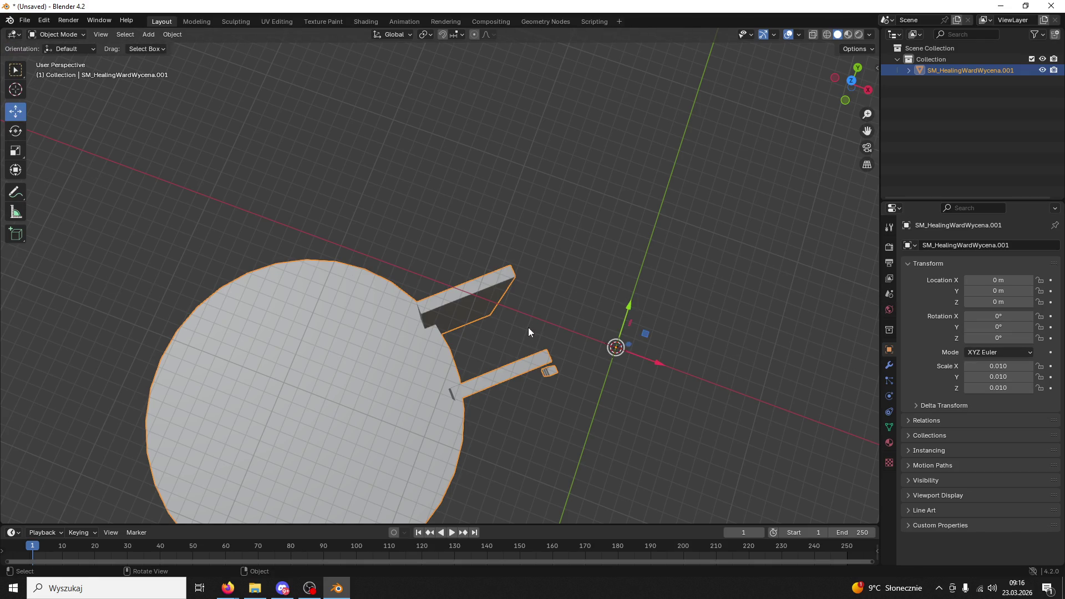
# Reset the ward's origin and move it along X to 2.366 m
pyautogui.moveTo(657, 362)
pyautogui.mouseDown()
pyautogui.moveTo(776, 388)
pyautogui.moveTo(680, 376)
pyautogui.mouseUp()
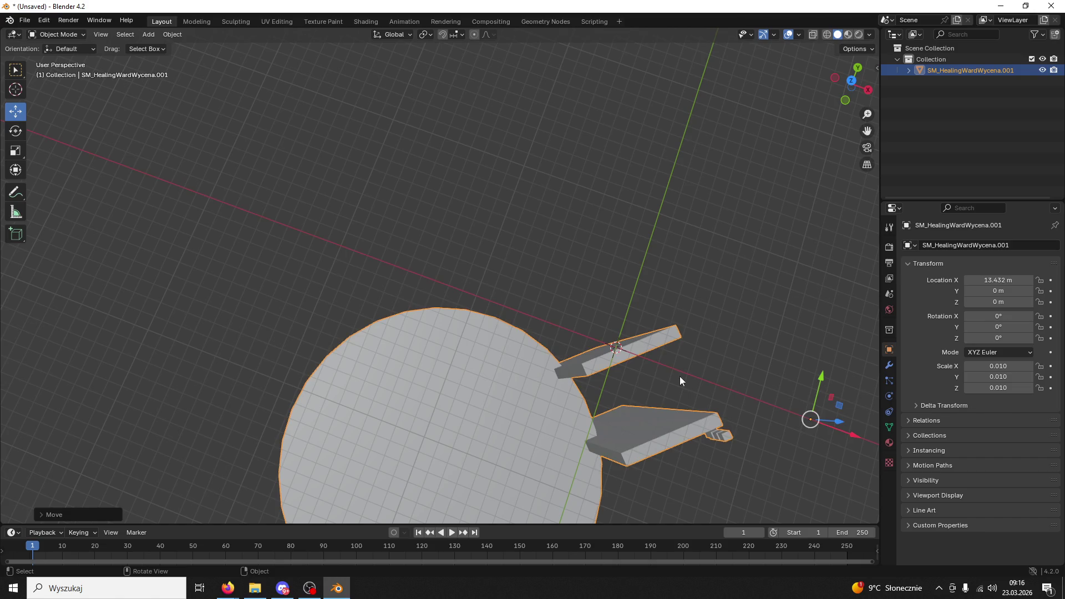
pyautogui.click(174, 36)
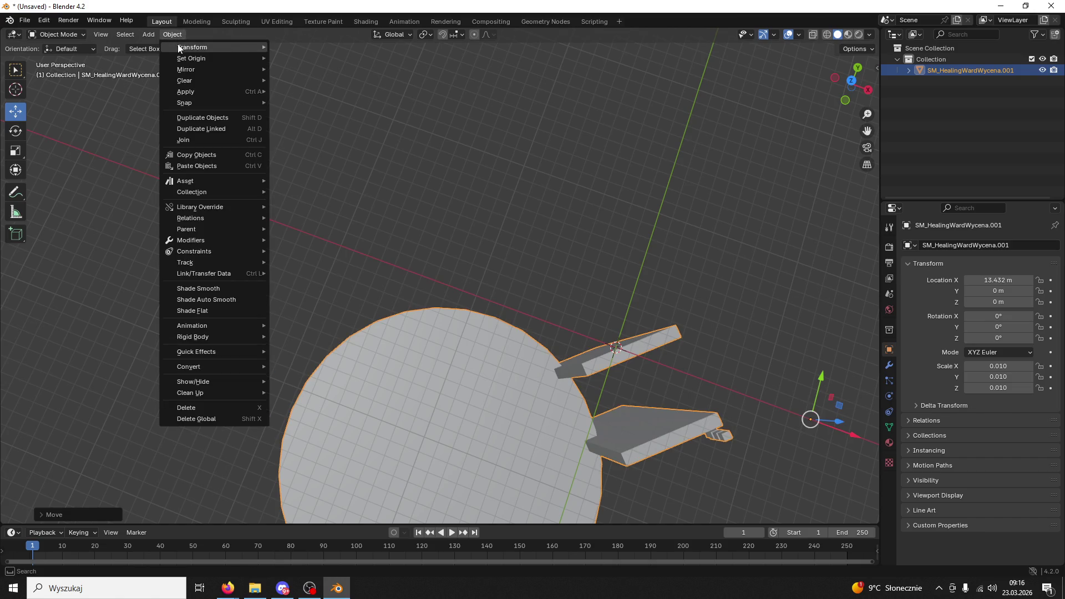
pyautogui.moveTo(188, 48)
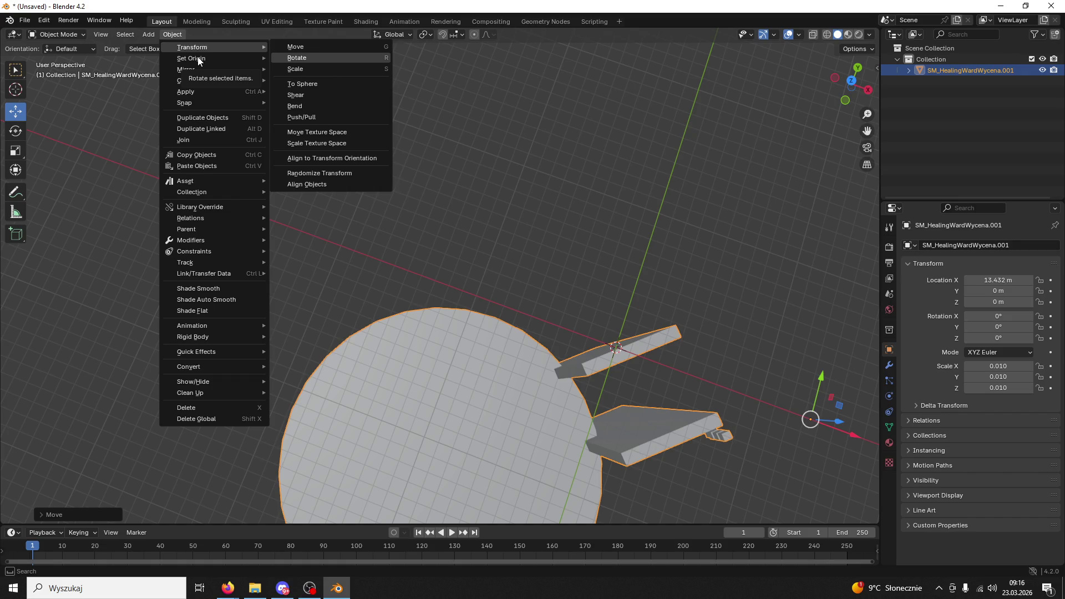
pyautogui.click(335, 84)
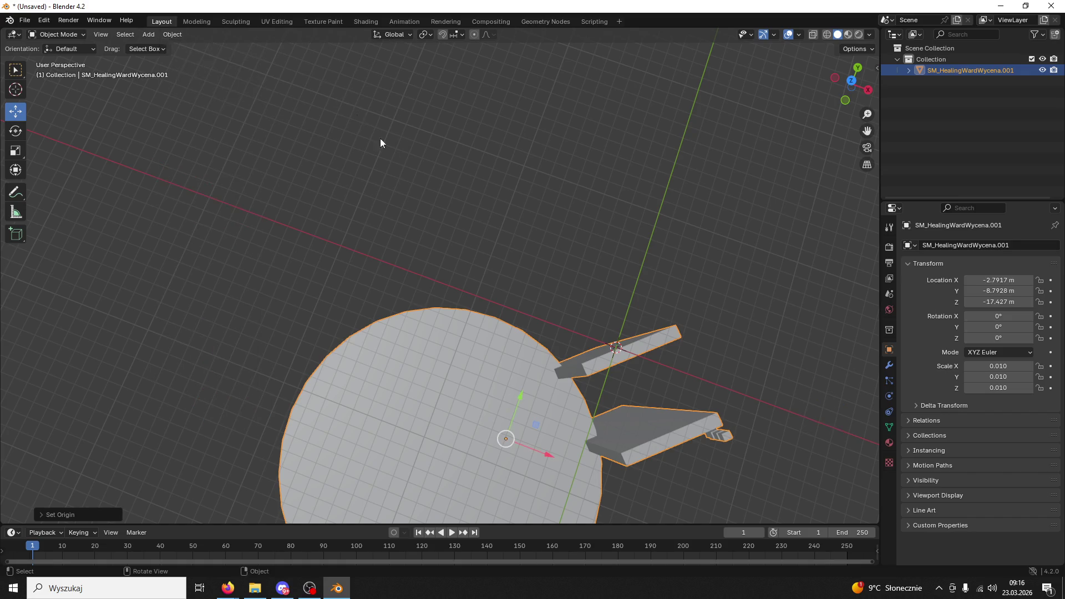
pyautogui.press('g')
pyautogui.press('x')
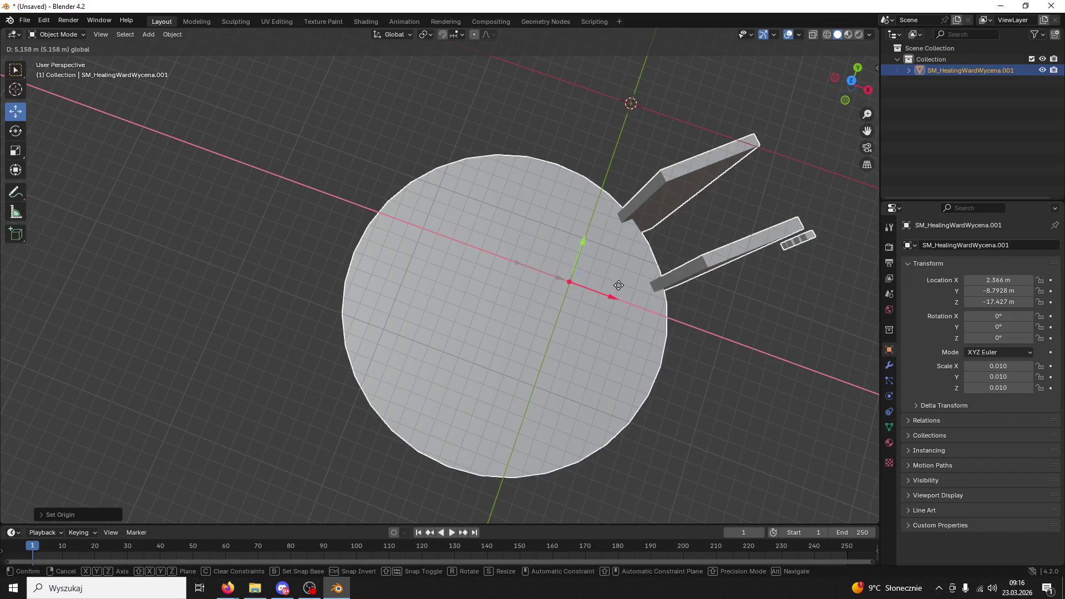
pyautogui.click(594, 251)
# Set the ward's Location X, Y and Z to 0, placing it at the origin
pyautogui.click(1001, 280)
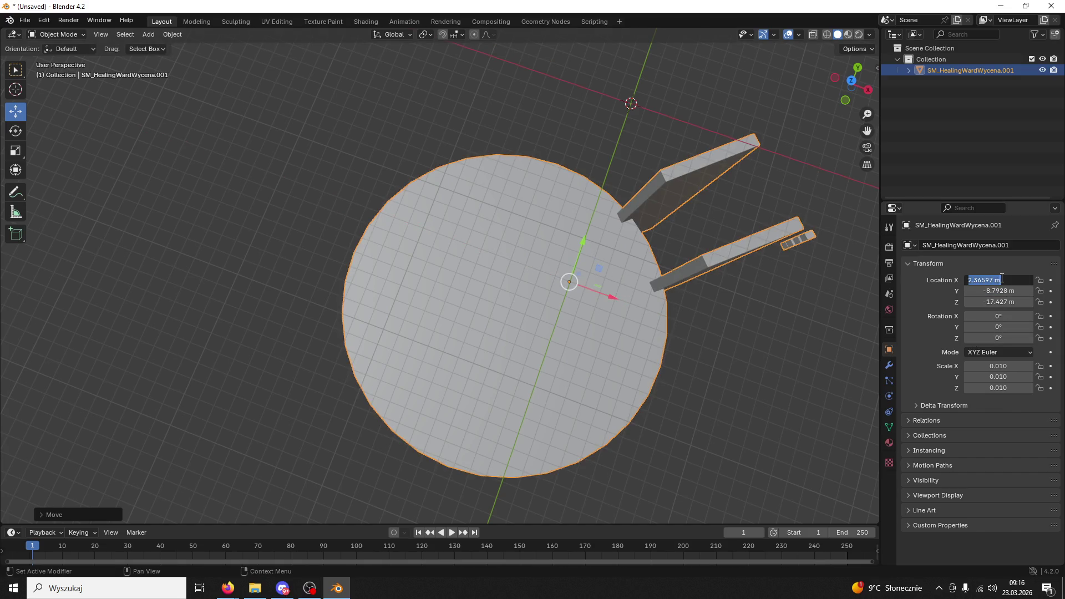
pyautogui.press('Tab')
pyautogui.write('0')
pyautogui.press('Tab')
pyautogui.write('0')
pyautogui.press('Return')
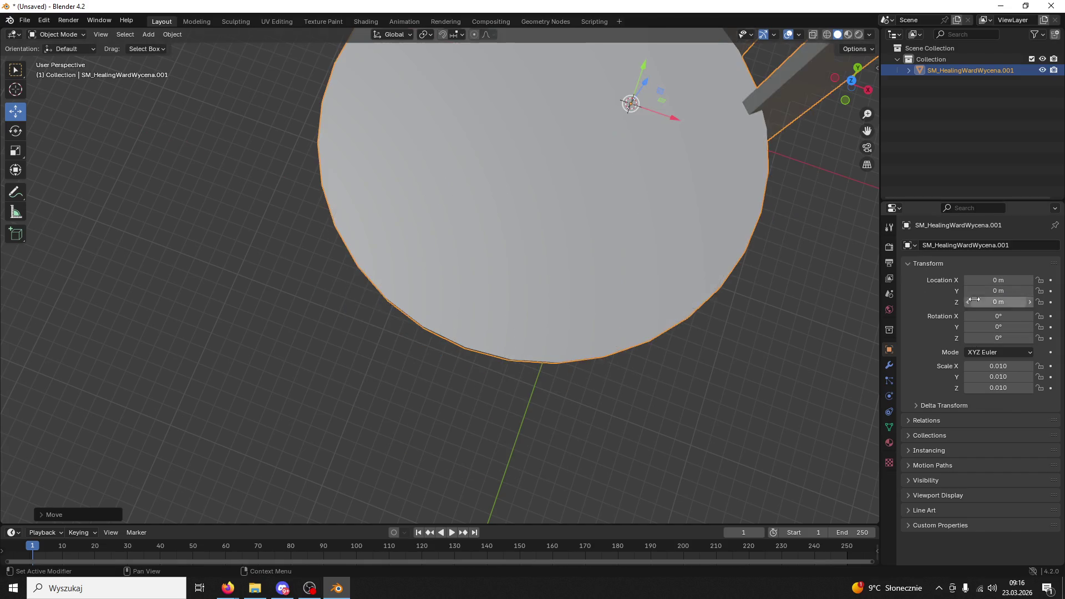
# Save the scene as HealingWard.blend on the Desktop and close Blender
pyautogui.scroll(-5, 757, 261)
pyautogui.moveTo(790, 183)
pyautogui.mouseDown()
pyautogui.moveTo(758, 190)
pyautogui.moveTo(625, 161)
pyautogui.moveTo(630, 250)
pyautogui.moveTo(613, 304)
pyautogui.moveTo(651, 340)
pyautogui.moveTo(667, 381)
pyautogui.moveTo(674, 356)
pyautogui.moveTo(633, 223)
pyautogui.moveTo(638, 260)
pyautogui.mouseUp()
pyautogui.scroll(3, 630, 250)
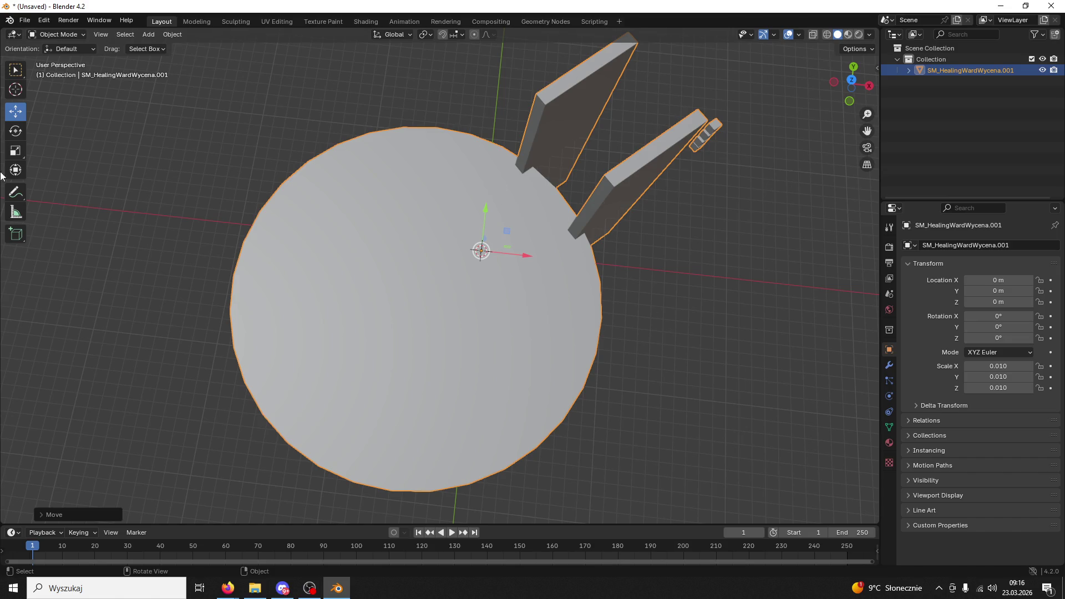
pyautogui.click(21, 131)
pyautogui.click(851, 79)
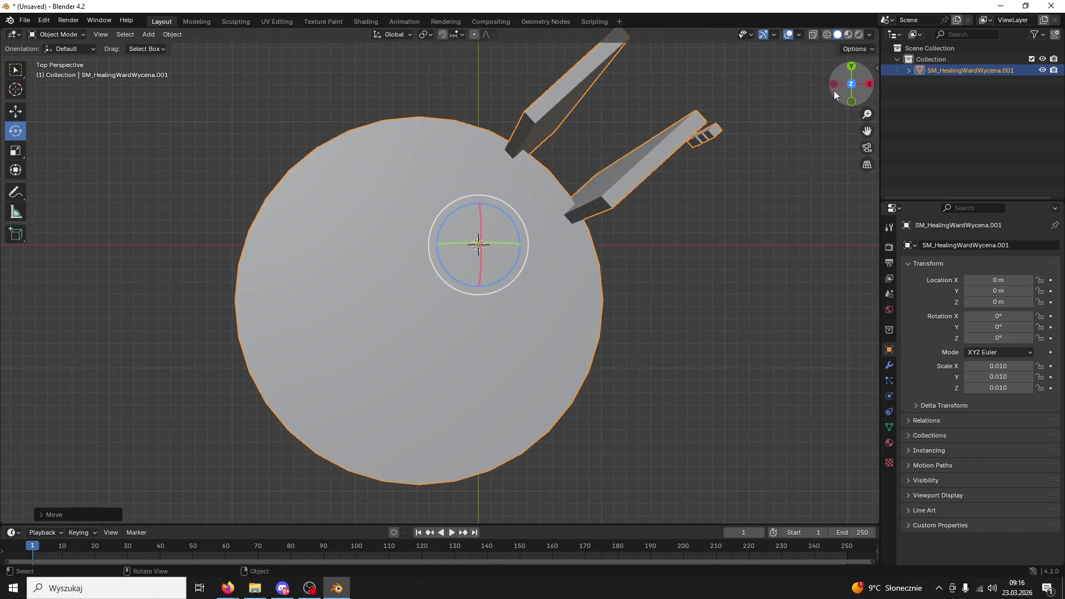
pyautogui.hotkey('ctrl', 's')
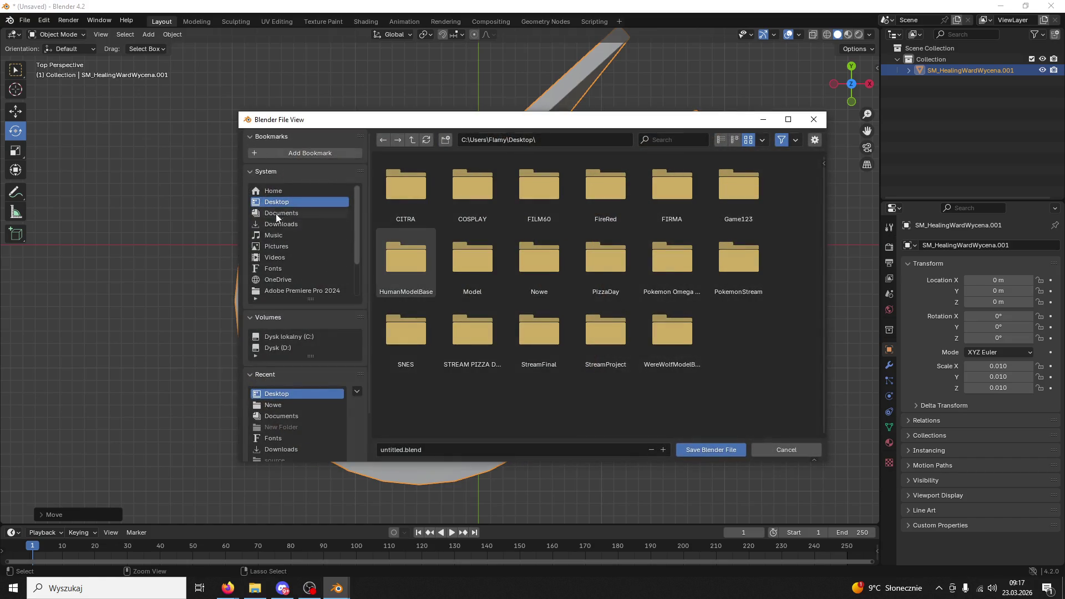
pyautogui.click(461, 451)
pyautogui.write('HealingWar')
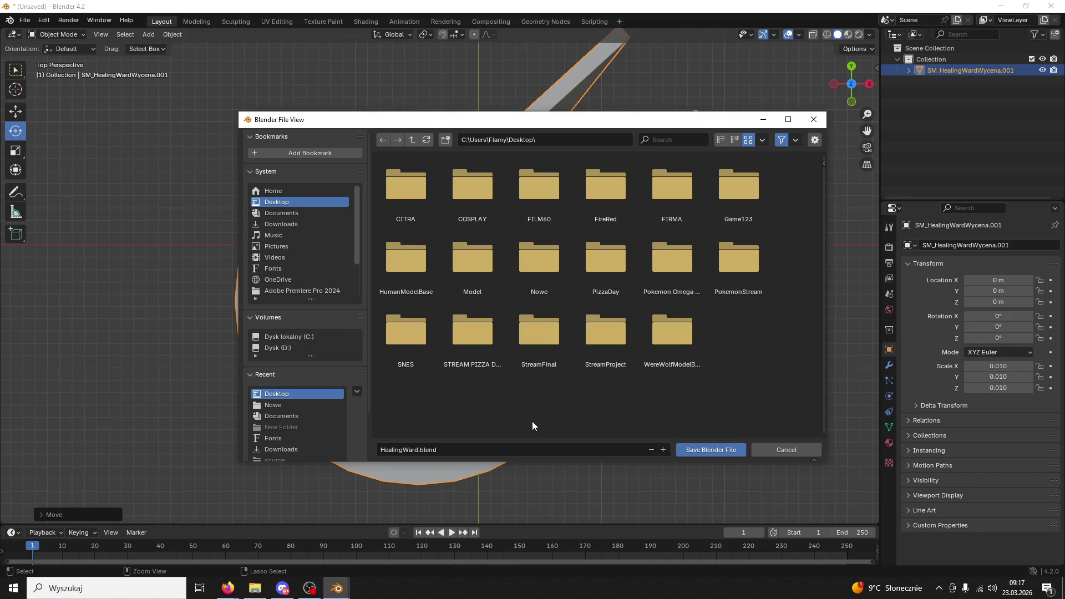
pyautogui.press('Return')
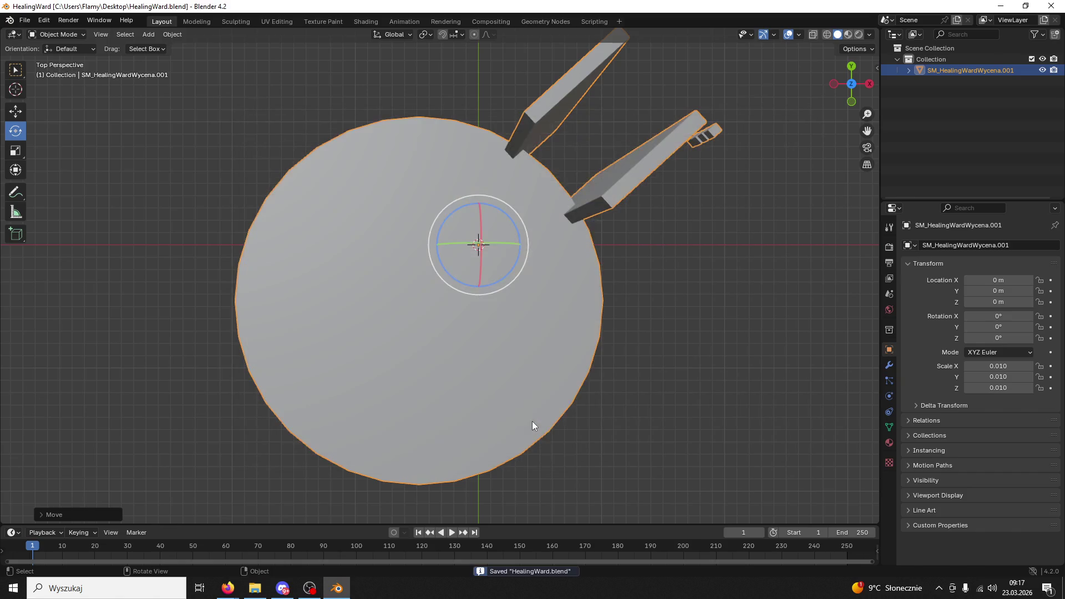
pyautogui.click(1042, 10)
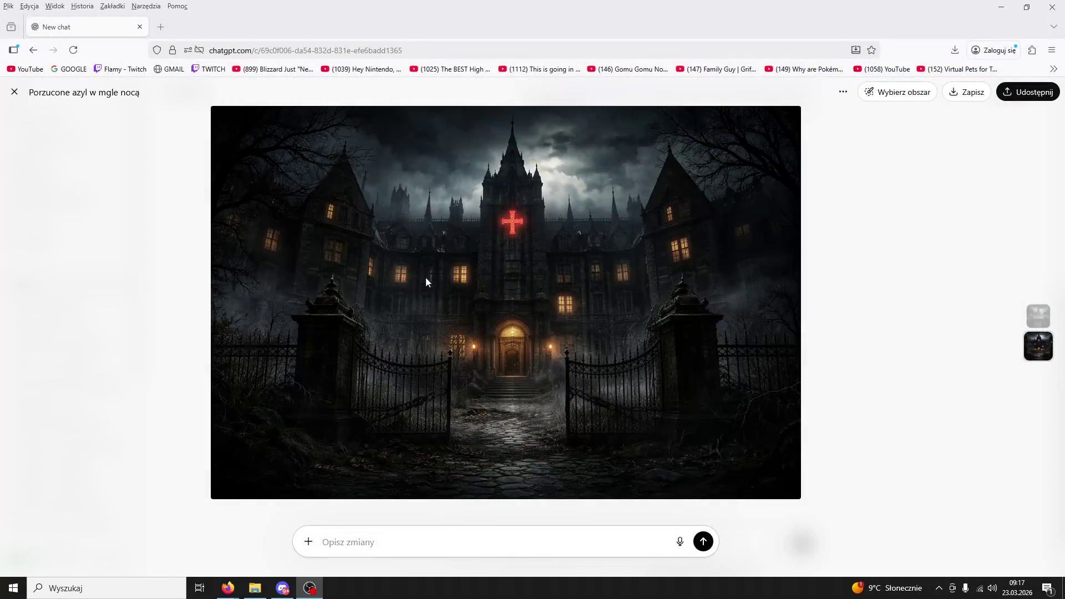
# Minimize the browser and reopen HealingWard.blend from the Desktop in Blender
pyautogui.click(1004, 7)
pyautogui.click(42, 314)
pyautogui.doubleClick(41, 315)
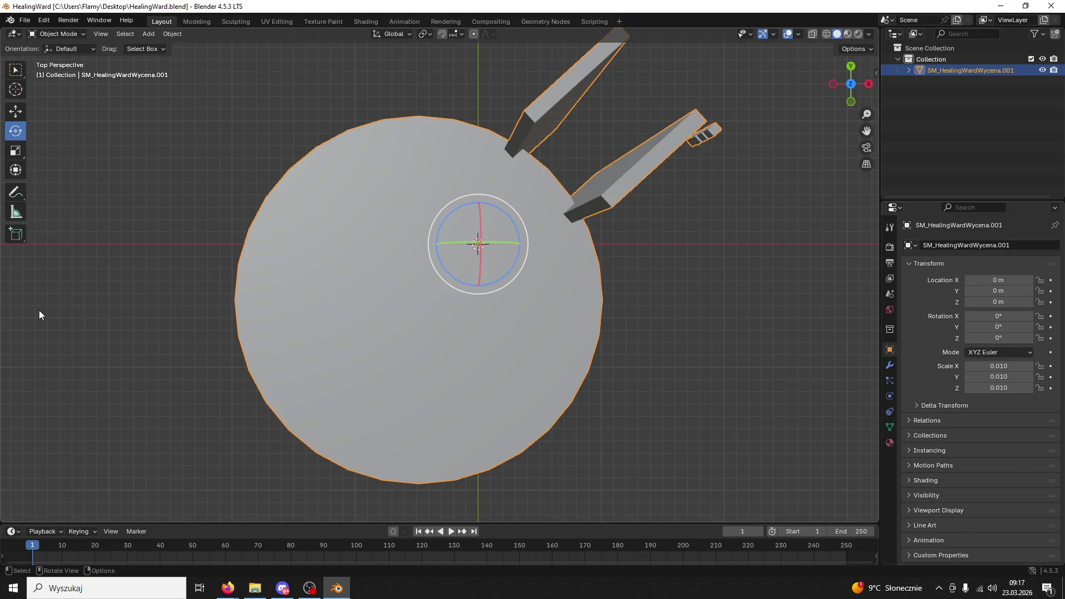
# Rotate the ward about Z in top view so its legs point down, then save
pyautogui.click(850, 85)
pyautogui.click(850, 84)
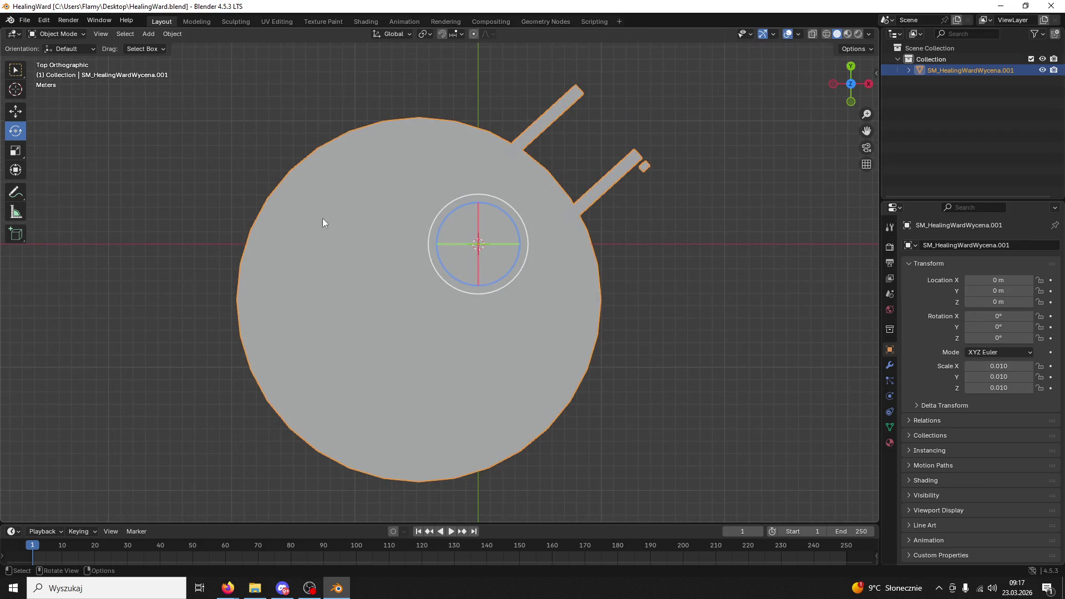
pyautogui.moveTo(514, 264)
pyautogui.mouseDown()
pyautogui.moveTo(360, 311)
pyautogui.moveTo(205, 314)
pyautogui.mouseUp()
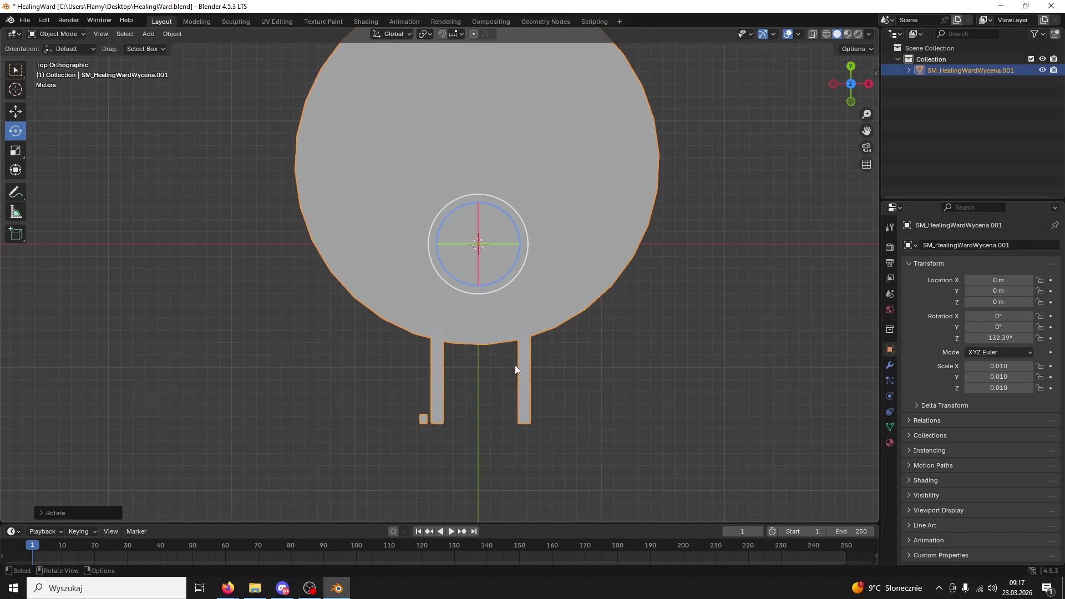
pyautogui.scroll(2, 491, 295)
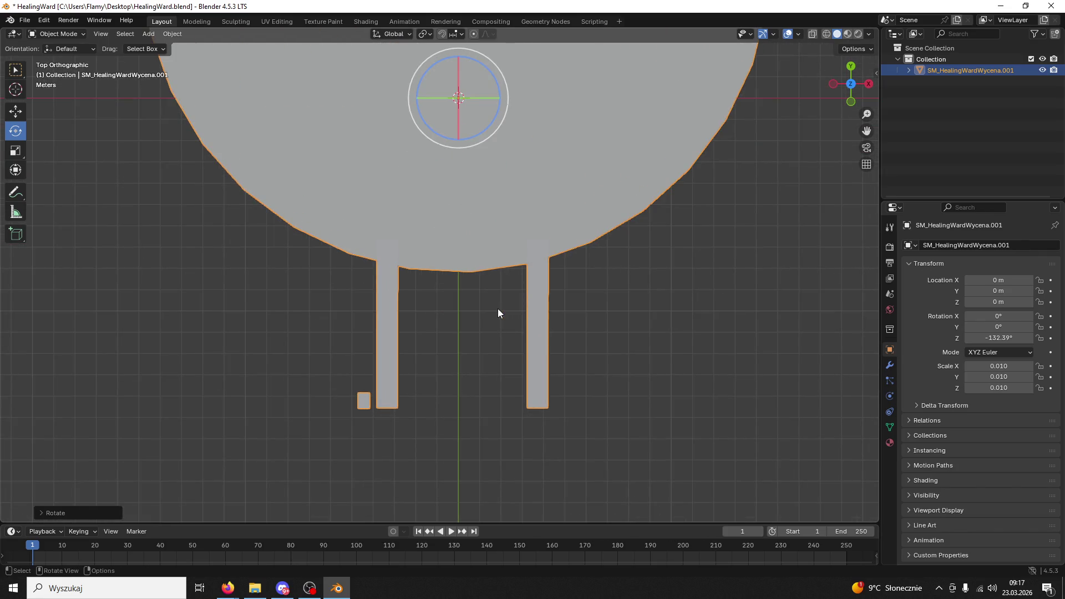
pyautogui.scroll(-3, 500, 308)
pyautogui.moveTo(503, 318)
pyautogui.mouseDown()
pyautogui.moveTo(572, 231)
pyautogui.moveTo(543, 247)
pyautogui.mouseUp()
pyautogui.hotkey('ctrl', 's')
# Apply scale, rotation and location so the ward reads 0° rotation and 1.000 scale
pyautogui.hotkey('ctrl', 'a')
pyautogui.click(443, 270)
pyautogui.hotkey('ctrl', 'a')
pyautogui.click(403, 259)
pyautogui.hotkey('ctrl', 'a')
pyautogui.click(387, 245)
pyautogui.hotkey('ctrl', 'a')
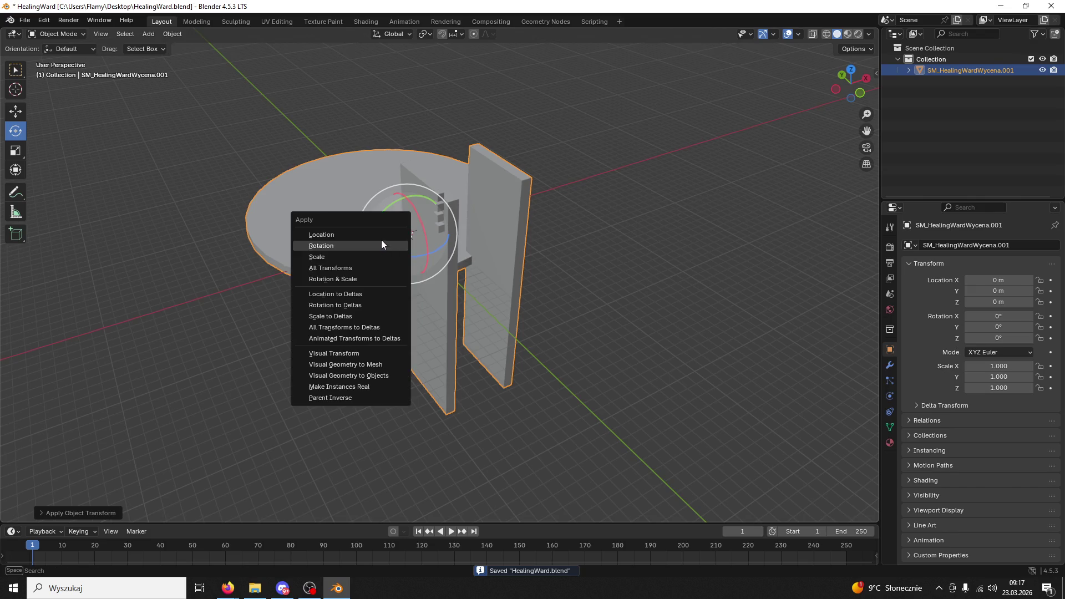
pyautogui.click(379, 235)
pyautogui.moveTo(388, 250)
pyautogui.mouseDown()
pyautogui.moveTo(493, 341)
pyautogui.moveTo(537, 240)
pyautogui.moveTo(538, 321)
pyautogui.moveTo(510, 316)
pyautogui.moveTo(528, 304)
pyautogui.moveTo(553, 329)
pyautogui.moveTo(555, 357)
pyautogui.mouseUp()
pyautogui.click(527, 304)
pyautogui.scroll(-3, 460, 291)
pyautogui.moveTo(465, 220)
pyautogui.mouseDown()
pyautogui.moveTo(536, 219)
pyautogui.moveTo(484, 233)
pyautogui.moveTo(504, 276)
pyautogui.moveTo(490, 281)
pyautogui.mouseUp()
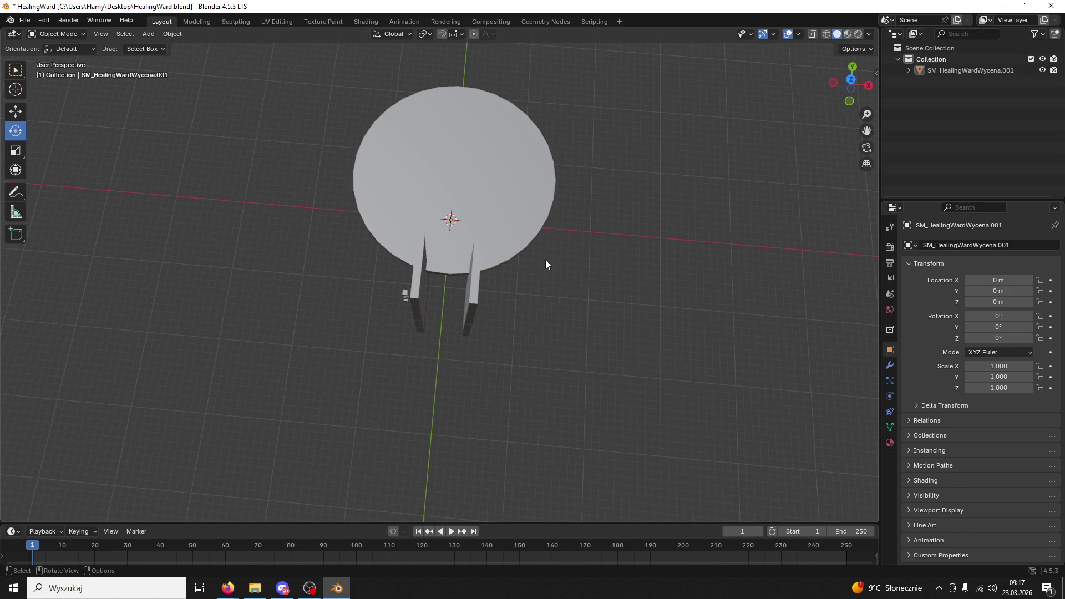
pyautogui.moveTo(548, 264)
pyautogui.mouseDown()
pyautogui.moveTo(568, 247)
pyautogui.moveTo(558, 245)
pyautogui.mouseUp()
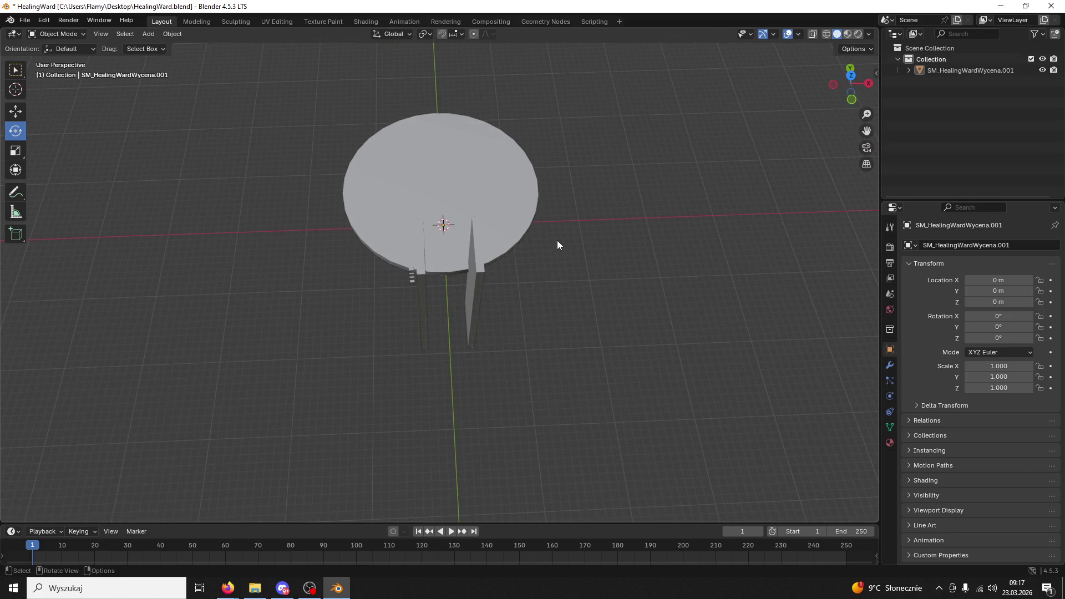
# Add a default mesh Cube at the world origin beside the ward and select it
pyautogui.click(149, 36)
pyautogui.moveTo(160, 48)
pyautogui.click(274, 52)
pyautogui.moveTo(341, 119)
pyautogui.mouseDown()
pyautogui.moveTo(538, 148)
pyautogui.moveTo(468, 212)
pyautogui.mouseUp()
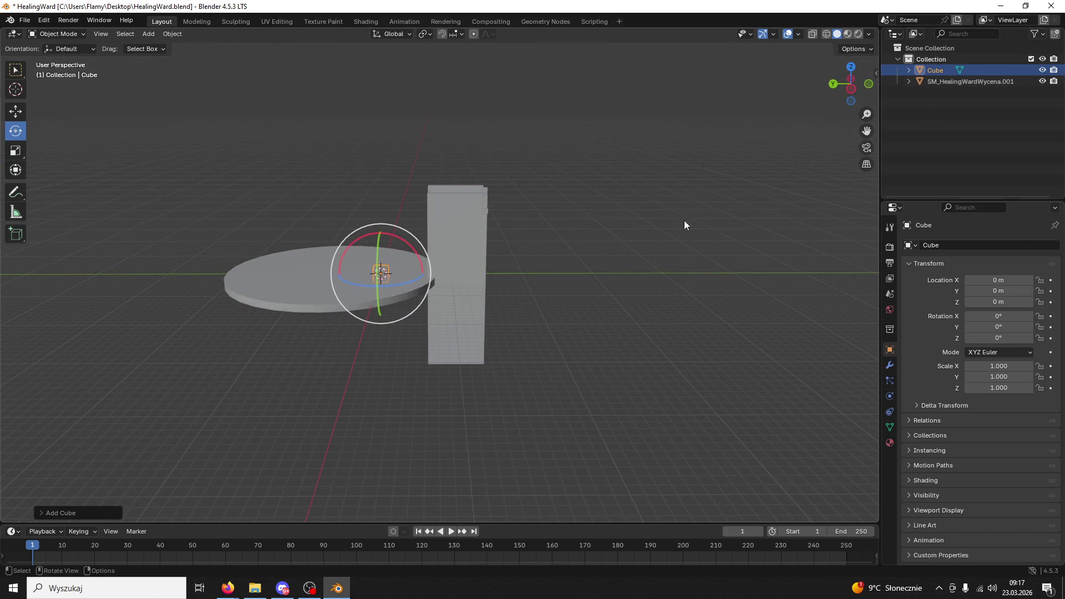
pyautogui.click(981, 82)
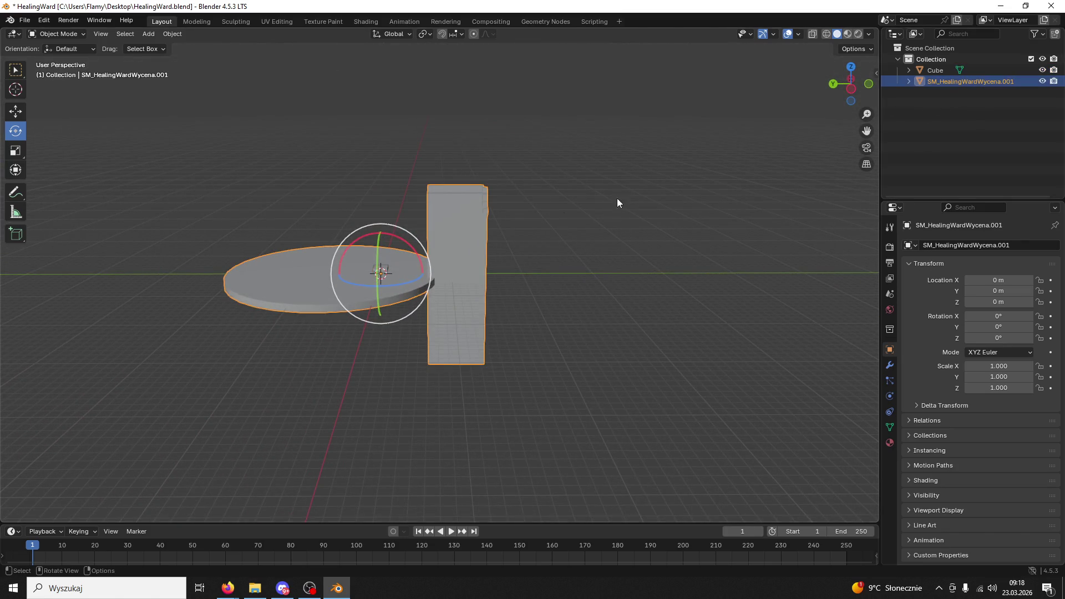
pyautogui.moveTo(676, 181); pyautogui.dragTo(450, 272)
pyautogui.click(401, 224)
pyautogui.moveTo(401, 224)
pyautogui.mouseDown()
pyautogui.moveTo(436, 220)
pyautogui.moveTo(501, 171)
pyautogui.mouseUp()
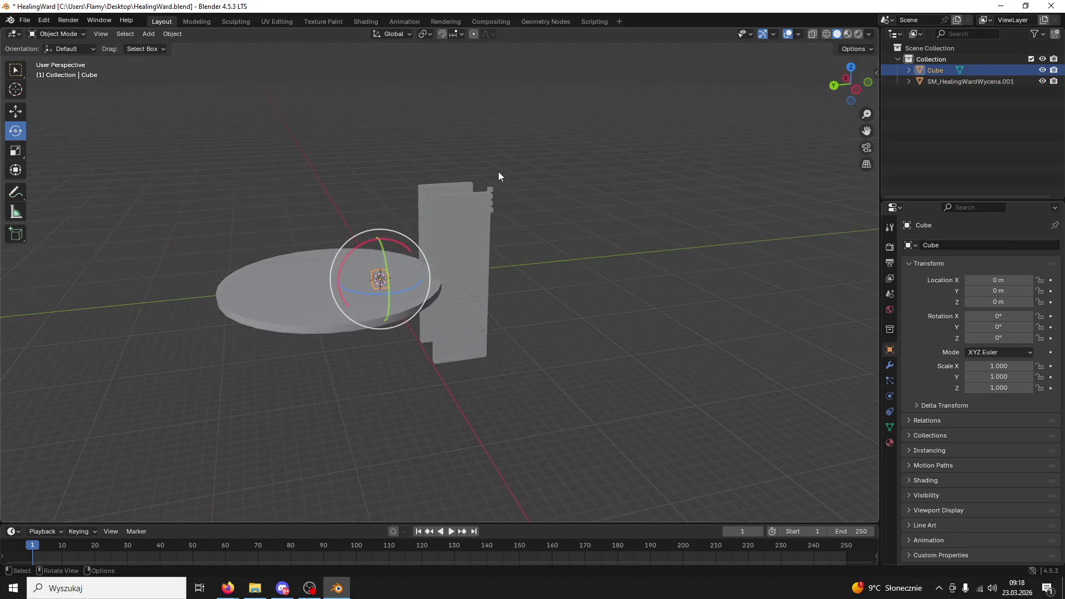
pyautogui.click(9, 114)
pyautogui.scroll(8, 395, 282)
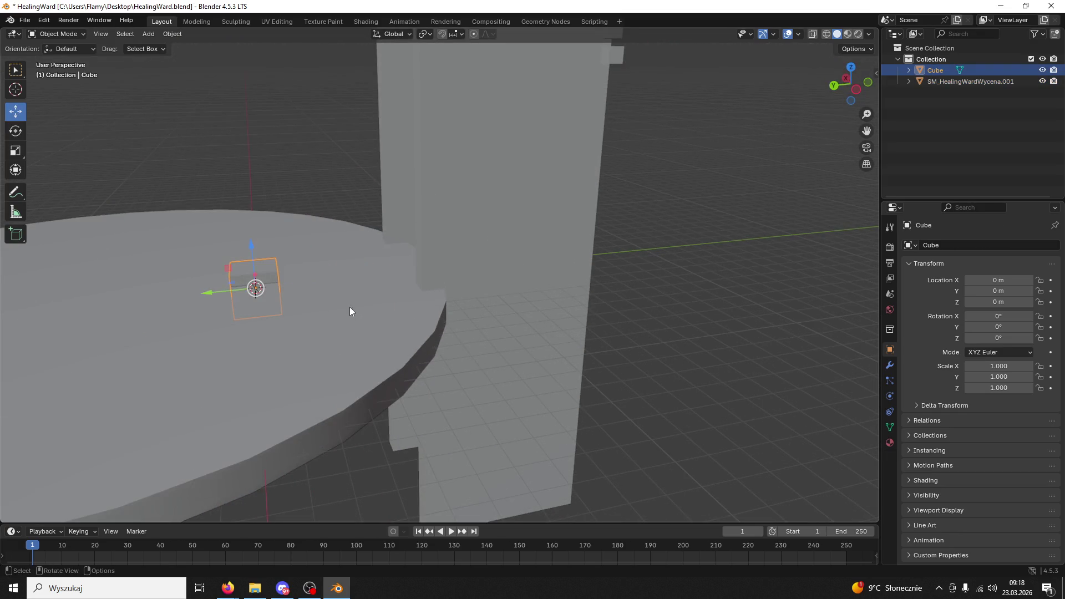
# Stretch the cube along Z into a tall column
pyautogui.press('s')
pyautogui.press('z')
pyautogui.moveTo(349, 307); pyautogui.dragTo(297, 361)
pyautogui.click(369, 280)
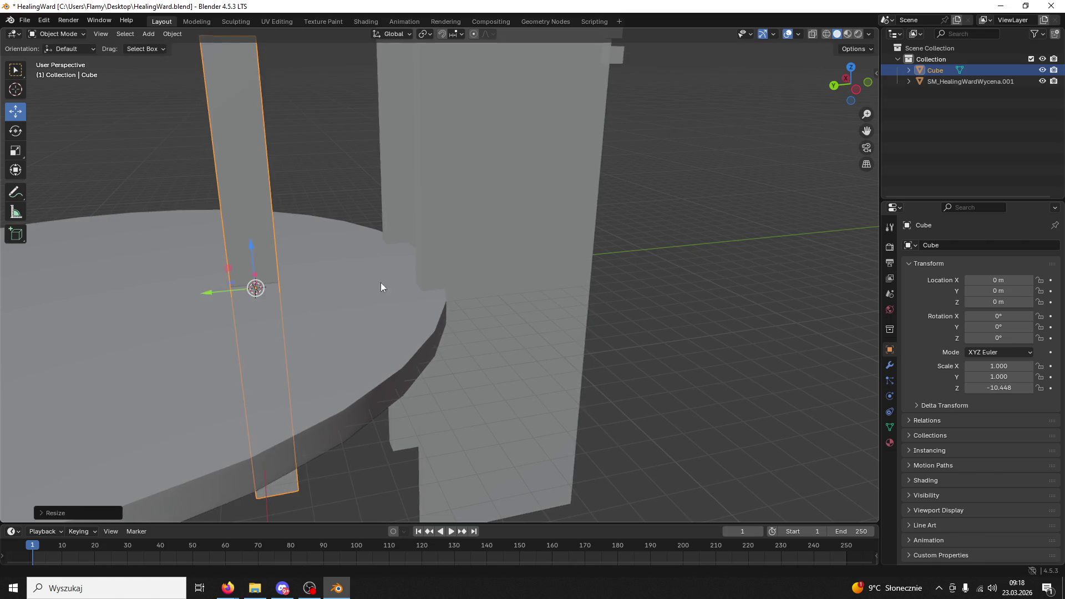
pyautogui.scroll(-3, 368, 280)
pyautogui.moveTo(396, 106)
pyautogui.mouseDown()
pyautogui.moveTo(404, 132)
pyautogui.moveTo(361, 144)
pyautogui.moveTo(420, 211)
pyautogui.moveTo(499, 224)
pyautogui.moveTo(479, 218)
pyautogui.moveTo(468, 197)
pyautogui.mouseUp()
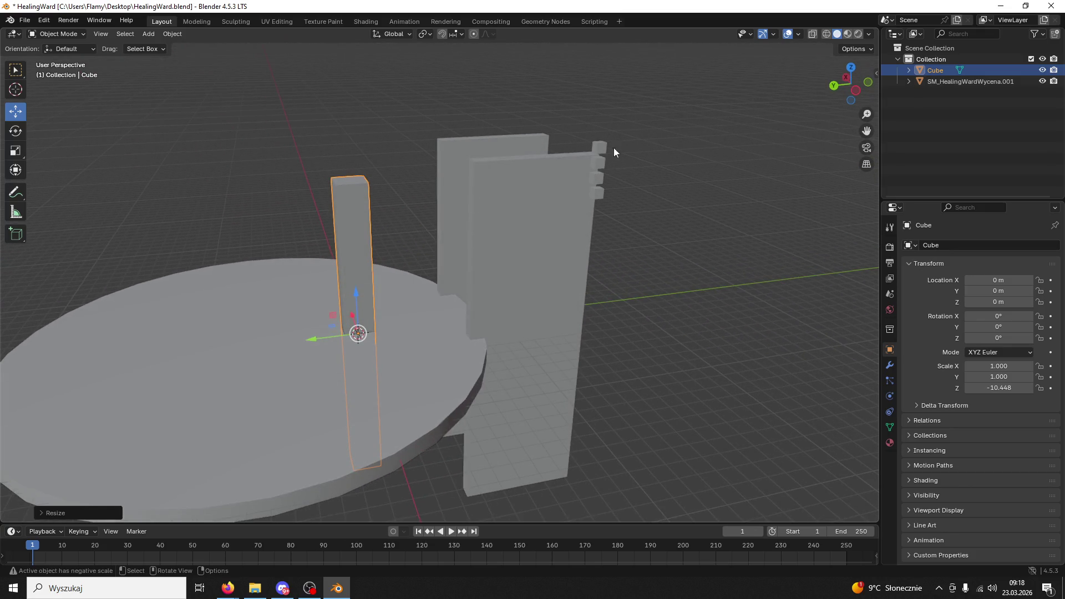
# Shorten the column and move it along Y and Z against the ward wall, Z scale -6.620
pyautogui.press('s')
pyautogui.press('z')
pyautogui.click(434, 326)
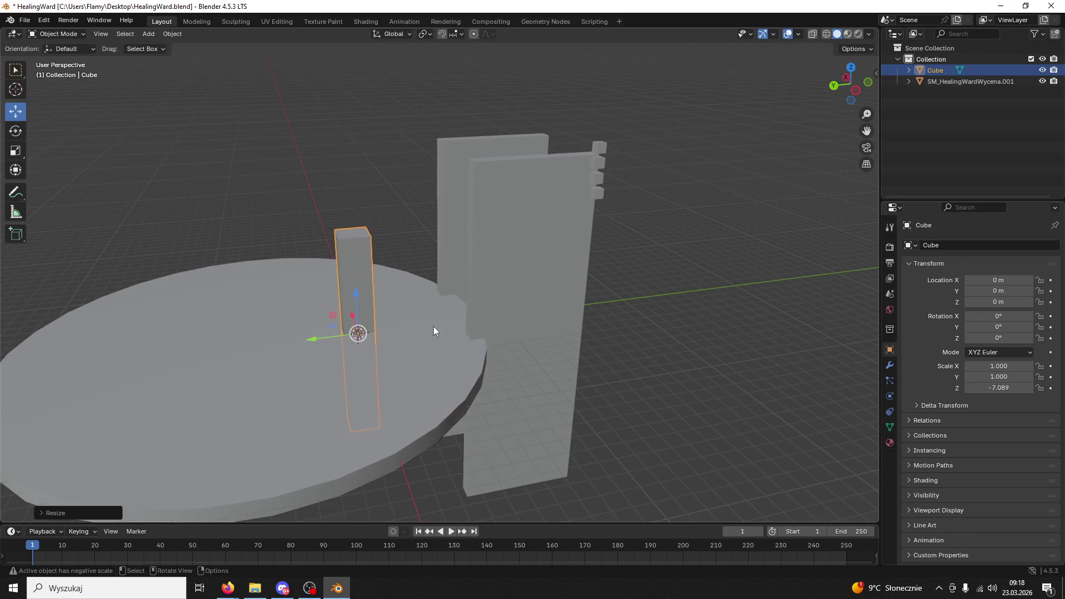
pyautogui.moveTo(310, 343)
pyautogui.mouseDown()
pyautogui.moveTo(531, 331)
pyautogui.moveTo(431, 305)
pyautogui.moveTo(480, 289)
pyautogui.moveTo(492, 259)
pyautogui.mouseUp()
pyautogui.moveTo(557, 308)
pyautogui.mouseDown()
pyautogui.moveTo(467, 292)
pyautogui.moveTo(497, 300)
pyautogui.moveTo(488, 218)
pyautogui.mouseUp()
pyautogui.press('s')
pyautogui.press('z')
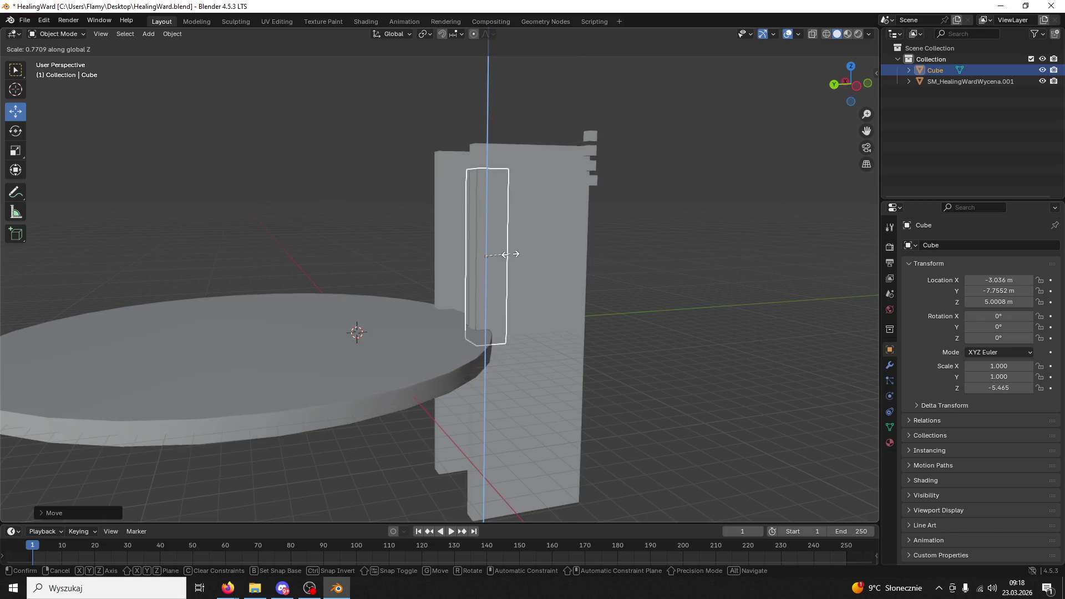
pyautogui.click(518, 272)
# Raise the pillar along Z and slide it along X to -3.8146 m
pyautogui.press('g')
pyautogui.press('z')
pyautogui.click(653, 241)
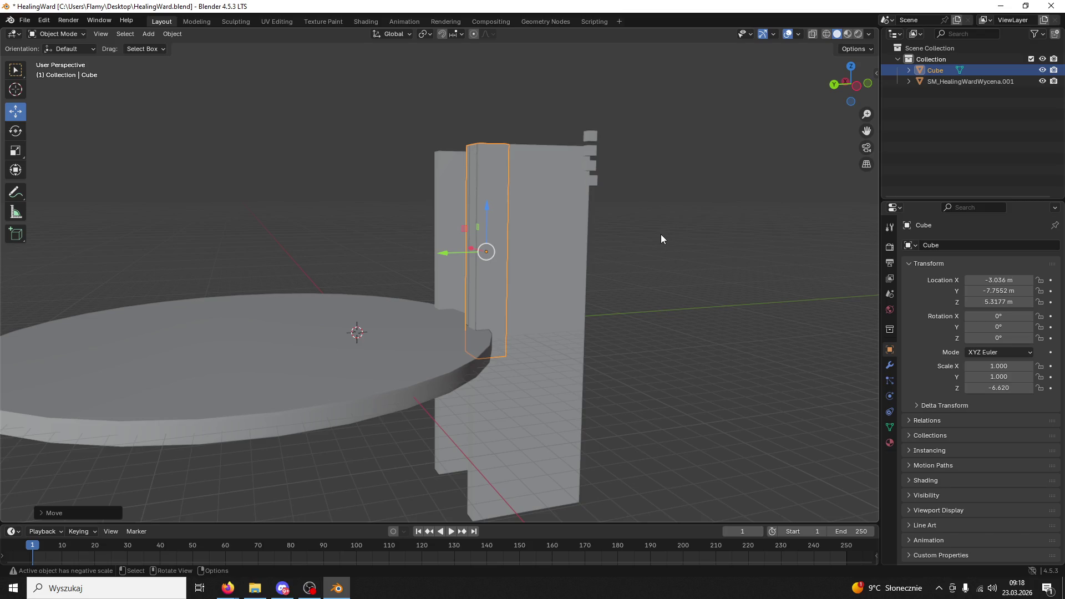
pyautogui.moveTo(581, 253)
pyautogui.mouseDown()
pyautogui.moveTo(682, 311)
pyautogui.moveTo(687, 327)
pyautogui.mouseUp()
pyautogui.moveTo(774, 257)
pyautogui.mouseDown()
pyautogui.moveTo(637, 310)
pyautogui.moveTo(642, 302)
pyautogui.mouseUp()
pyautogui.moveTo(398, 317)
pyautogui.mouseDown()
pyautogui.moveTo(498, 320)
pyautogui.moveTo(465, 321)
pyautogui.moveTo(450, 301)
pyautogui.moveTo(463, 275)
pyautogui.moveTo(480, 292)
pyautogui.moveTo(458, 312)
pyautogui.mouseUp()
# Fine-tune the pillar's Z scale to -6.635 so it sits level with the wall
pyautogui.press('s')
pyautogui.press('z')
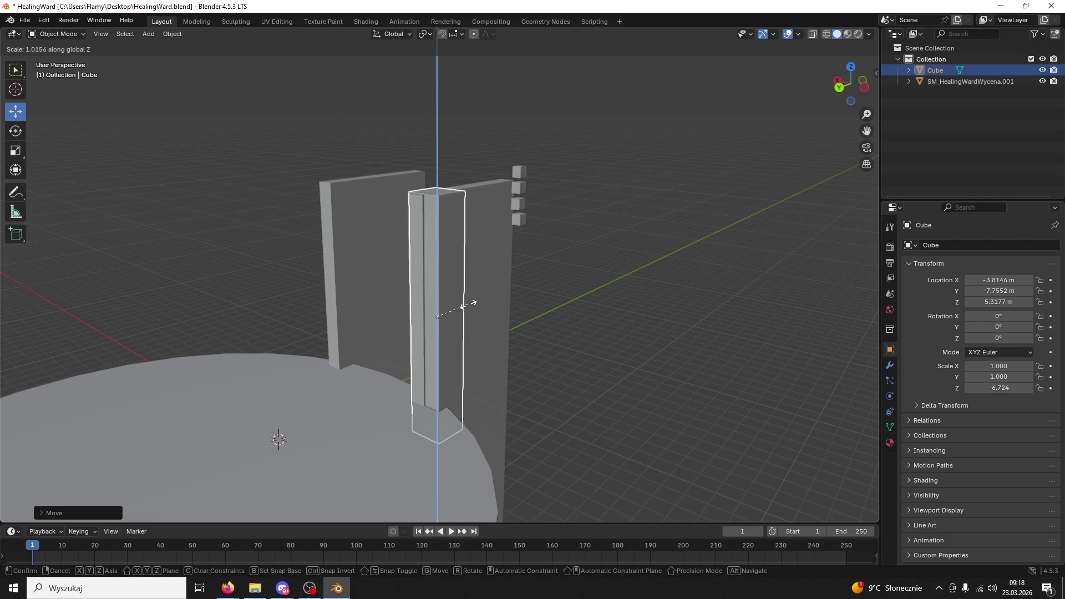
pyautogui.click(470, 303)
pyautogui.scroll(5, 478, 291)
pyautogui.press('s')
pyautogui.press('z')
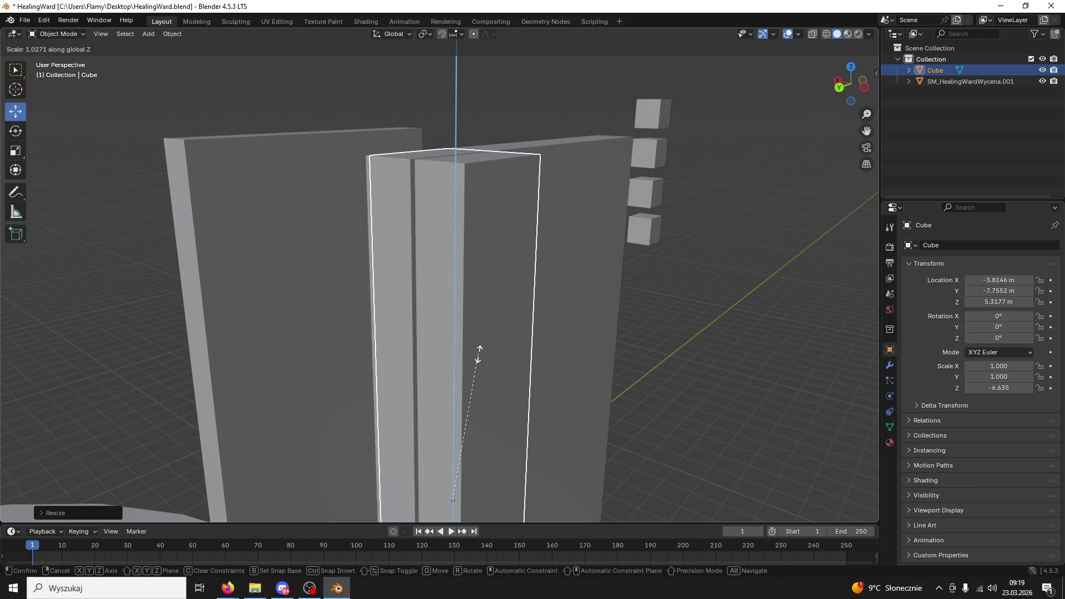
pyautogui.click(479, 354)
pyautogui.moveTo(509, 333)
pyautogui.mouseDown()
pyautogui.moveTo(522, 329)
pyautogui.moveTo(506, 296)
pyautogui.moveTo(502, 307)
pyautogui.mouseUp()
pyautogui.scroll(5, 502, 308)
pyautogui.moveTo(468, 268); pyautogui.dragTo(368, 188)
# In Edit Mode, move the pillar's bottom face against the edge of the ward's disc
pyautogui.click(70, 37)
pyautogui.click(58, 57)
pyautogui.click(345, 371)
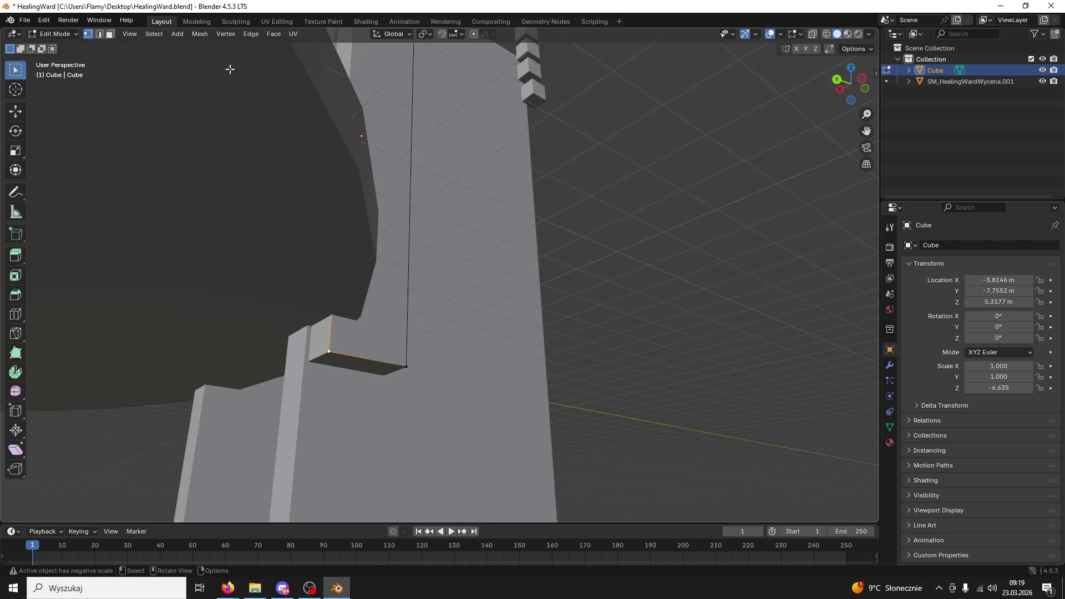
pyautogui.press('3')
pyautogui.click(353, 366)
pyautogui.scroll(-8, 353, 367)
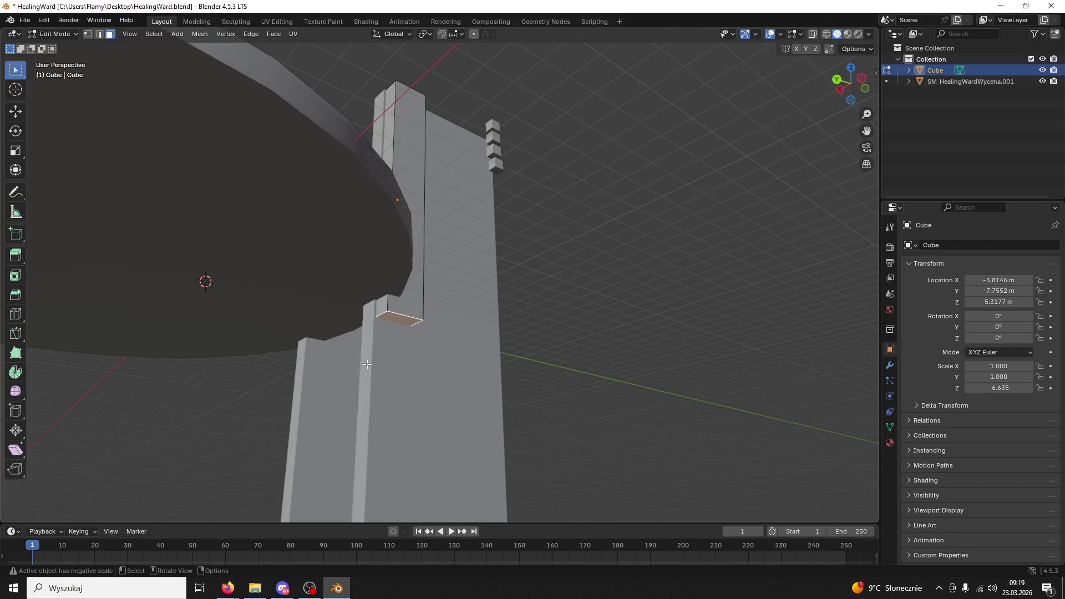
pyautogui.scroll(1, 394, 339)
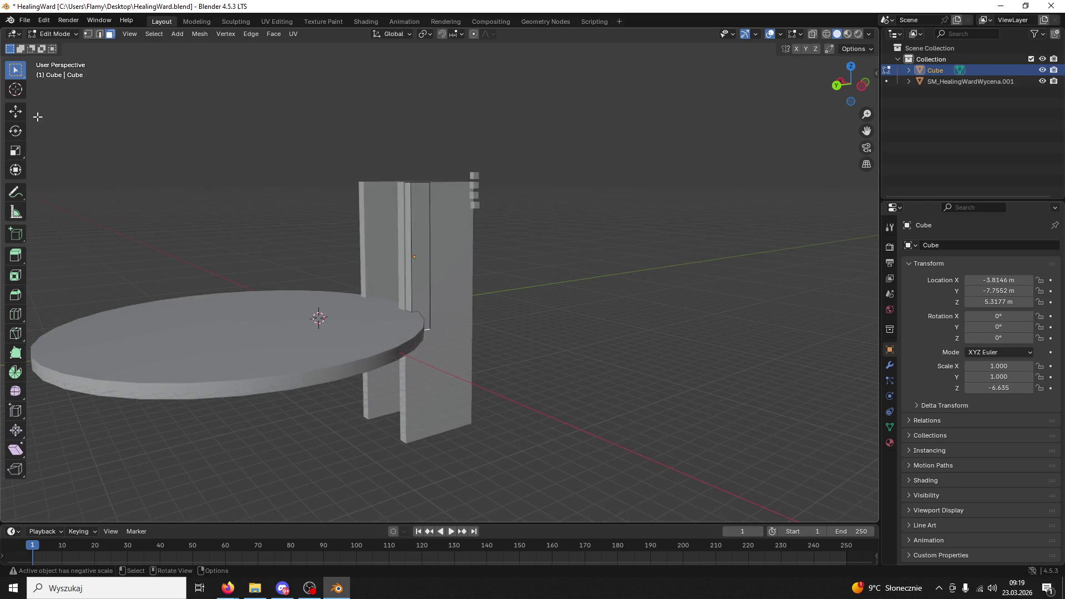
pyautogui.click(16, 111)
pyautogui.scroll(5, 440, 388)
pyautogui.moveTo(392, 328)
pyautogui.mouseDown()
pyautogui.moveTo(333, 328)
pyautogui.moveTo(315, 312)
pyautogui.mouseUp()
pyautogui.scroll(4, 392, 333)
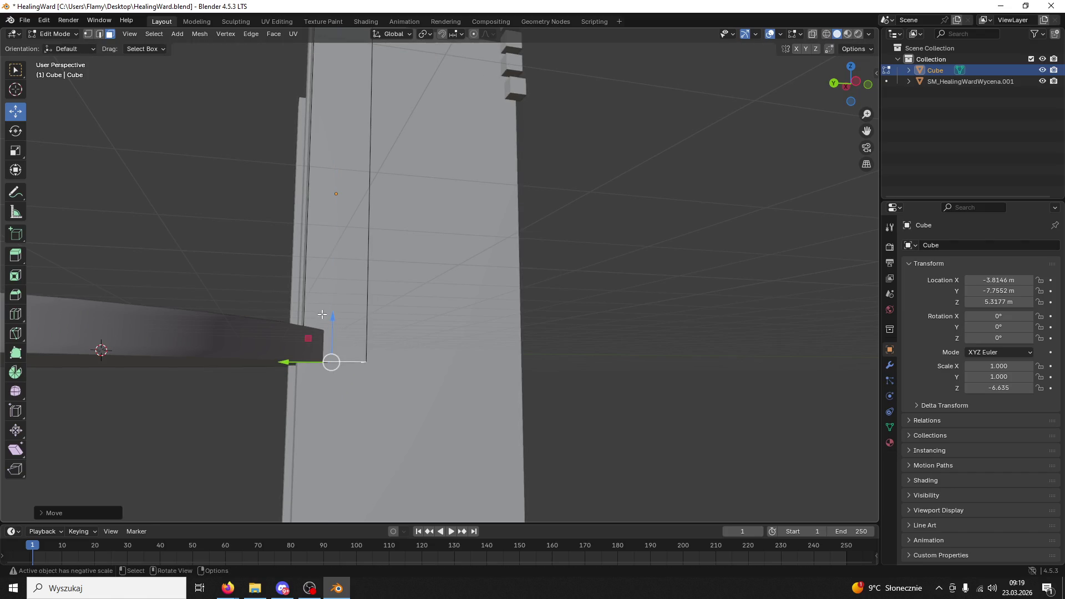
pyautogui.scroll(-5, 361, 333)
# Return the pillar to Object Mode and copy it
pyautogui.moveTo(379, 328); pyautogui.dragTo(394, 301)
pyautogui.click(75, 34)
pyautogui.click(73, 44)
pyautogui.moveTo(324, 146); pyautogui.dragTo(238, 208)
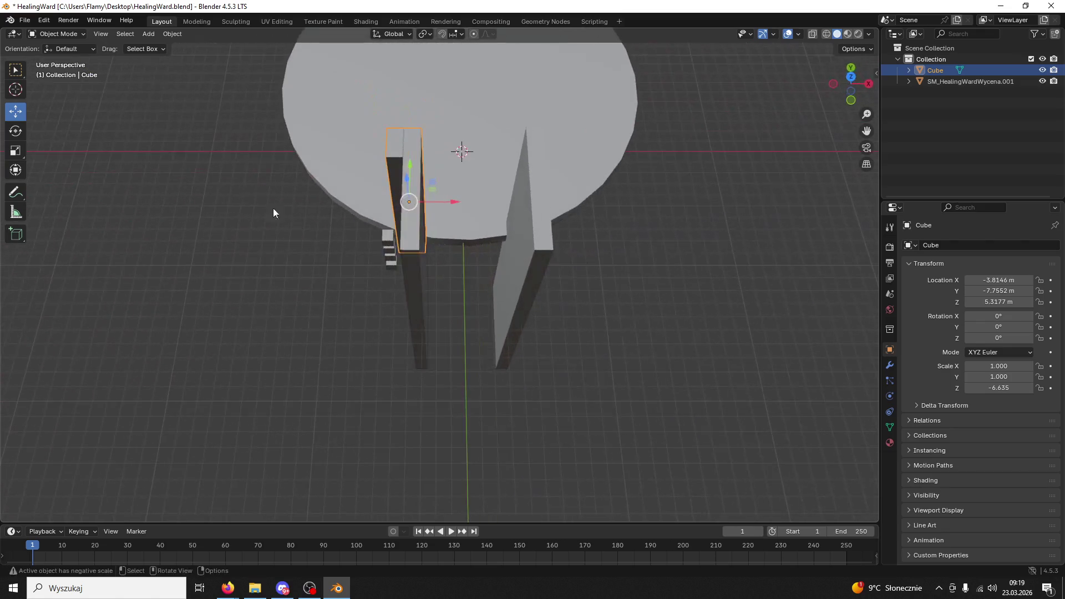
pyautogui.hotkey('ctrl', 'c')
# Paste a duplicate of the pillar cube and rename the original cube to BASECUBE
pyautogui.moveTo(428, 189); pyautogui.dragTo(460, 179)
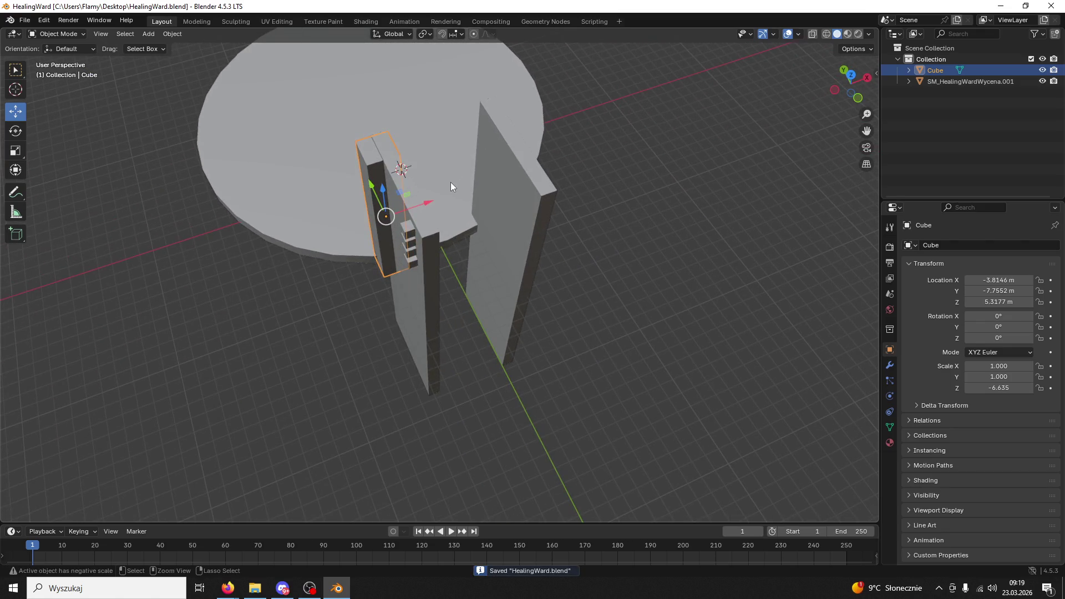
pyautogui.hotkey('ctrl', 'v')
pyautogui.click(385, 201)
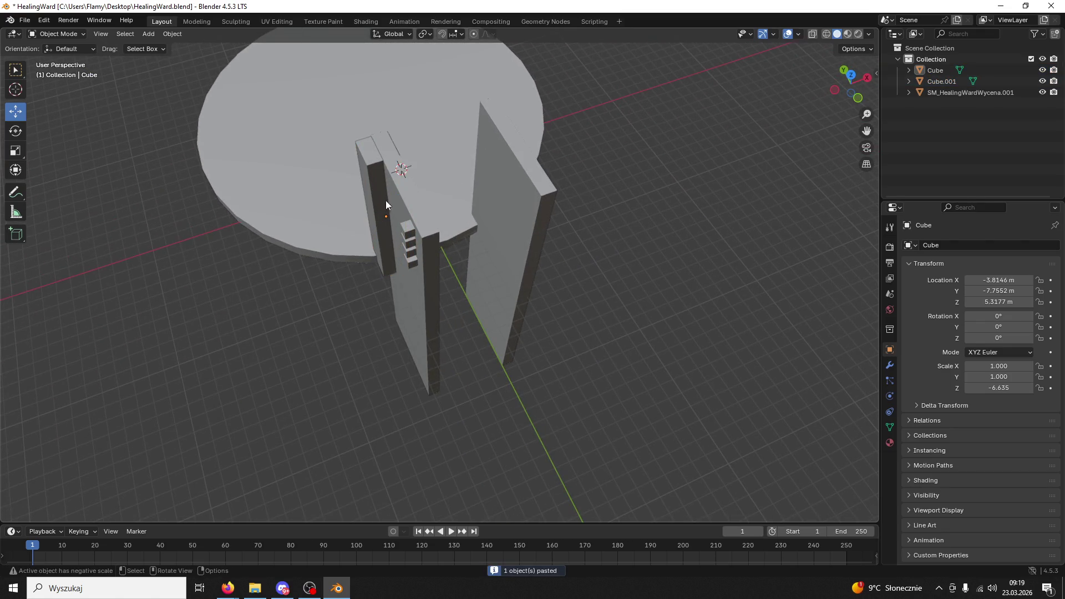
pyautogui.doubleClick(944, 70)
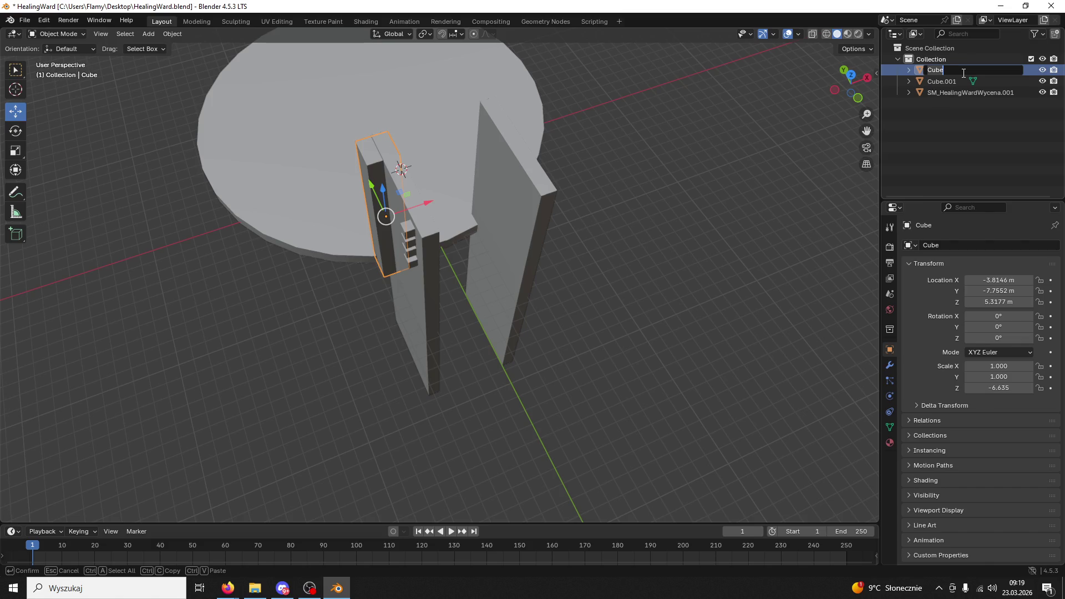
pyautogui.write('BASECUBE')
pyautogui.press('Return')
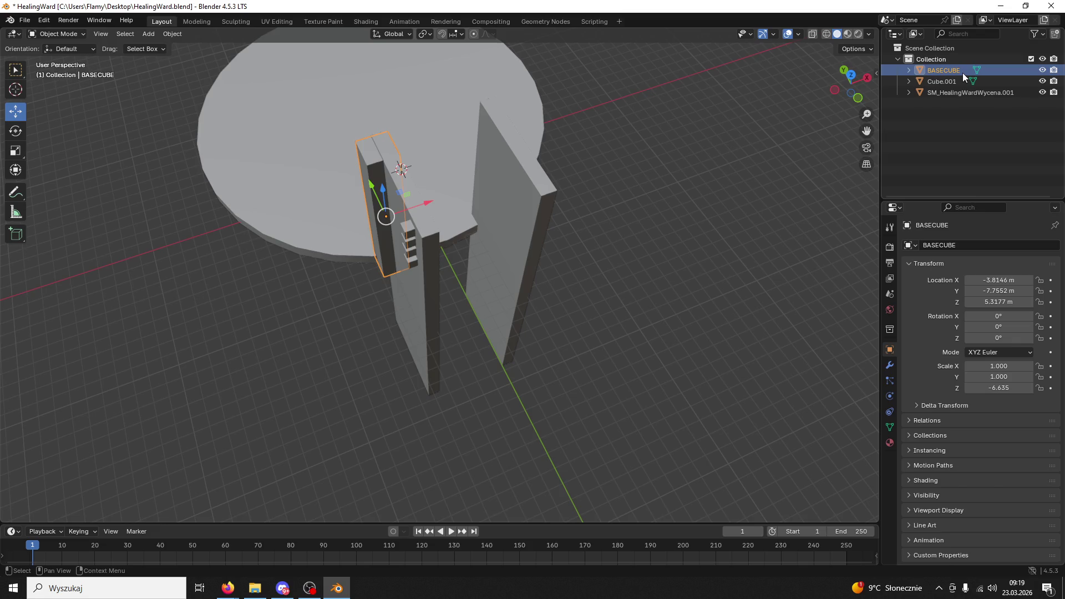
pyautogui.click(512, 268)
# Scale Cube.001 to X 24.273 and Y -4.759, then move it to Y -11.362
pyautogui.click(941, 80)
pyautogui.moveTo(852, 86)
pyautogui.mouseDown()
pyautogui.moveTo(606, 205)
pyautogui.moveTo(546, 216)
pyautogui.mouseUp()
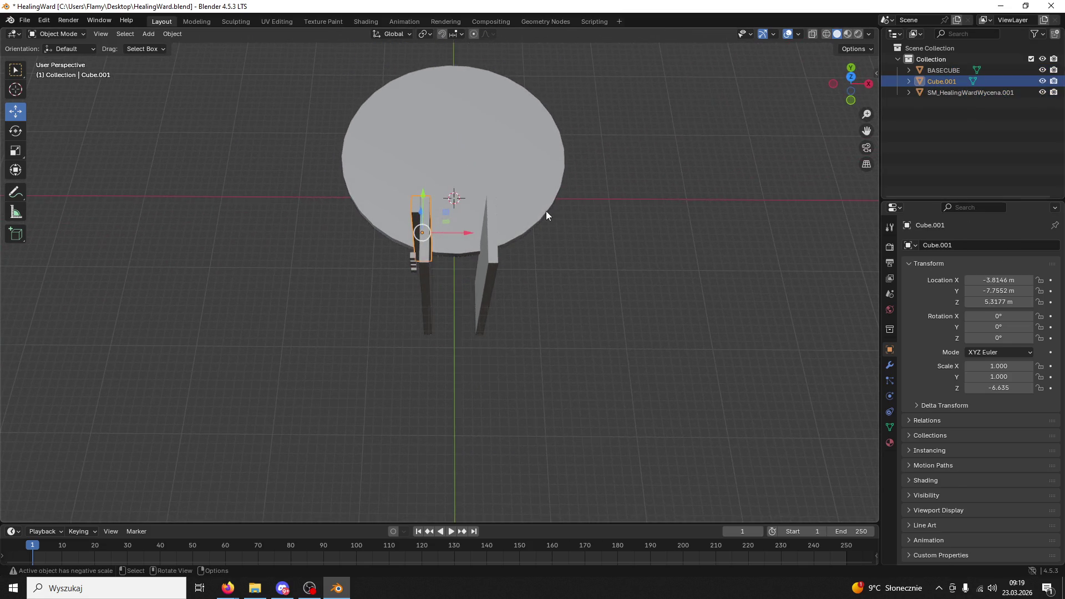
pyautogui.press('s')
pyautogui.press('x')
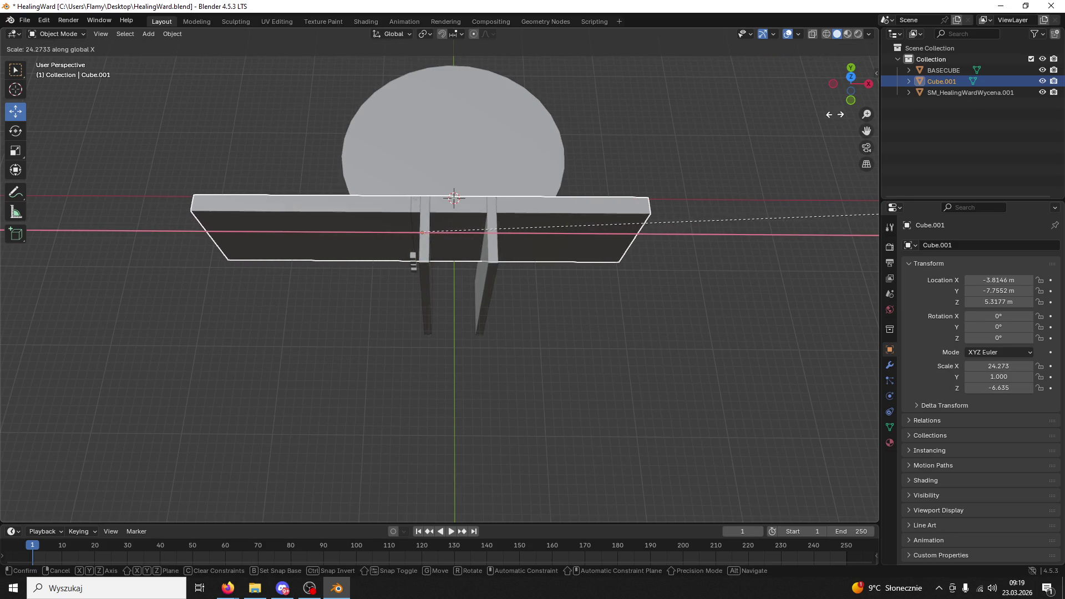
pyautogui.click(694, 112)
pyautogui.moveTo(568, 244)
pyautogui.mouseDown()
pyautogui.moveTo(470, 202)
pyautogui.moveTo(482, 231)
pyautogui.moveTo(501, 237)
pyautogui.mouseUp()
pyautogui.press('s')
pyautogui.press('y')
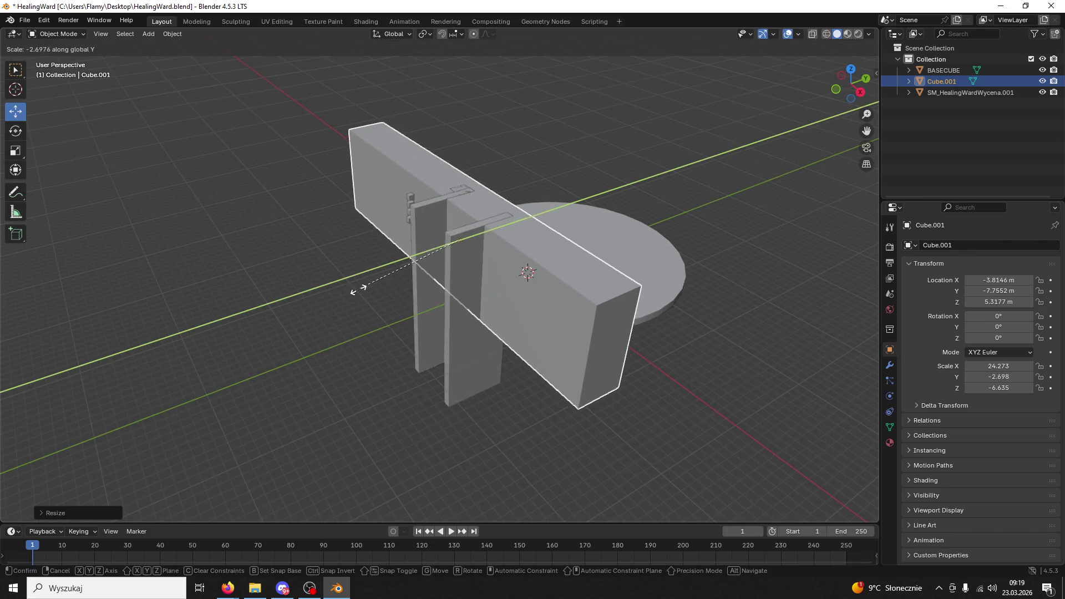
pyautogui.click(283, 307)
pyautogui.moveTo(368, 281)
pyautogui.mouseDown()
pyautogui.moveTo(451, 326)
pyautogui.moveTo(447, 303)
pyautogui.mouseUp()
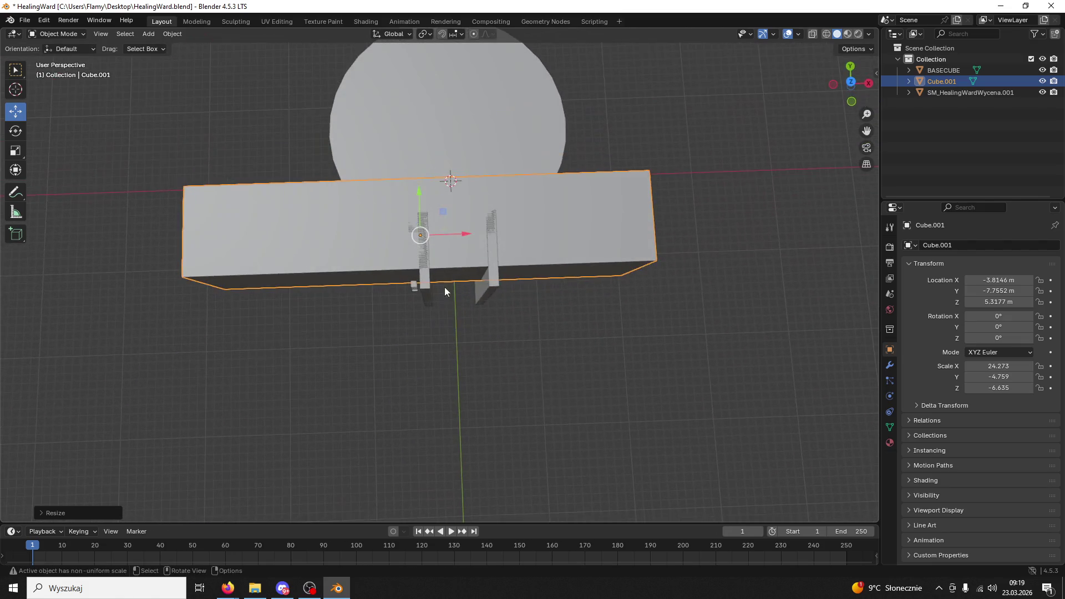
pyautogui.moveTo(413, 190)
pyautogui.mouseDown()
pyautogui.moveTo(414, 231)
pyautogui.moveTo(481, 232)
pyautogui.moveTo(536, 192)
pyautogui.moveTo(620, 178)
pyautogui.moveTo(536, 214)
pyautogui.moveTo(510, 238)
pyautogui.mouseUp()
# Narrow the block to a Y scale of -3.911 and slide it to about Y -10.5
pyautogui.press('s')
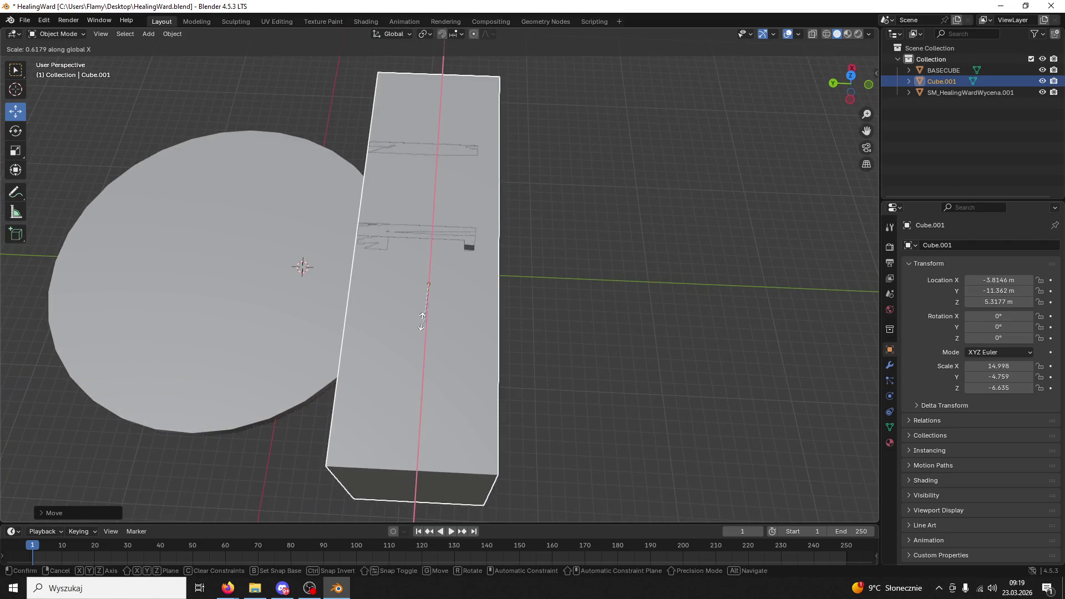
pyautogui.press('Escape')
pyautogui.press('s')
pyautogui.press('y')
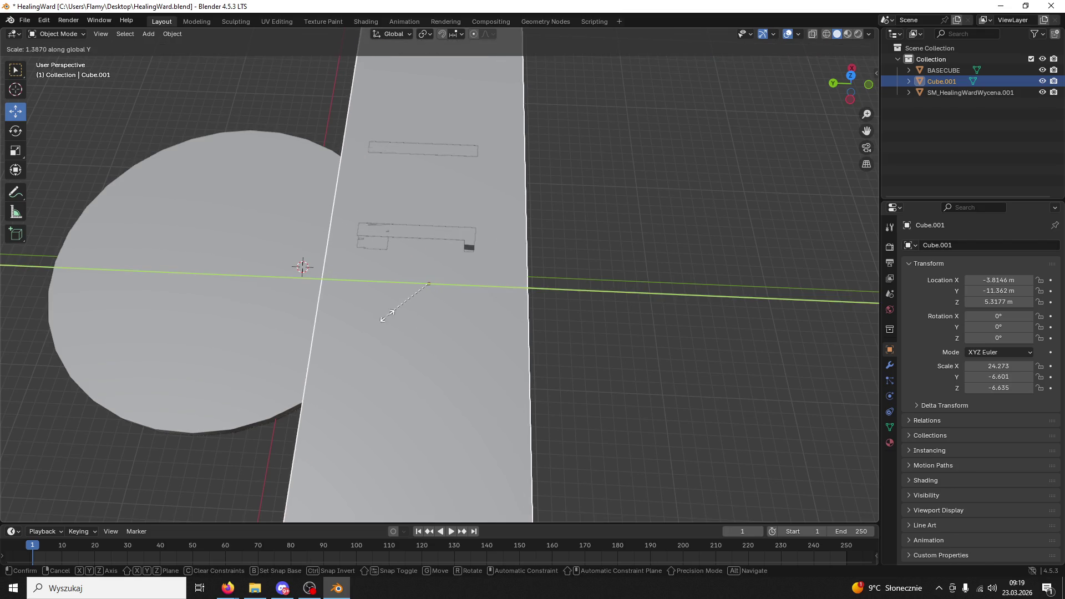
pyautogui.click(459, 302)
pyautogui.moveTo(395, 282); pyautogui.dragTo(383, 281)
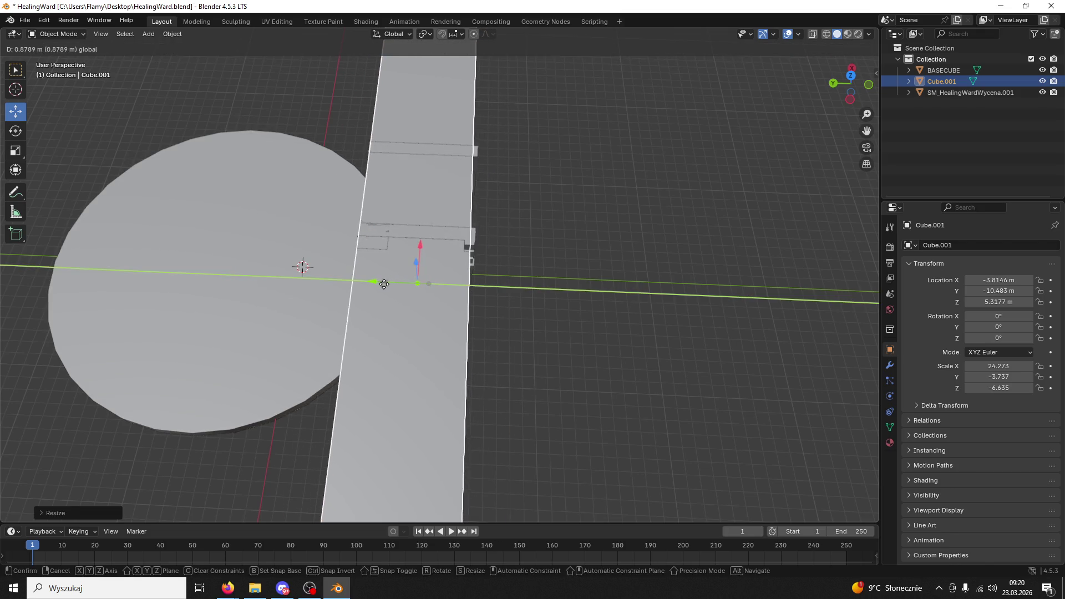
pyautogui.scroll(3, 447, 275)
pyautogui.press('s')
pyautogui.press('y')
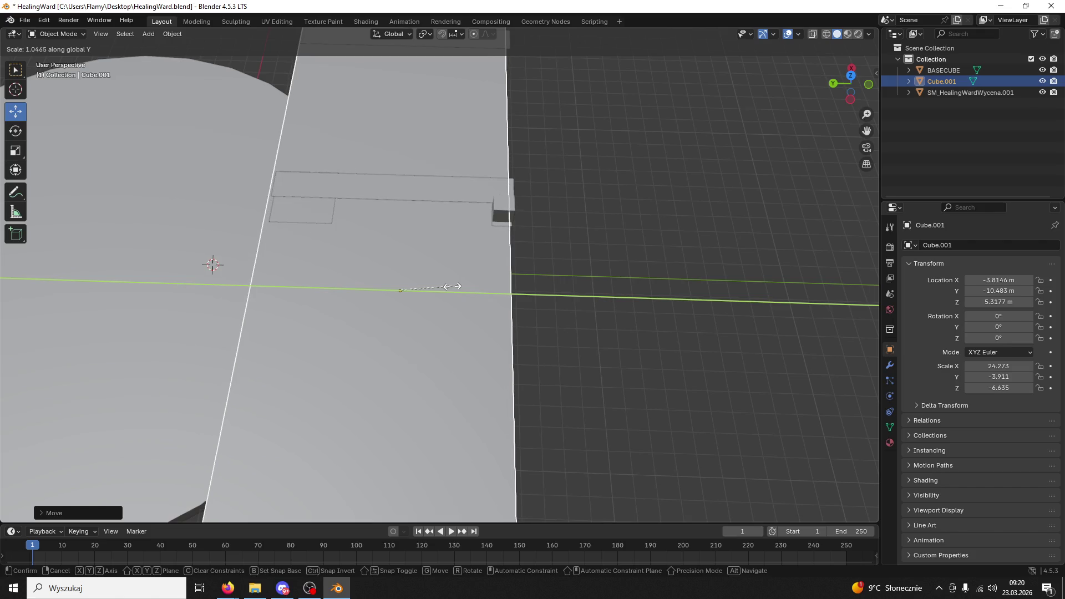
pyautogui.click(438, 288)
pyautogui.moveTo(369, 288)
pyautogui.mouseDown()
pyautogui.moveTo(397, 258)
pyautogui.moveTo(373, 264)
pyautogui.moveTo(478, 211)
pyautogui.moveTo(625, 201)
pyautogui.moveTo(595, 174)
pyautogui.moveTo(455, 231)
pyautogui.moveTo(568, 216)
pyautogui.moveTo(553, 222)
pyautogui.mouseUp()
pyautogui.scroll(-2, 553, 224)
# Lengthen the block to an X scale of 34.437 and keep it selected
pyautogui.press('s')
pyautogui.press('x')
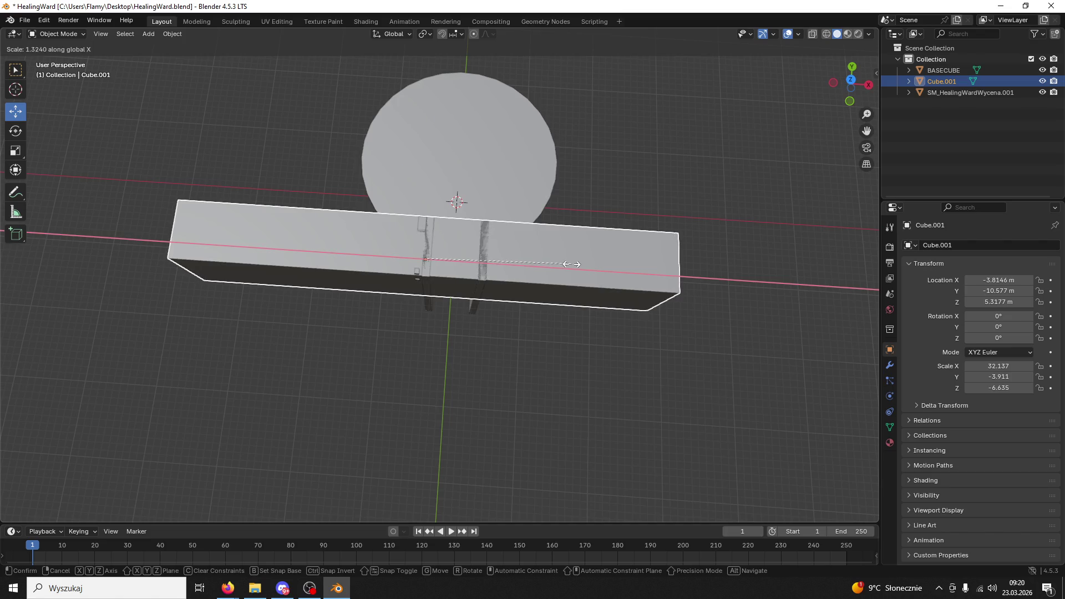
pyautogui.click(580, 259)
pyautogui.moveTo(581, 259); pyautogui.dragTo(486, 232)
pyautogui.click(624, 398)
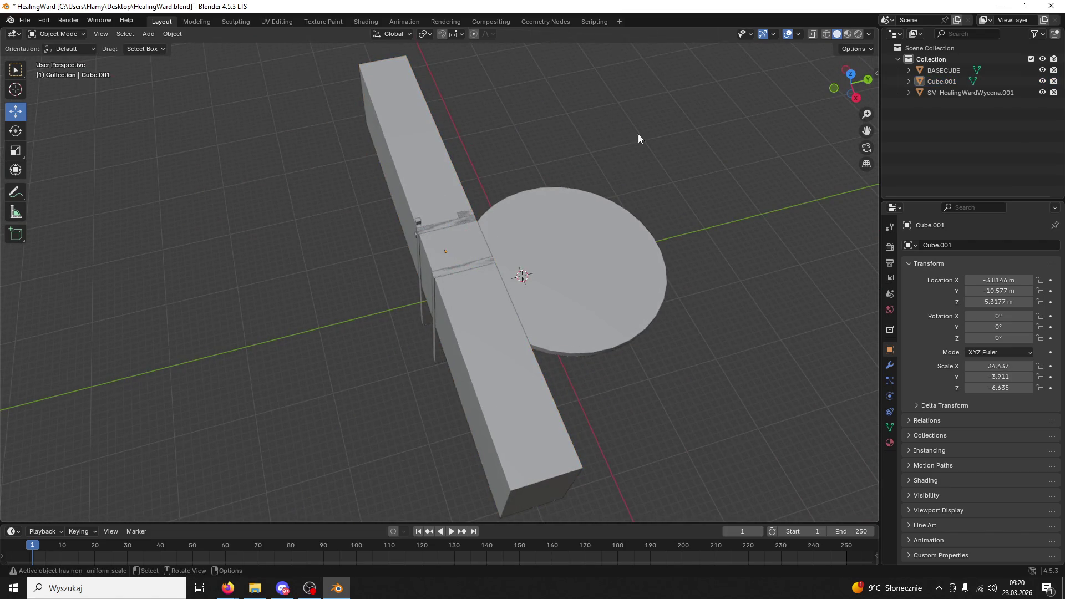
pyautogui.moveTo(603, 224)
pyautogui.mouseDown()
pyautogui.moveTo(485, 225)
pyautogui.moveTo(334, 255)
pyautogui.moveTo(499, 214)
pyautogui.moveTo(526, 237)
pyautogui.mouseUp()
pyautogui.click(526, 238)
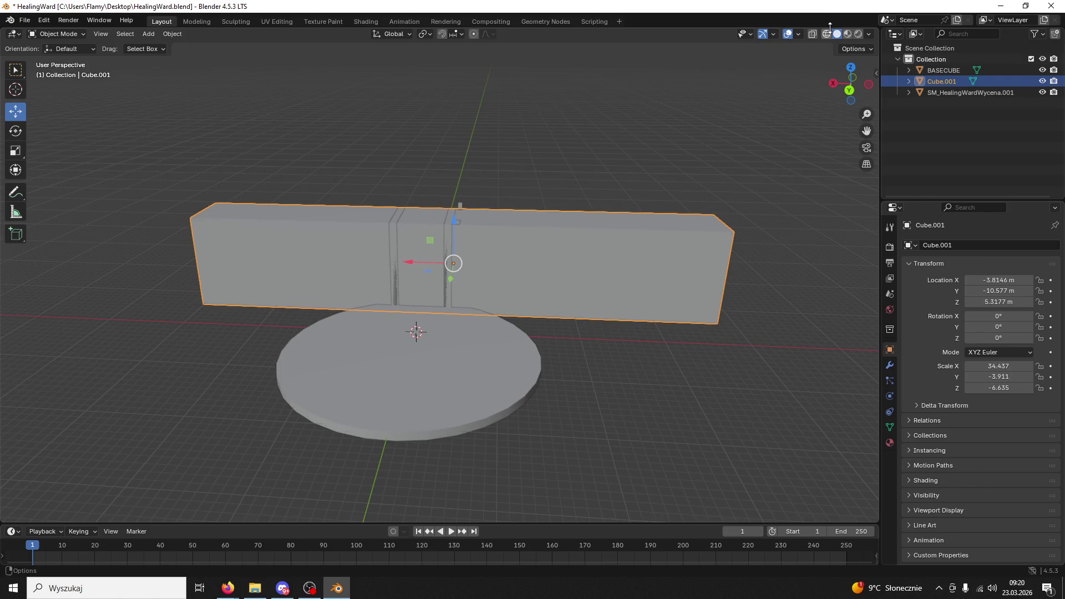
# Check the pillars inside the block in wireframe, then put Cube.001 into Edit Mode
pyautogui.hotkey('shift', 'z')
pyautogui.moveTo(813, 56)
pyautogui.mouseDown()
pyautogui.moveTo(677, 216)
pyautogui.moveTo(627, 217)
pyautogui.mouseUp()
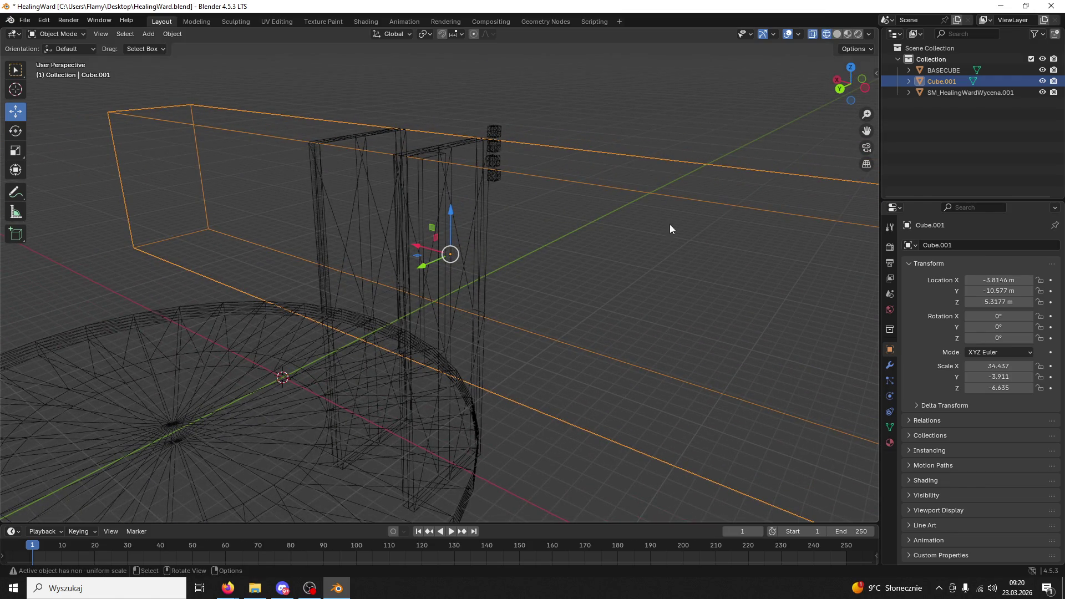
pyautogui.scroll(-3, 364, 194)
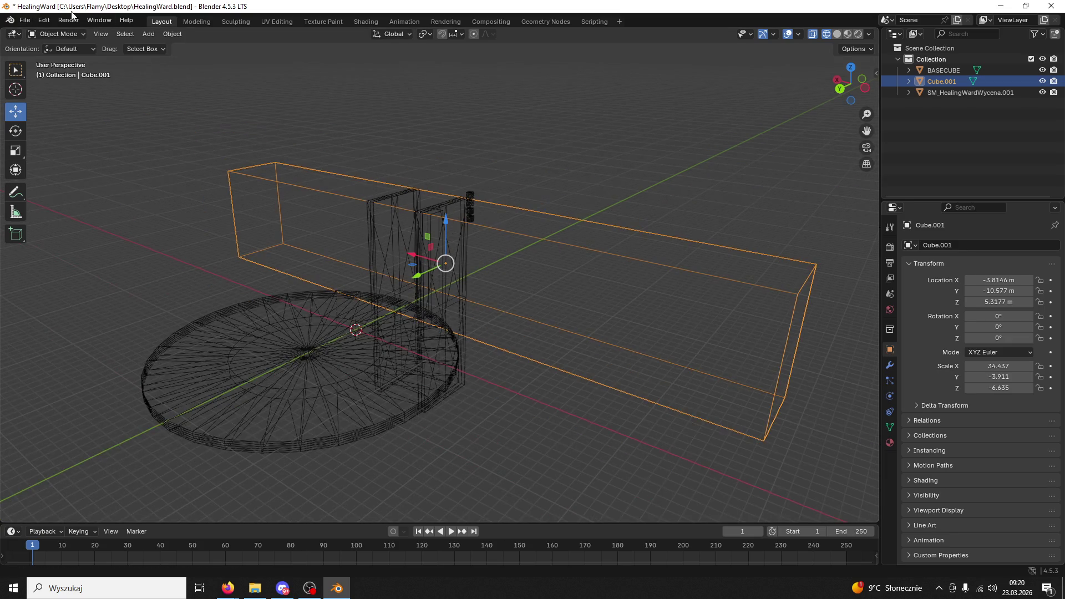
pyautogui.click(55, 34)
pyautogui.click(57, 59)
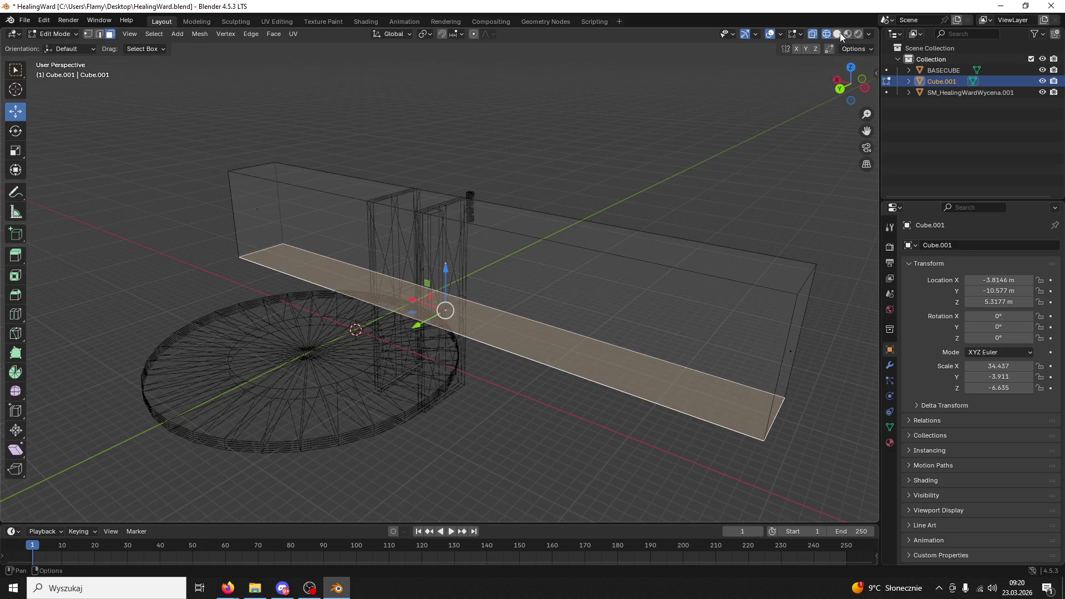
pyautogui.hotkey('shift', 'z')
pyautogui.moveTo(500, 322); pyautogui.dragTo(511, 339)
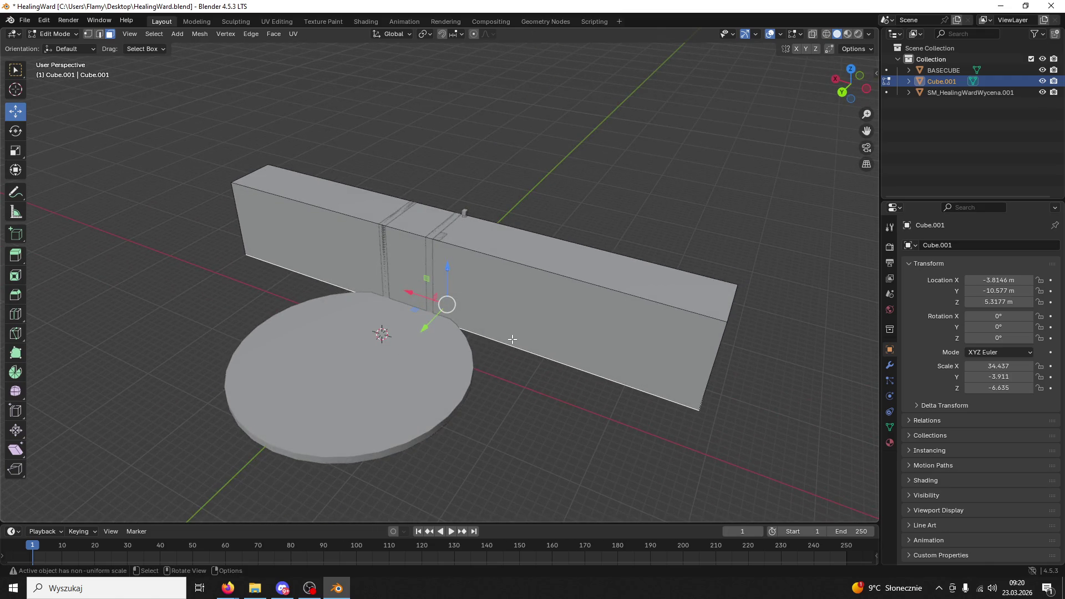
# Add a single loop cut across the block and save HealingWard.blend
pyautogui.hotkey('ctrl', 'r')
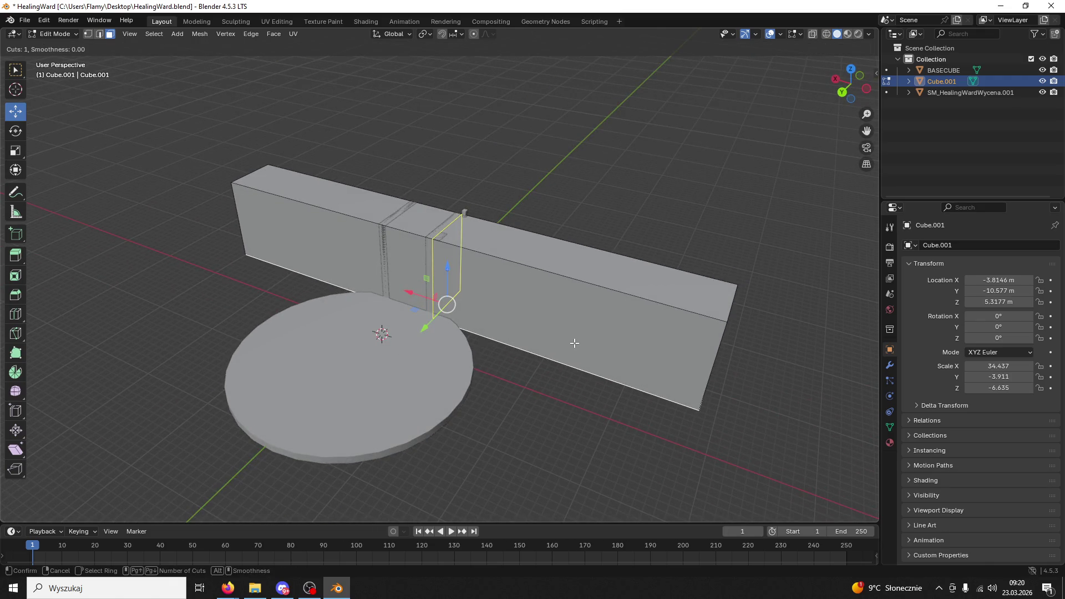
pyautogui.click(574, 343)
pyautogui.rightClick(574, 343)
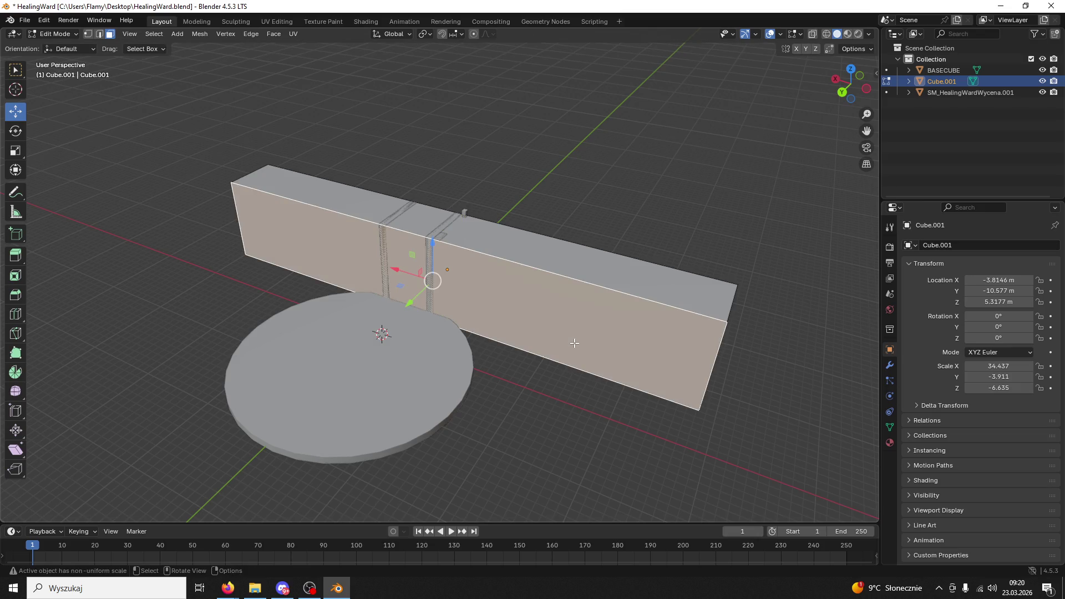
pyautogui.hotkey('ctrl', 's')
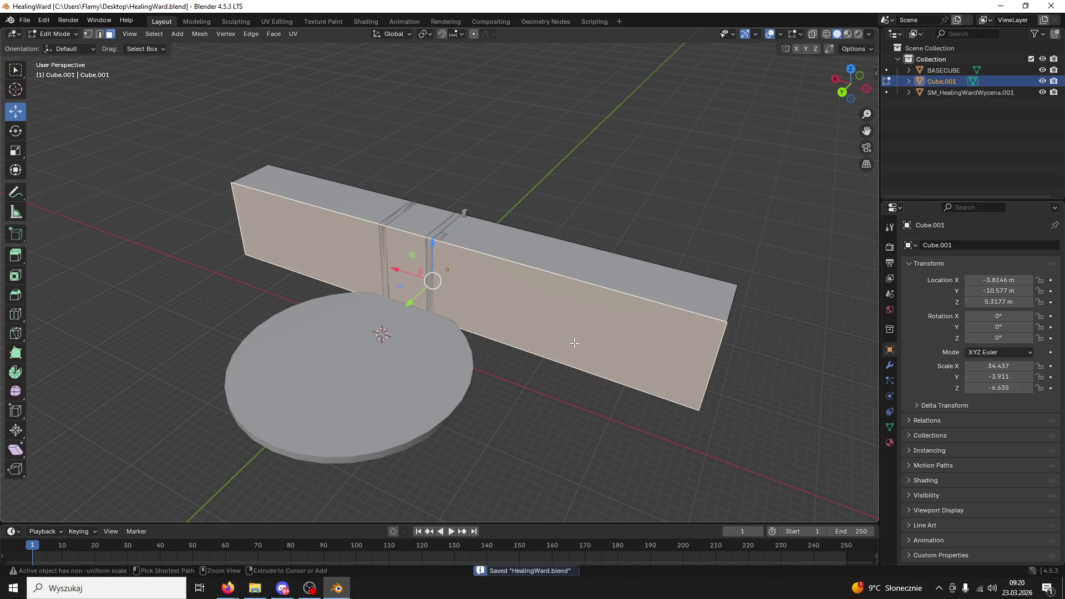
# Add nine evenly spaced loop cuts along the block's length
pyautogui.hotkey('ctrl', 'r')
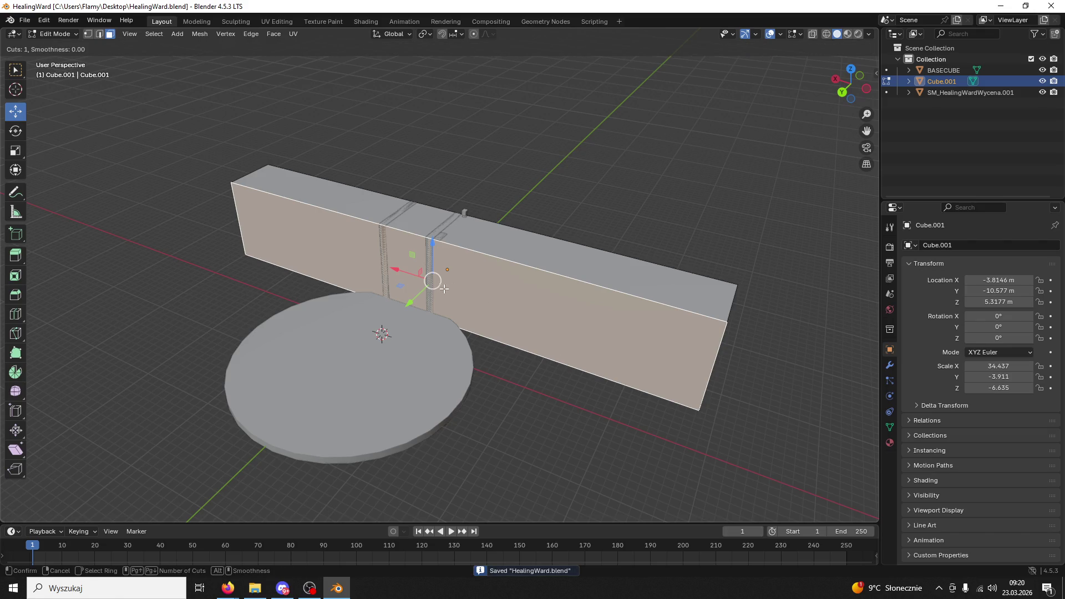
pyautogui.scroll(5, 438, 233)
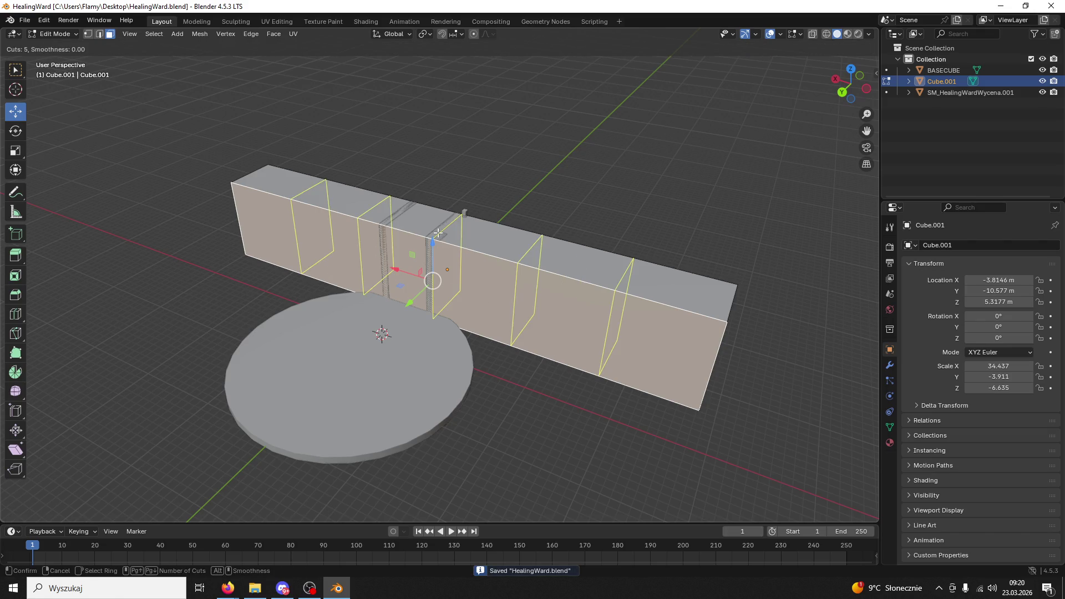
pyautogui.scroll(3, 438, 233)
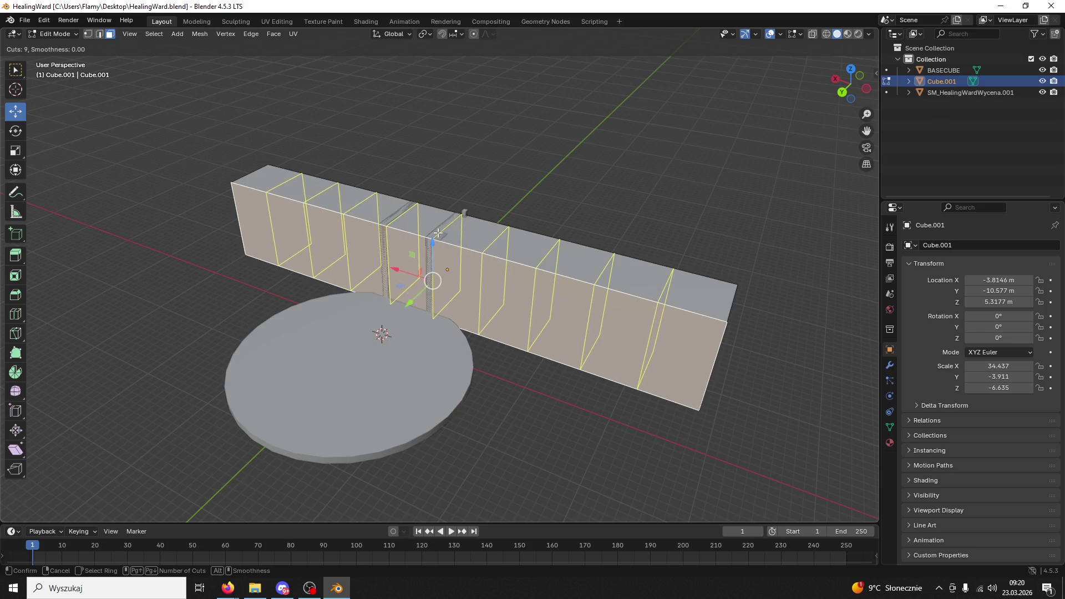
pyautogui.click(438, 233)
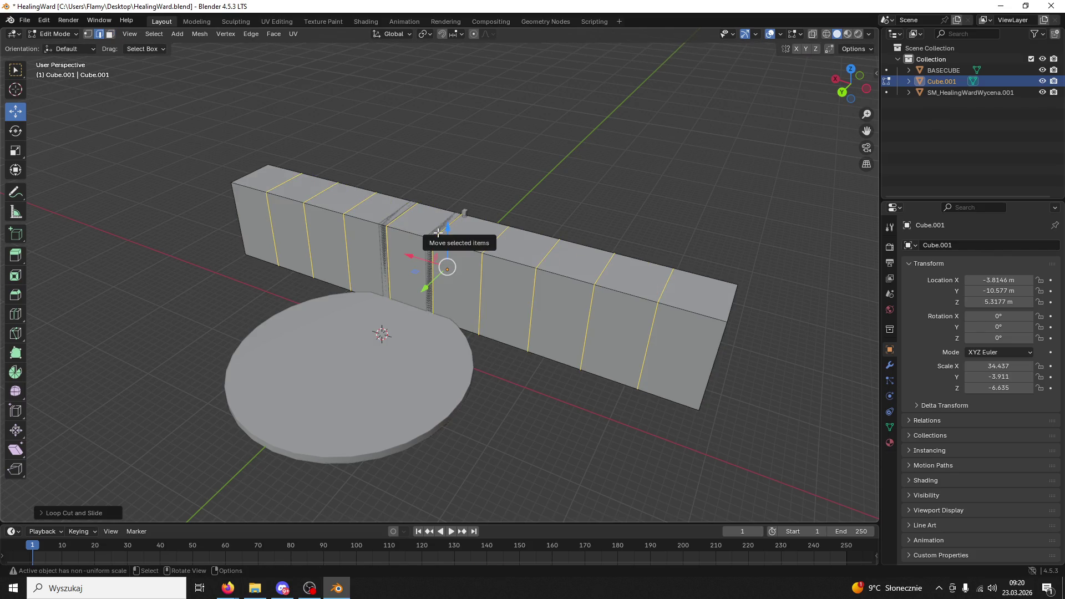
pyautogui.click(450, 188)
# Return to Object Mode and move the block along X to -37.318 m
pyautogui.click(64, 34)
pyautogui.click(61, 47)
pyautogui.moveTo(416, 257)
pyautogui.mouseDown()
pyautogui.moveTo(691, 335)
pyautogui.moveTo(678, 331)
pyautogui.mouseUp()
pyautogui.scroll(3, 514, 299)
pyautogui.moveTo(513, 300)
pyautogui.mouseDown()
pyautogui.moveTo(515, 286)
pyautogui.moveTo(539, 275)
pyautogui.moveTo(590, 282)
pyautogui.mouseUp()
pyautogui.scroll(-2, 665, 289)
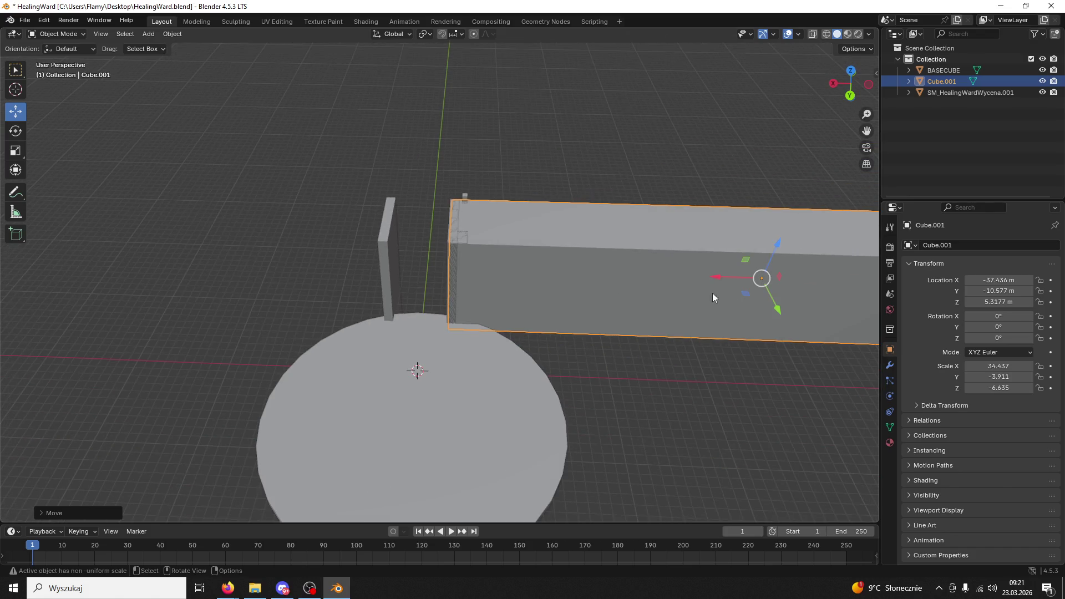
pyautogui.moveTo(721, 278); pyautogui.dragTo(718, 280)
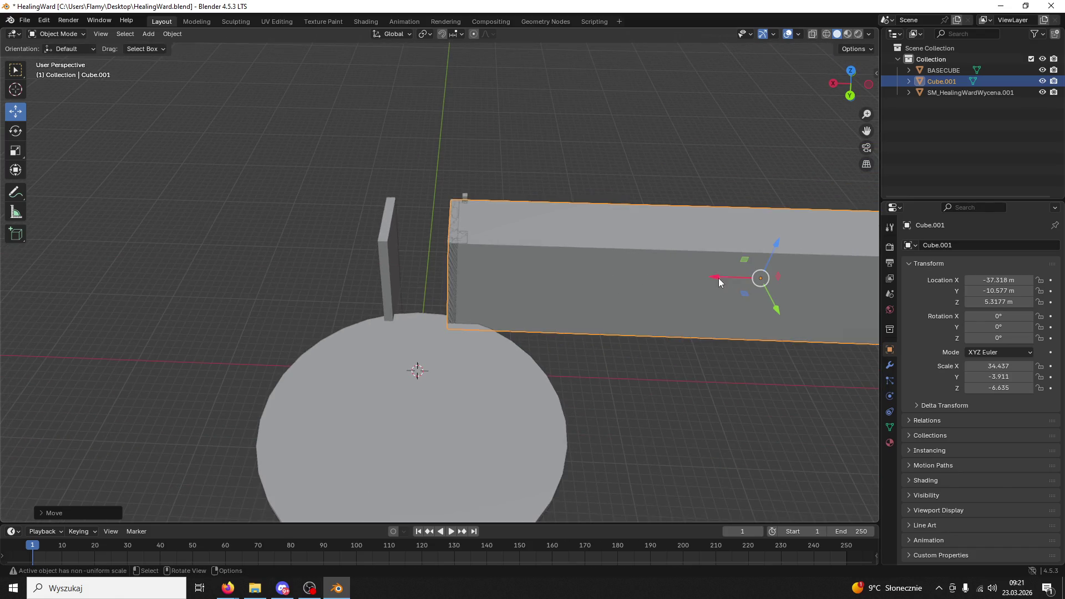
# Show the block's Modifier Properties and the list of modifiers to add
pyautogui.moveTo(570, 251)
pyautogui.mouseDown()
pyautogui.moveTo(366, 248)
pyautogui.moveTo(322, 272)
pyautogui.mouseUp()
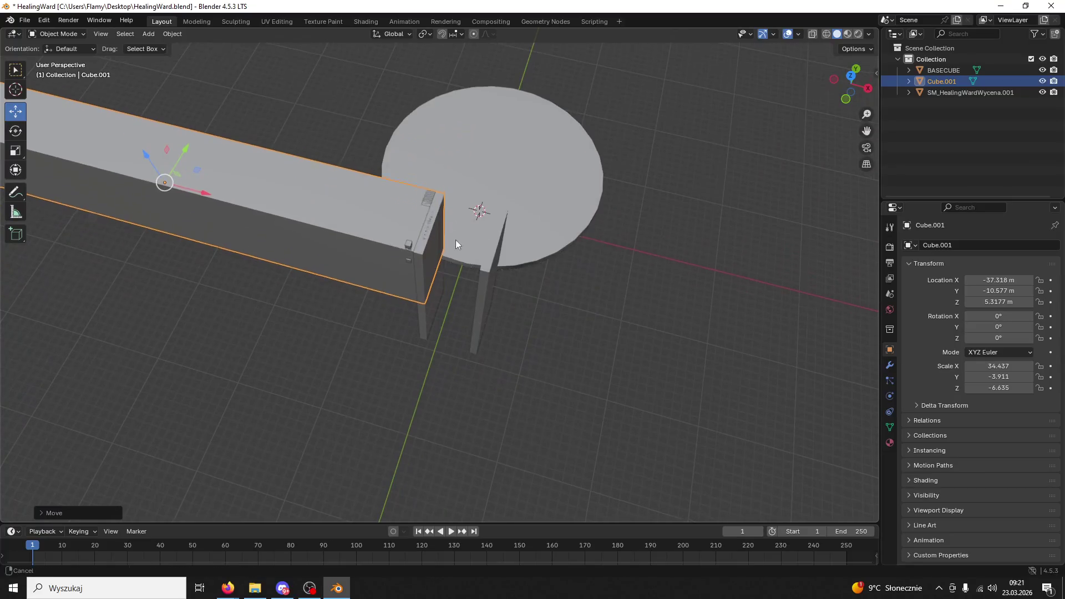
pyautogui.moveTo(457, 231); pyautogui.dragTo(610, 277)
pyautogui.click(890, 365)
pyautogui.click(906, 244)
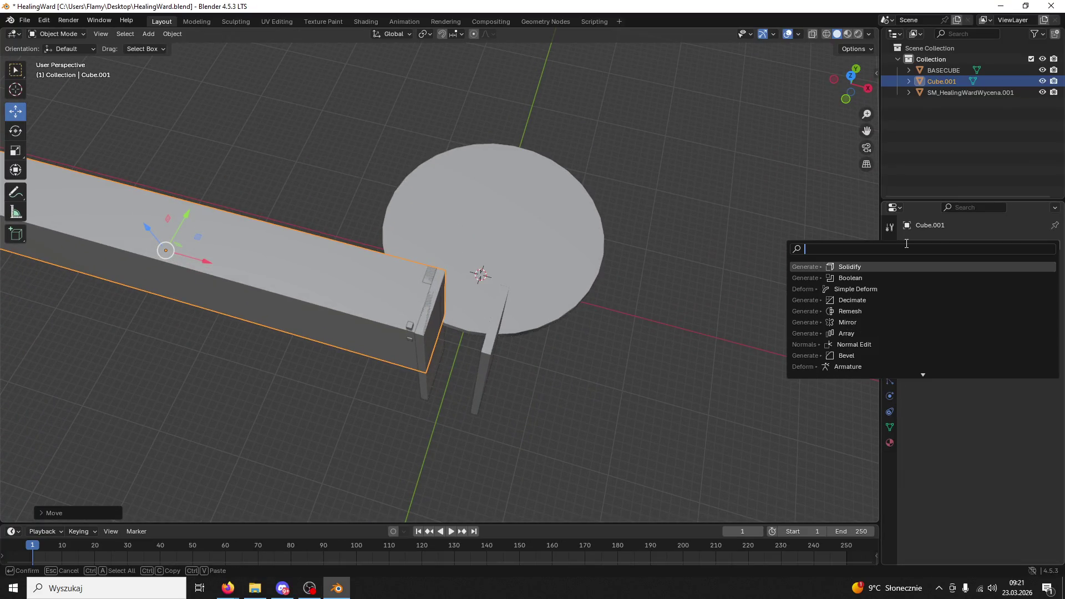
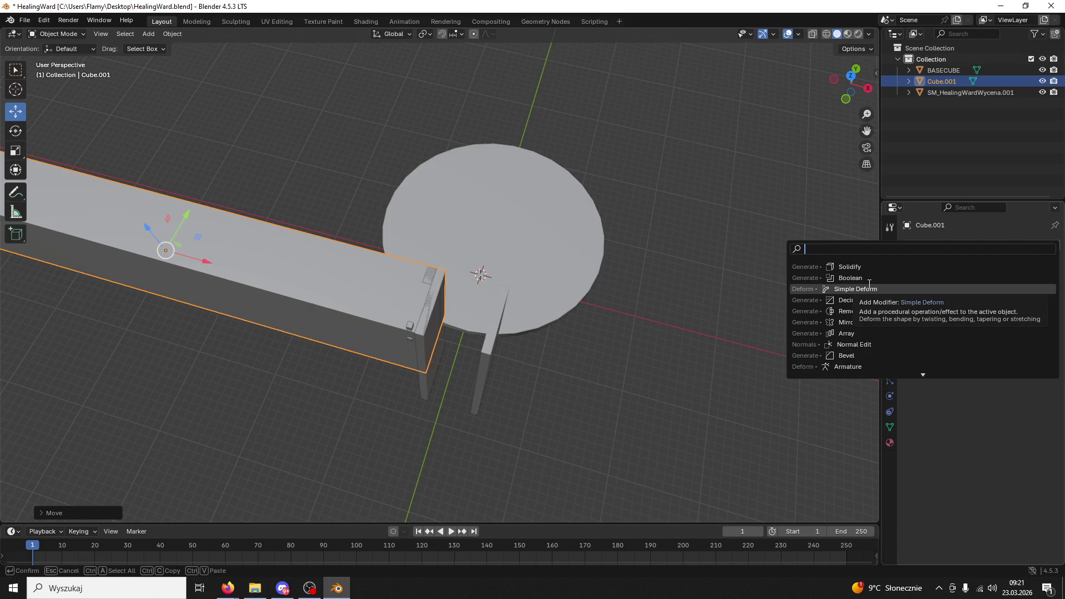
# Try a Simple Deform modifier on the beam in bend and taper modes on Z, Y and X, then remove it
pyautogui.click(869, 288)
pyautogui.moveTo(554, 278)
pyautogui.mouseDown()
pyautogui.moveTo(534, 278)
pyautogui.moveTo(504, 216)
pyautogui.moveTo(307, 262)
pyautogui.mouseUp()
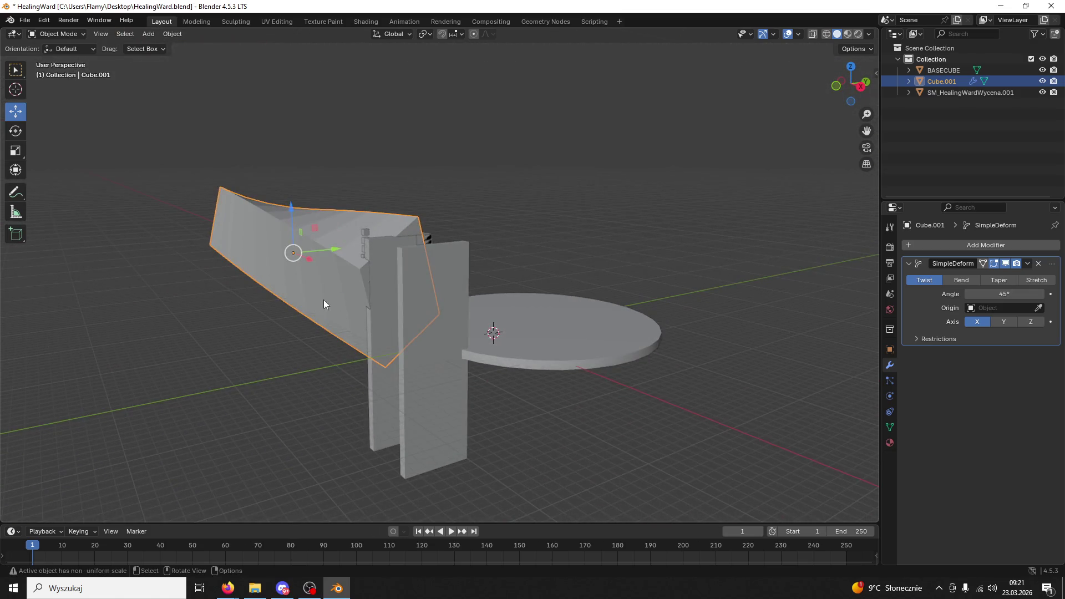
pyautogui.click(961, 279)
pyautogui.moveTo(643, 274); pyautogui.dragTo(631, 293)
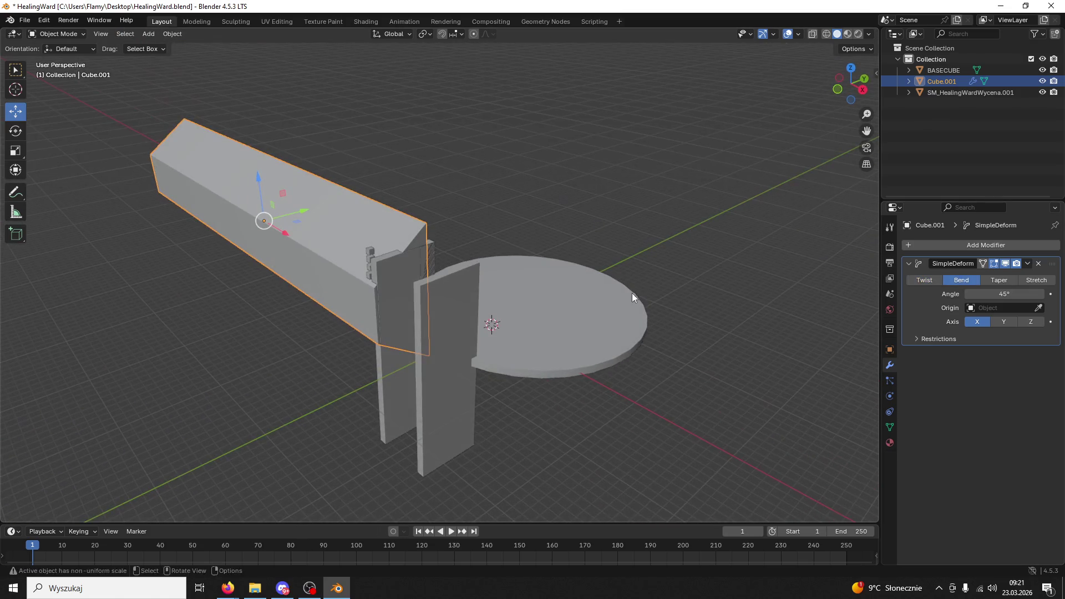
pyautogui.click(992, 280)
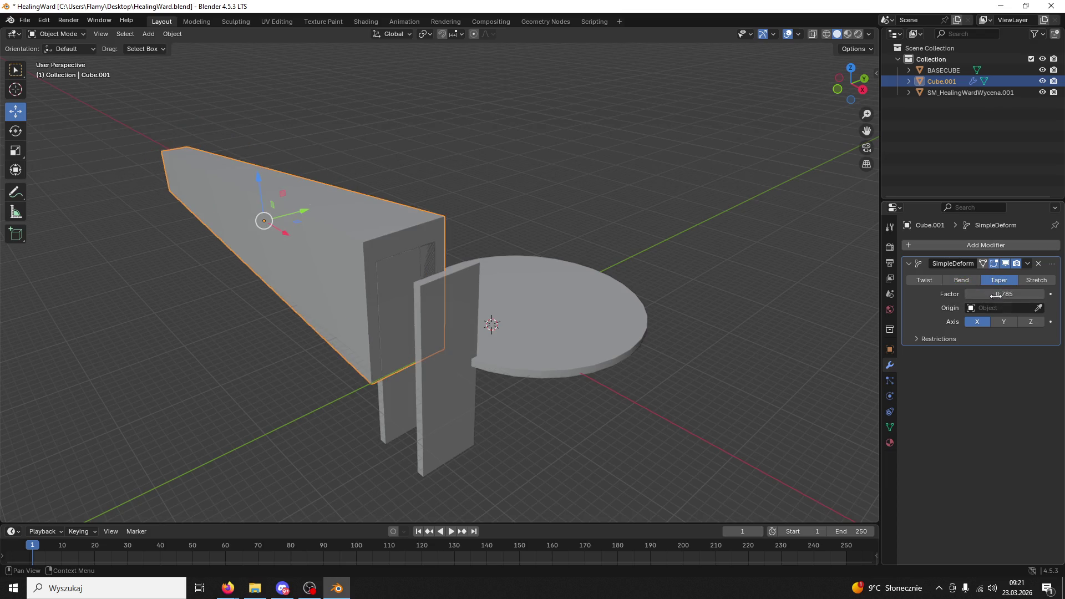
pyautogui.click(966, 281)
pyautogui.click(1029, 321)
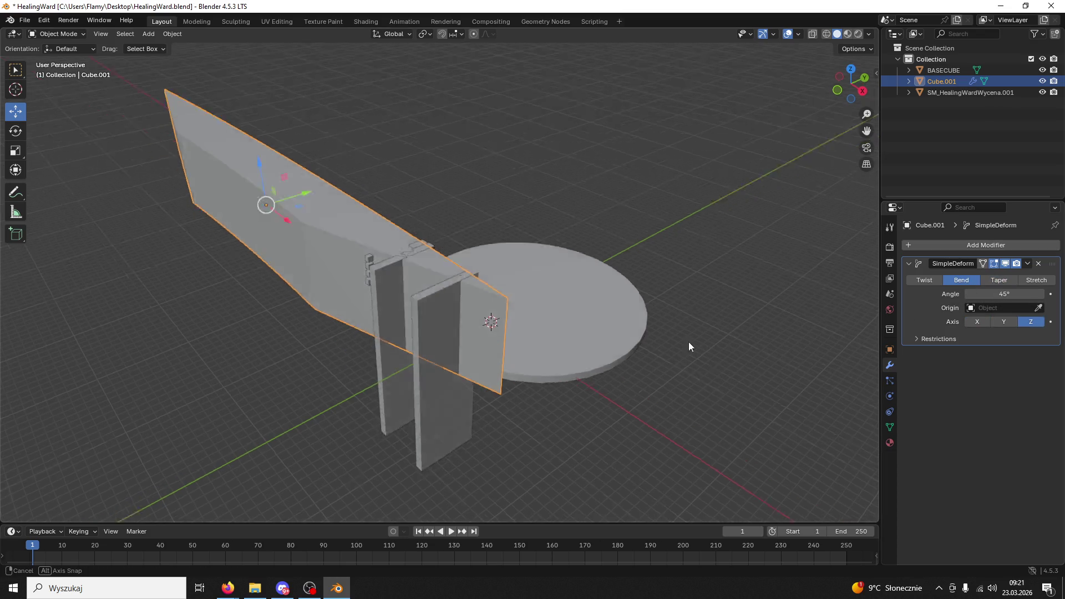
pyautogui.moveTo(687, 335); pyautogui.dragTo(708, 361)
pyautogui.click(1000, 320)
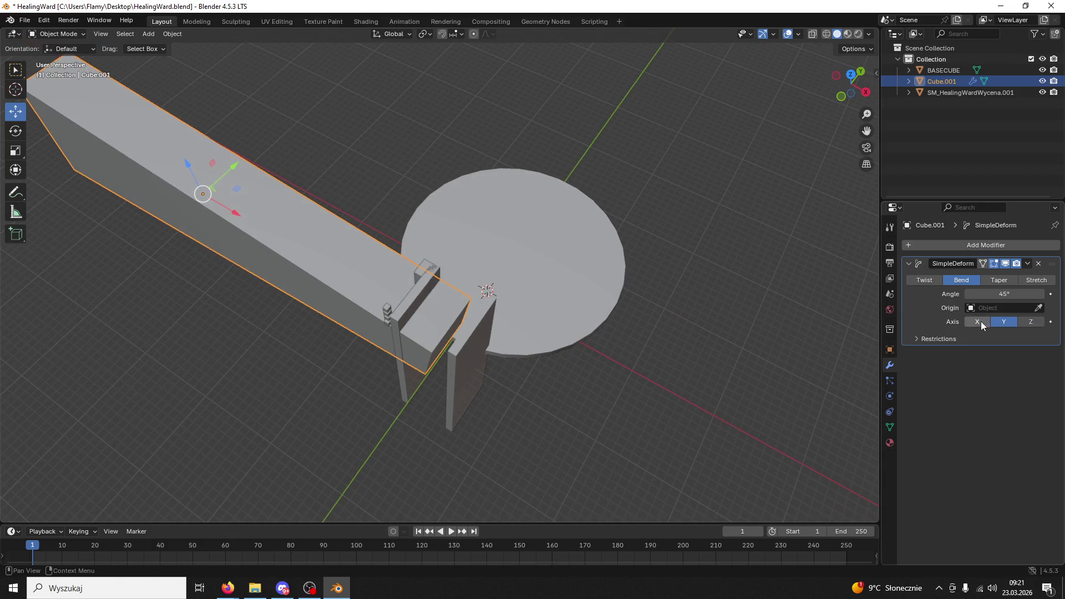
pyautogui.click(969, 324)
pyautogui.moveTo(690, 311); pyautogui.dragTo(709, 292)
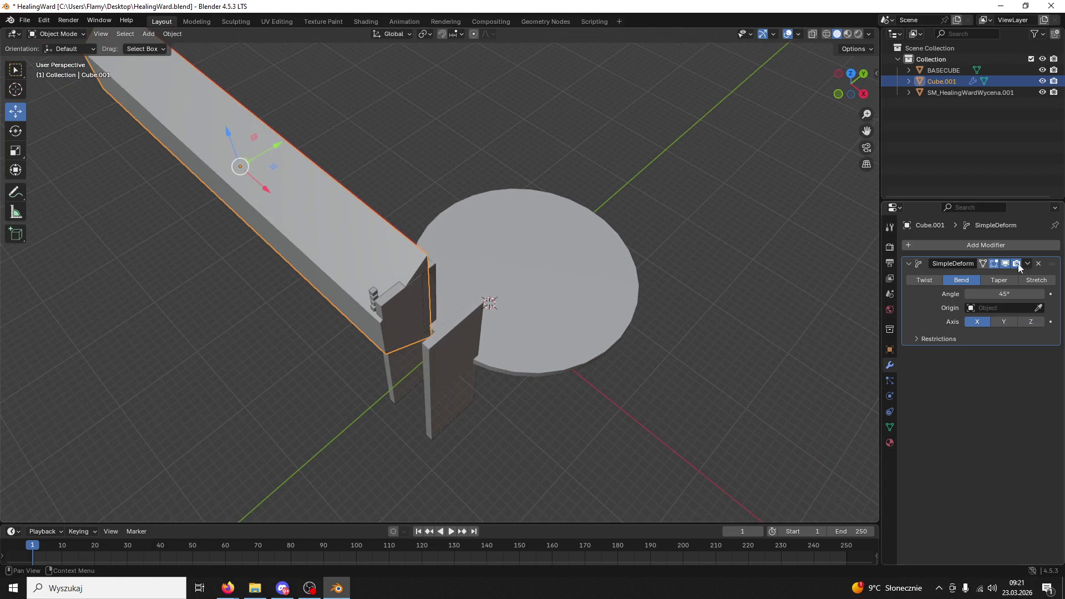
pyautogui.click(1037, 264)
# Select all three objects and rotate them 90°
pyautogui.keyDown('shift'); pyautogui.click(352, 188); pyautogui.keyUp('shift')
pyautogui.click(236, 153)
pyautogui.moveTo(169, 168)
pyautogui.mouseDown()
pyautogui.moveTo(285, 199)
pyautogui.moveTo(244, 197)
pyautogui.mouseUp()
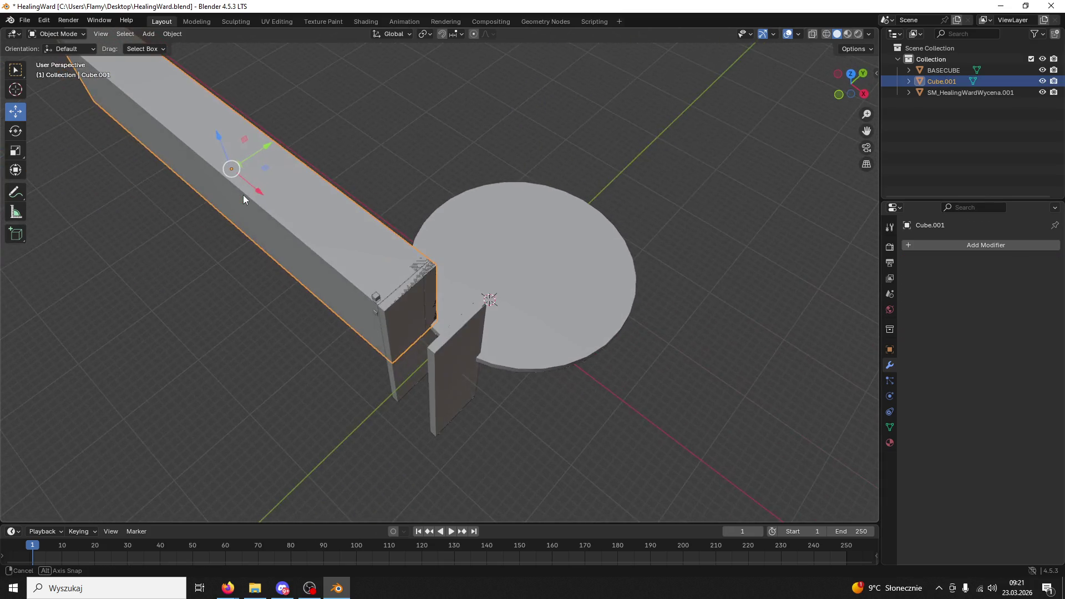
pyautogui.write('a')
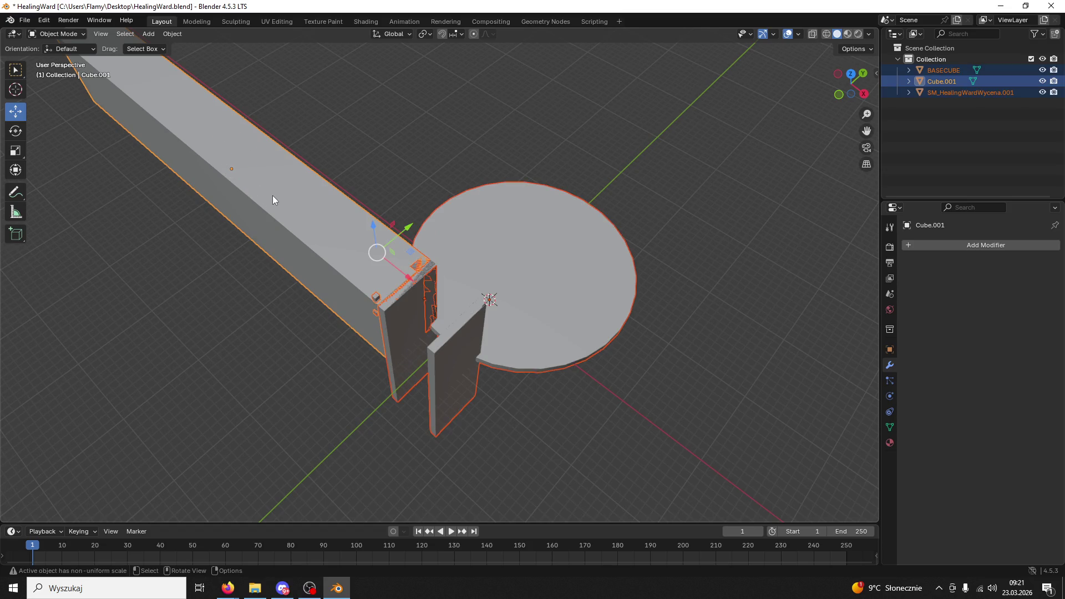
pyautogui.write('r90')
pyautogui.press('Return')
# Apply the rotation to the objects with Ctrl+A > Rotation
pyautogui.moveTo(357, 239)
pyautogui.mouseDown()
pyautogui.moveTo(481, 171)
pyautogui.moveTo(501, 205)
pyautogui.moveTo(490, 271)
pyautogui.mouseUp()
pyautogui.hotkey('ctrl', 'a')
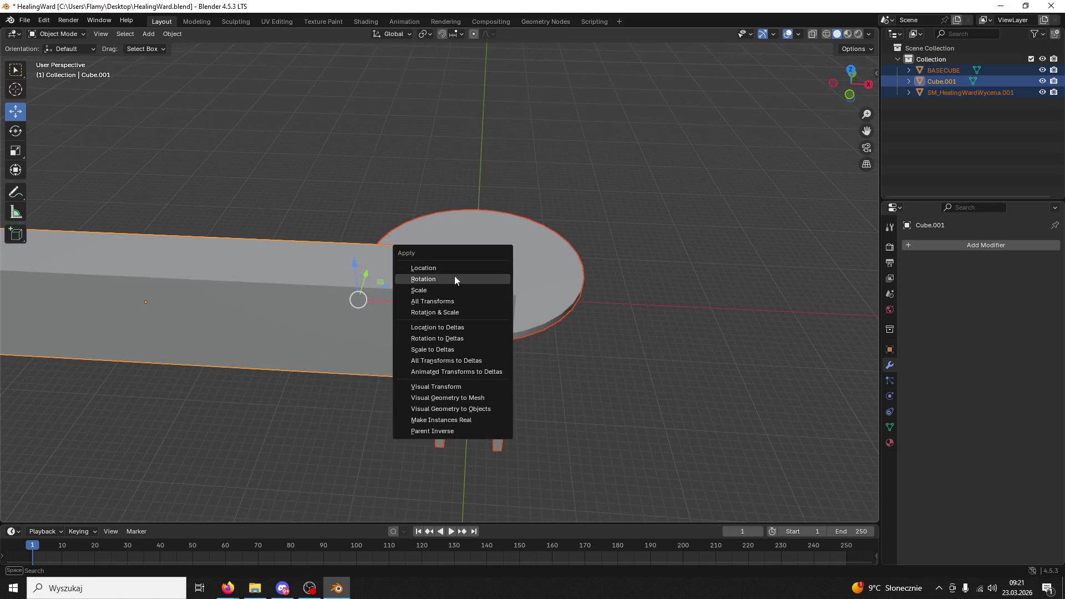
pyautogui.click(427, 282)
pyautogui.hotkey('ctrl', 'a')
pyautogui.click(424, 277)
pyautogui.hotkey('ctrl', 'a')
pyautogui.click(420, 278)
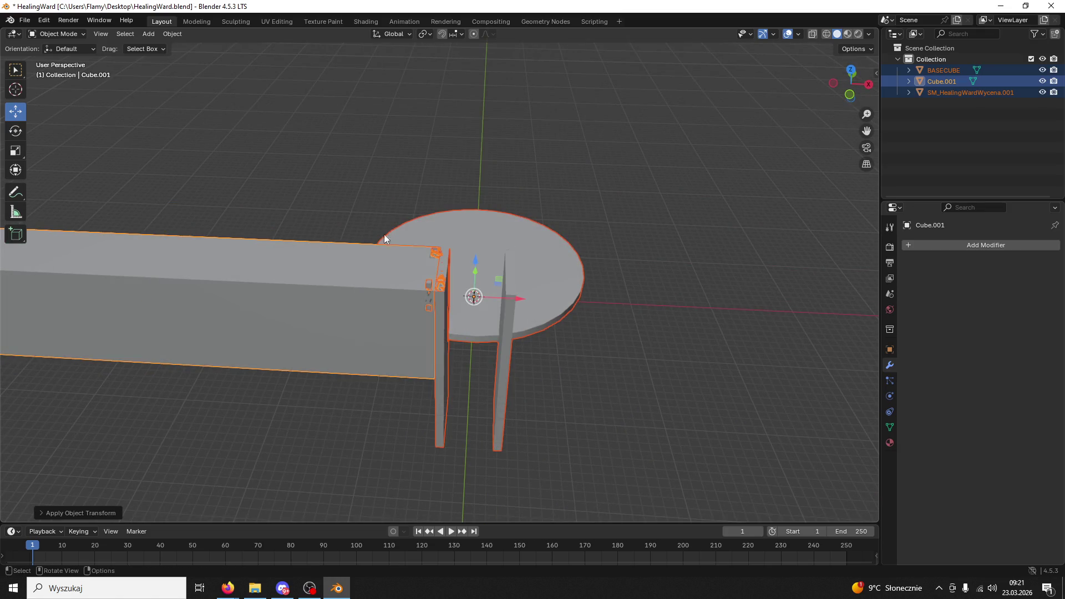
pyautogui.click(367, 288)
pyautogui.hotkey('ctrl', 'a')
pyautogui.press('a')
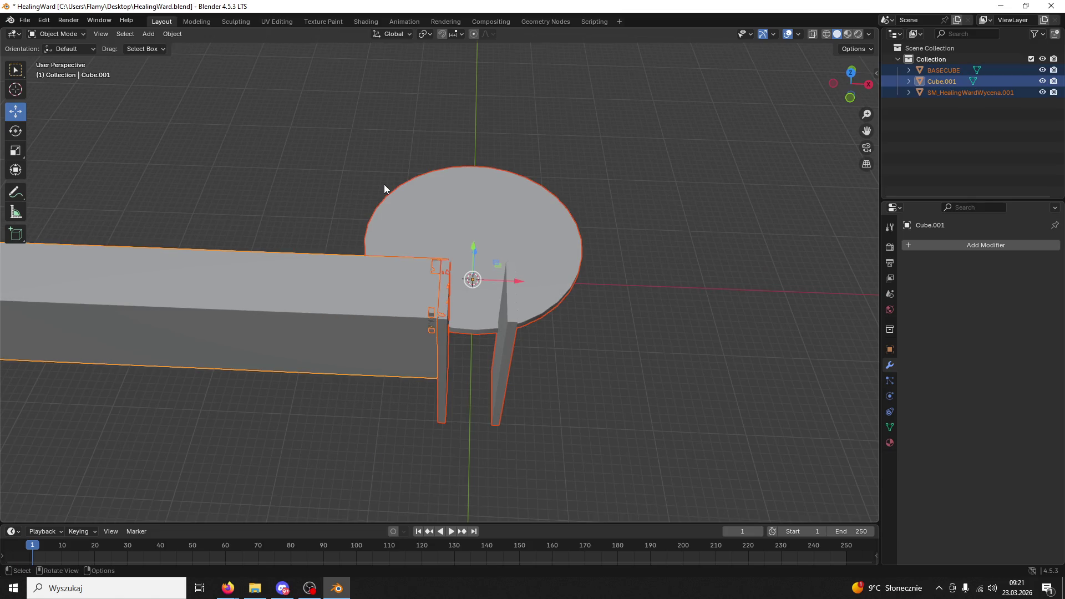
# Test 90° rotations around Y and X, undo both, and rotate everything 90° around Z
pyautogui.write('ry90')
pyautogui.press('Return')
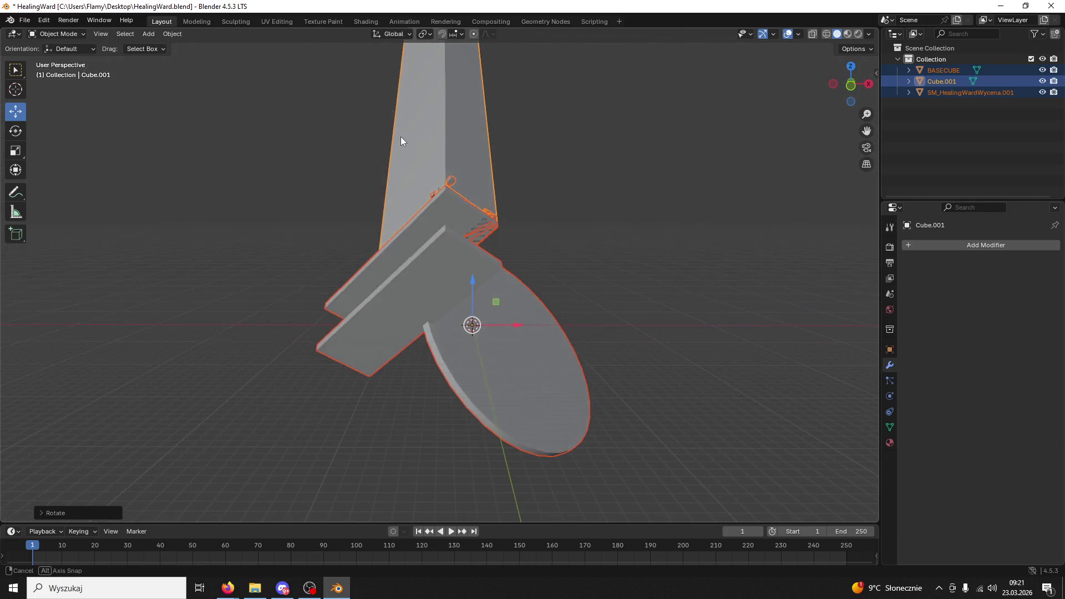
pyautogui.hotkey('ctrl', 'z')
pyautogui.press('r')
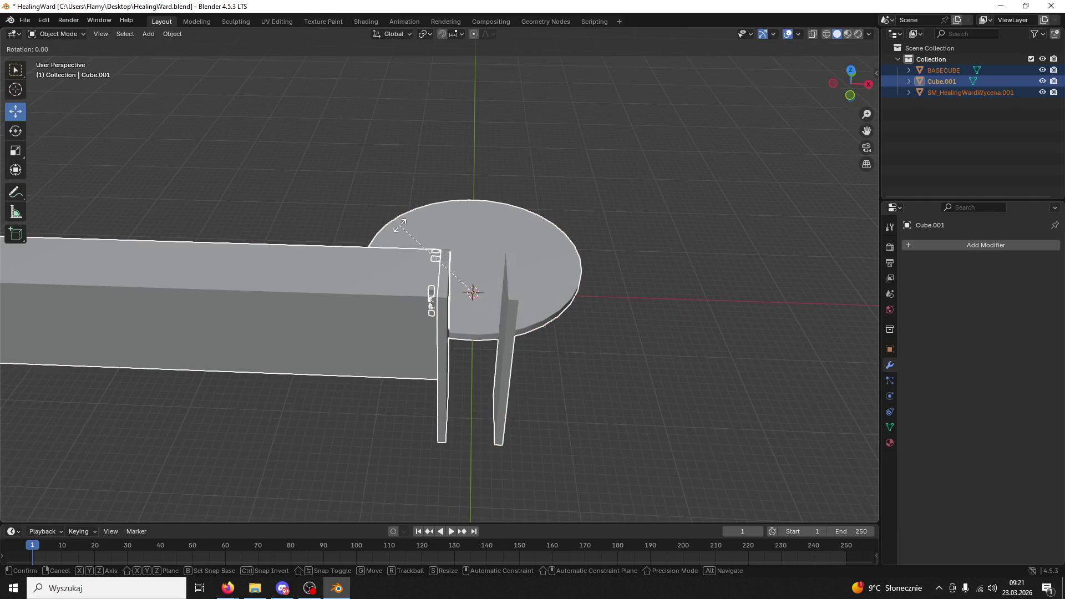
pyautogui.write('x90')
pyautogui.press('Return')
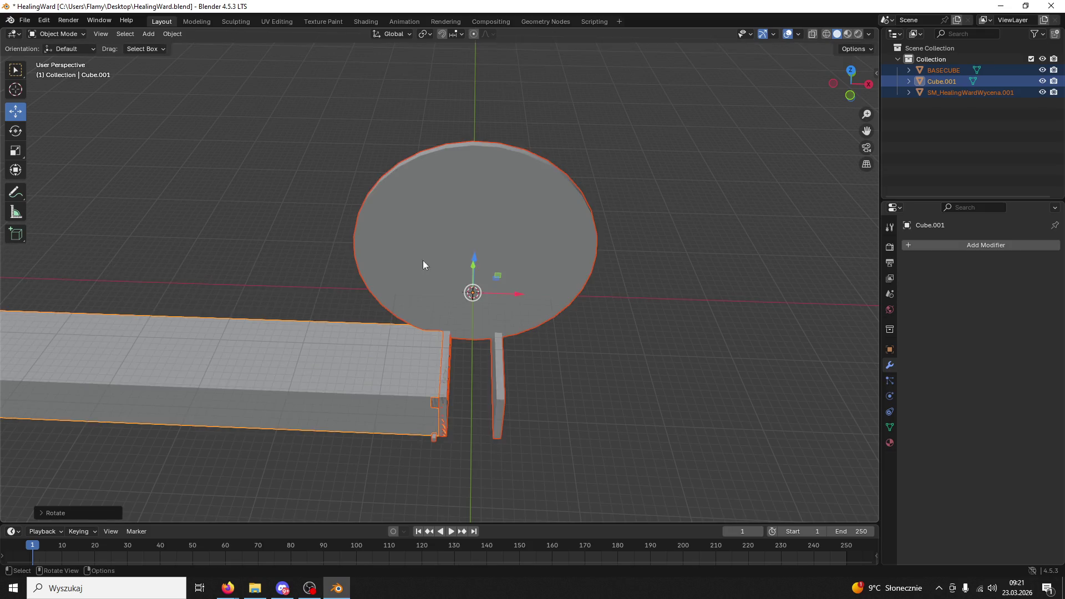
pyautogui.hotkey('ctrl', 'z')
pyautogui.write('rz90')
pyautogui.press('Return')
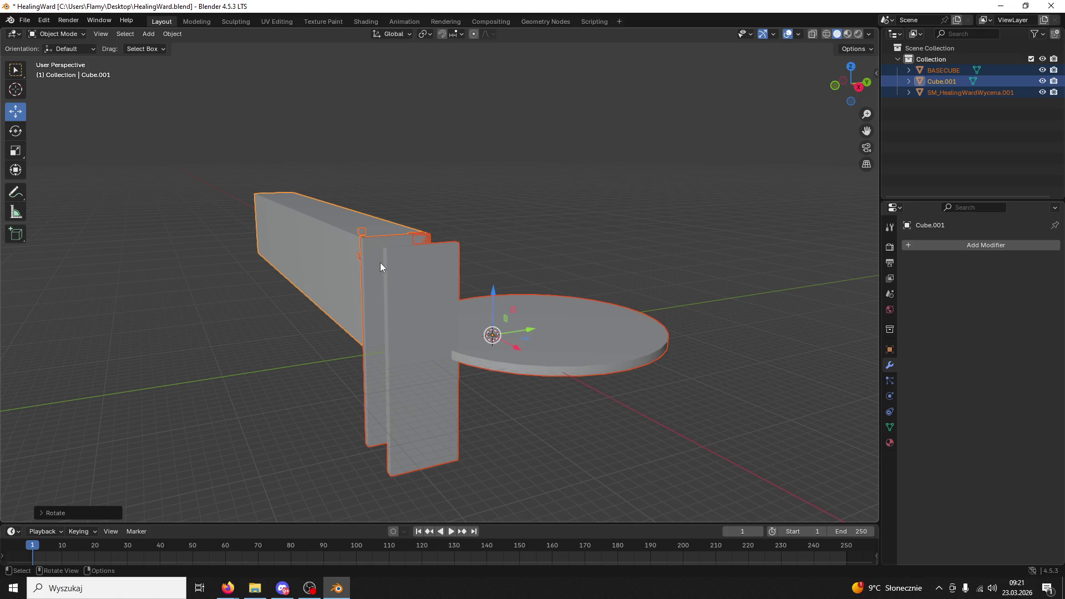
pyautogui.press('r')
pyautogui.press('z')
pyautogui.press('Escape')
# Save HealingWard.blend
pyautogui.moveTo(381, 261)
pyautogui.mouseDown()
pyautogui.moveTo(418, 384)
pyautogui.moveTo(327, 288)
pyautogui.moveTo(338, 351)
pyautogui.mouseUp()
pyautogui.click(375, 402)
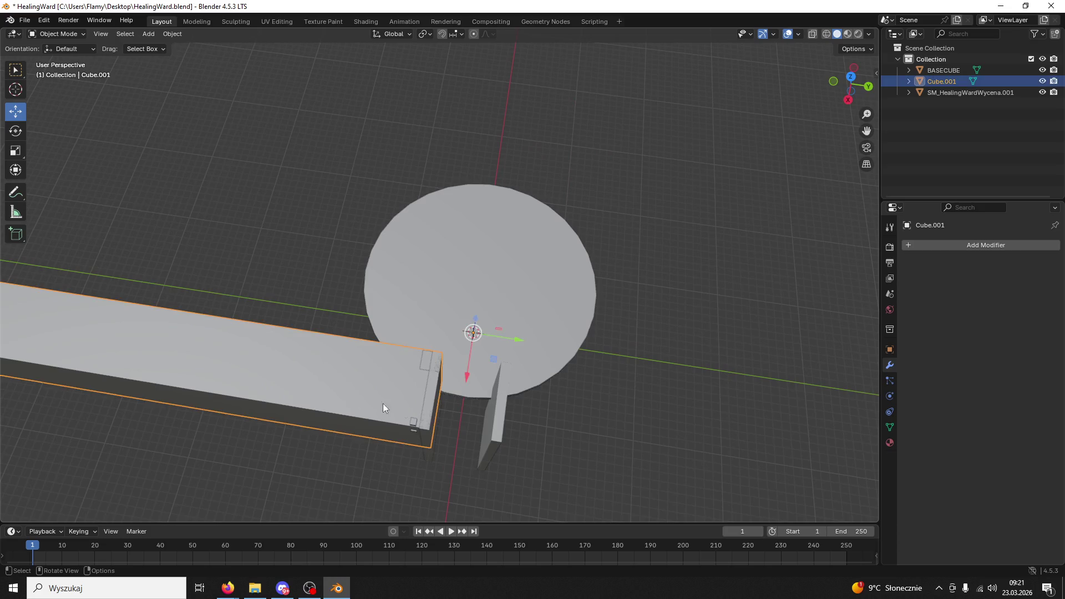
pyautogui.hotkey('ctrl', 's')
# Apply the rotation to all objects, then select only the beam
pyautogui.press('a')
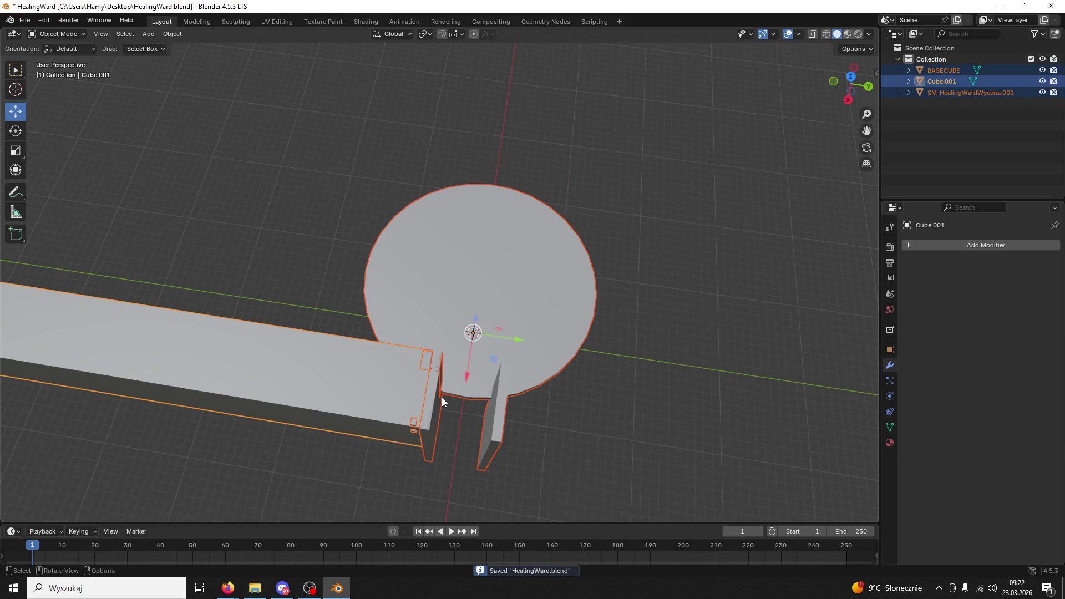
pyautogui.hotkey('ctrl', 'a')
pyautogui.click(389, 419)
pyautogui.hotkey('ctrl', 'a')
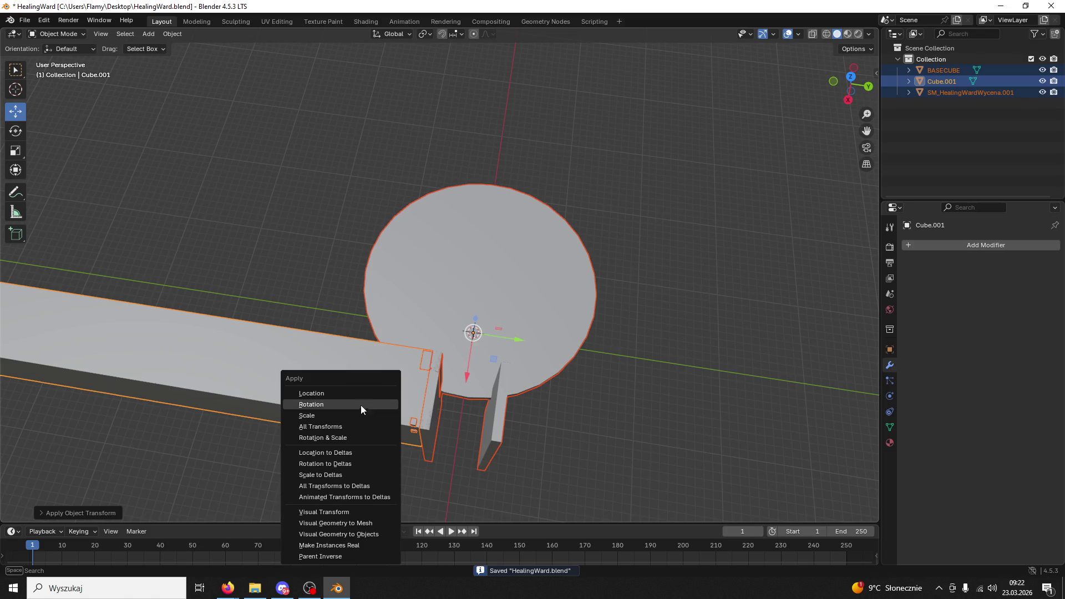
pyautogui.click(363, 406)
pyautogui.hotkey('ctrl', 'a')
pyautogui.click(327, 382)
pyautogui.moveTo(306, 355)
pyautogui.mouseDown()
pyautogui.moveTo(311, 304)
pyautogui.moveTo(354, 378)
pyautogui.mouseUp()
pyautogui.click(354, 377)
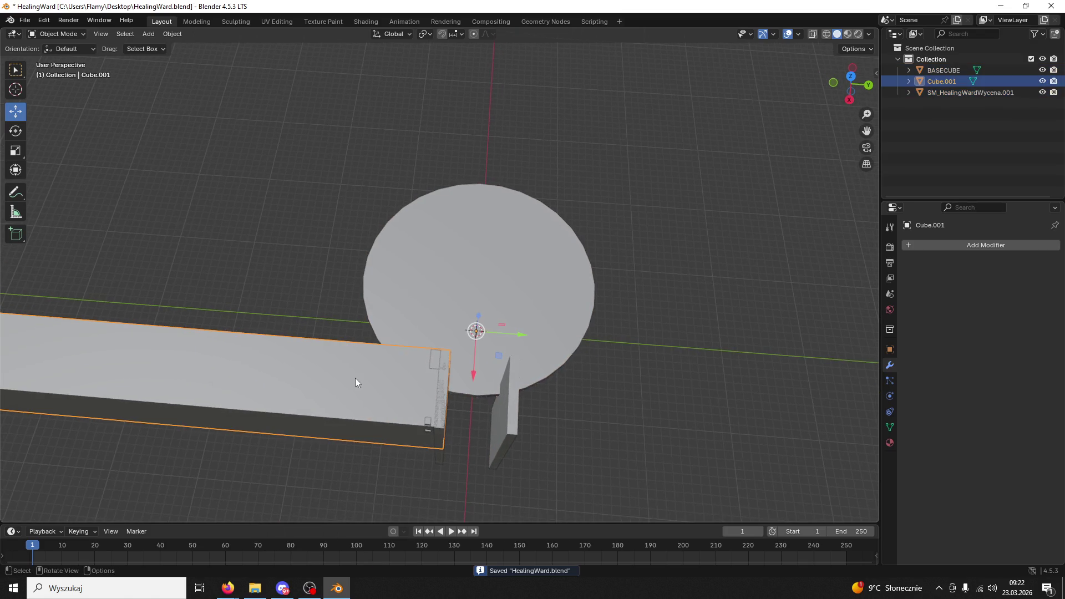
pyautogui.click(907, 247)
pyautogui.write('simple')
pyautogui.click(874, 272)
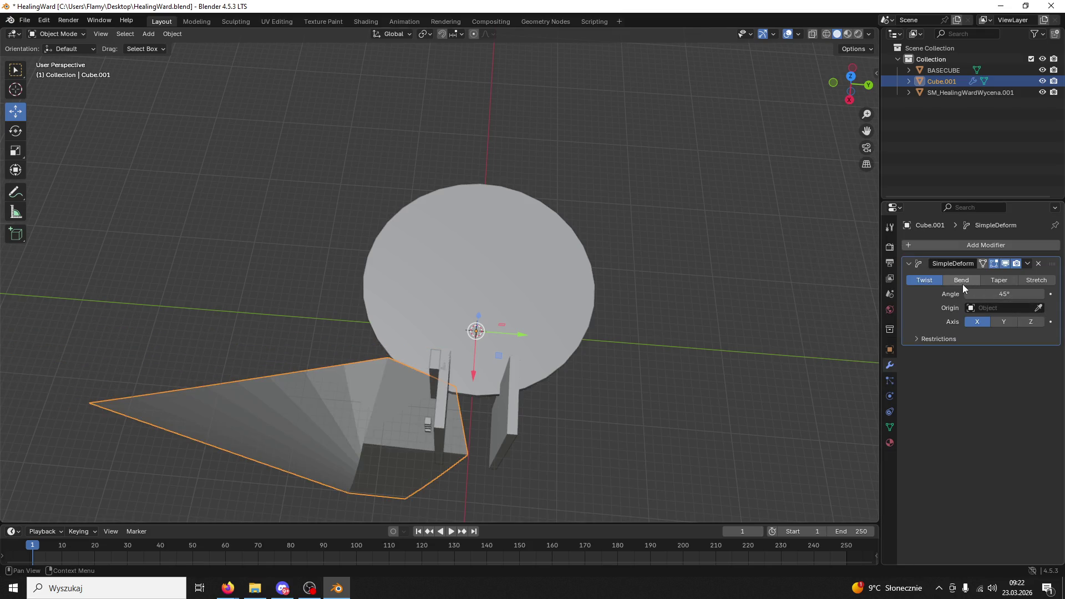
pyautogui.click(961, 280)
pyautogui.scroll(3, 683, 301)
pyautogui.click(994, 322)
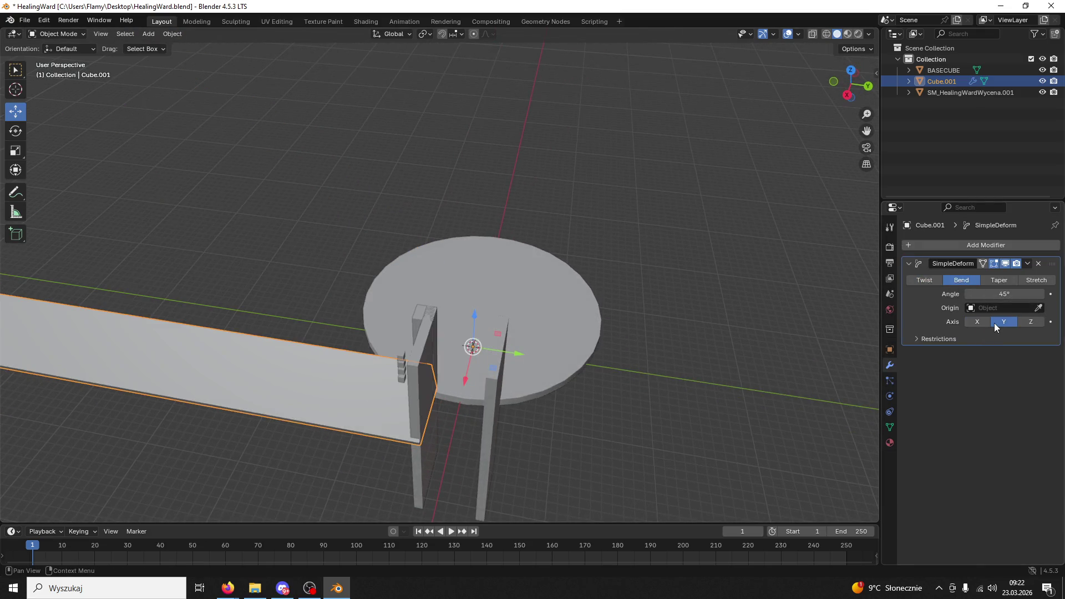
pyautogui.click(1030, 321)
pyautogui.moveTo(776, 350)
pyautogui.mouseDown()
pyautogui.moveTo(646, 369)
pyautogui.moveTo(687, 387)
pyautogui.mouseUp()
pyautogui.click(1038, 307)
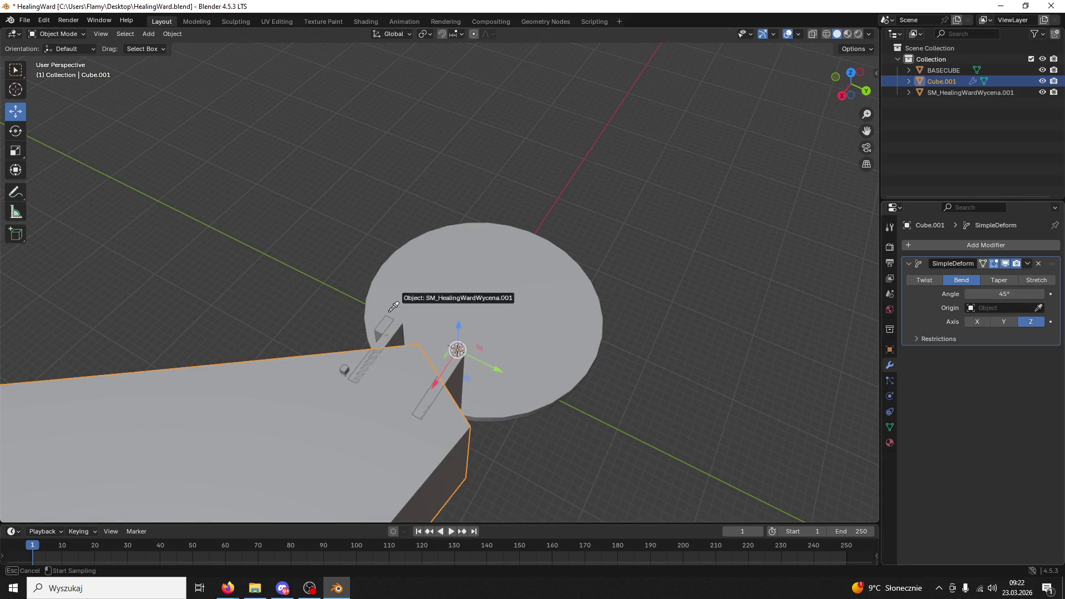
pyautogui.click(384, 327)
pyautogui.click(1001, 323)
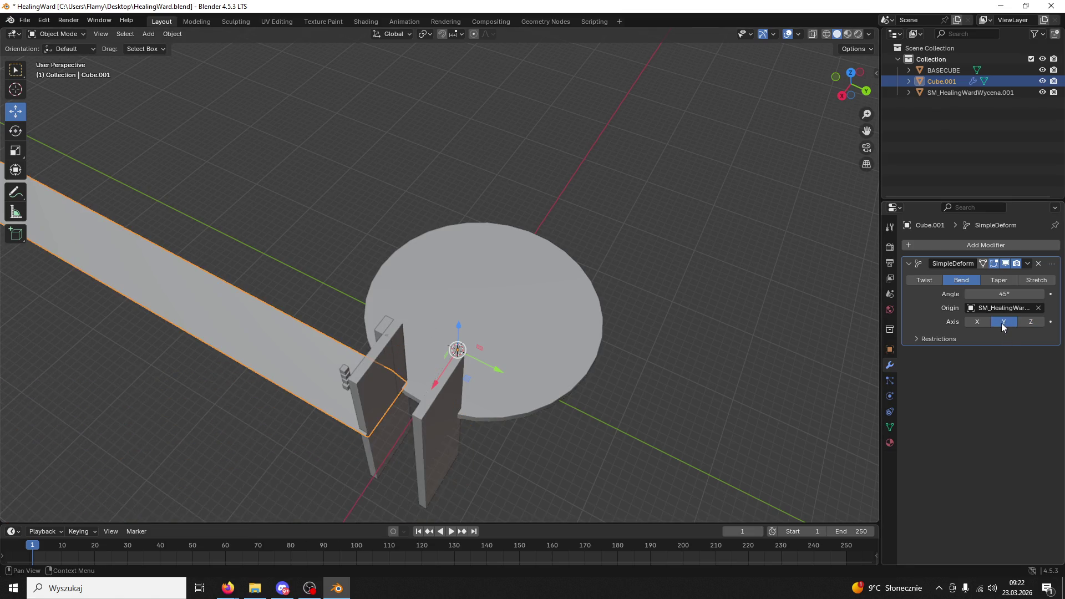
pyautogui.moveTo(610, 344); pyautogui.dragTo(420, 348)
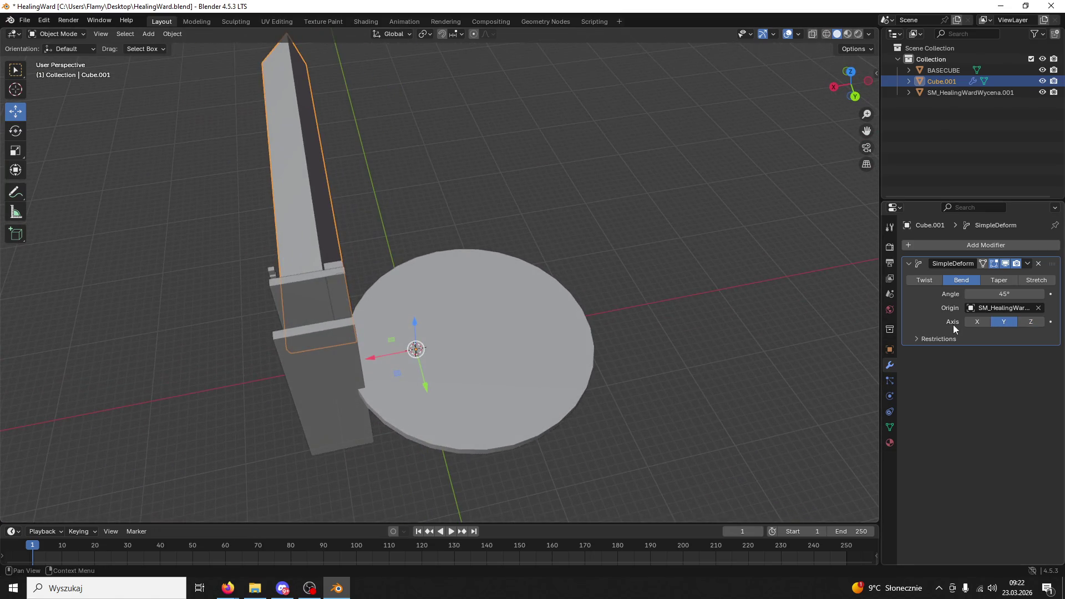
pyautogui.click(976, 322)
pyautogui.moveTo(638, 266)
pyautogui.mouseDown()
pyautogui.moveTo(511, 253)
pyautogui.moveTo(517, 287)
pyautogui.moveTo(494, 293)
pyautogui.mouseUp()
pyautogui.click(998, 280)
pyautogui.click(1036, 280)
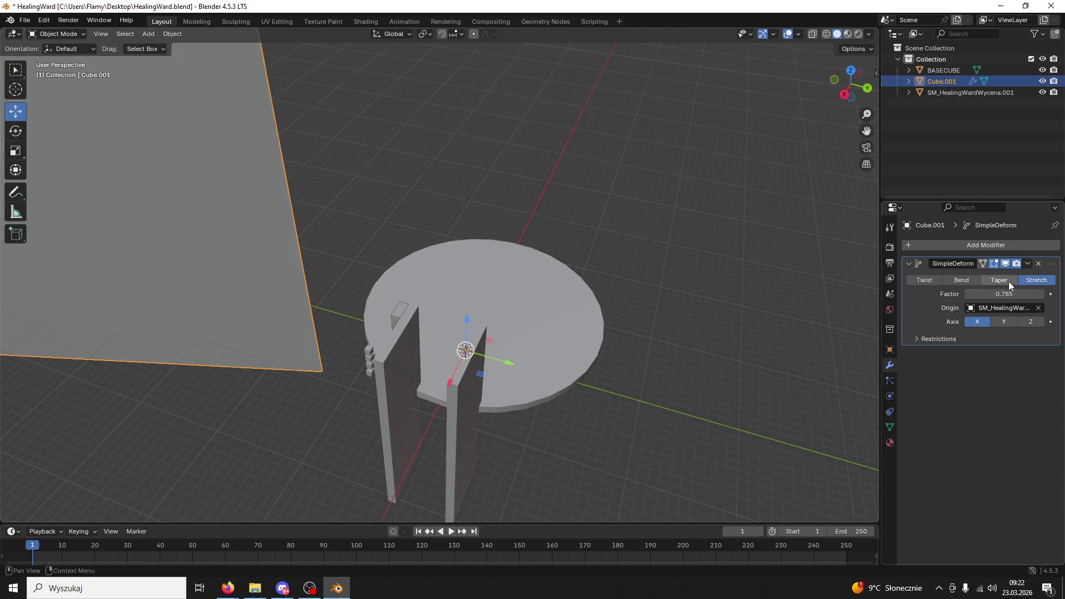
pyautogui.click(966, 280)
pyautogui.click(984, 280)
pyautogui.moveTo(500, 302); pyautogui.dragTo(488, 306)
pyautogui.click(1038, 263)
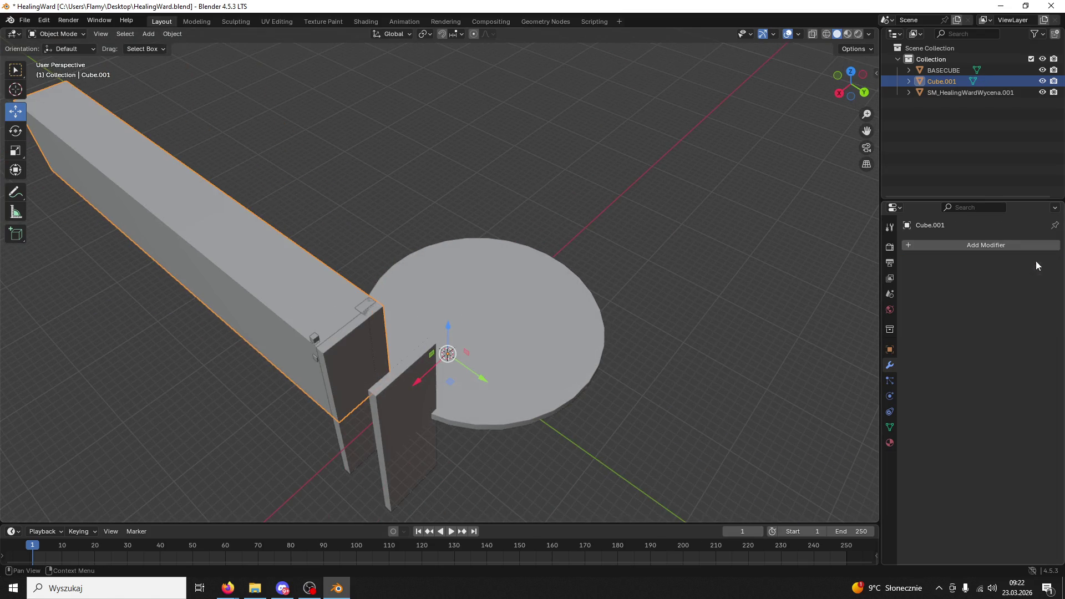
pyautogui.click(350, 216)
pyautogui.click(270, 281)
# Undo the beam's earlier rotation changes and reselect Cube.001 on its own
pyautogui.hotkey('shift', 'space')
pyautogui.press('r')
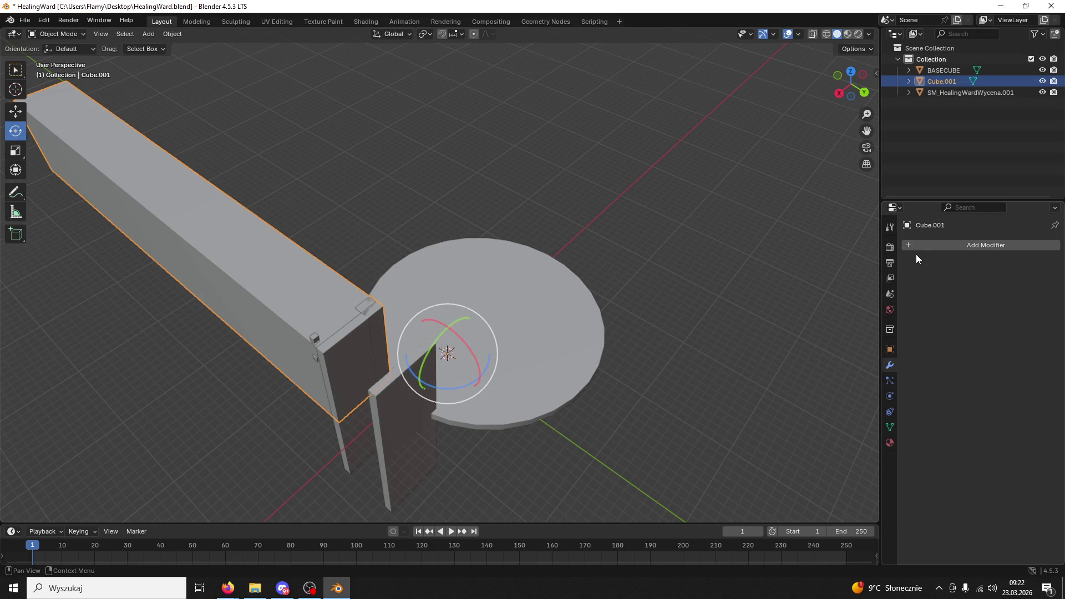
pyautogui.click(889, 349)
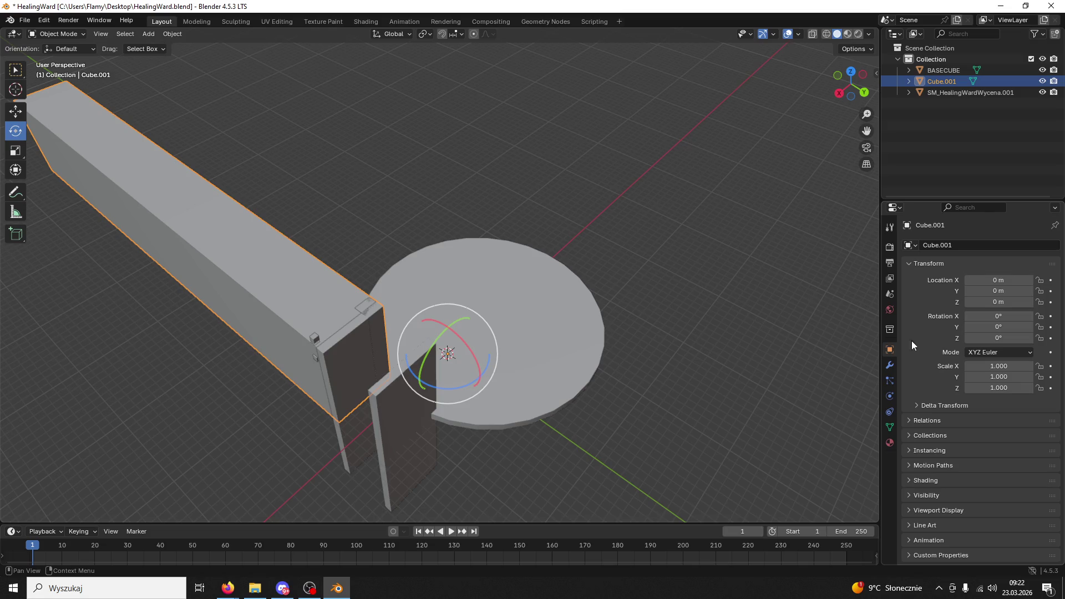
pyautogui.click(988, 316)
pyautogui.write('90')
pyautogui.press('Return')
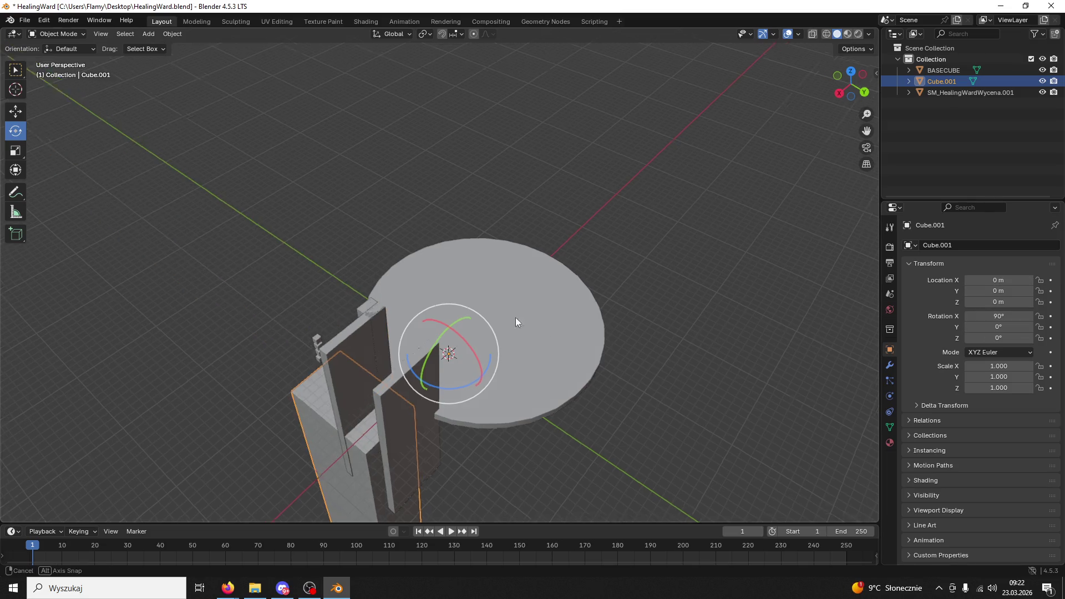
pyautogui.moveTo(510, 319); pyautogui.dragTo(740, 317)
pyautogui.hotkey('ctrl', 'z')
pyautogui.hotkey('ctrl', 'z')
pyautogui.hotkey('ctrl', 'z')
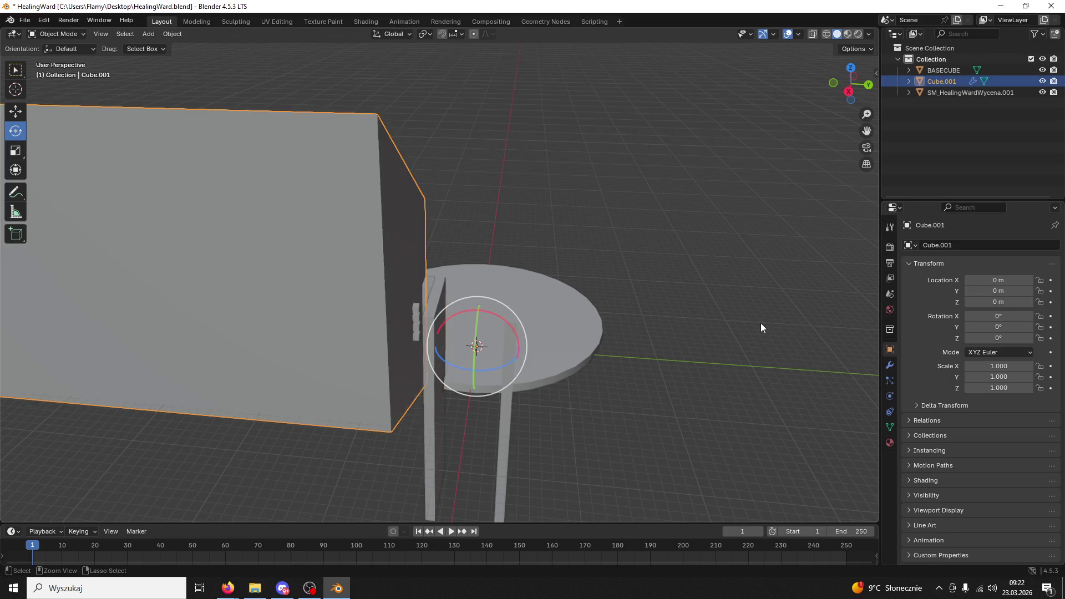
pyautogui.hotkey('ctrl', 'z')
pyautogui.hotkey('ctrl', 'z')
pyautogui.hotkey('ctrl', 'z')
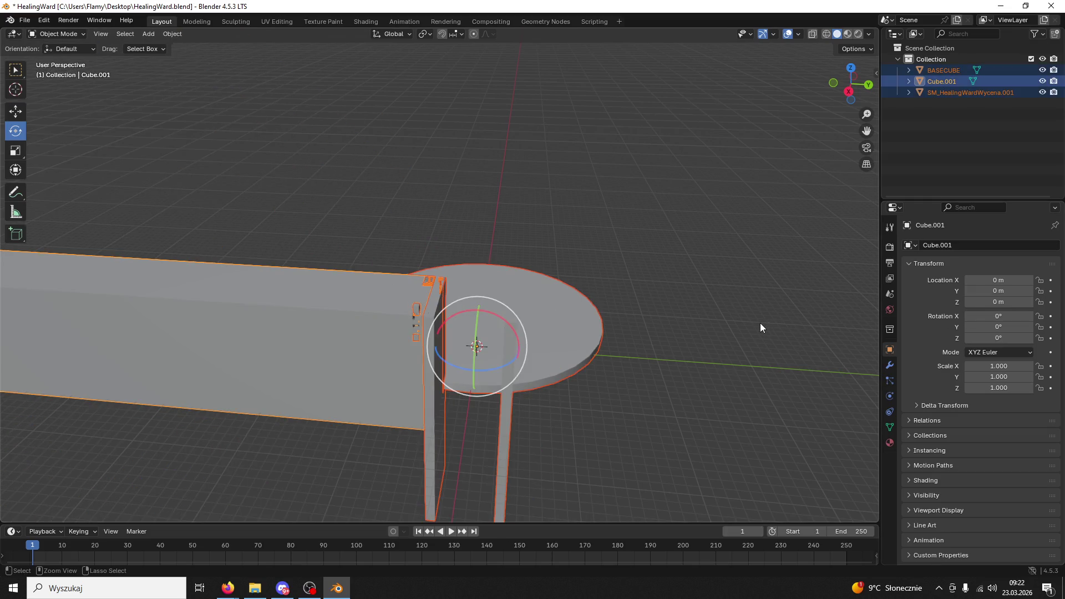
pyautogui.hotkey('ctrl', 'z')
pyautogui.hotkey('ctrl', 'z')
pyautogui.hotkey('ctrl', 'z')
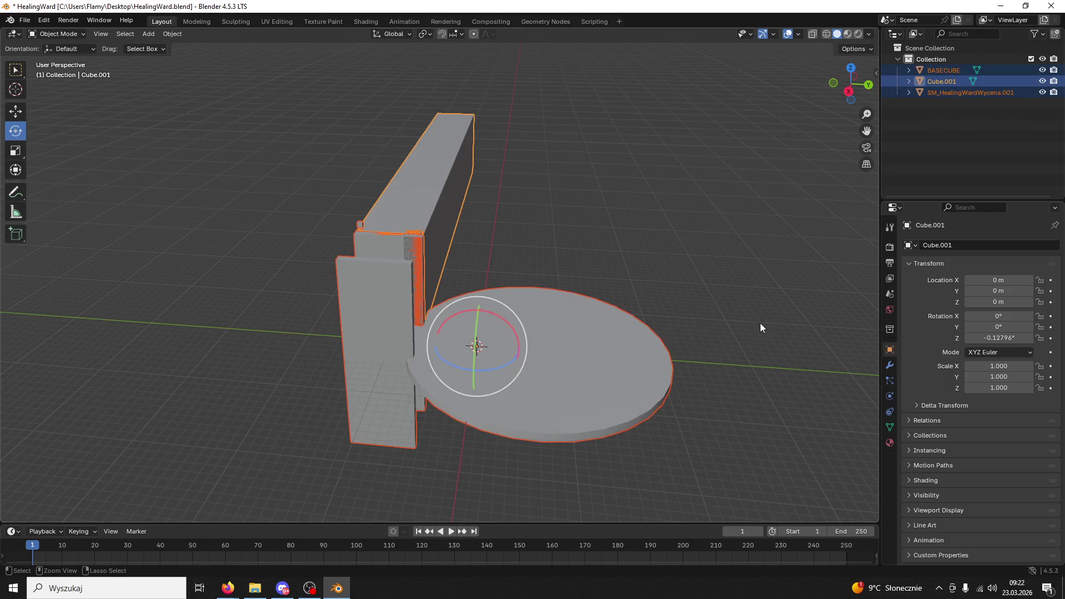
pyautogui.click(733, 317)
pyautogui.click(367, 288)
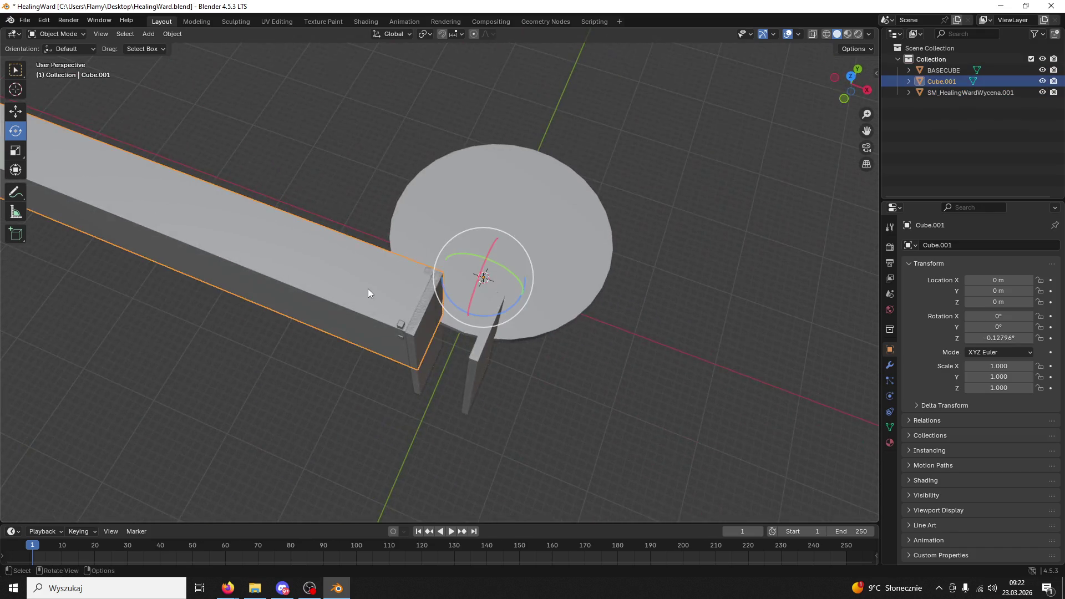
pyautogui.click(741, 308)
pyautogui.hotkey('ctrl', 'z')
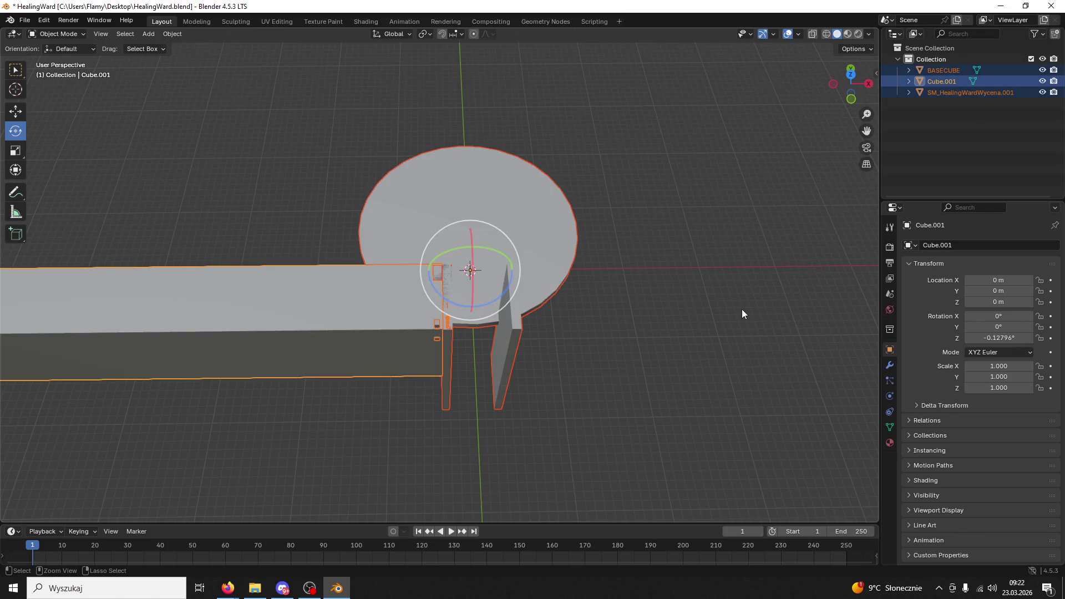
pyautogui.moveTo(354, 344)
pyautogui.mouseDown()
pyautogui.moveTo(320, 298)
pyautogui.moveTo(331, 273)
pyautogui.moveTo(345, 285)
pyautogui.mouseUp()
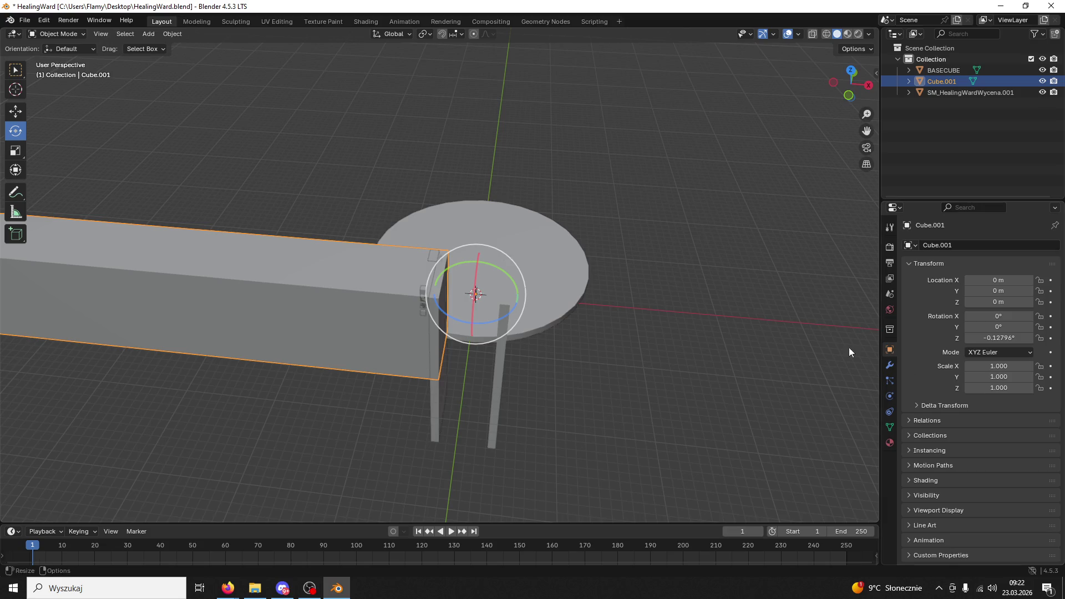
# Set the beam's Z rotation to 0°, test and revert X and Y at 90°, then set Z to 90°
pyautogui.click(998, 338)
pyautogui.write('0')
pyautogui.press('Return')
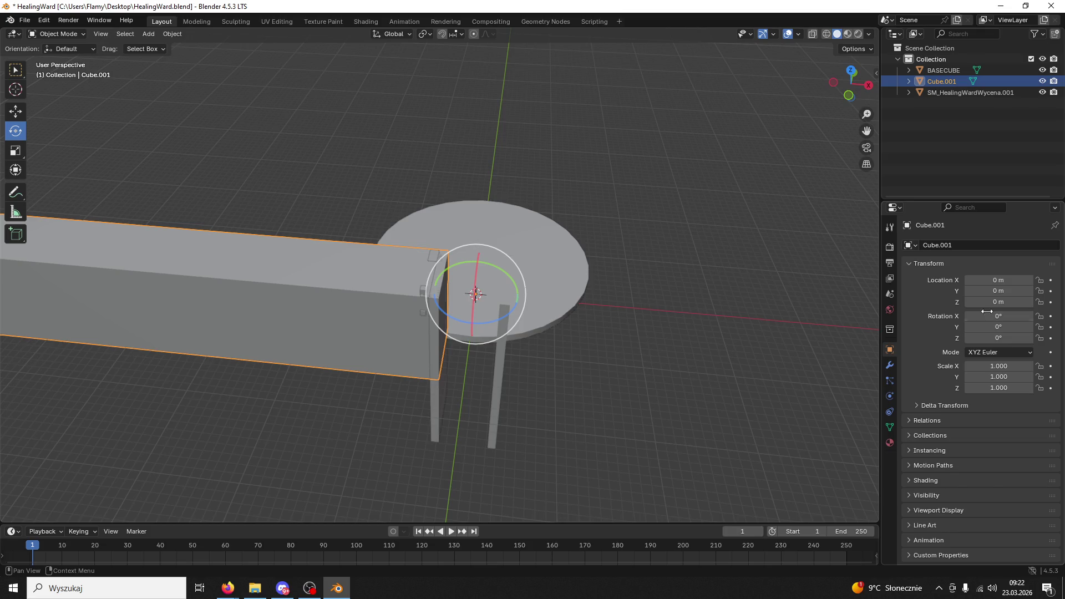
pyautogui.click(987, 316)
pyautogui.write('90')
pyautogui.press('Return')
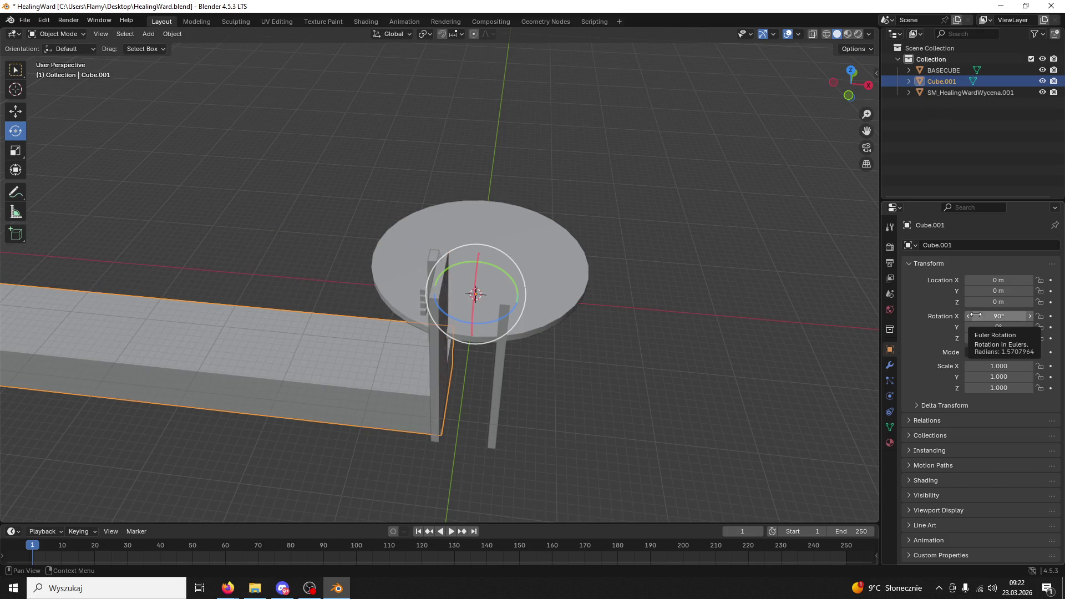
pyautogui.hotkey('ctrl', 'z')
pyautogui.click(980, 325)
pyautogui.press('Return')
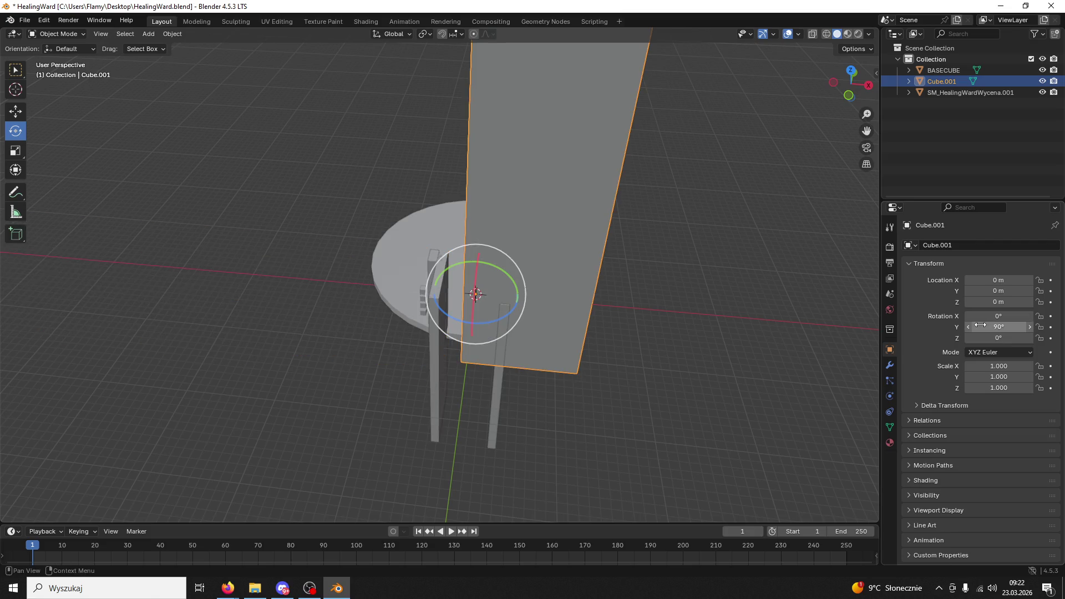
pyautogui.hotkey('ctrl', 'z')
pyautogui.click(983, 339)
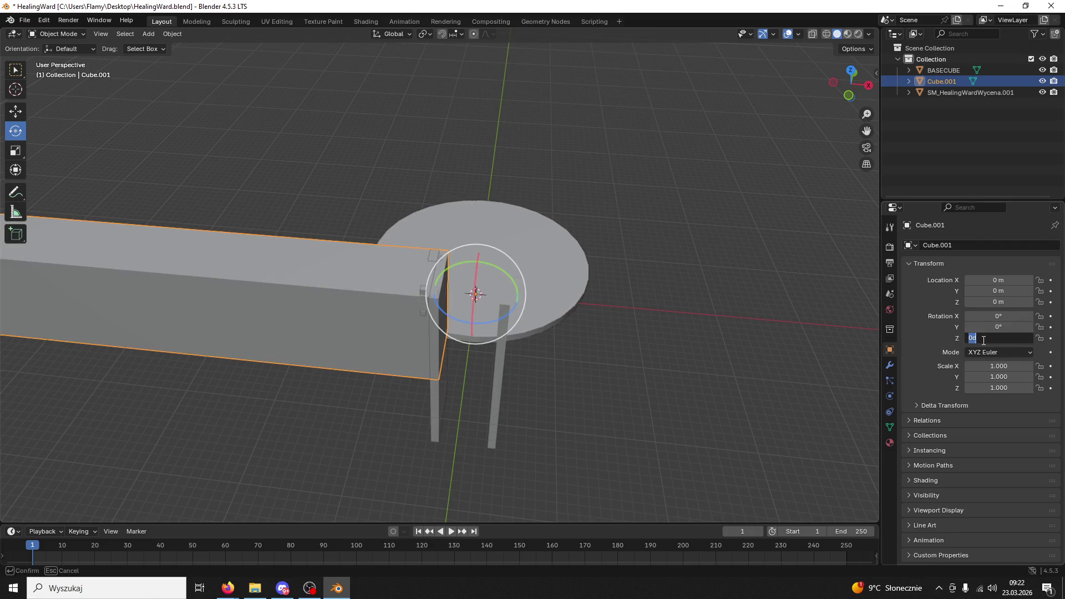
pyautogui.write('90')
pyautogui.press('Return')
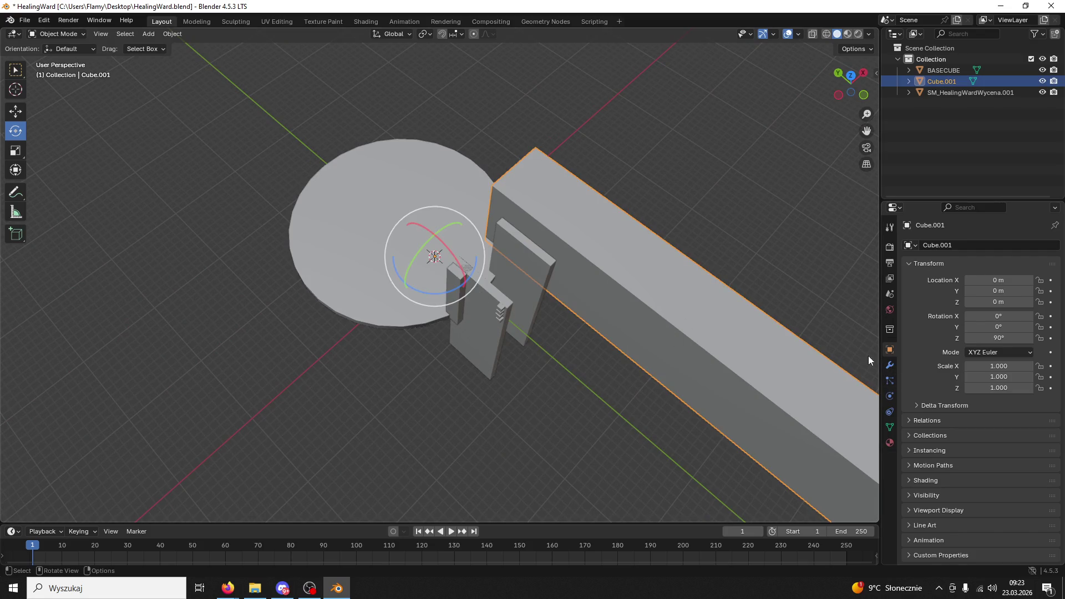
# Add a Simple Deform modifier to the beam set to Bend around the Z axis
pyautogui.click(889, 365)
pyautogui.click(913, 245)
pyautogui.click(910, 250)
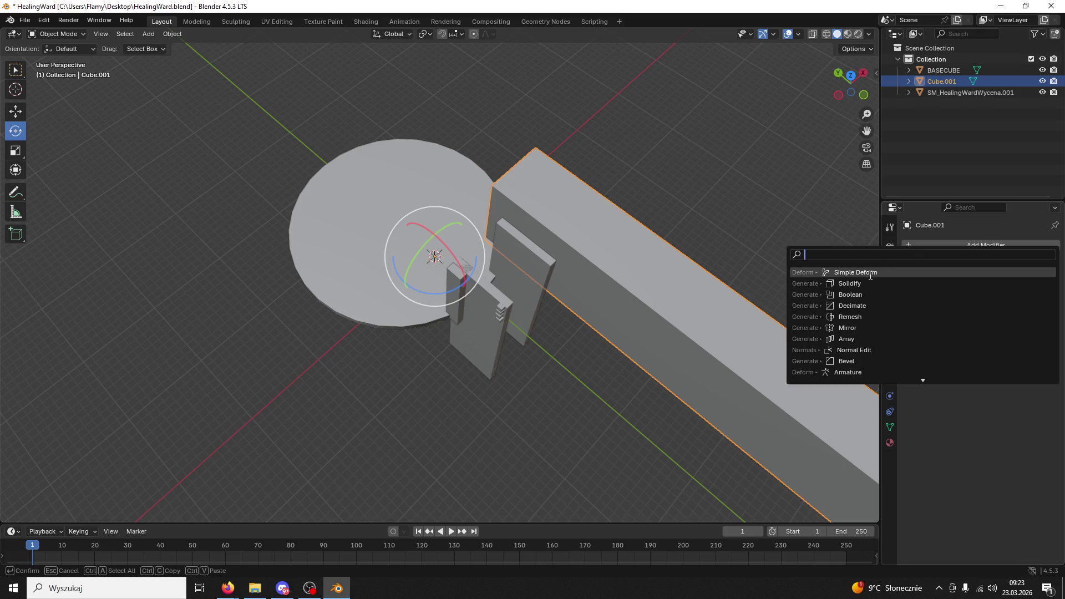
pyautogui.click(869, 272)
pyautogui.click(957, 279)
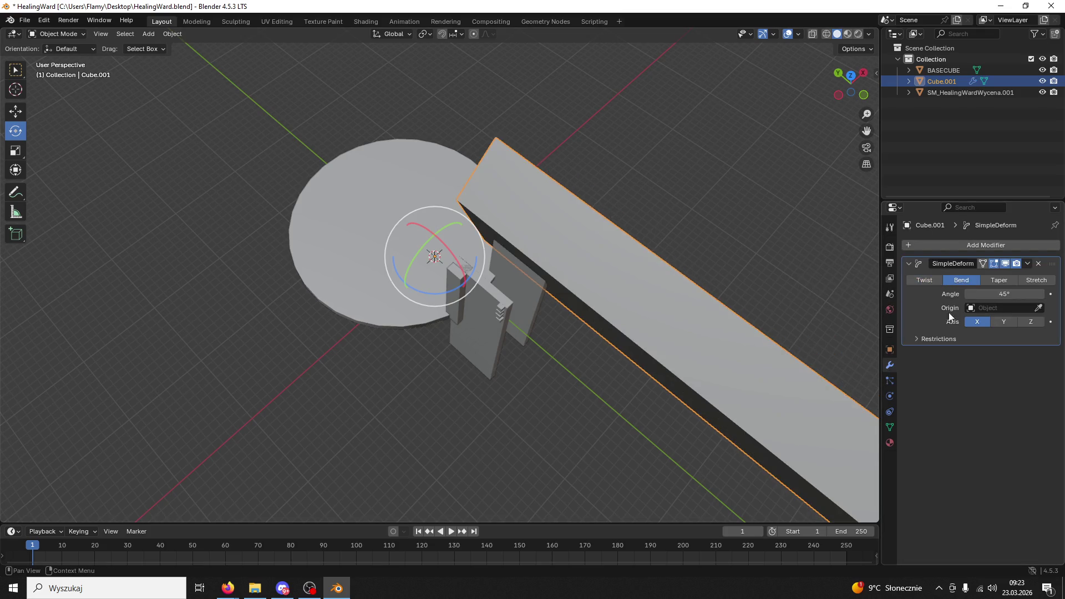
pyautogui.click(1003, 321)
pyautogui.click(1030, 322)
pyautogui.moveTo(661, 298)
pyautogui.mouseDown()
pyautogui.moveTo(570, 311)
pyautogui.moveTo(524, 303)
pyautogui.moveTo(477, 319)
pyautogui.moveTo(450, 304)
pyautogui.mouseUp()
# Raise the bend angle to 340° and turn off the modifier's viewport display
pyautogui.click(890, 349)
pyautogui.click(981, 338)
pyautogui.moveTo(470, 304)
pyautogui.mouseDown()
pyautogui.moveTo(491, 294)
pyautogui.moveTo(480, 295)
pyautogui.mouseUp()
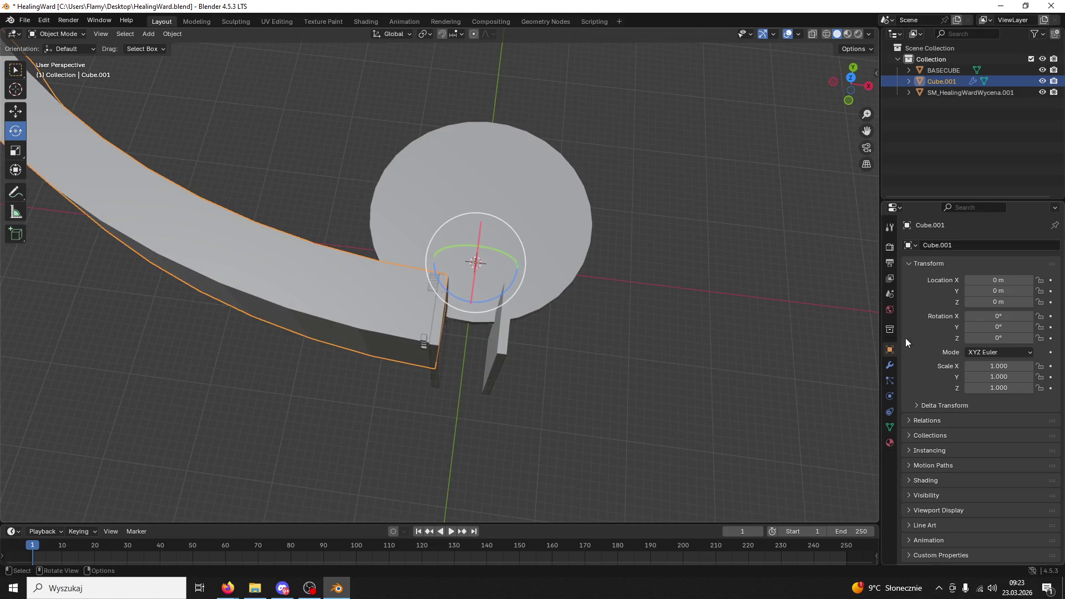
pyautogui.click(890, 365)
pyautogui.moveTo(994, 298); pyautogui.dragTo(1052, 297)
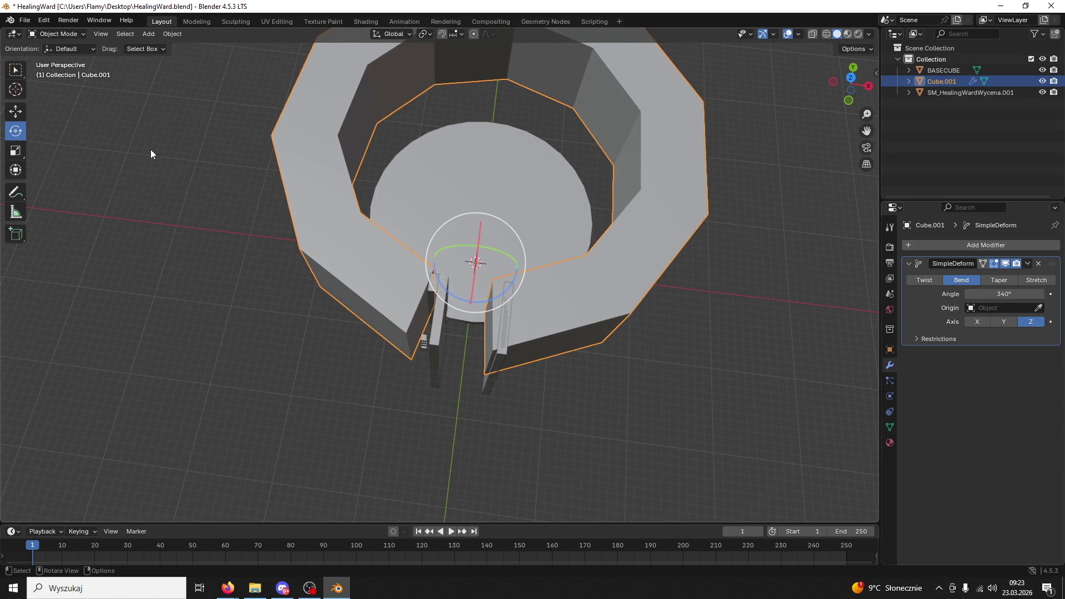
pyautogui.click(1004, 264)
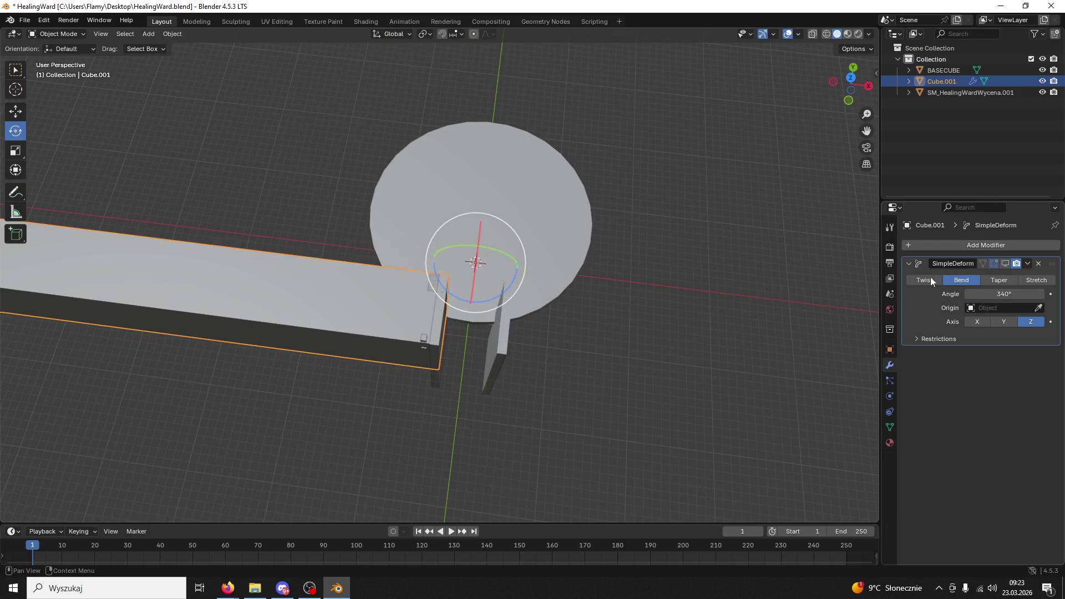
# Slide the straight beam along X until its end meets the round platform's entrance
pyautogui.click(5, 112)
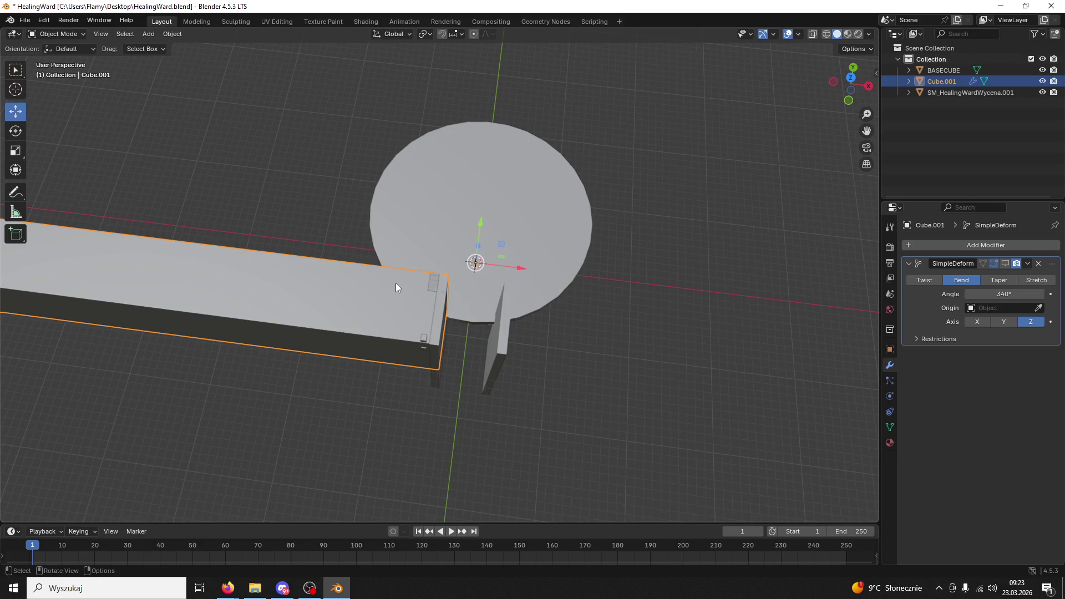
pyautogui.moveTo(529, 271); pyautogui.dragTo(549, 265)
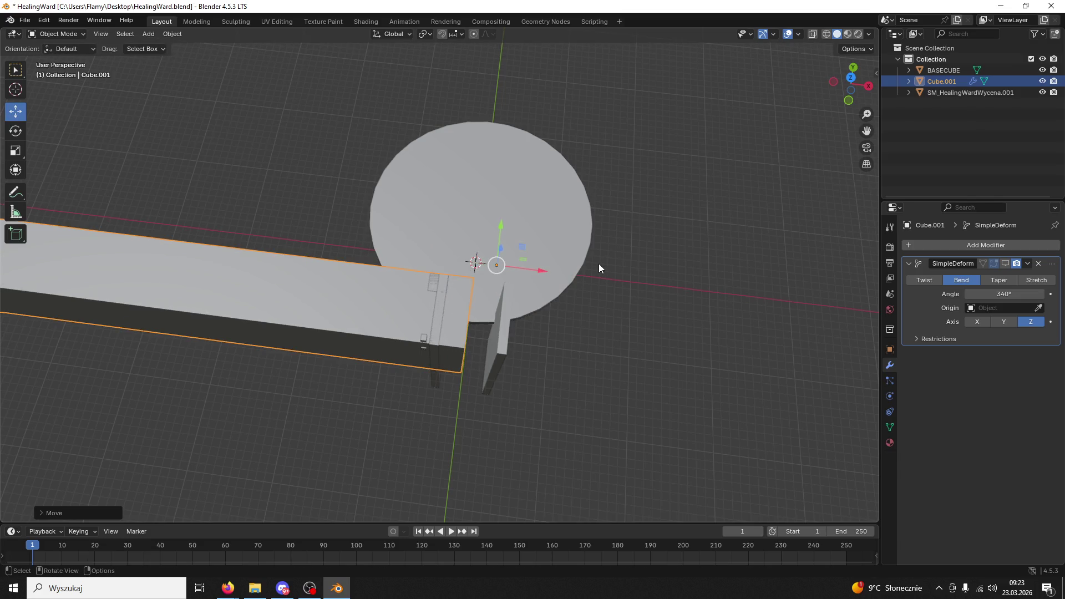
pyautogui.click(1003, 264)
pyautogui.moveTo(545, 273)
pyautogui.mouseDown()
pyautogui.moveTo(524, 270)
pyautogui.moveTo(560, 239)
pyautogui.moveTo(667, 240)
pyautogui.moveTo(531, 203)
pyautogui.moveTo(519, 235)
pyautogui.moveTo(261, 228)
pyautogui.mouseUp()
pyautogui.rightClick(506, 184)
pyautogui.click(495, 194)
pyautogui.hotkey('ctrl', 'z')
pyautogui.hotkey('ctrl', 'z')
# Switch the beam Cube.001 into Edit Mode
pyautogui.click(53, 35)
pyautogui.click(52, 32)
pyautogui.click(52, 32)
pyautogui.click(56, 56)
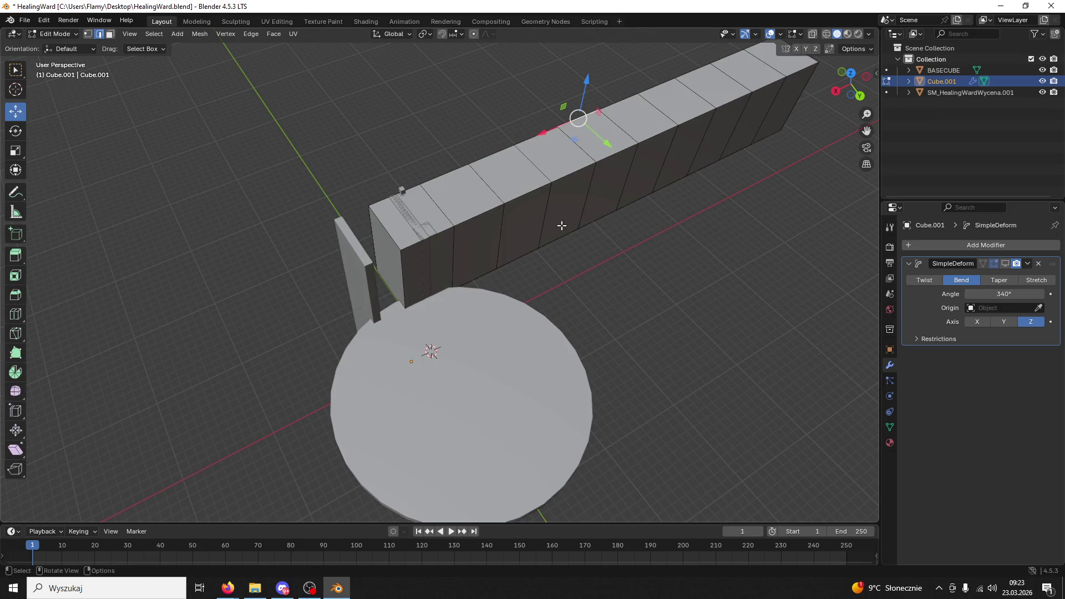
pyautogui.moveTo(562, 226); pyautogui.dragTo(432, 253)
# Cut a series of edge loops along the beam from its front end to the far end
pyautogui.hotkey('ctrl', 'r')
pyautogui.click(351, 267)
pyautogui.click(364, 278)
pyautogui.hotkey('ctrl', 'r')
pyautogui.click(404, 263)
pyautogui.press('g')
pyautogui.press('g')
pyautogui.click(460, 248)
pyautogui.hotkey('ctrl', 'r')
pyautogui.click(530, 197)
pyautogui.click(546, 192)
pyautogui.press('g')
pyautogui.press('g')
pyautogui.click(592, 177)
pyautogui.hotkey('ctrl', 'r')
pyautogui.click(618, 159)
pyautogui.click(627, 155)
pyautogui.press('g')
pyautogui.press('g')
pyautogui.click(668, 141)
pyautogui.hotkey('ctrl', 'r')
pyautogui.click(687, 128)
pyautogui.click(692, 125)
pyautogui.hotkey('ctrl', 'r')
pyautogui.rightClick(732, 105)
pyautogui.moveTo(732, 106)
pyautogui.mouseDown()
pyautogui.moveTo(675, 205)
pyautogui.moveTo(582, 267)
pyautogui.mouseUp()
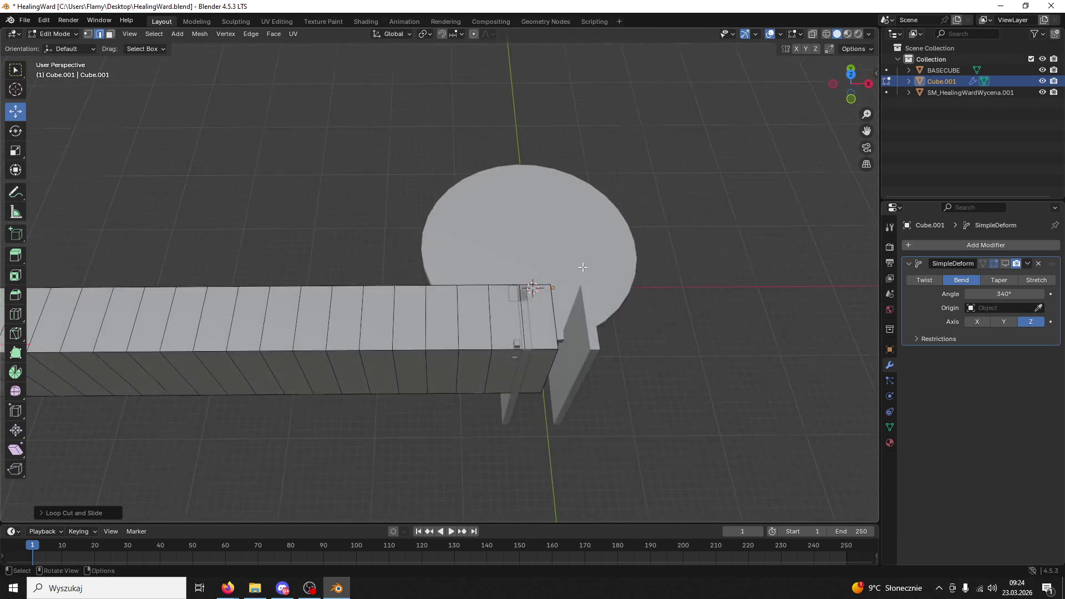
pyautogui.scroll(-2, 582, 267)
# Back in Object Mode, stretch the beam along X, shift it along X, and save HealingWard.blend
pyautogui.click(71, 36)
pyautogui.click(55, 43)
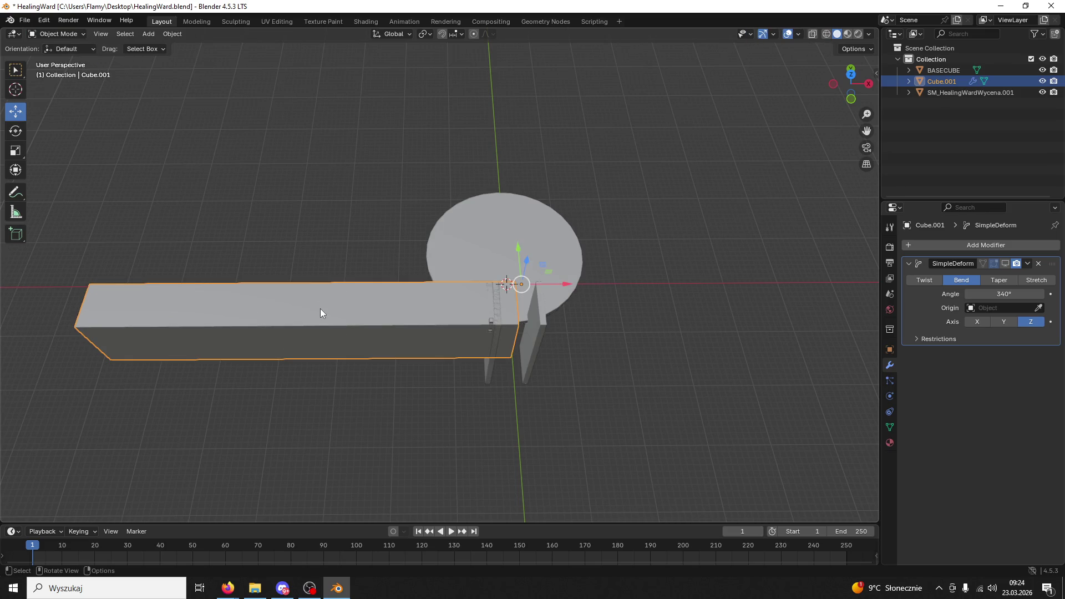
pyautogui.press('s')
pyautogui.press('x')
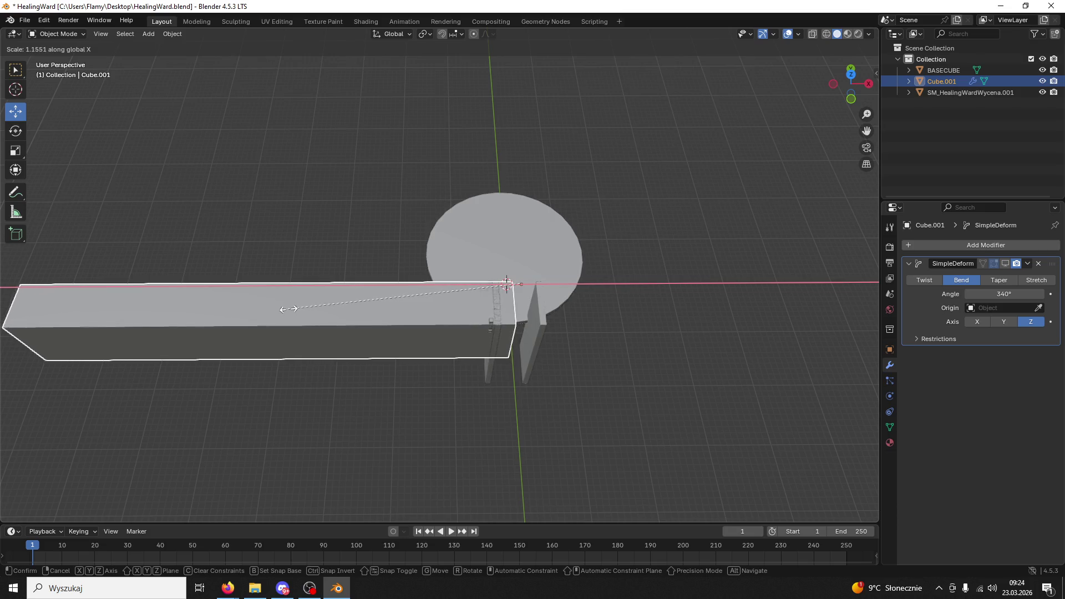
pyautogui.click(289, 310)
pyautogui.press('g')
pyautogui.press('x')
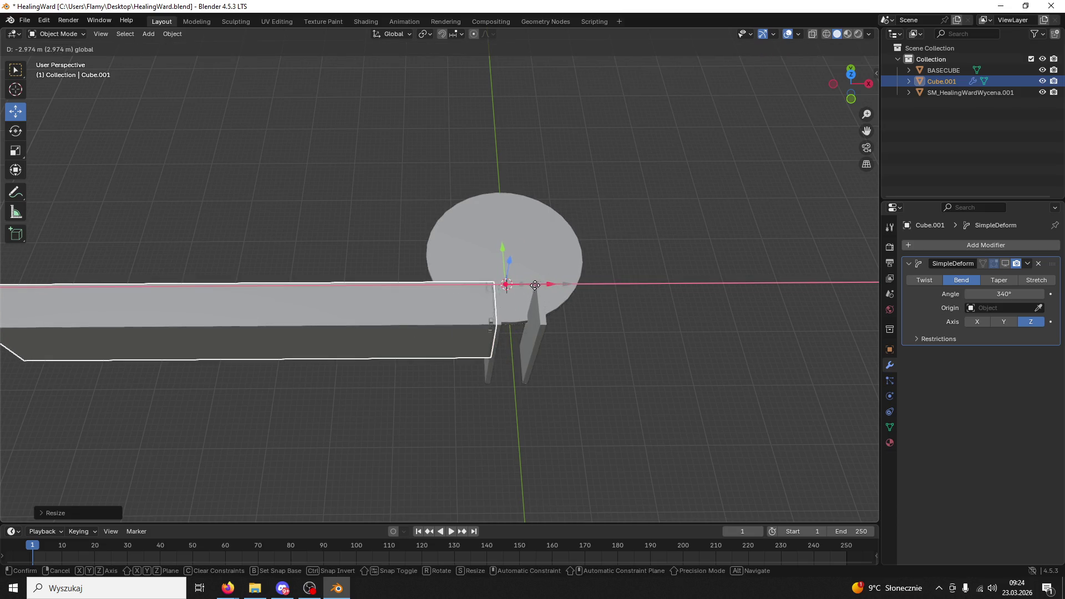
pyautogui.click(537, 285)
pyautogui.hotkey('ctrl', 's')
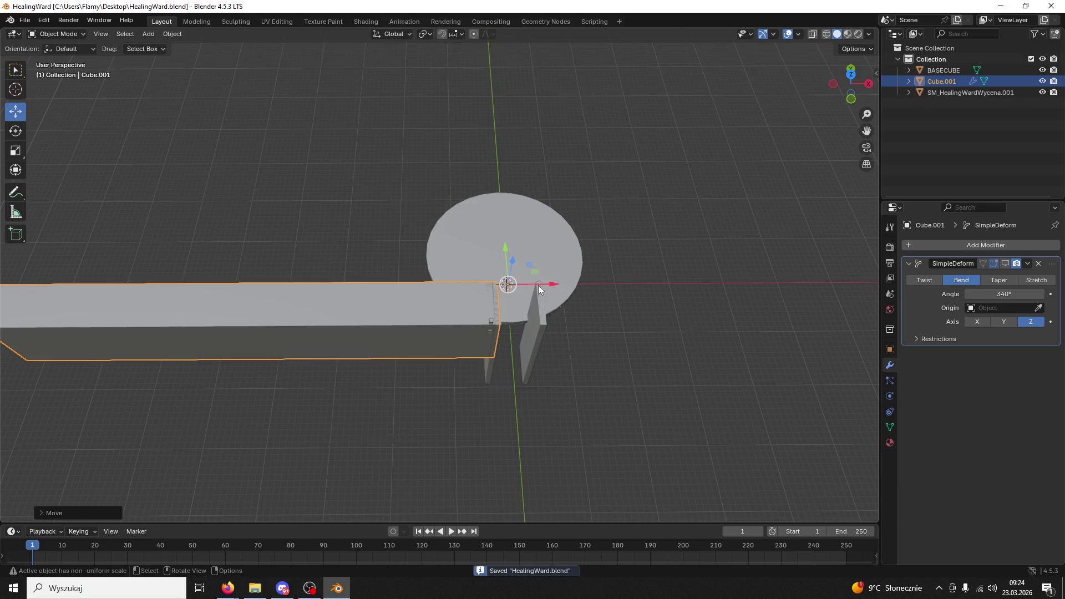
# Show the 340° Simple Deform bend in the viewport so the beam wraps into a ring
pyautogui.click(1004, 263)
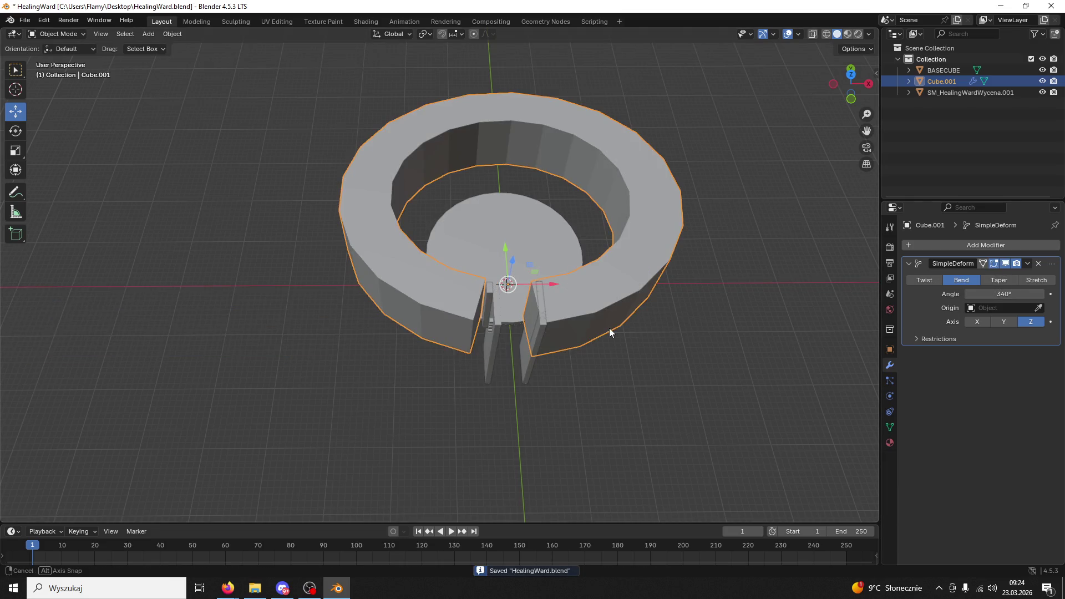
pyautogui.scroll(5, 610, 343)
pyautogui.moveTo(610, 351)
pyautogui.mouseDown()
pyautogui.moveTo(583, 344)
pyautogui.moveTo(604, 309)
pyautogui.moveTo(630, 334)
pyautogui.moveTo(600, 298)
pyautogui.moveTo(621, 296)
pyautogui.moveTo(566, 264)
pyautogui.moveTo(591, 279)
pyautogui.moveTo(602, 242)
pyautogui.moveTo(617, 315)
pyautogui.moveTo(607, 285)
pyautogui.mouseUp()
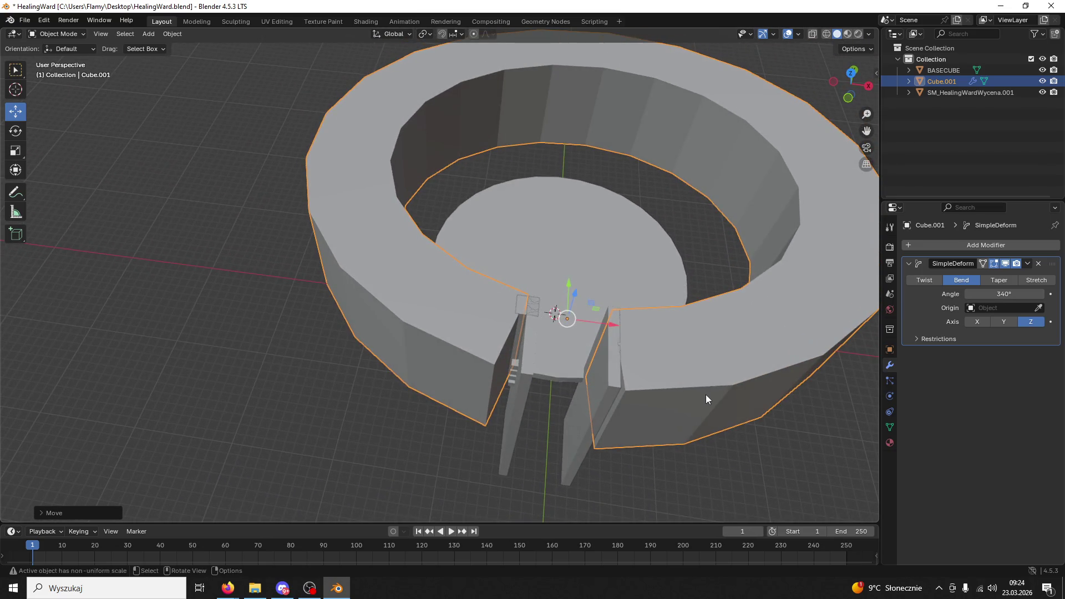
# Scale the ring down and move it along Y
pyautogui.press('s')
pyautogui.click(659, 371)
pyautogui.moveTo(660, 372)
pyautogui.mouseDown()
pyautogui.moveTo(407, 331)
pyautogui.moveTo(640, 393)
pyautogui.mouseUp()
pyautogui.moveTo(554, 230)
pyautogui.mouseDown()
pyautogui.moveTo(559, 260)
pyautogui.moveTo(630, 288)
pyautogui.moveTo(574, 301)
pyautogui.moveTo(608, 344)
pyautogui.moveTo(594, 314)
pyautogui.moveTo(523, 290)
pyautogui.moveTo(518, 263)
pyautogui.moveTo(533, 262)
pyautogui.moveTo(532, 296)
pyautogui.mouseUp()
pyautogui.scroll(4, 574, 300)
# In Top view, move SM_HealingWardWycena.001 along X and shift the ring left along X
pyautogui.click(851, 80)
pyautogui.click(531, 297)
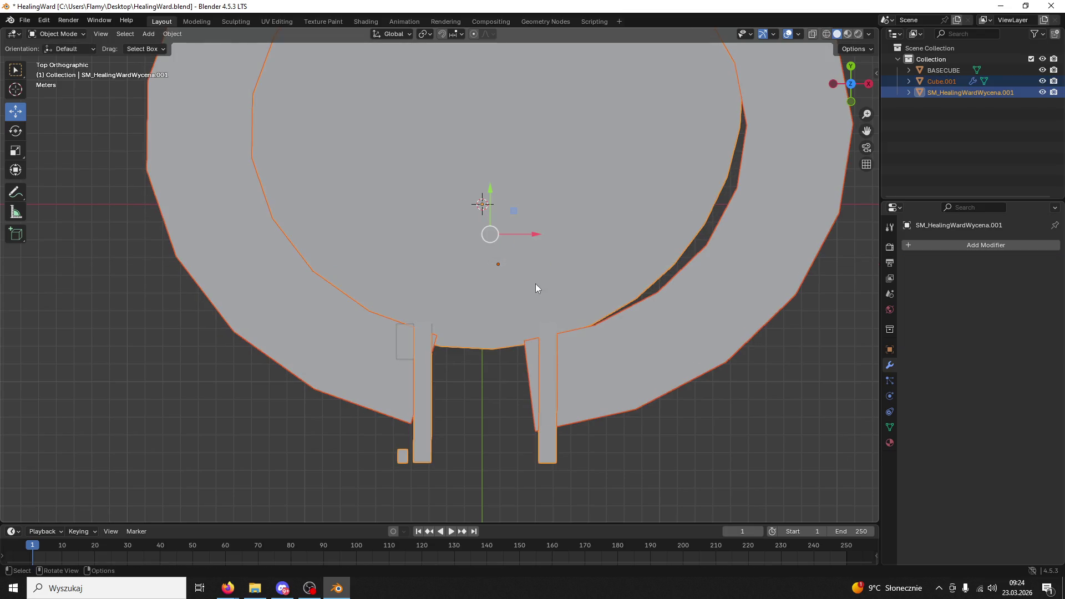
pyautogui.press('g')
pyautogui.press('x')
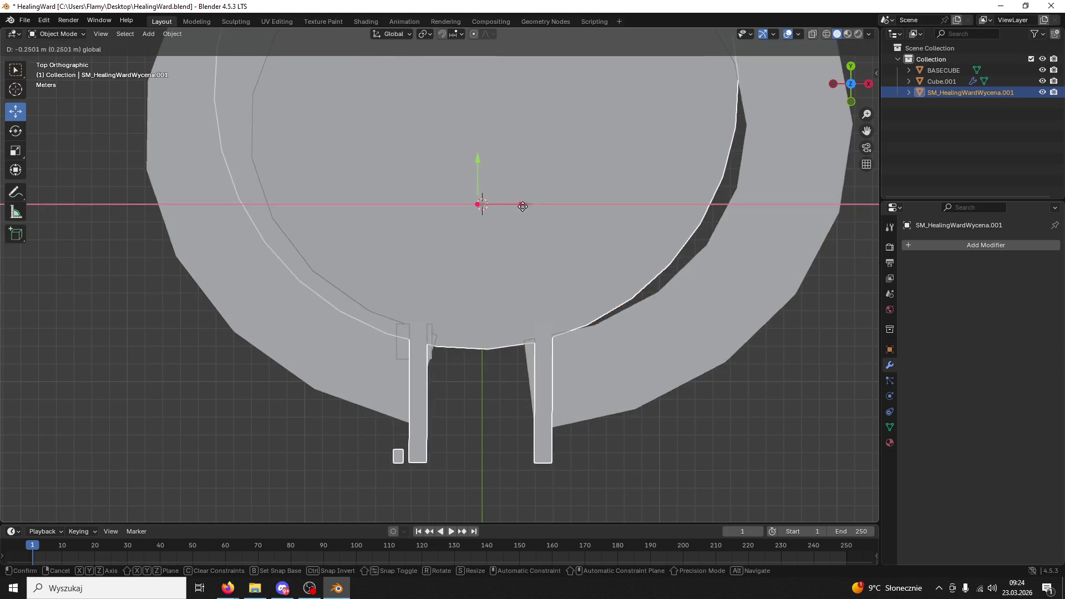
pyautogui.click(518, 206)
pyautogui.click(654, 349)
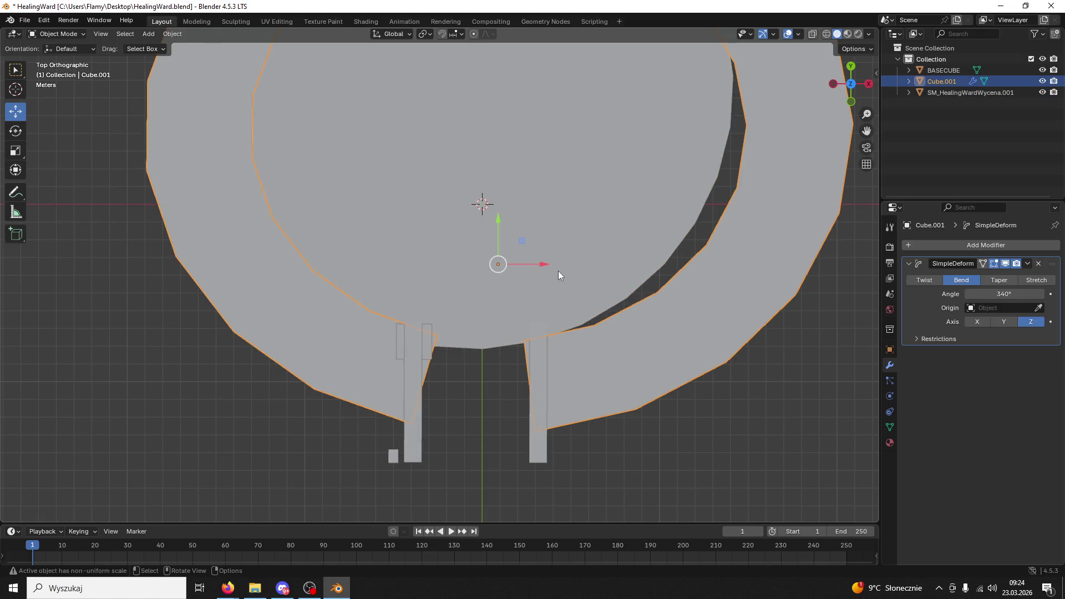
pyautogui.moveTo(542, 264); pyautogui.dragTo(527, 263)
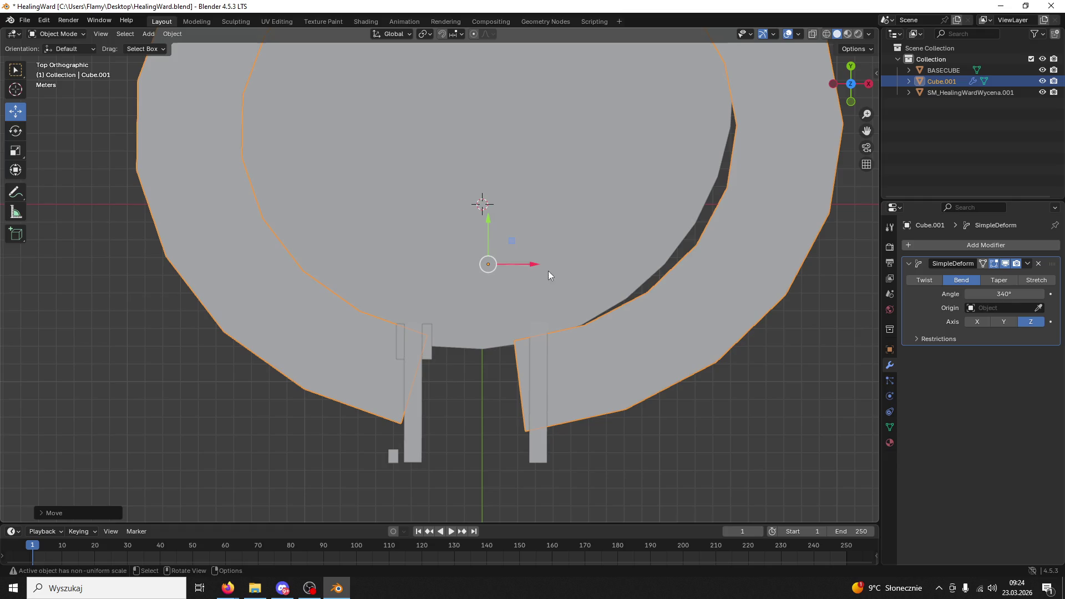
pyautogui.click(995, 295)
pyautogui.write('60')
# Set the ring's Simple Deform bend angle to 338°
pyautogui.press('Return')
pyautogui.scroll(-3, 683, 326)
pyautogui.moveTo(1015, 289); pyautogui.dragTo(999, 289)
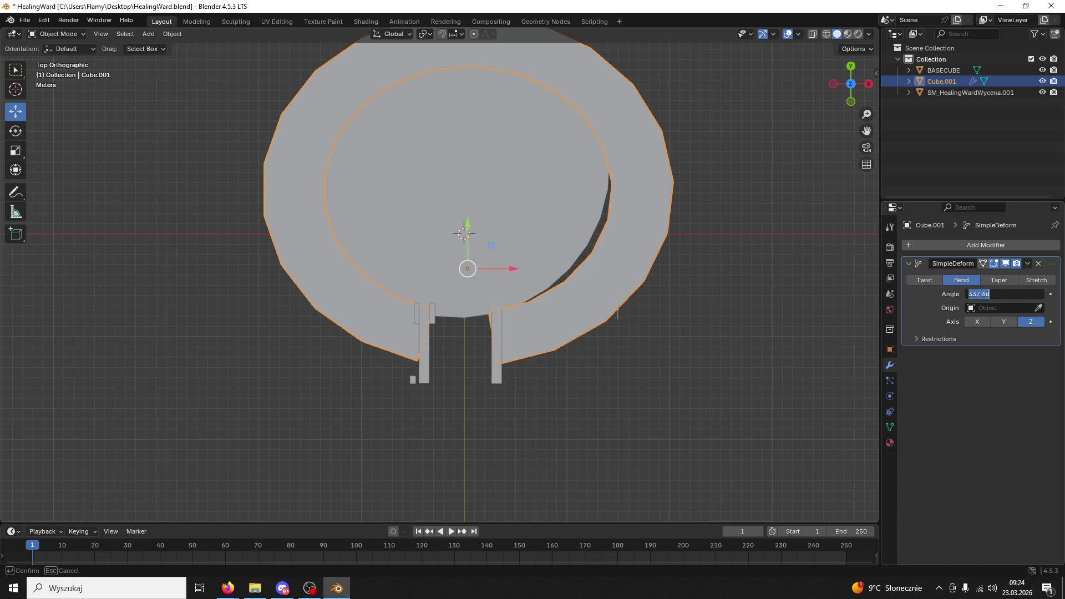
pyautogui.press('Return')
pyautogui.scroll(2, 576, 402)
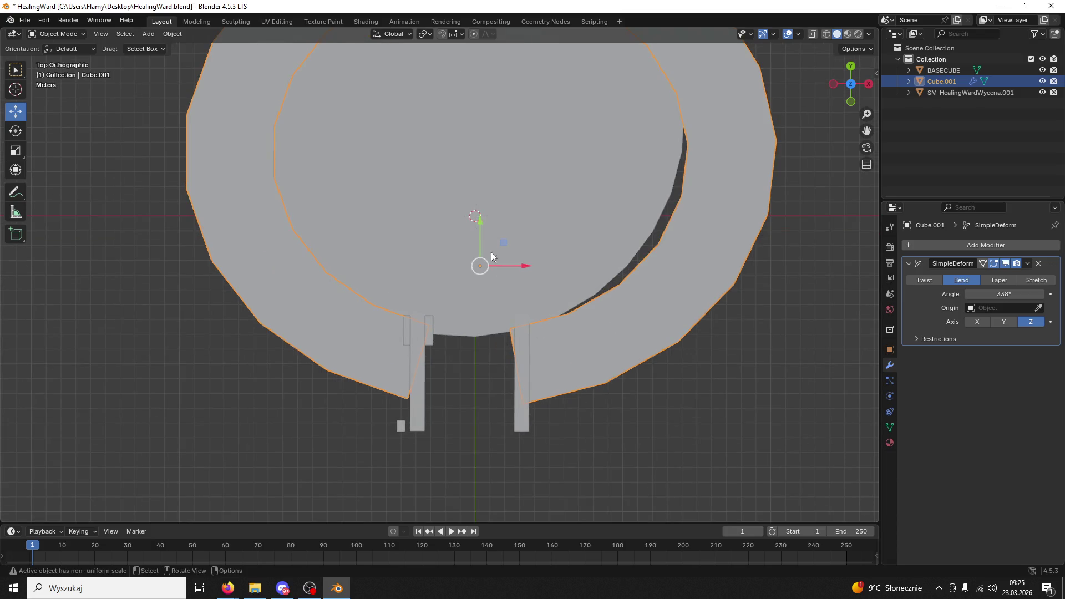
# Try moving the ring down along Y, then undo that move
pyautogui.moveTo(479, 222); pyautogui.dragTo(476, 255)
pyautogui.click(557, 357)
pyautogui.click(577, 367)
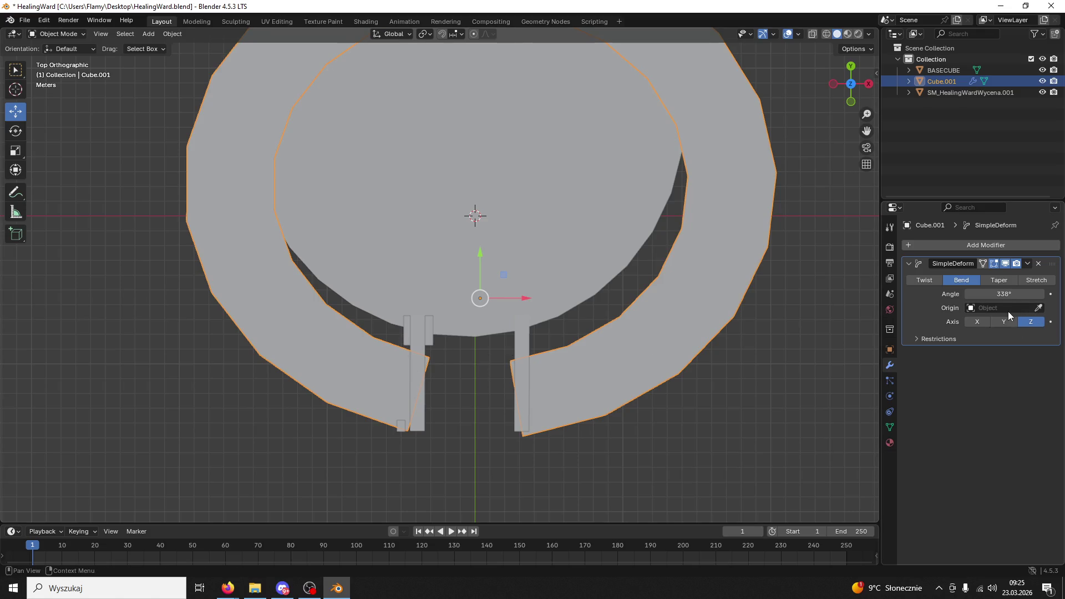
pyautogui.scroll(-3, 714, 325)
pyautogui.hotkey('ctrl', 'z')
pyautogui.hotkey('ctrl', 'z')
pyautogui.hotkey('ctrl', 'z')
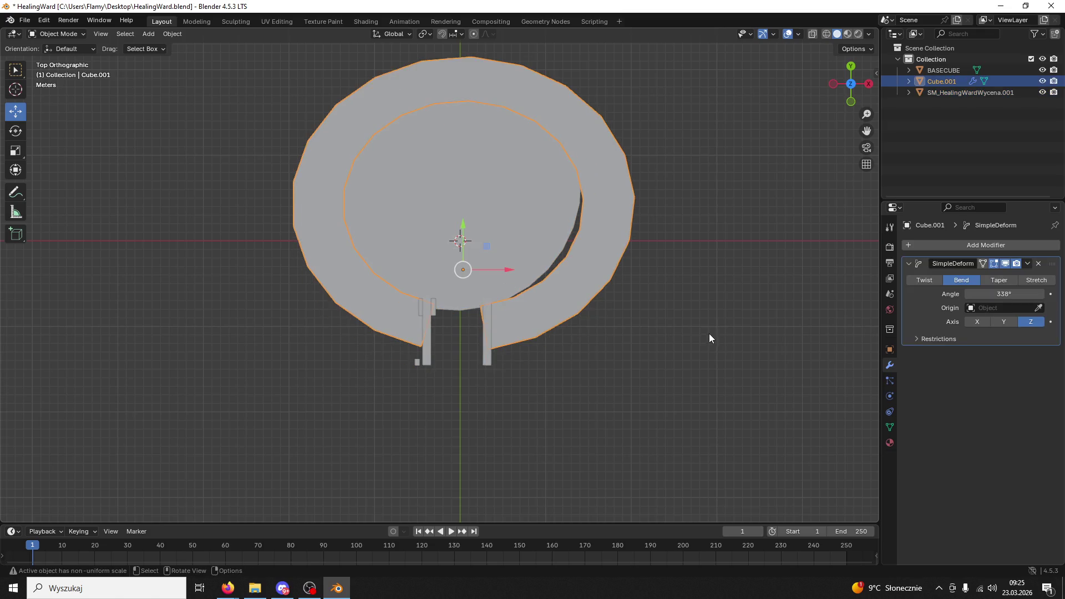
pyautogui.moveTo(706, 327); pyautogui.dragTo(703, 226)
pyautogui.rightClick(683, 311)
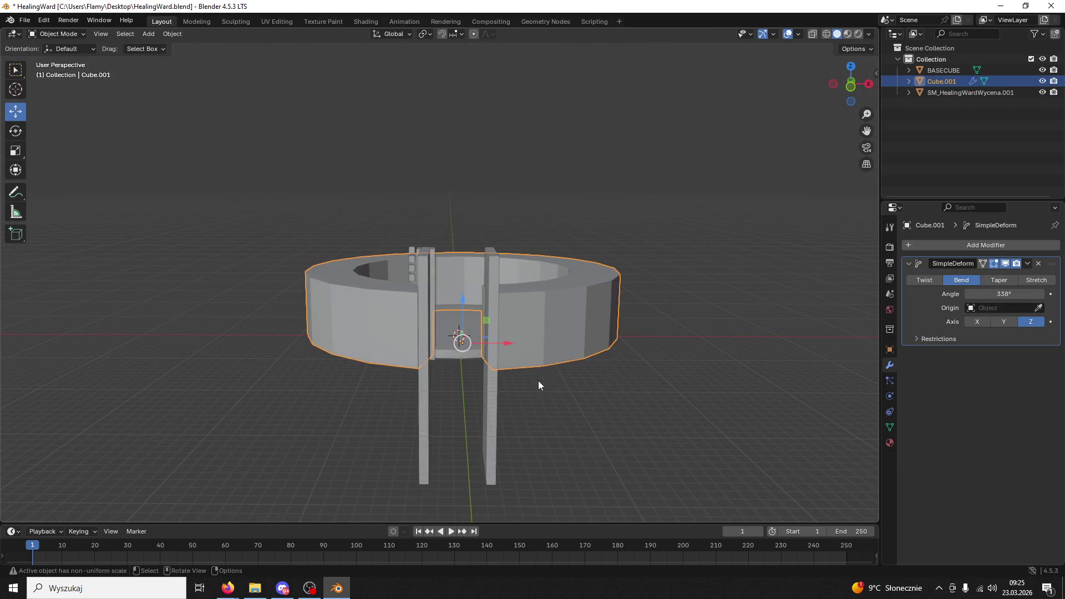
# Move the BASECUBE pillar to the right along X
pyautogui.click(538, 378)
pyautogui.scroll(3, 535, 398)
pyautogui.click(408, 376)
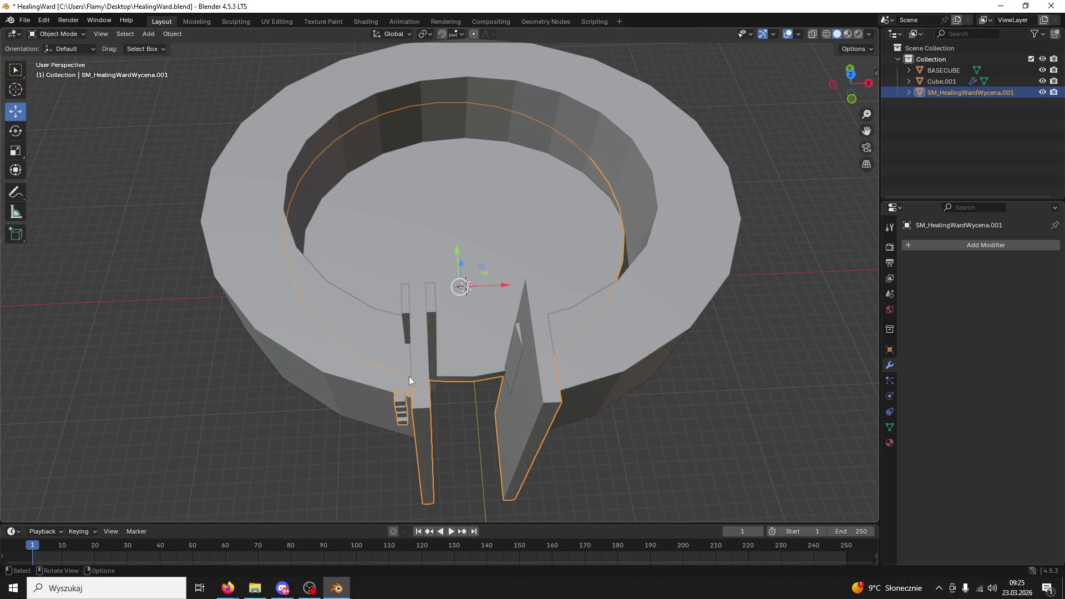
pyautogui.click(422, 374)
pyautogui.moveTo(502, 284); pyautogui.dragTo(525, 284)
# Set BASECUBE as Cube.001's Simple Deform origin, then move the ring along X
pyautogui.click(403, 357)
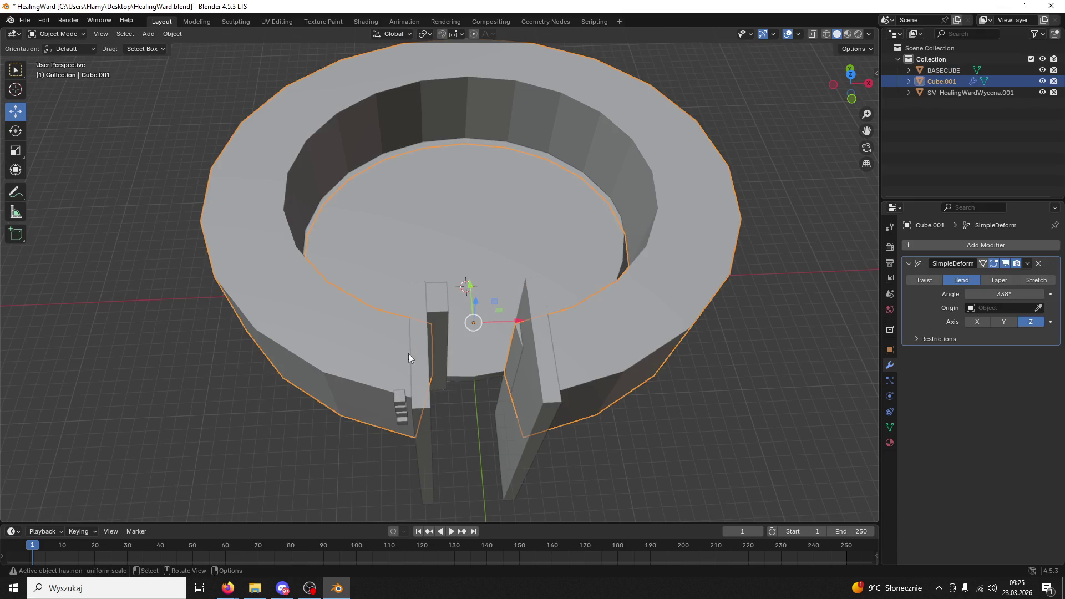
pyautogui.click(446, 305)
pyautogui.moveTo(441, 345)
pyautogui.mouseDown()
pyautogui.moveTo(440, 301)
pyautogui.moveTo(449, 341)
pyautogui.moveTo(438, 340)
pyautogui.mouseUp()
pyautogui.click(439, 339)
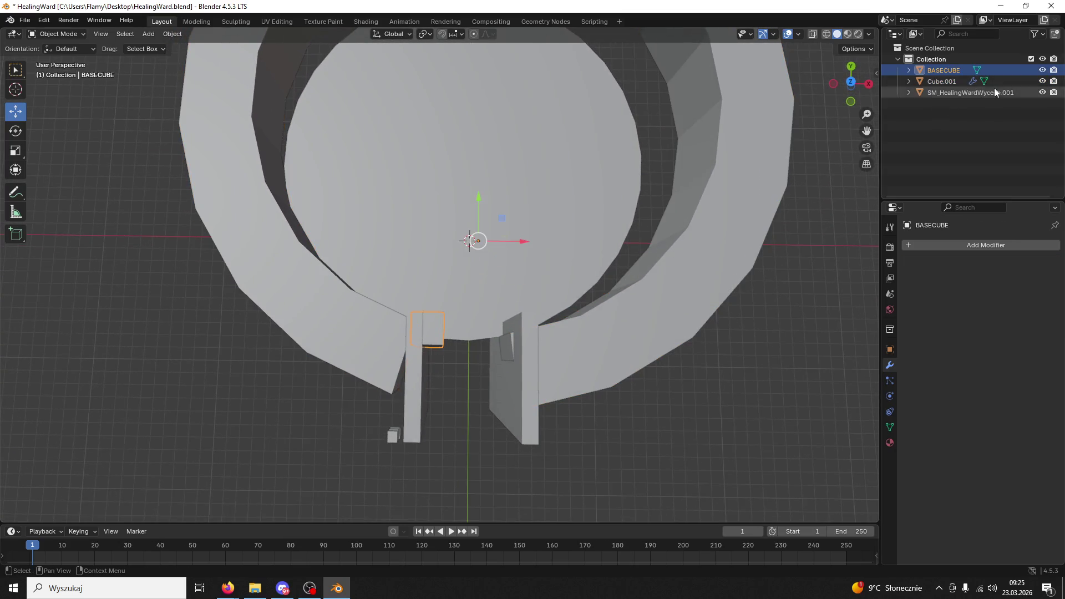
pyautogui.click(367, 341)
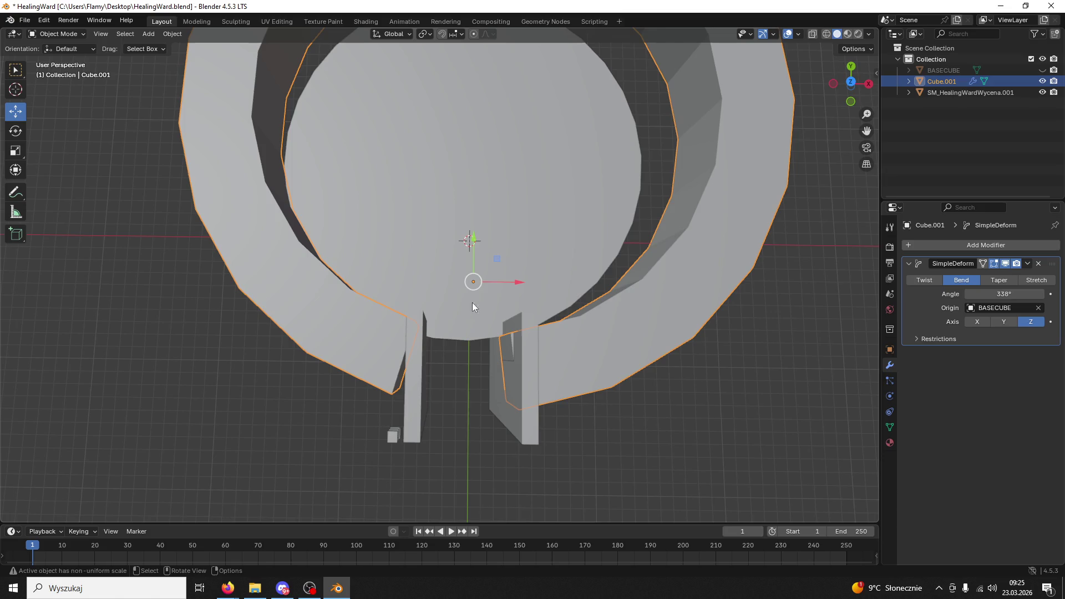
pyautogui.moveTo(521, 279)
pyautogui.mouseDown()
pyautogui.moveTo(549, 277)
pyautogui.moveTo(596, 312)
pyautogui.moveTo(543, 241)
pyautogui.mouseUp()
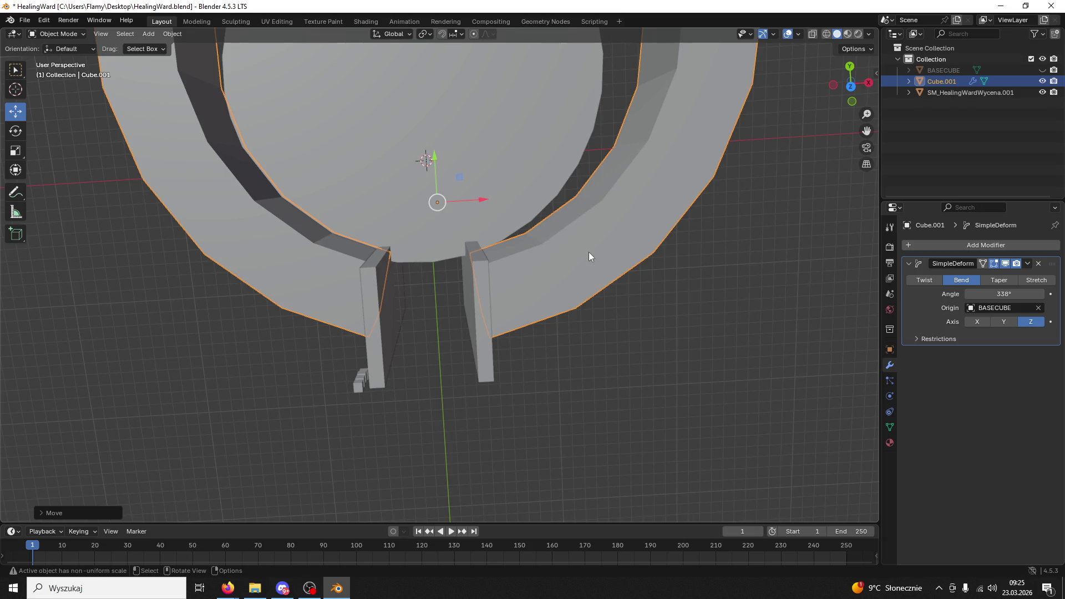
# Try sliding the ring along X to reshape the bend, then undo it
pyautogui.moveTo(580, 247)
pyautogui.mouseDown()
pyautogui.moveTo(554, 216)
pyautogui.moveTo(603, 231)
pyautogui.moveTo(587, 250)
pyautogui.moveTo(591, 285)
pyautogui.moveTo(647, 219)
pyautogui.moveTo(708, 188)
pyautogui.moveTo(781, 226)
pyautogui.moveTo(540, 314)
pyautogui.moveTo(609, 278)
pyautogui.mouseUp()
pyautogui.scroll(-5, 573, 252)
pyautogui.scroll(1, 608, 279)
pyautogui.moveTo(541, 272)
pyautogui.mouseDown()
pyautogui.moveTo(527, 268)
pyautogui.moveTo(610, 274)
pyautogui.mouseUp()
pyautogui.hotkey('ctrl', 'z')
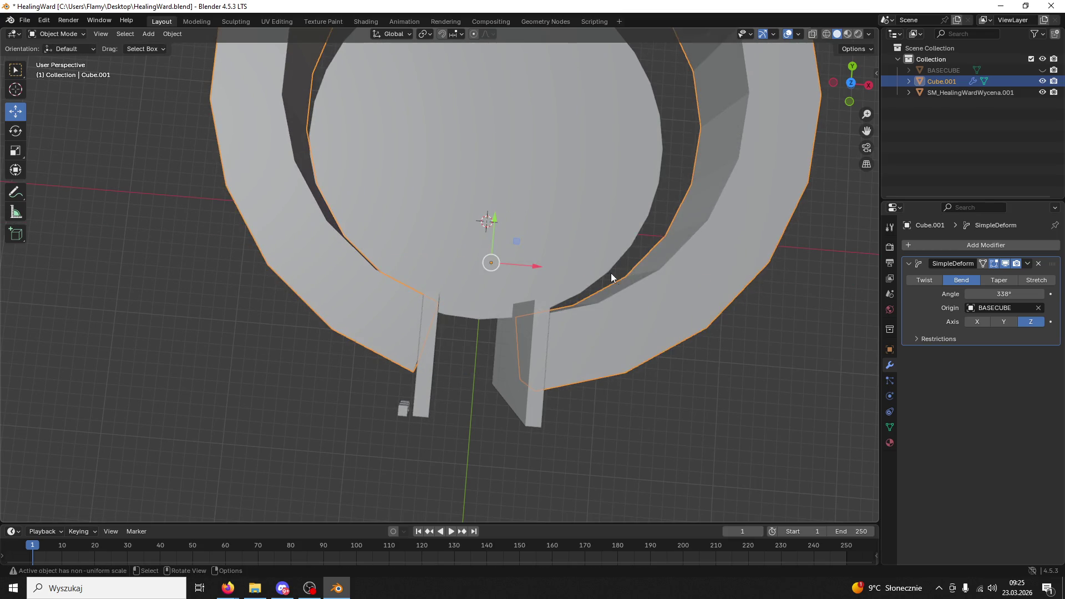
# Test a 336° bend angle, then restore it to 338°
pyautogui.moveTo(998, 303); pyautogui.dragTo(997, 294)
pyautogui.moveTo(722, 304)
pyautogui.mouseDown()
pyautogui.moveTo(687, 281)
pyautogui.moveTo(694, 288)
pyautogui.mouseUp()
pyautogui.scroll(-6, 694, 287)
pyautogui.moveTo(683, 245)
pyautogui.mouseDown()
pyautogui.moveTo(670, 210)
pyautogui.moveTo(656, 294)
pyautogui.mouseUp()
pyautogui.scroll(3, 657, 294)
# Rescale the bent ring slightly
pyautogui.press('s')
pyautogui.click(621, 284)
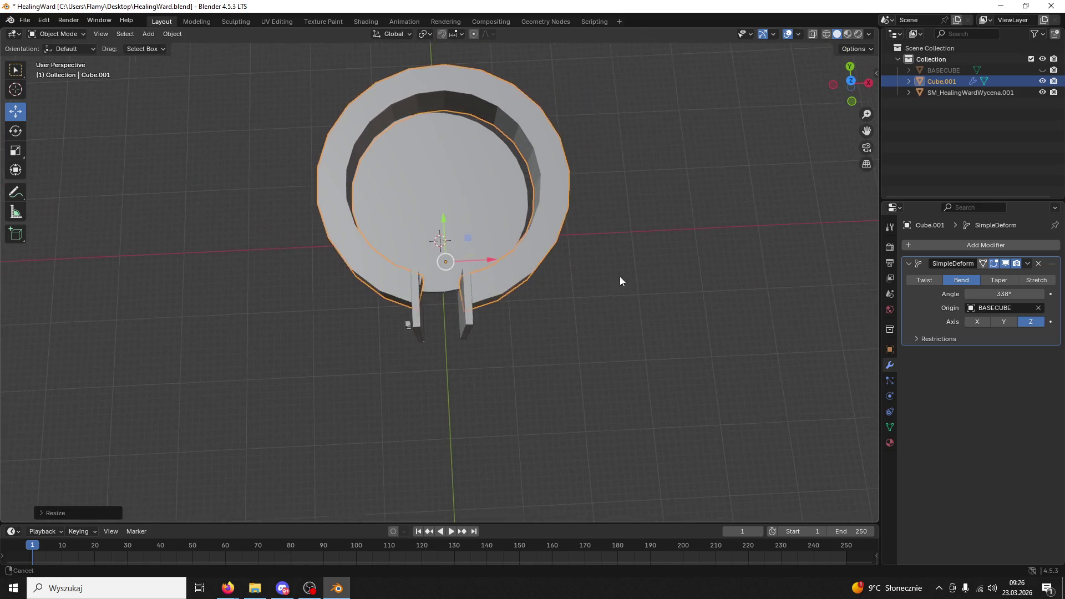
pyautogui.scroll(3, 608, 286)
pyautogui.moveTo(569, 311)
pyautogui.mouseDown()
pyautogui.moveTo(588, 268)
pyautogui.moveTo(581, 241)
pyautogui.mouseUp()
# Save HealingWard.blend and paste copies of the ring and base cube
pyautogui.hotkey('ctrl', 's')
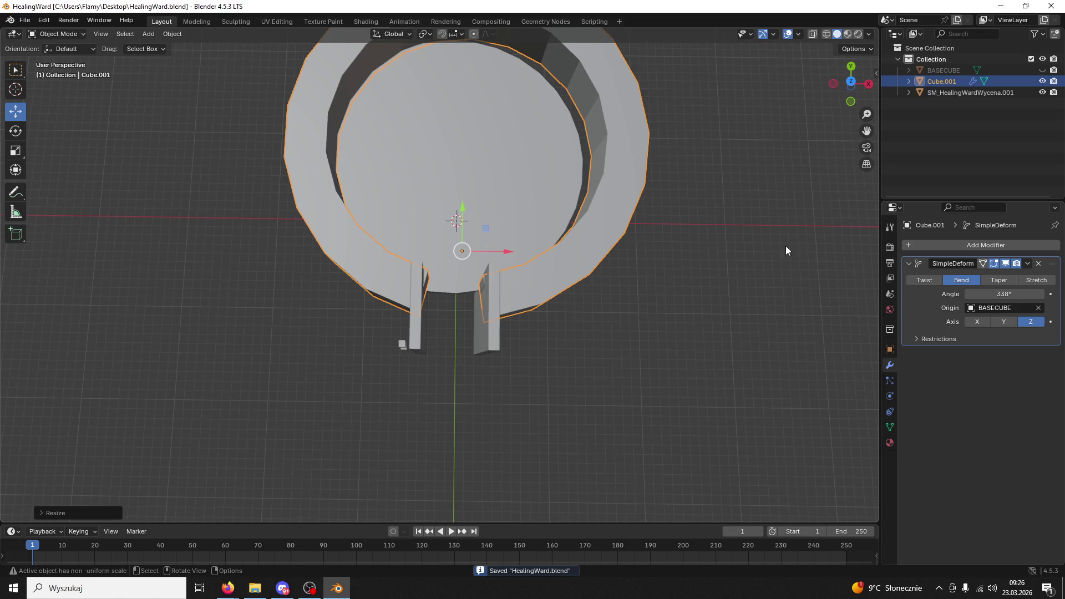
pyautogui.hotkey('ctrl', 'c')
pyautogui.hotkey('ctrl', 'v')
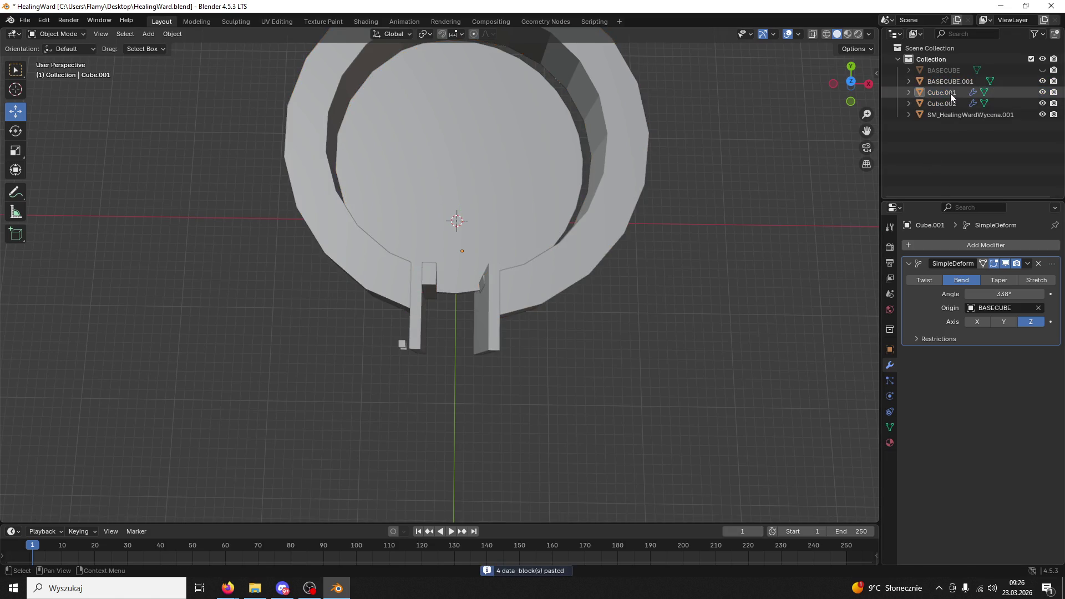
# Delete the pasted BASECUBE.001 and hide the original ring Cube.001
pyautogui.click(954, 80)
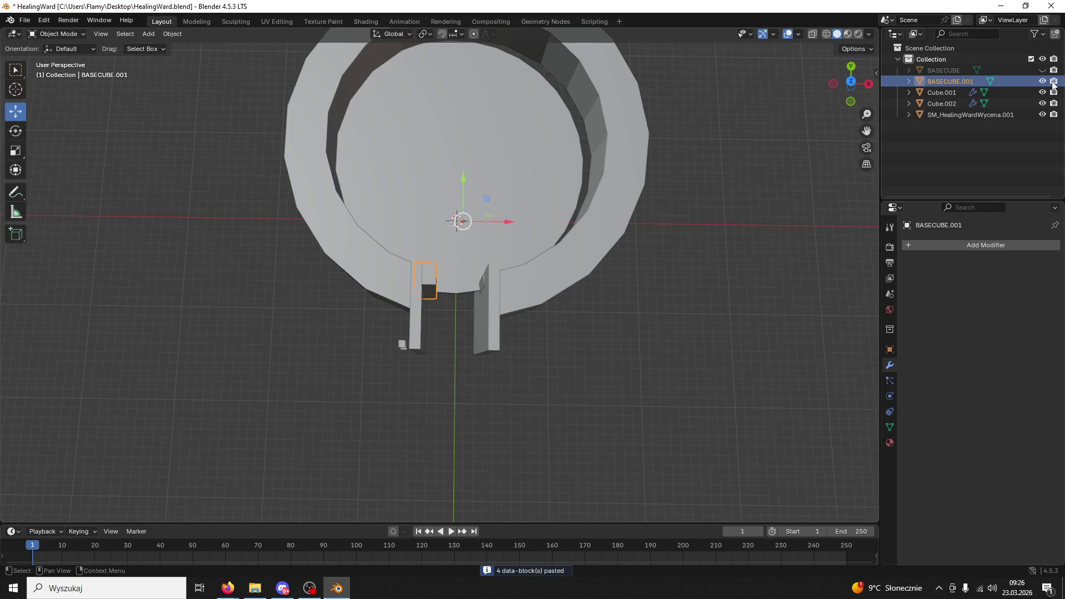
pyautogui.press('Delete')
pyautogui.doubleClick(948, 81)
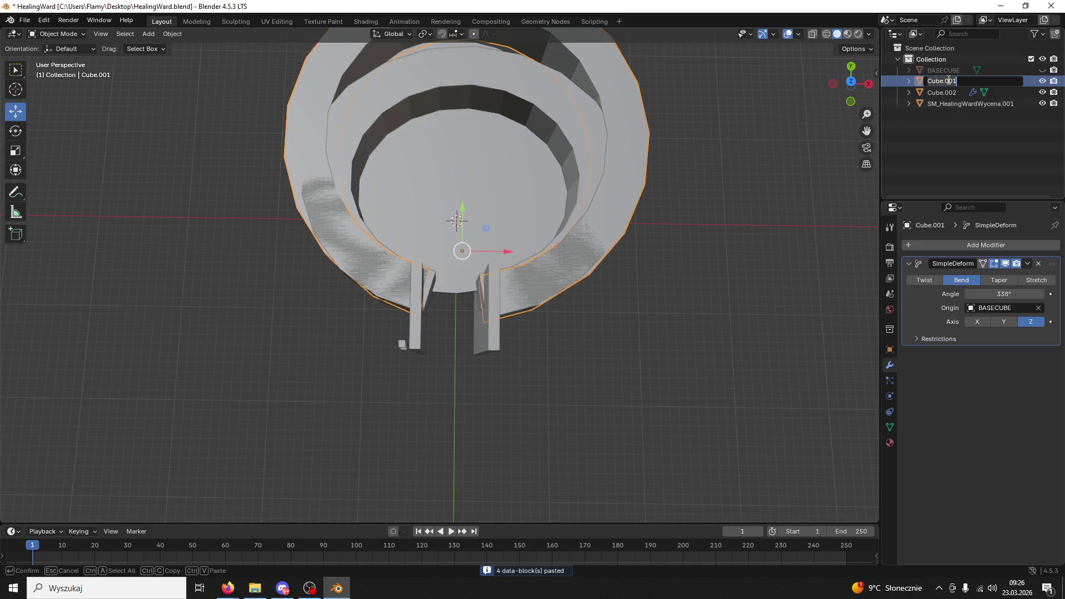
pyautogui.press('Return')
pyautogui.moveTo(813, 208)
pyautogui.mouseDown()
pyautogui.moveTo(608, 181)
pyautogui.moveTo(642, 147)
pyautogui.moveTo(639, 133)
pyautogui.moveTo(643, 166)
pyautogui.mouseUp()
pyautogui.click(1041, 81)
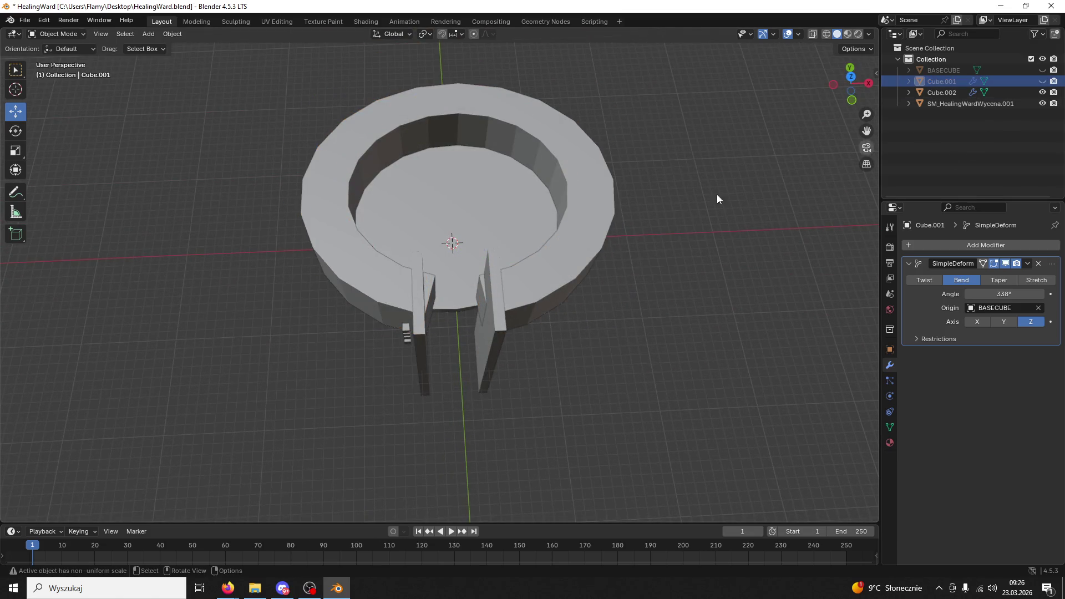
# Apply the Simple Deform modifier on the pasted ring Cube.002 and view it from the top
pyautogui.click(591, 221)
pyautogui.moveTo(591, 221); pyautogui.dragTo(603, 248)
pyautogui.click(1028, 263)
pyautogui.click(998, 275)
pyautogui.moveTo(667, 289)
pyautogui.mouseDown()
pyautogui.moveTo(588, 300)
pyautogui.moveTo(741, 190)
pyautogui.mouseUp()
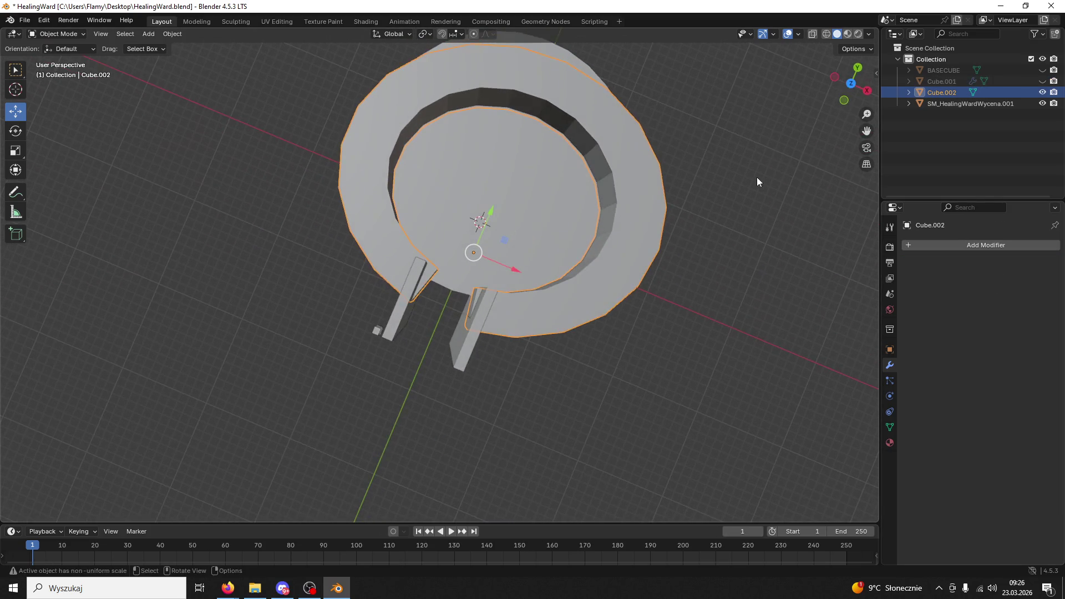
pyautogui.click(851, 87)
pyautogui.click(850, 84)
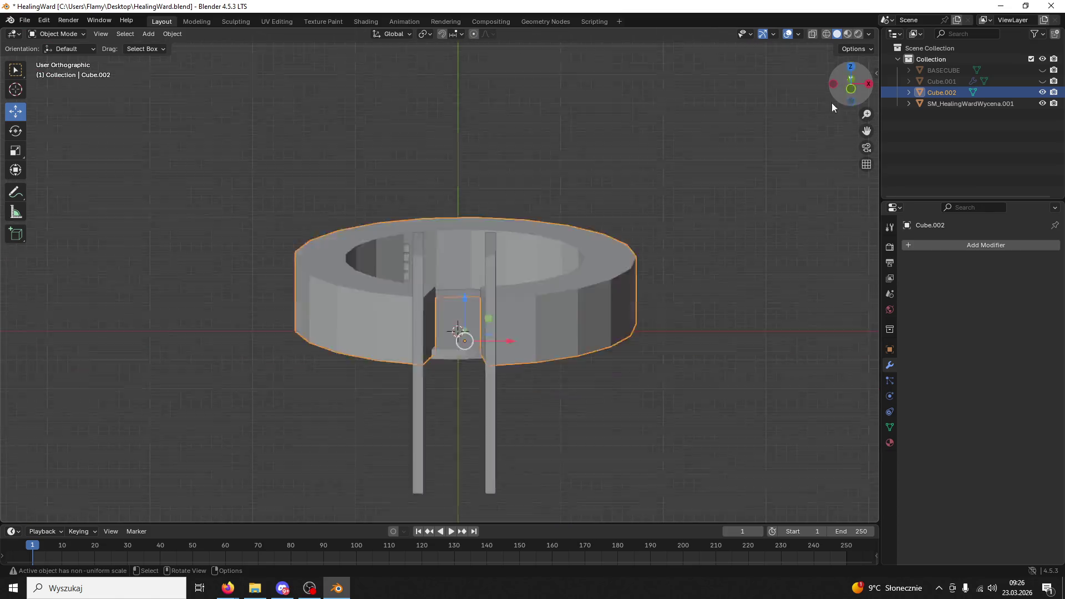
pyautogui.scroll(2, 591, 240)
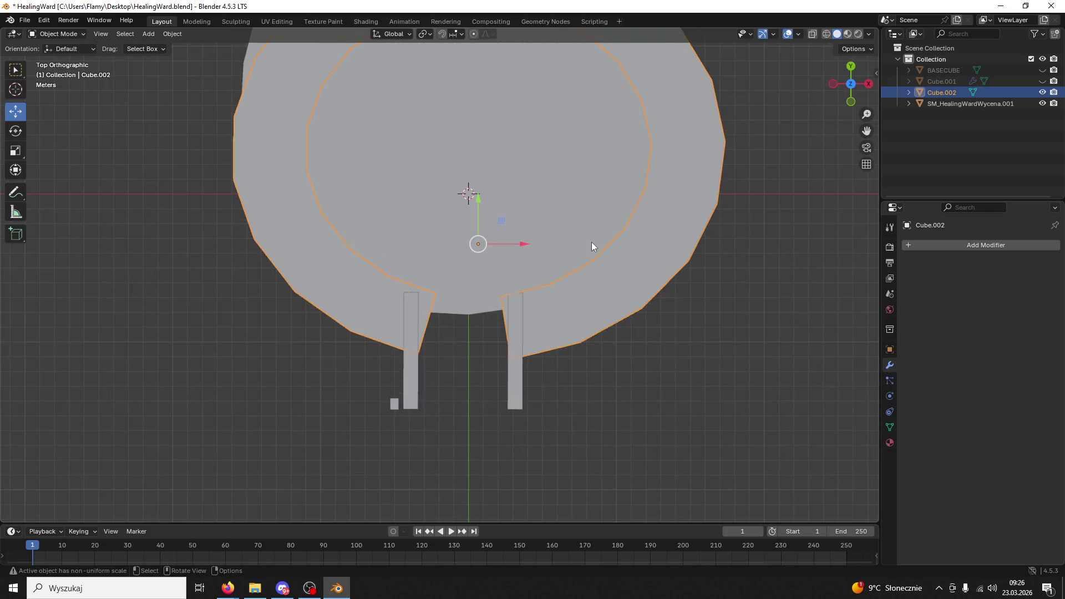
# Try Set Origin to Center of Mass (Surface) on Cube.002, then undo it
pyautogui.click(11, 132)
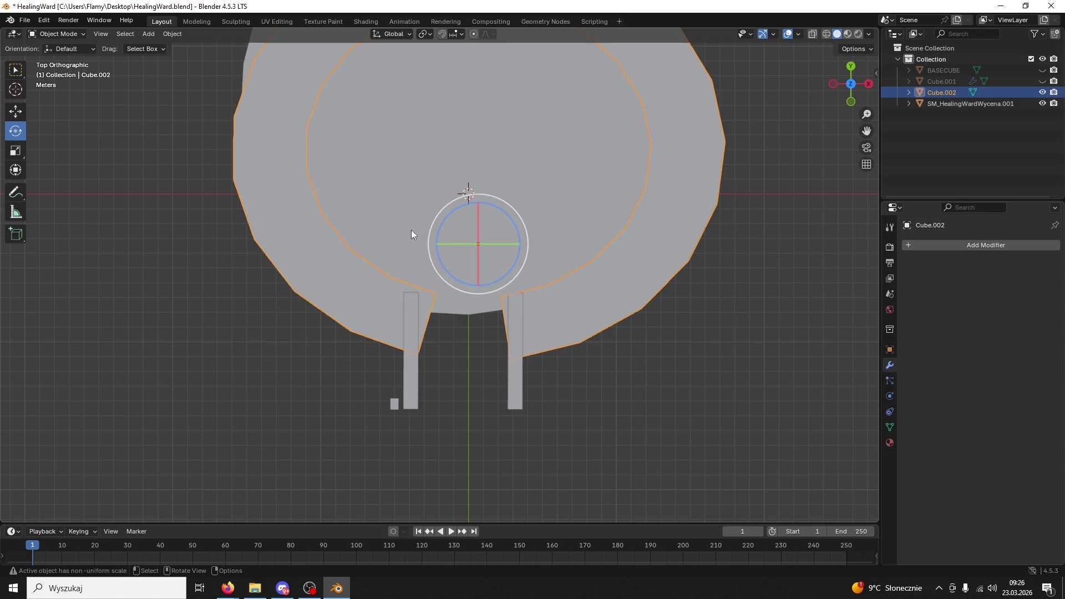
pyautogui.click(171, 34)
pyautogui.moveTo(257, 58)
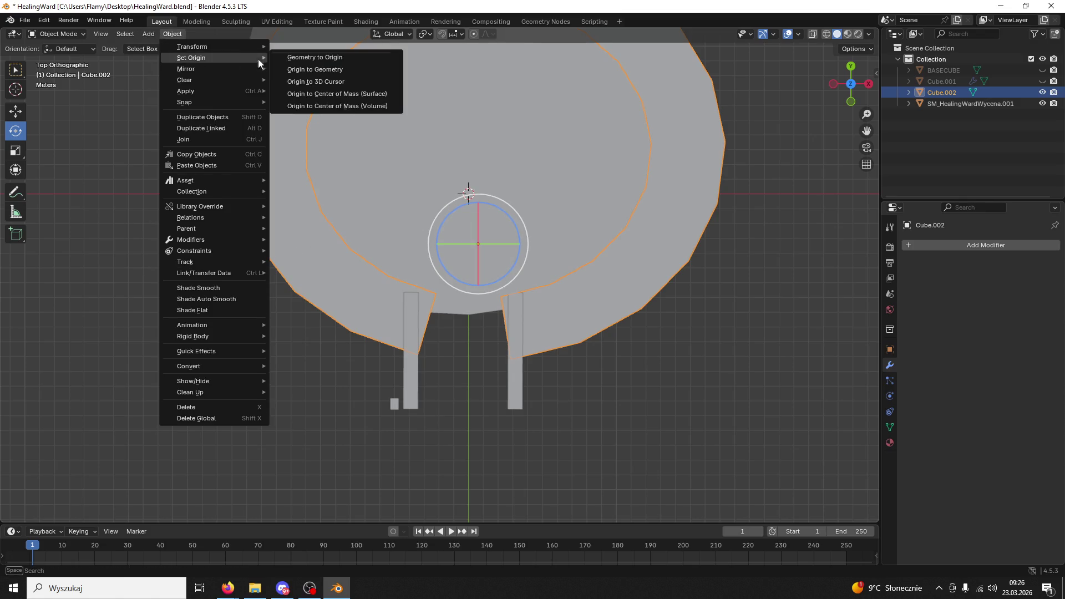
pyautogui.click(354, 94)
pyautogui.moveTo(498, 189)
pyautogui.mouseDown()
pyautogui.moveTo(517, 192)
pyautogui.moveTo(557, 144)
pyautogui.moveTo(636, 120)
pyautogui.mouseUp()
pyautogui.moveTo(624, 185); pyautogui.dragTo(515, 192)
pyautogui.hotkey('ctrl', 'z')
pyautogui.hotkey('ctrl', 'z')
pyautogui.hotkey('ctrl', 'z')
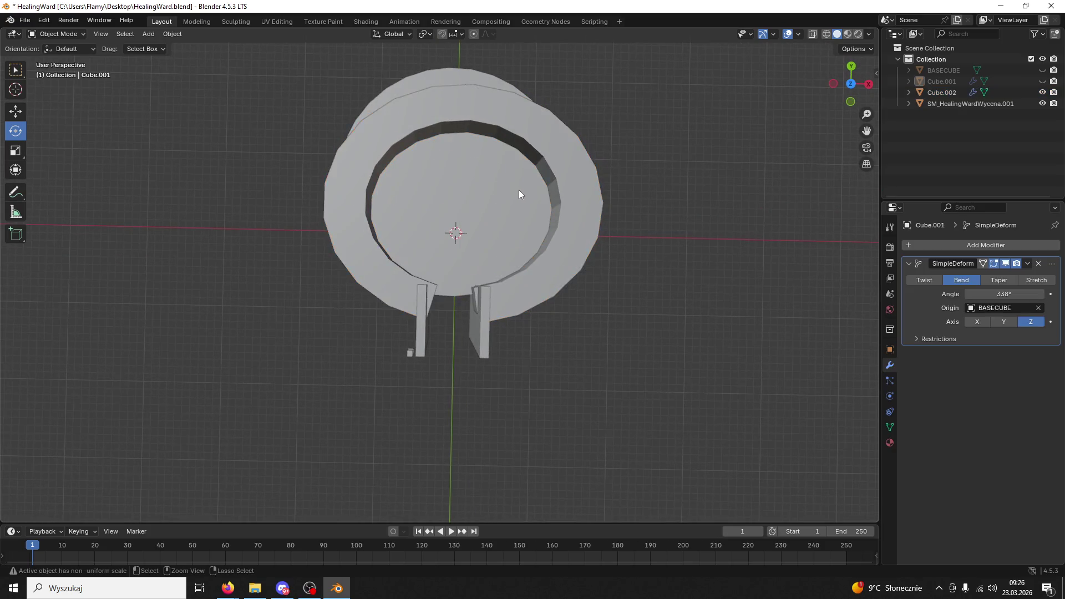
# Delete Cube.002 and select the original ring Cube.001
pyautogui.press('Delete')
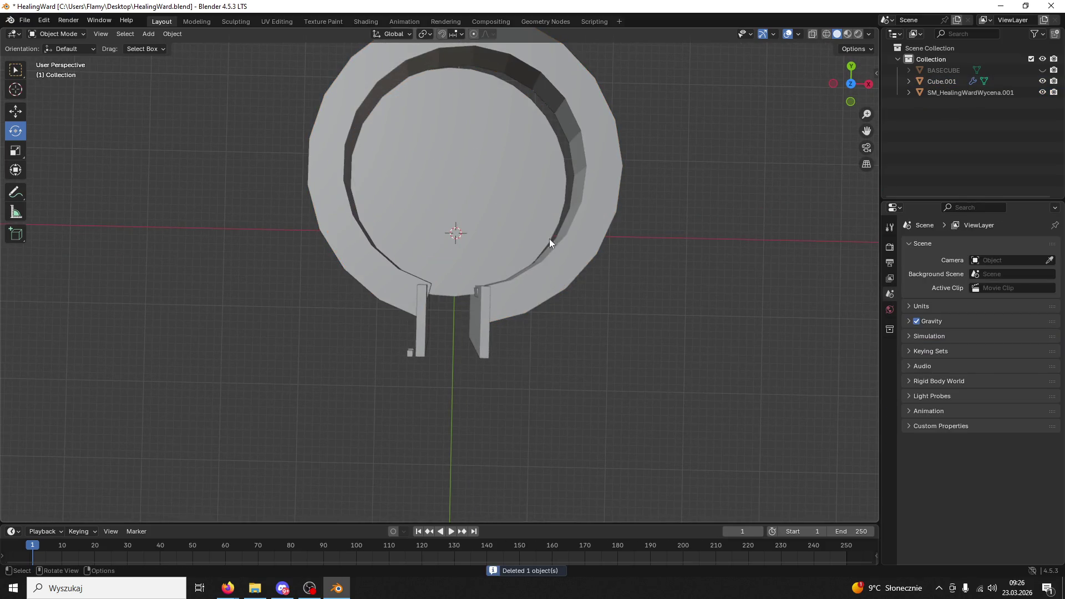
pyautogui.click(566, 241)
pyautogui.moveTo(566, 239)
pyautogui.mouseDown()
pyautogui.moveTo(570, 195)
pyautogui.moveTo(571, 234)
pyautogui.mouseUp()
# Apply Cube.001's Simple Deform bend to its mesh
pyautogui.click(1027, 263)
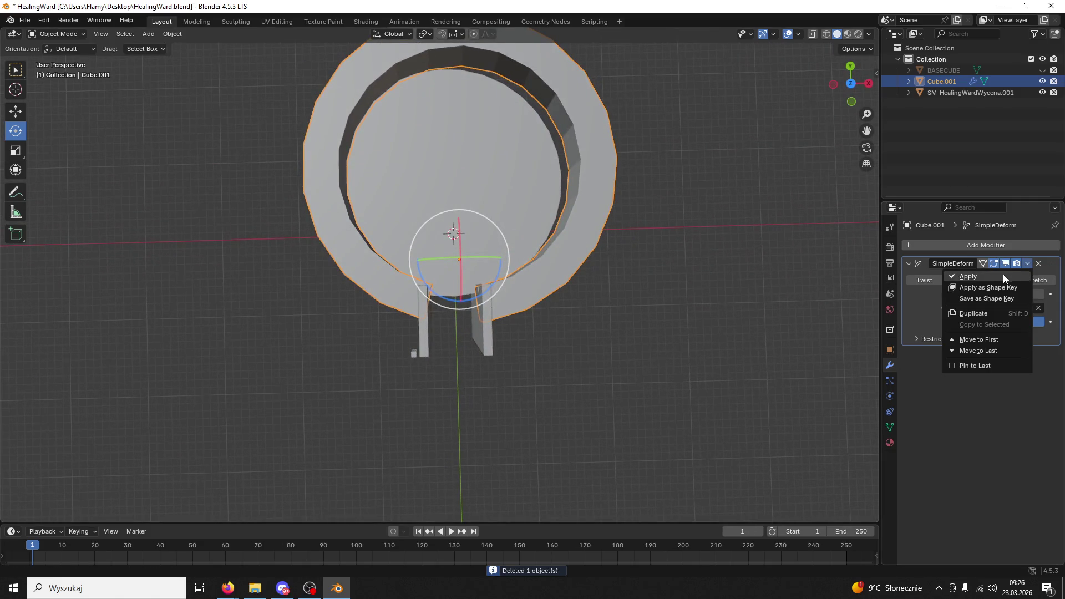
pyautogui.click(1004, 274)
pyautogui.scroll(2, 544, 282)
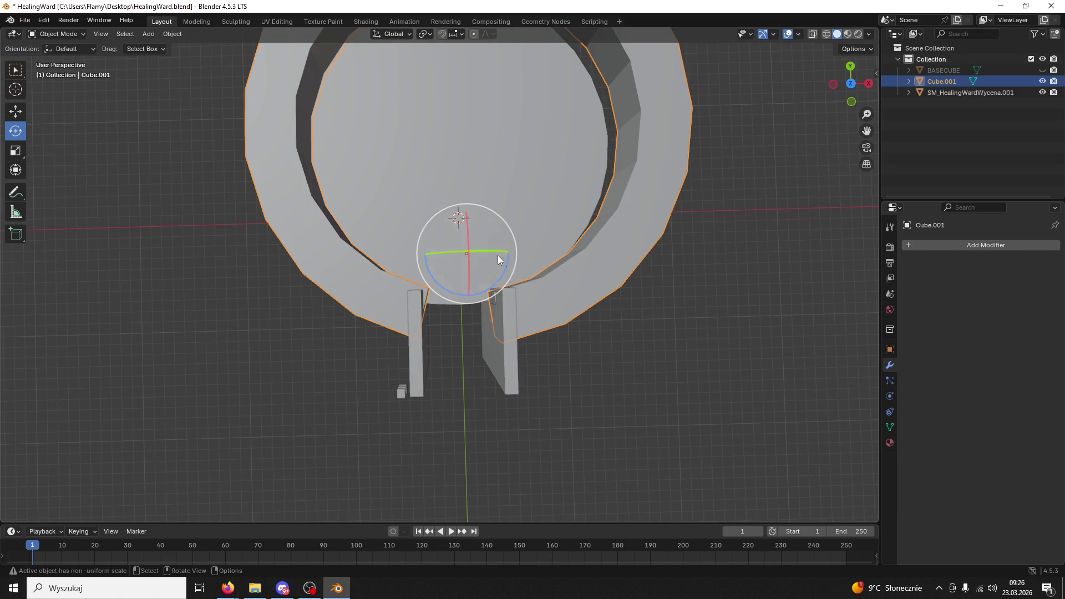
# In Top view, shift the ring about 0.45 m left and rotate it -1.73° around Z
pyautogui.moveTo(493, 249)
pyautogui.mouseDown()
pyautogui.moveTo(504, 267)
pyautogui.moveTo(554, 284)
pyautogui.mouseUp()
pyautogui.click(844, 84)
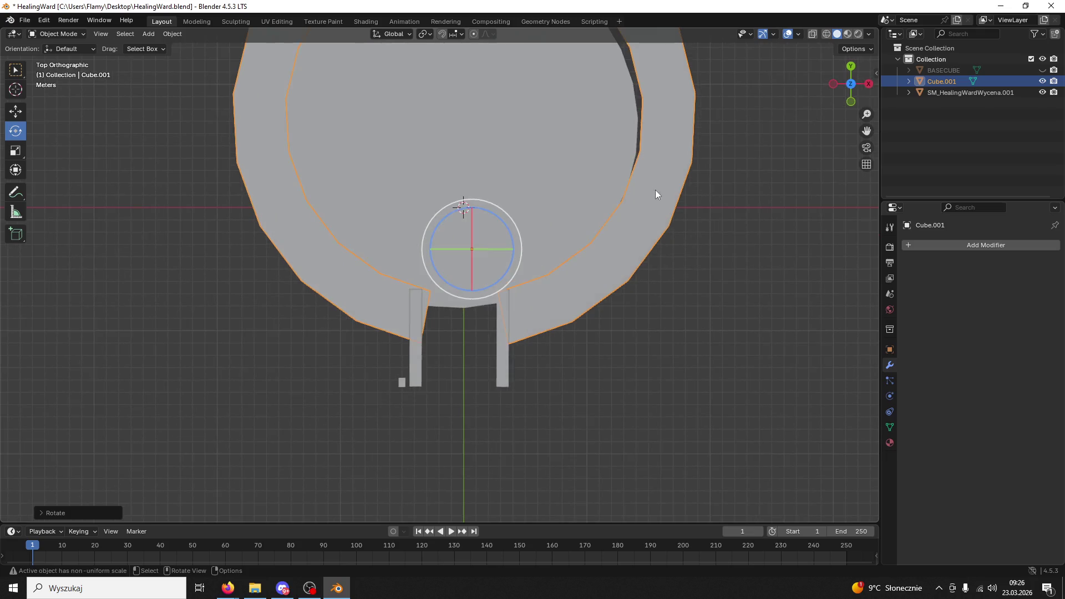
pyautogui.moveTo(531, 342); pyautogui.dragTo(488, 334)
pyautogui.press('g')
pyautogui.moveTo(541, 382); pyautogui.dragTo(530, 377)
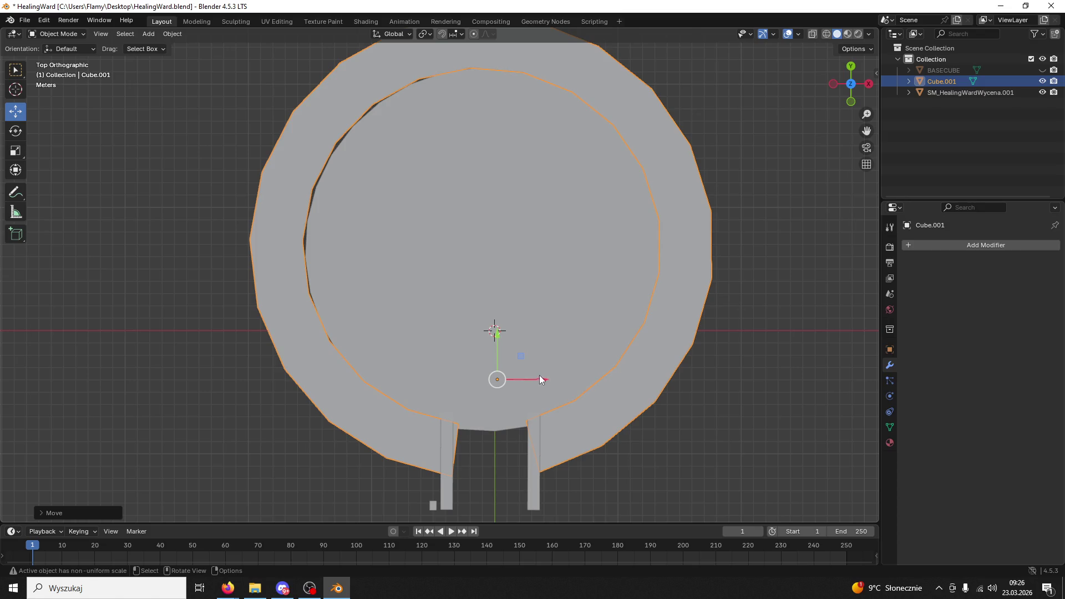
pyautogui.click(16, 131)
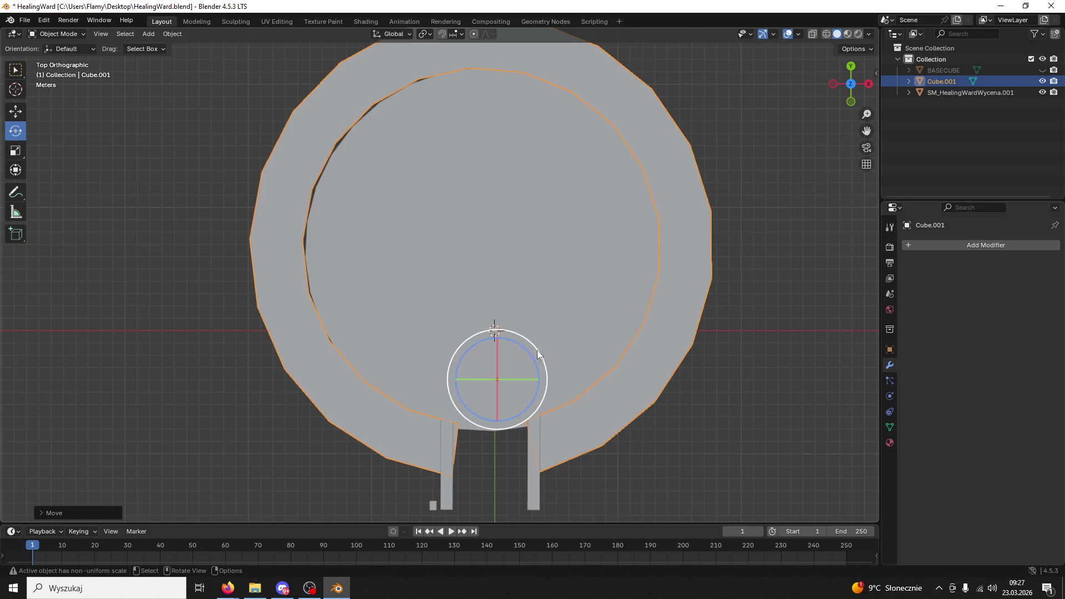
pyautogui.moveTo(523, 346); pyautogui.dragTo(527, 345)
pyautogui.scroll(-2, 570, 321)
# Give the ring Shade Auto Smooth at 30°
pyautogui.click(666, 333)
pyautogui.moveTo(667, 337)
pyautogui.mouseDown()
pyautogui.moveTo(638, 210)
pyautogui.moveTo(660, 274)
pyautogui.moveTo(556, 288)
pyautogui.moveTo(569, 348)
pyautogui.moveTo(521, 311)
pyautogui.moveTo(477, 238)
pyautogui.moveTo(469, 273)
pyautogui.mouseUp()
pyautogui.click(578, 285)
pyautogui.rightClick(577, 285)
pyautogui.click(561, 284)
pyautogui.scroll(3, 564, 287)
pyautogui.scroll(2, 521, 311)
pyautogui.scroll(2, 469, 273)
# In Edit Mode face select, scale the small left doorway wall face to zero
pyautogui.click(70, 35)
pyautogui.click(61, 59)
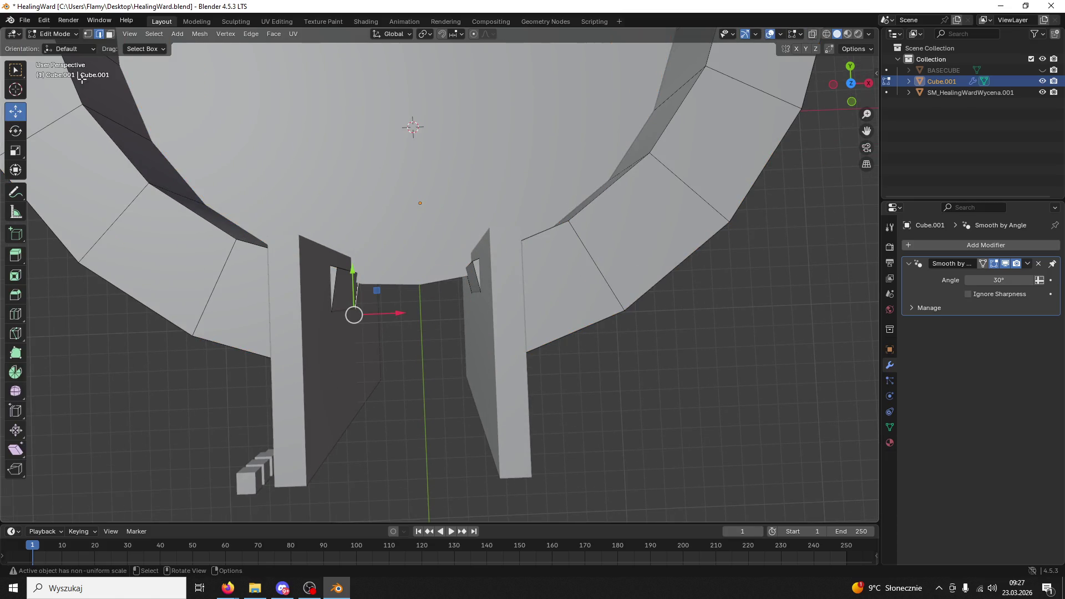
pyautogui.click(110, 34)
pyautogui.click(345, 291)
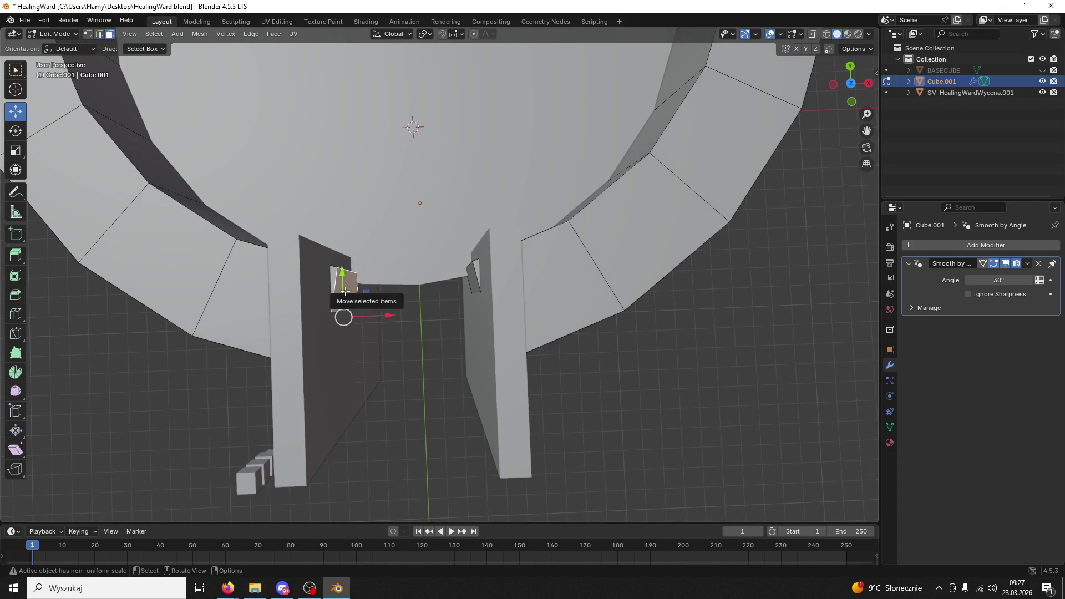
pyautogui.press('s')
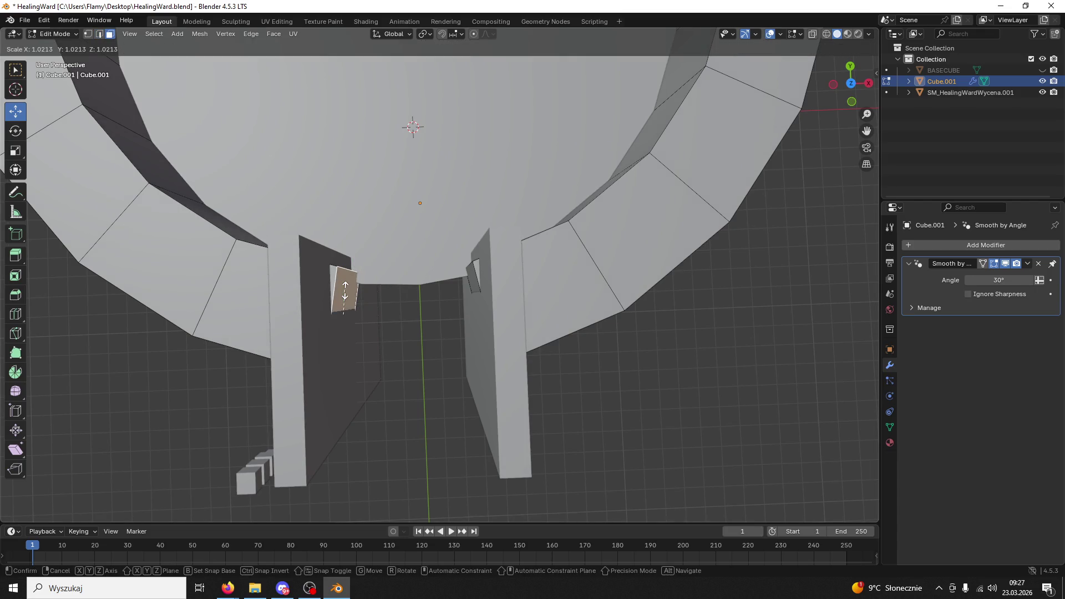
pyautogui.rightClick(345, 290)
pyautogui.press('s')
pyautogui.press('0')
pyautogui.press('Return')
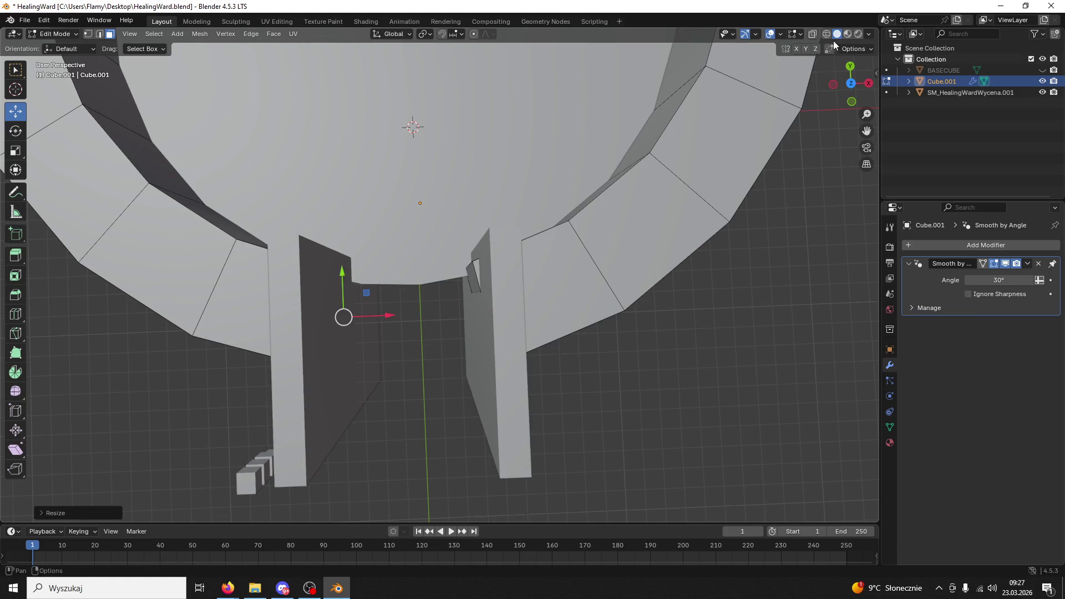
# Flatten the right doorway wall face to zero along X
pyautogui.click(830, 34)
pyautogui.click(847, 34)
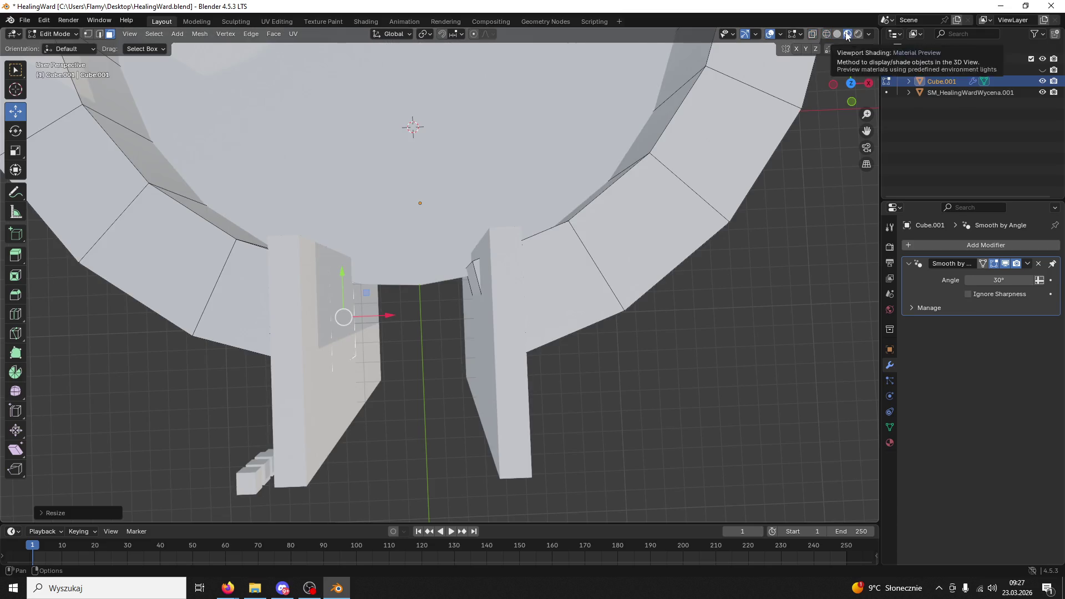
pyautogui.click(476, 289)
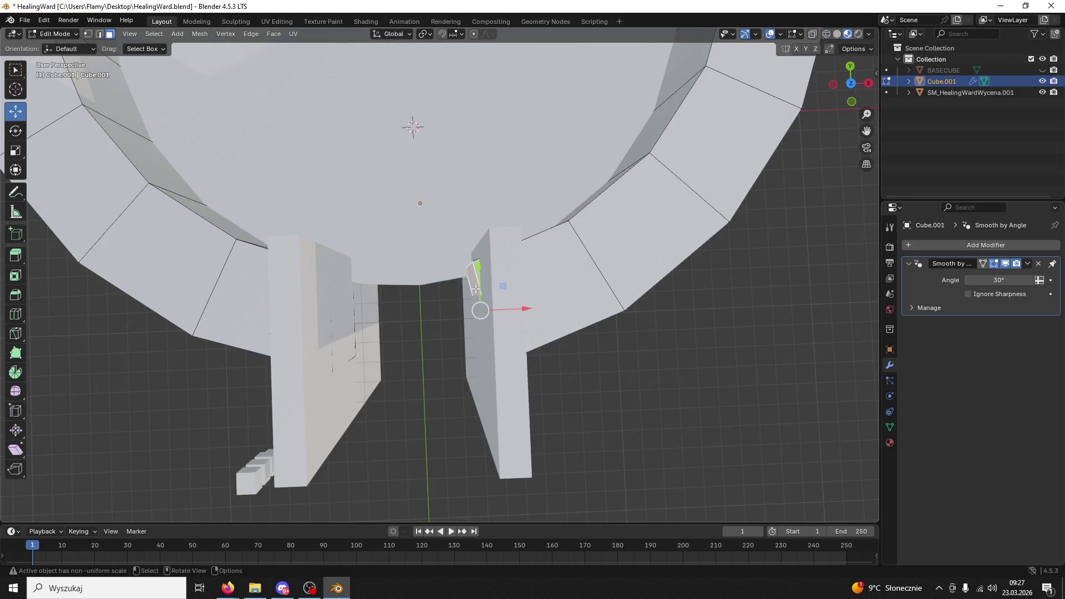
pyautogui.press('s')
pyautogui.press('x')
pyautogui.press('0')
pyautogui.press('Return')
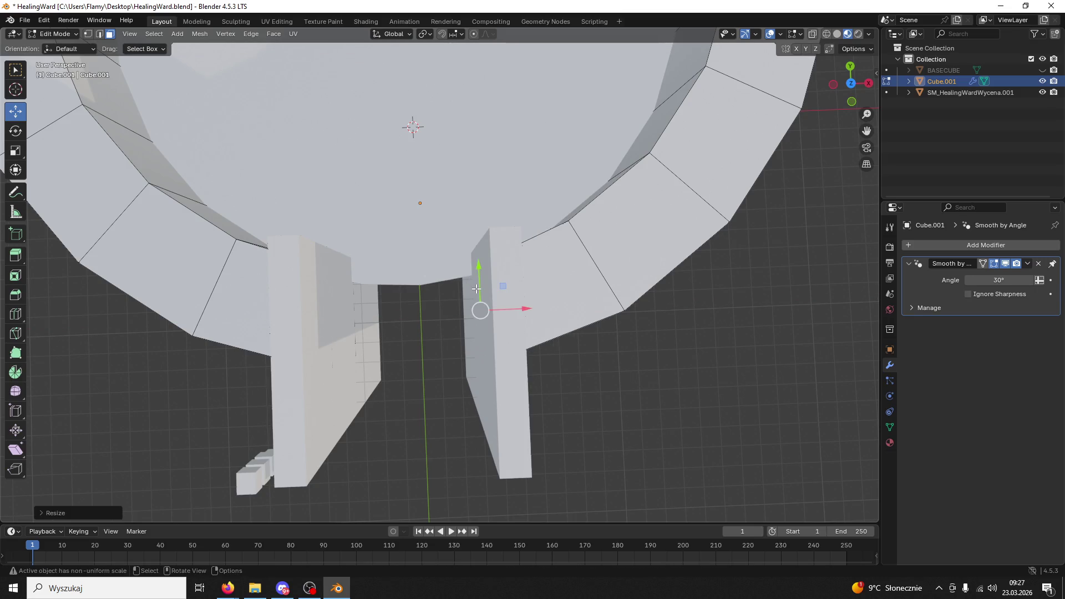
# Rotate the small left wall face about the global X axis
pyautogui.click(525, 311)
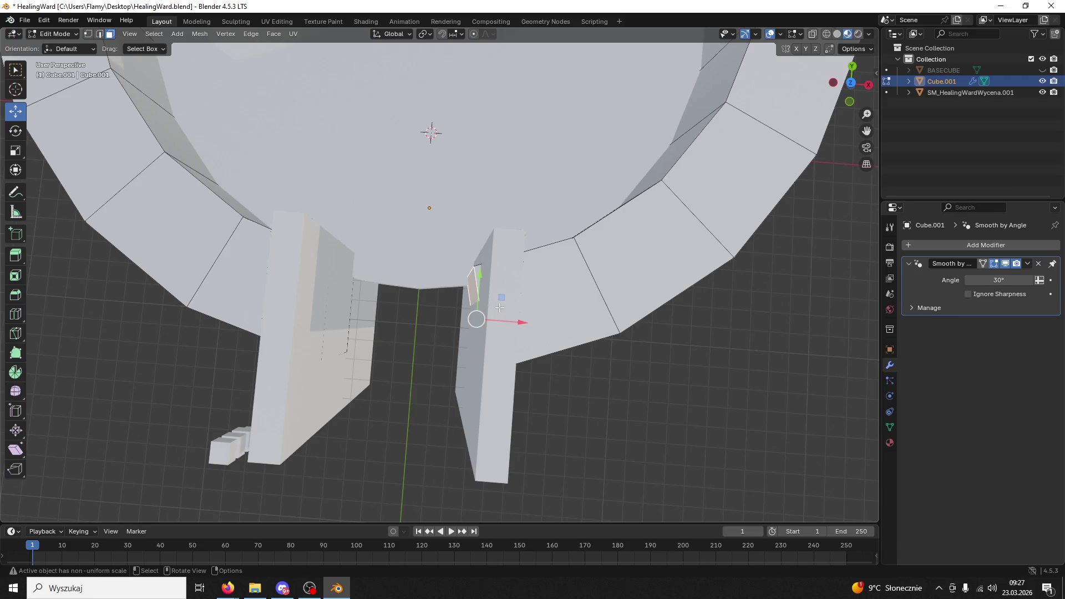
pyautogui.hotkey('ctrl', 'shift', 'm')
pyautogui.press('2')
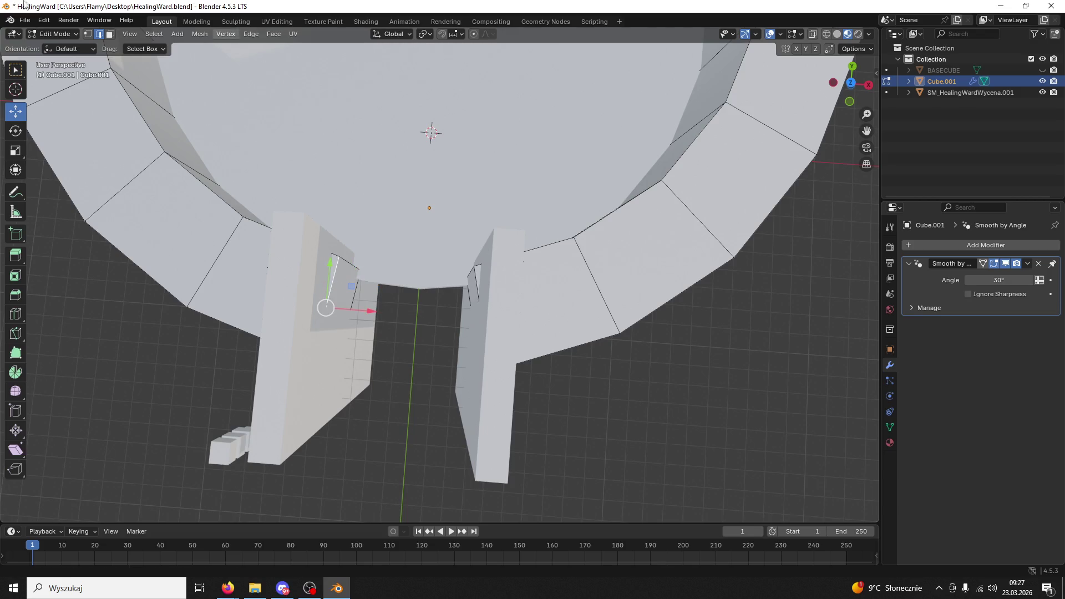
pyautogui.press('3')
pyautogui.click(339, 287)
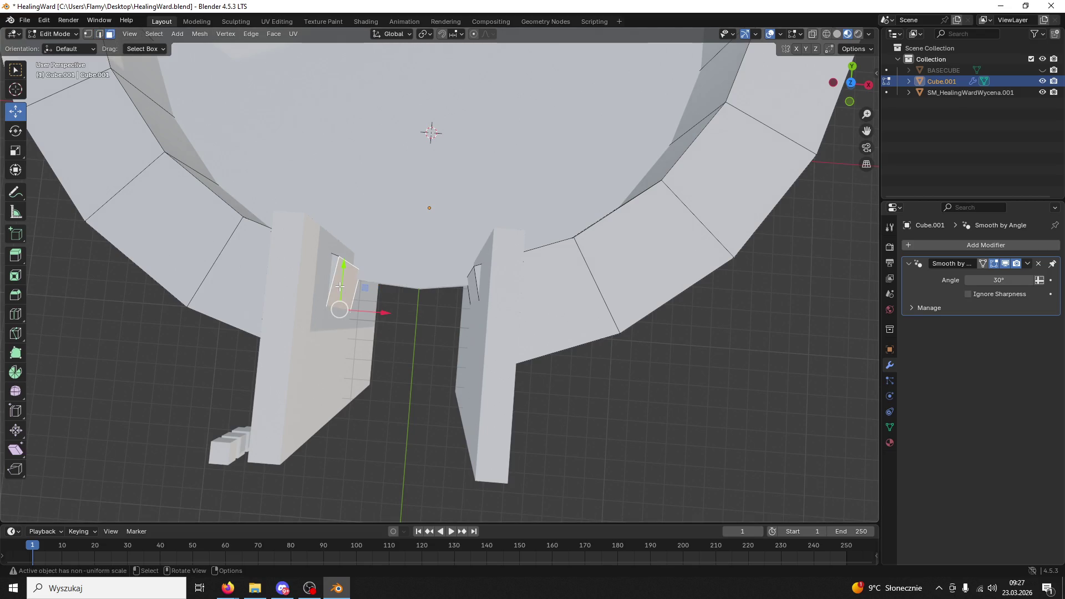
pyautogui.press('r')
pyautogui.press('x')
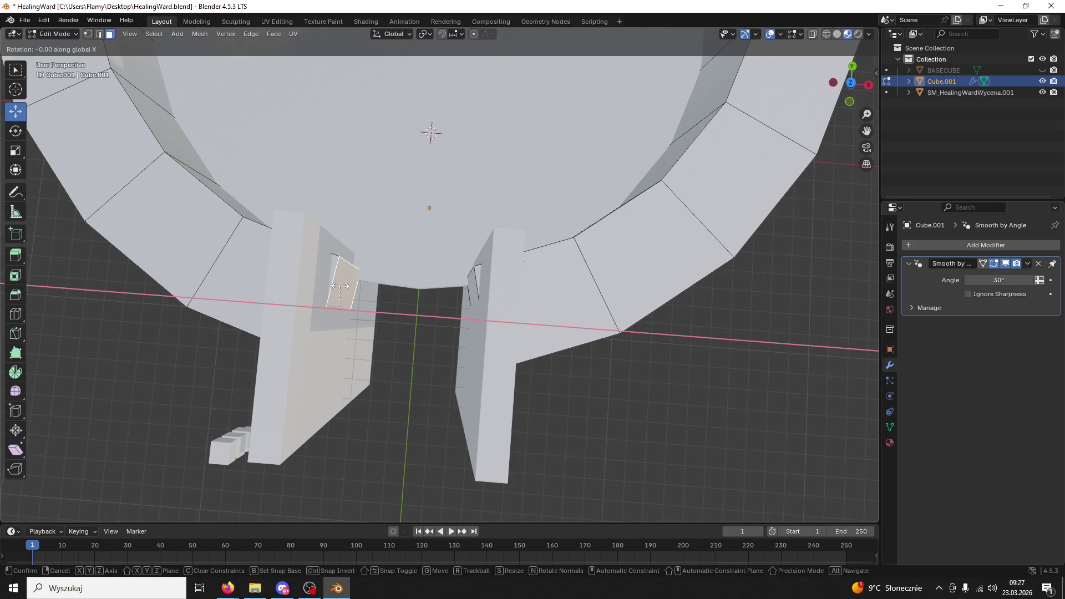
pyautogui.press('Return')
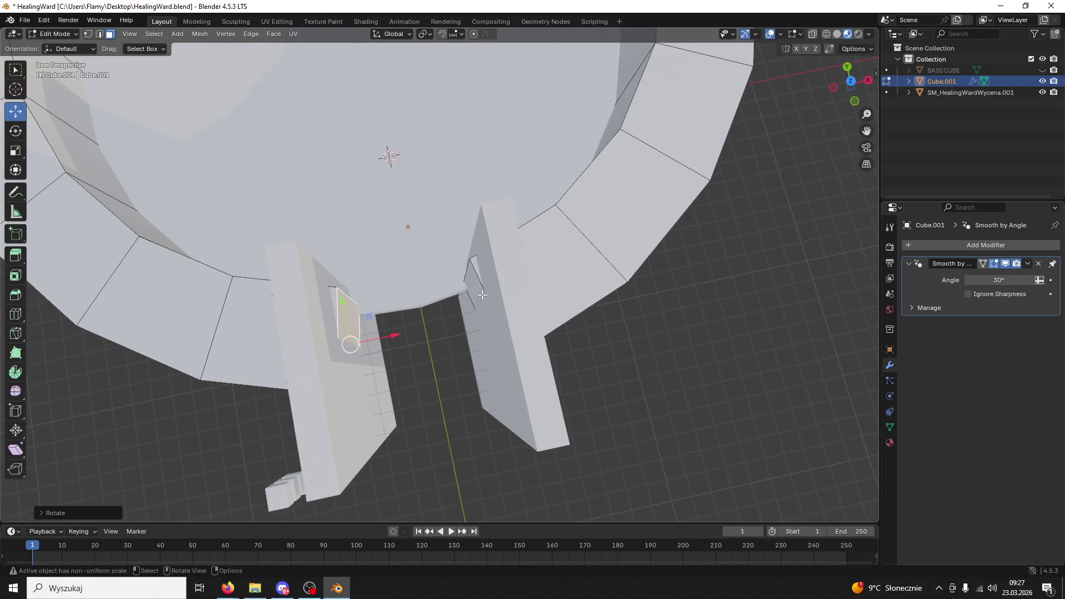
# Rotate the thin sliver face on the right wall about the global X axis
pyautogui.click(486, 291)
pyautogui.click(470, 294)
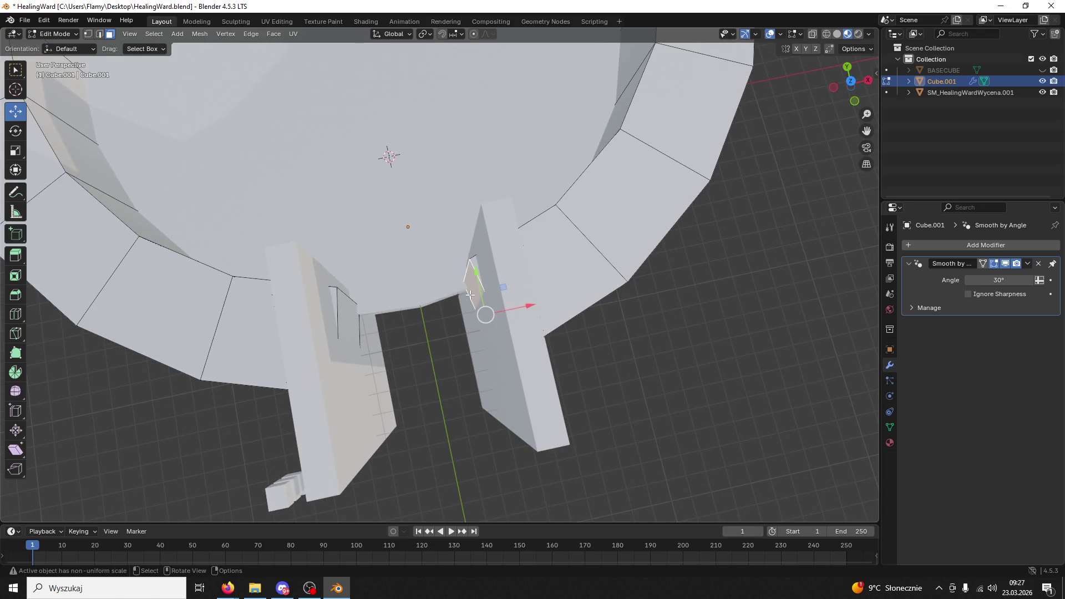
pyautogui.press('r')
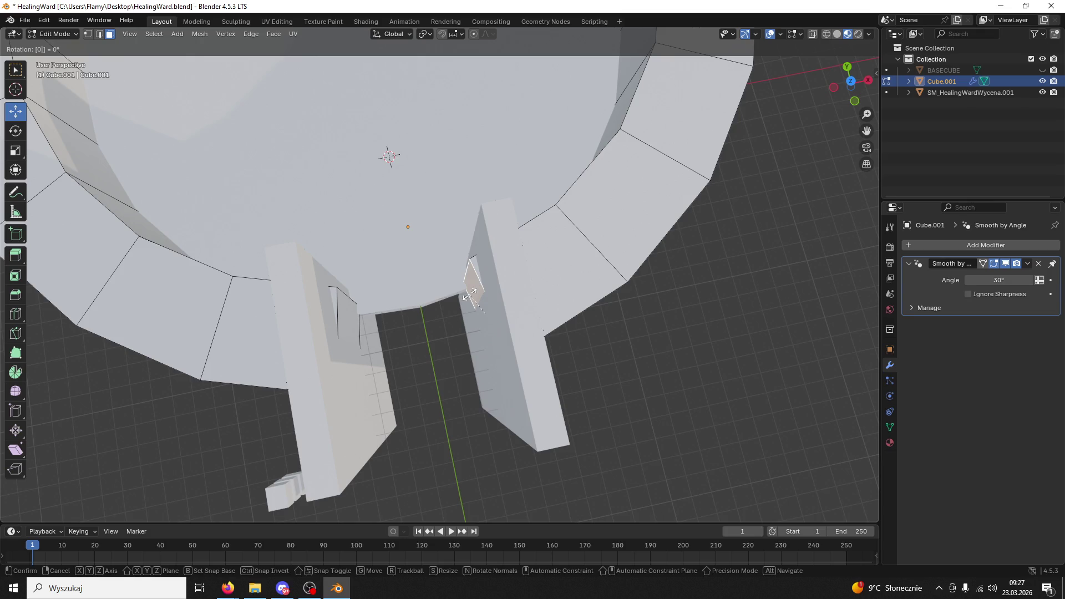
pyautogui.press('x')
pyautogui.press('Return')
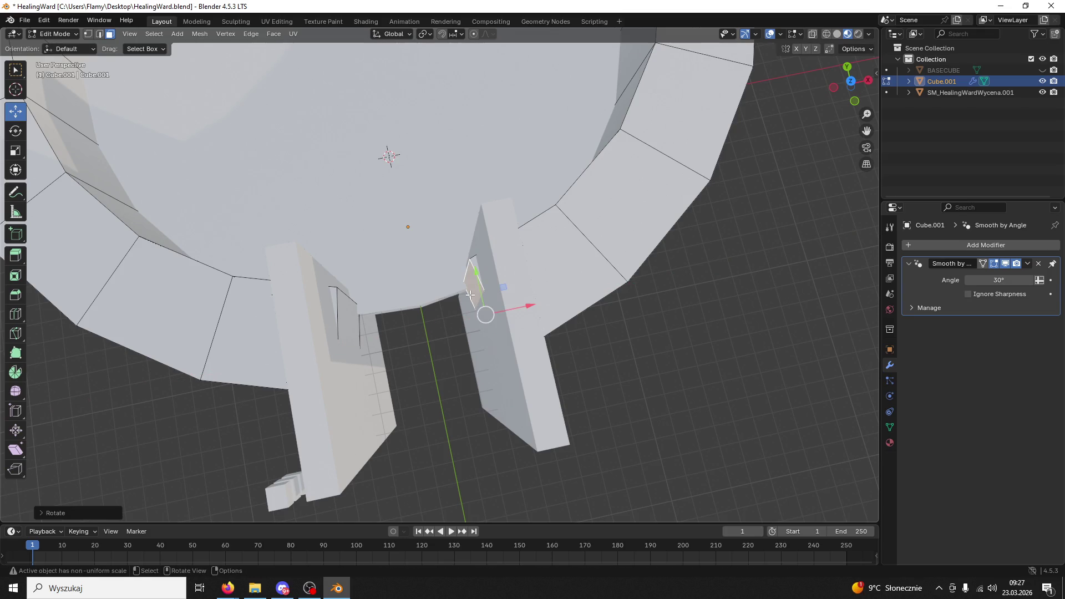
# Rescale a face on the left wall piece and one on the right along X
pyautogui.click(348, 328)
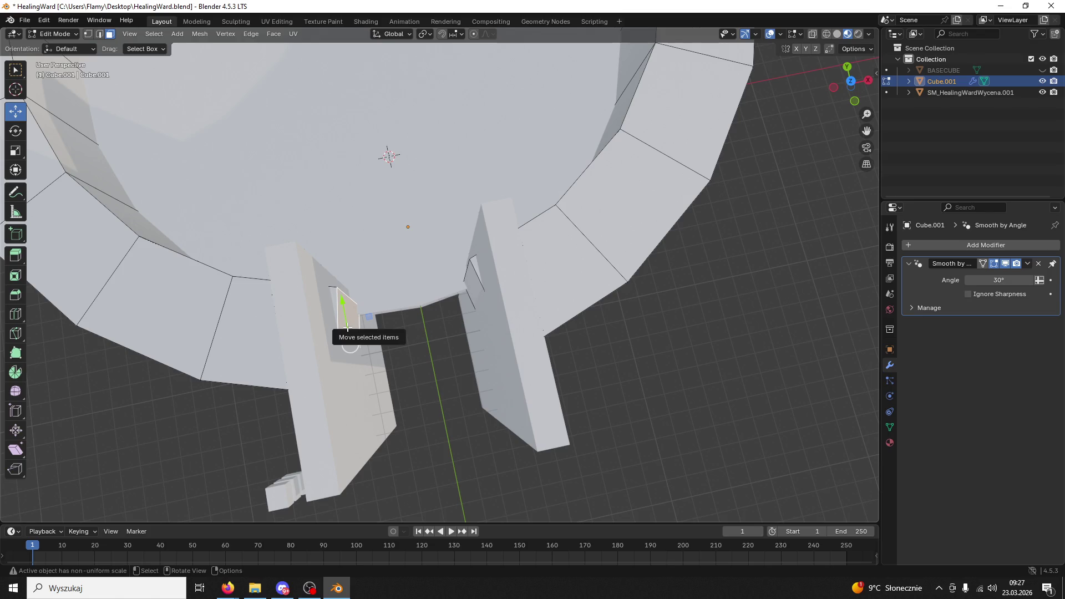
pyautogui.press('s')
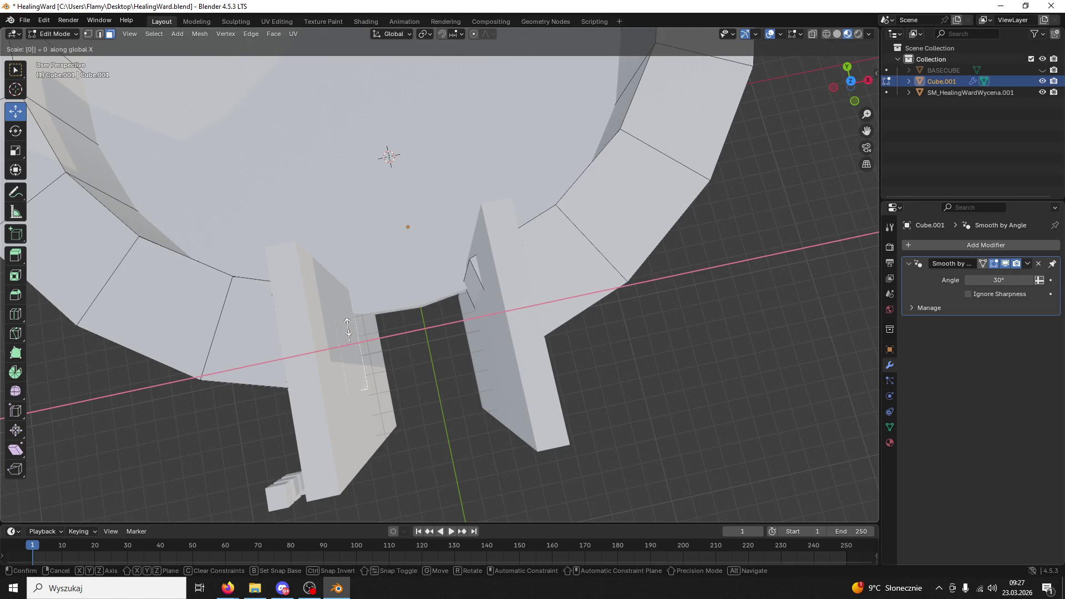
pyautogui.press('Return')
pyautogui.click(474, 298)
pyautogui.press('s')
pyautogui.press('x')
pyautogui.press('Return')
pyautogui.moveTo(474, 298)
pyautogui.mouseDown()
pyautogui.moveTo(433, 330)
pyautogui.moveTo(476, 333)
pyautogui.moveTo(433, 327)
pyautogui.moveTo(506, 293)
pyautogui.moveTo(266, 397)
pyautogui.moveTo(591, 273)
pyautogui.moveTo(516, 325)
pyautogui.moveTo(428, 286)
pyautogui.moveTo(447, 261)
pyautogui.moveTo(447, 238)
pyautogui.mouseUp()
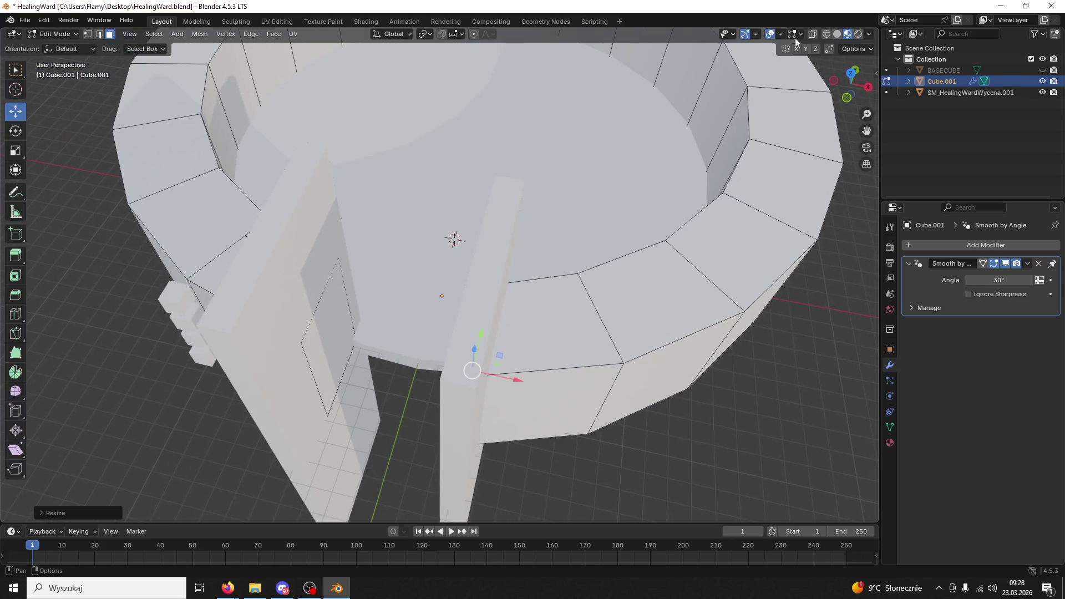
# Show the ring see-through in X-ray wireframe, checking it from back and top views
pyautogui.hotkey('alt', 'z')
pyautogui.moveTo(510, 285)
pyautogui.mouseDown()
pyautogui.moveTo(521, 275)
pyautogui.moveTo(530, 287)
pyautogui.mouseUp()
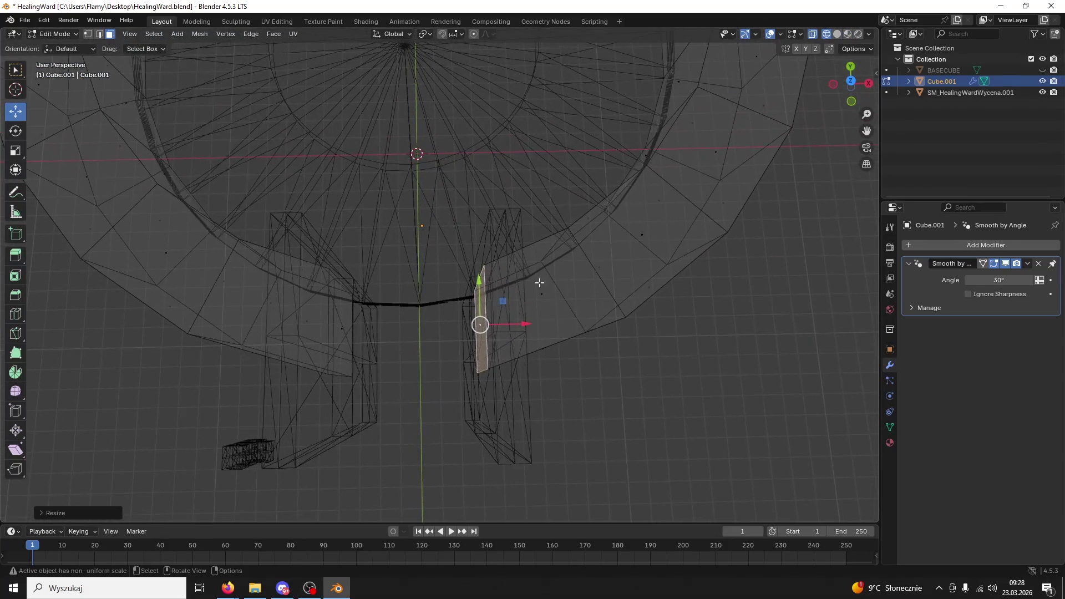
pyautogui.click(835, 35)
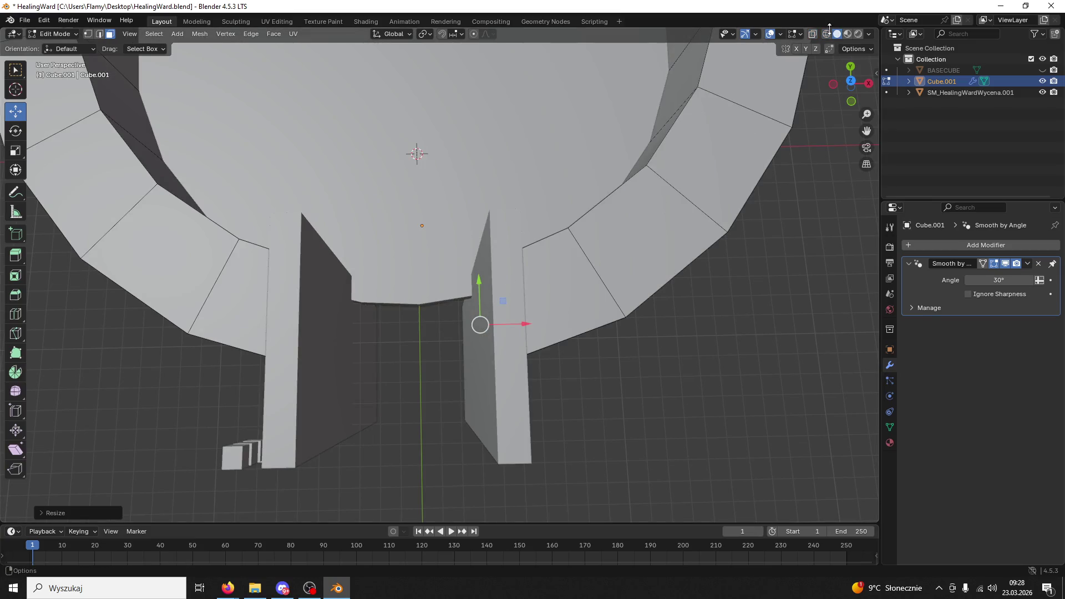
pyautogui.click(826, 33)
pyautogui.press('ctrl+KP_1')
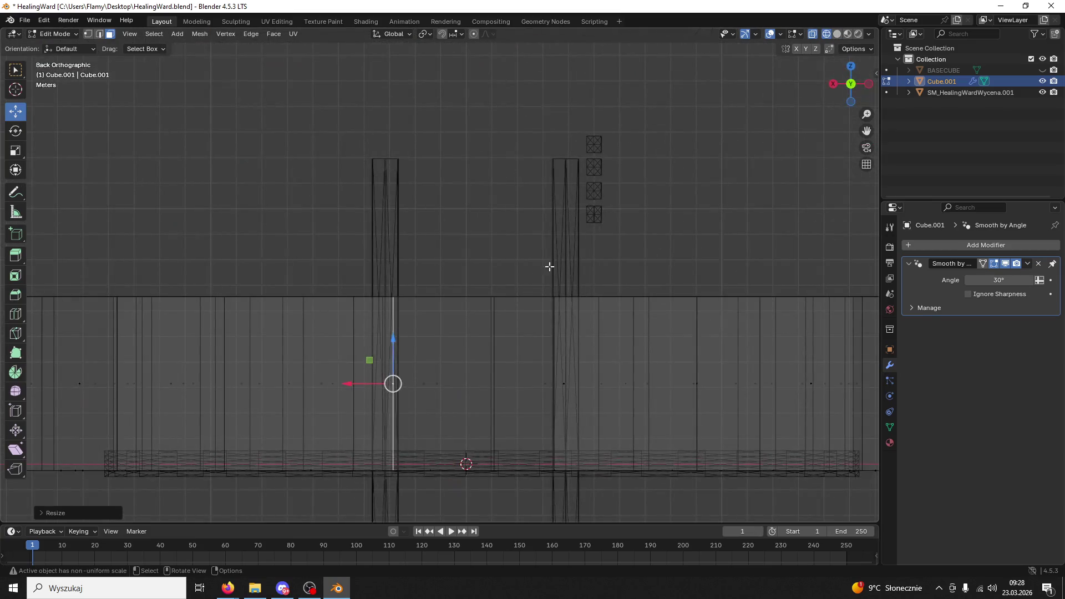
pyautogui.click(851, 66)
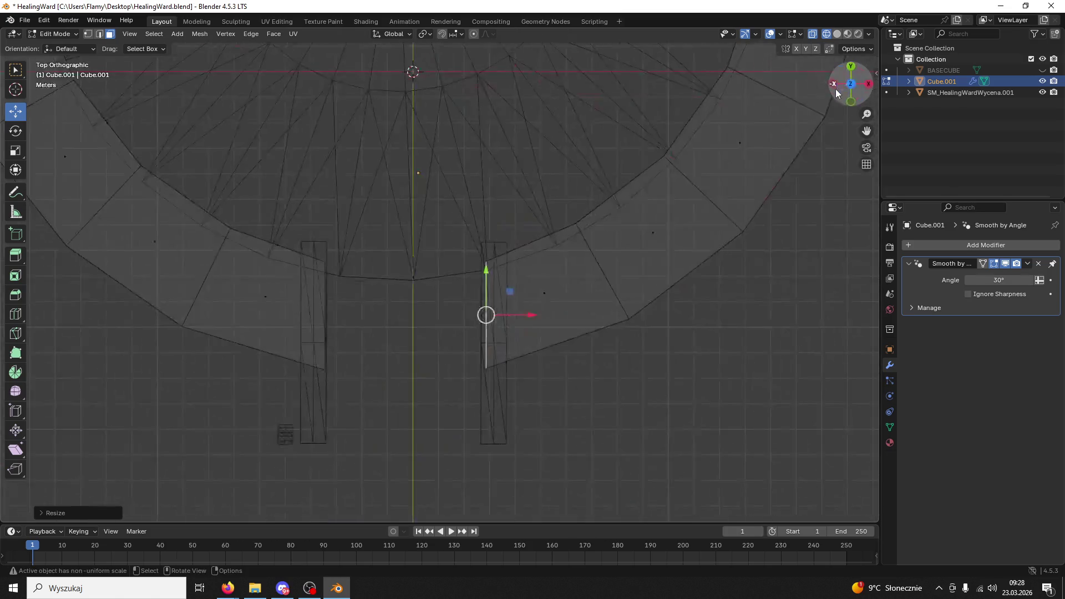
pyautogui.scroll(4, 514, 277)
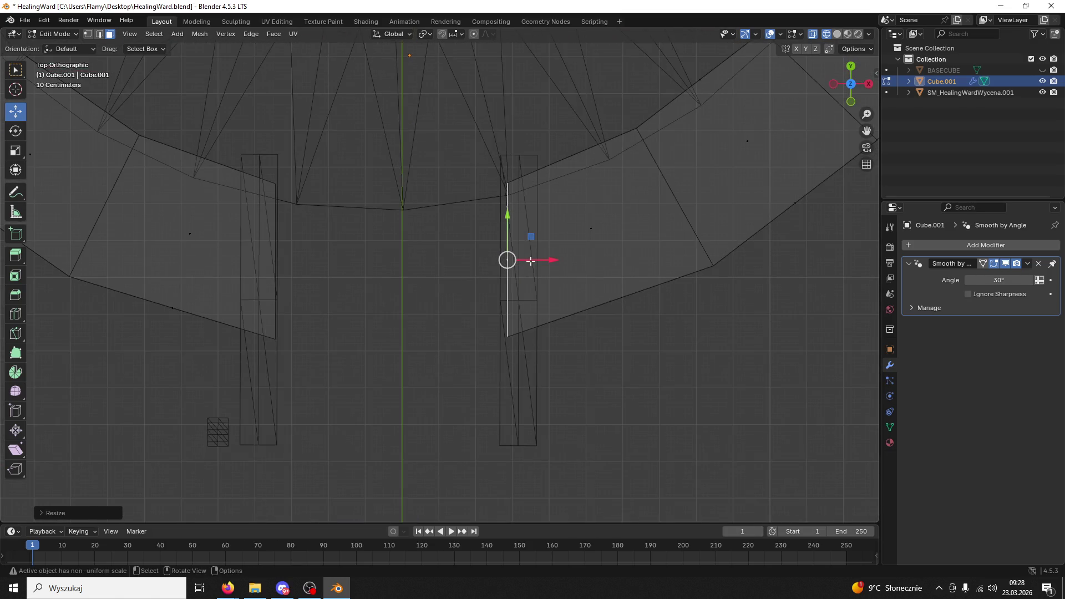
pyautogui.click(284, 339)
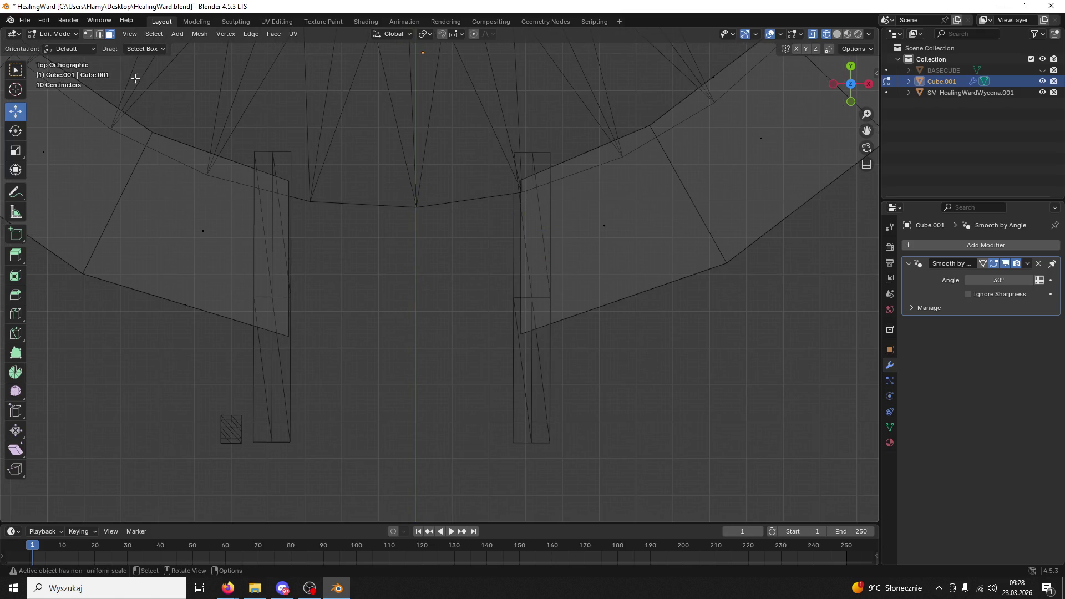
# Try joining the two doorway vertices with J, which fails, then return to Object Mode
pyautogui.moveTo(288, 183)
pyautogui.mouseDown()
pyautogui.moveTo(286, 248)
pyautogui.moveTo(294, 232)
pyautogui.mouseUp()
pyautogui.press('1')
pyautogui.click(278, 329)
pyautogui.moveTo(278, 329)
pyautogui.mouseDown()
pyautogui.moveTo(537, 311)
pyautogui.moveTo(504, 325)
pyautogui.mouseUp()
pyautogui.keyDown('shift'); pyautogui.click(533, 314); pyautogui.keyUp('shift')
pyautogui.press('j')
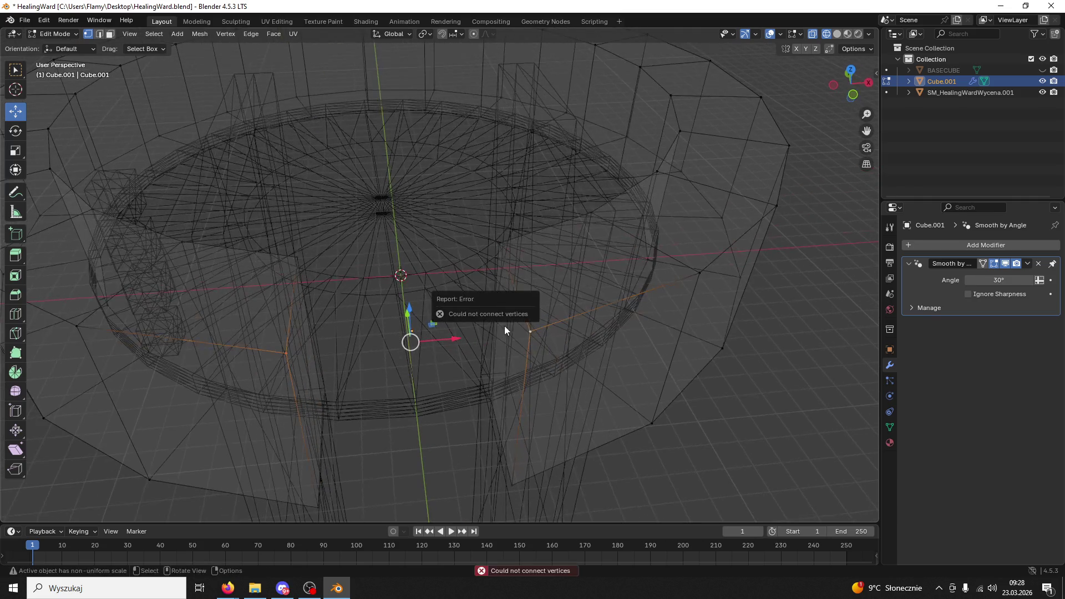
pyautogui.moveTo(323, 279); pyautogui.dragTo(327, 274)
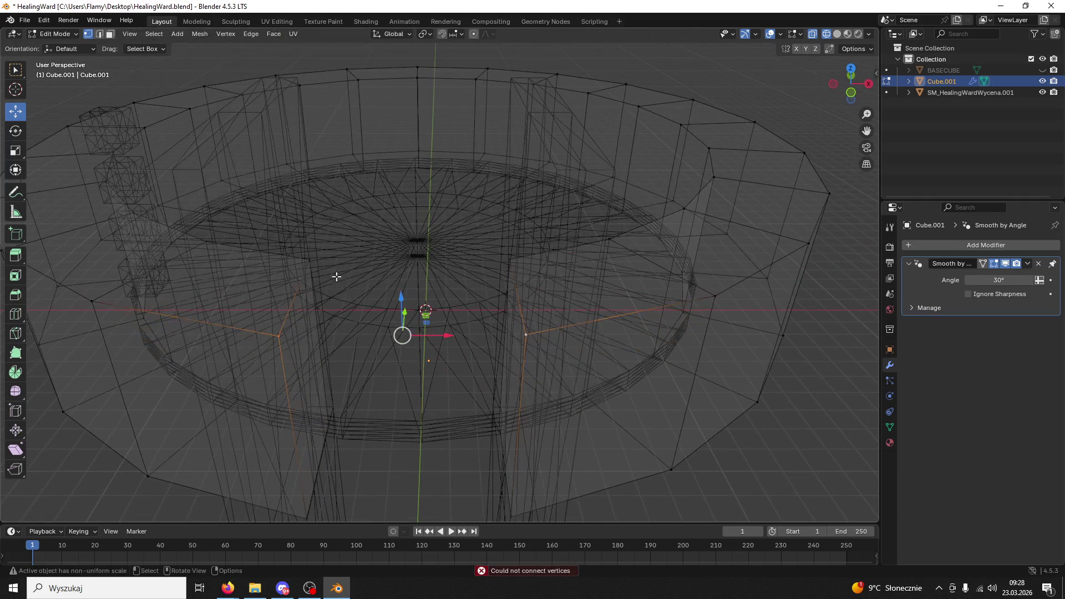
pyautogui.press('j')
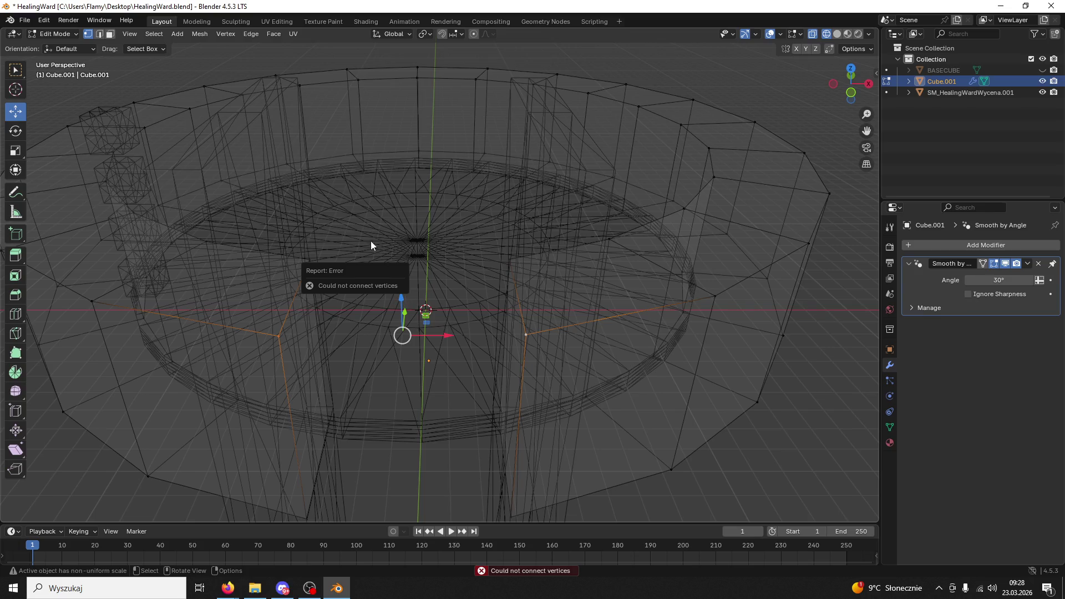
pyautogui.click(52, 31)
pyautogui.click(58, 49)
pyautogui.moveTo(354, 206)
pyautogui.mouseDown()
pyautogui.moveTo(367, 215)
pyautogui.moveTo(367, 251)
pyautogui.mouseUp()
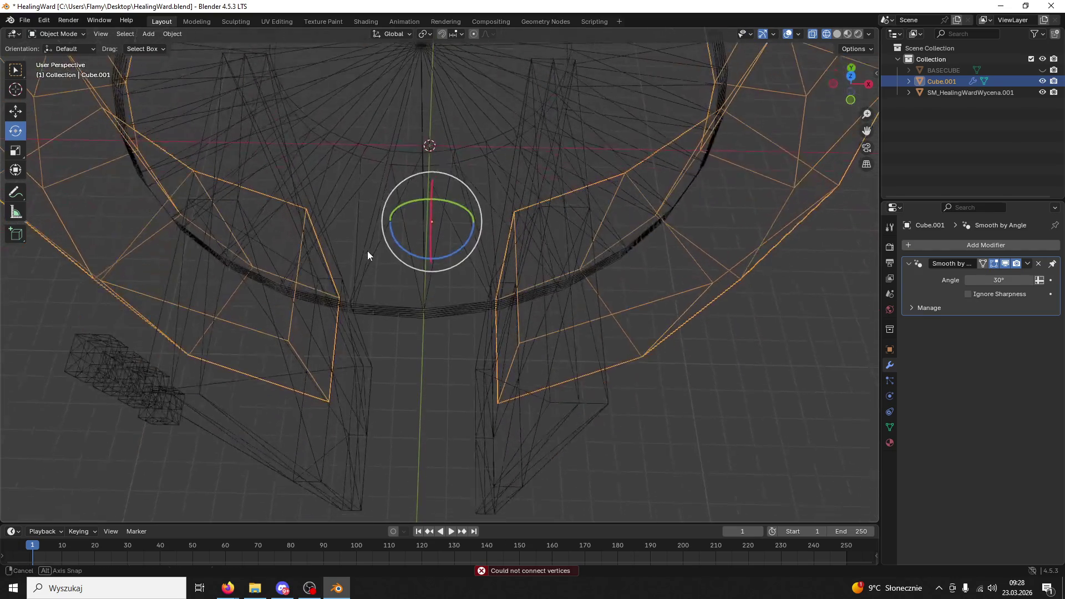
# Switch Cube.001 to solid shading in Edit Mode and inspect the doorway walls from several angles
pyautogui.click(65, 34)
pyautogui.click(65, 59)
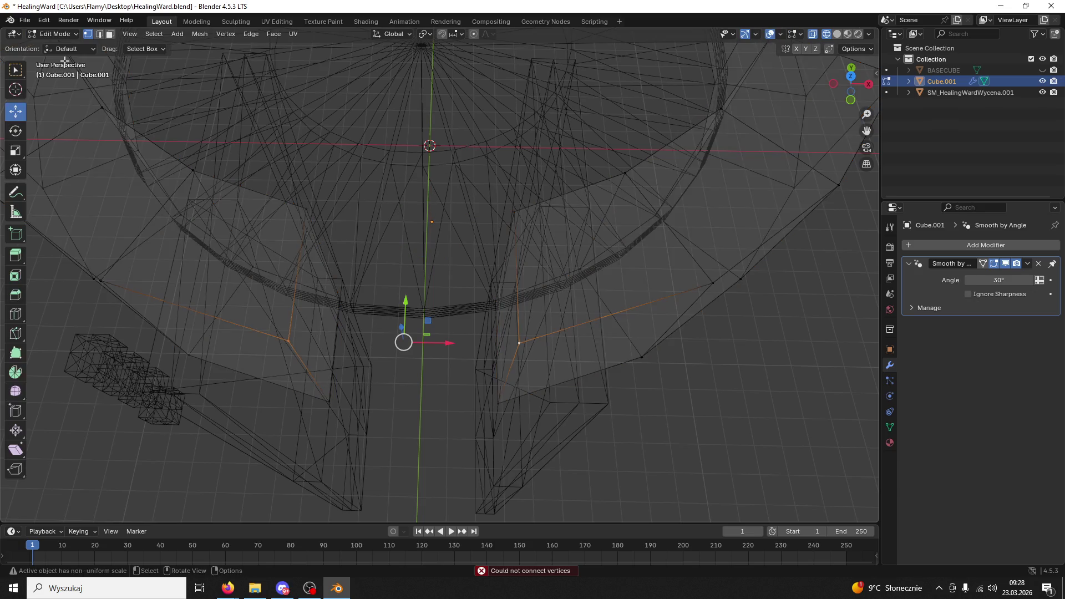
pyautogui.click(836, 34)
pyautogui.moveTo(851, 83); pyautogui.dragTo(600, 161)
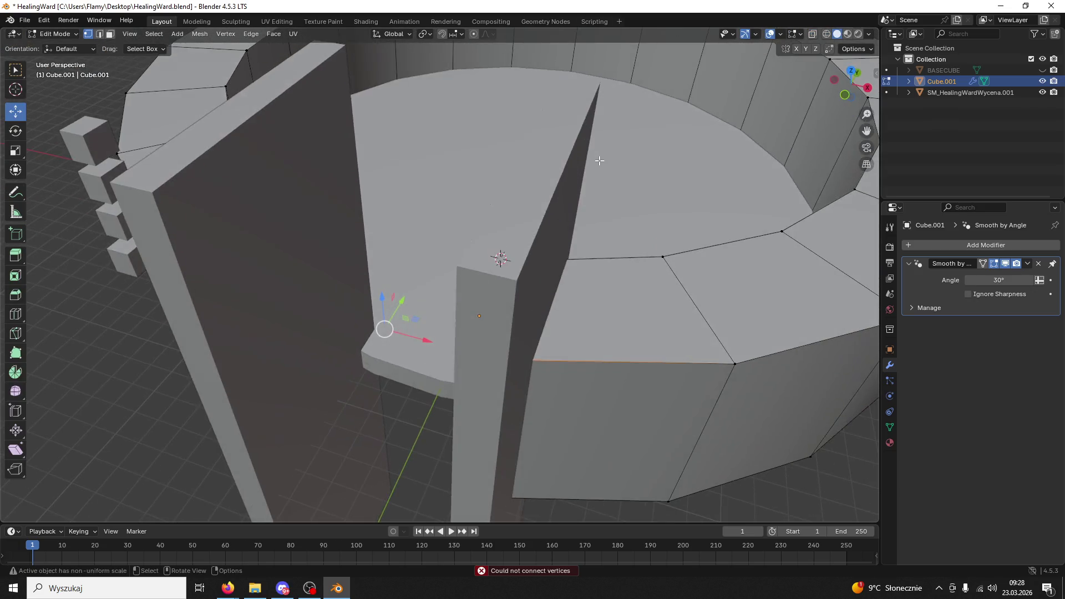
pyautogui.scroll(-2, 594, 174)
pyautogui.moveTo(293, 110)
pyautogui.mouseDown()
pyautogui.moveTo(222, 100)
pyautogui.moveTo(278, 86)
pyautogui.moveTo(414, 105)
pyautogui.moveTo(394, 109)
pyautogui.moveTo(413, 92)
pyautogui.mouseUp()
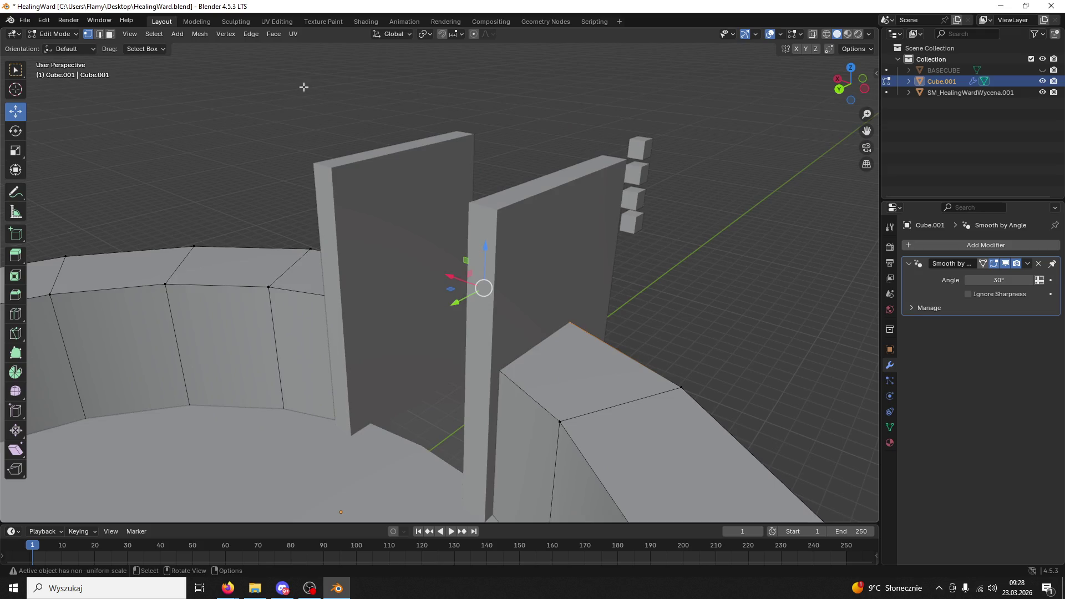
pyautogui.moveTo(257, 84)
pyautogui.mouseDown()
pyautogui.moveTo(522, 145)
pyautogui.moveTo(614, 138)
pyautogui.moveTo(498, 127)
pyautogui.moveTo(464, 200)
pyautogui.mouseUp()
pyautogui.scroll(-2, 522, 145)
pyautogui.moveTo(436, 309)
pyautogui.mouseDown()
pyautogui.moveTo(449, 294)
pyautogui.moveTo(422, 283)
pyautogui.moveTo(362, 316)
pyautogui.moveTo(380, 320)
pyautogui.mouseUp()
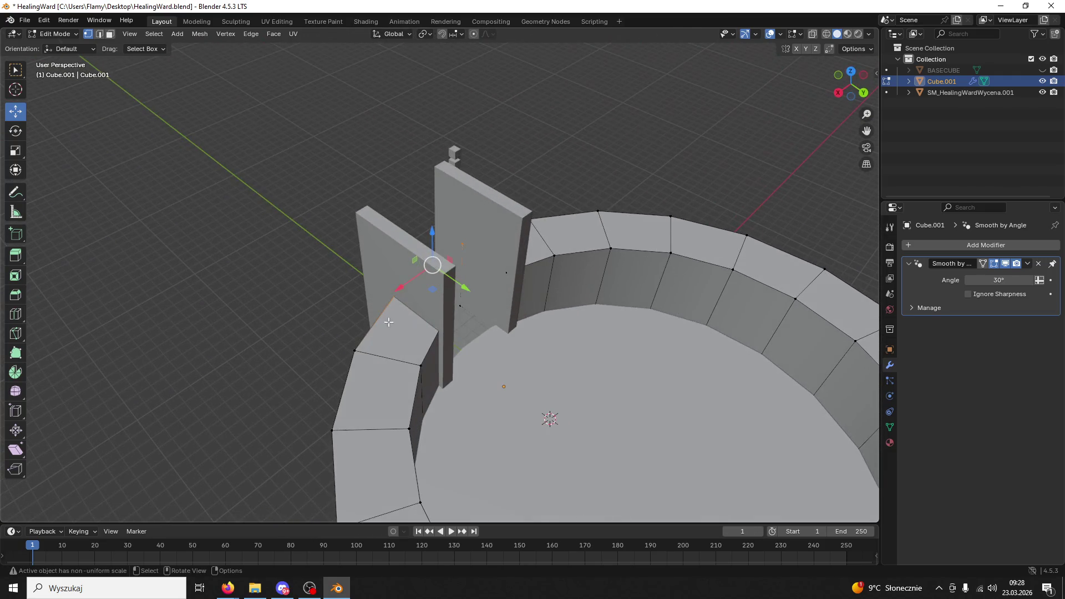
pyautogui.click(55, 34)
# Move the Cube.001 ring about 0.36 m along Y so its gap sits between the doorway walls
pyautogui.click(64, 47)
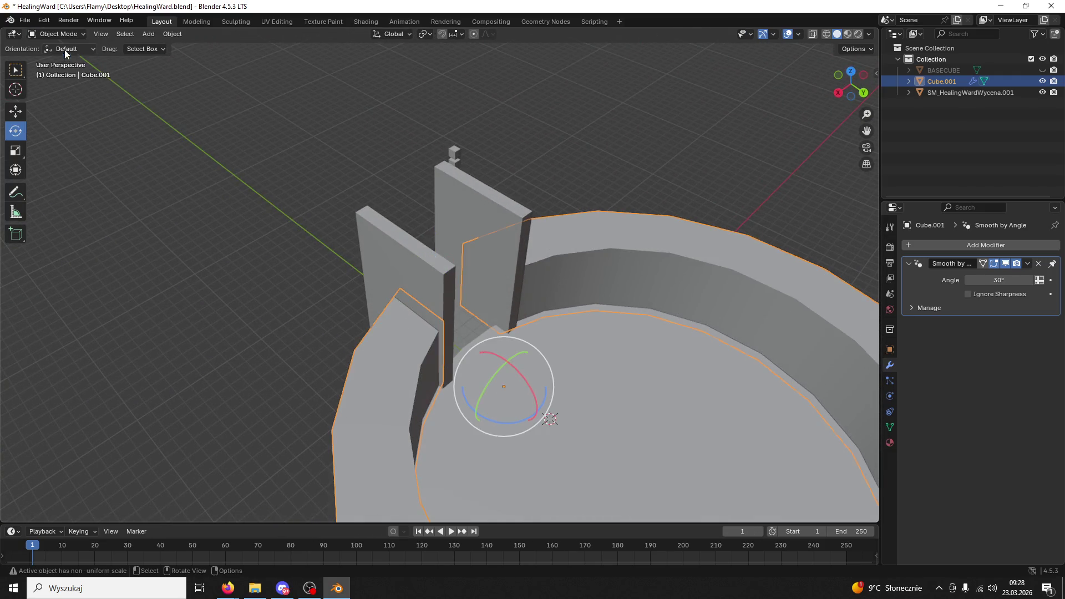
pyautogui.click(15, 111)
pyautogui.moveTo(525, 410)
pyautogui.mouseDown()
pyautogui.moveTo(547, 417)
pyautogui.moveTo(537, 373)
pyautogui.mouseUp()
pyautogui.scroll(6, 465, 351)
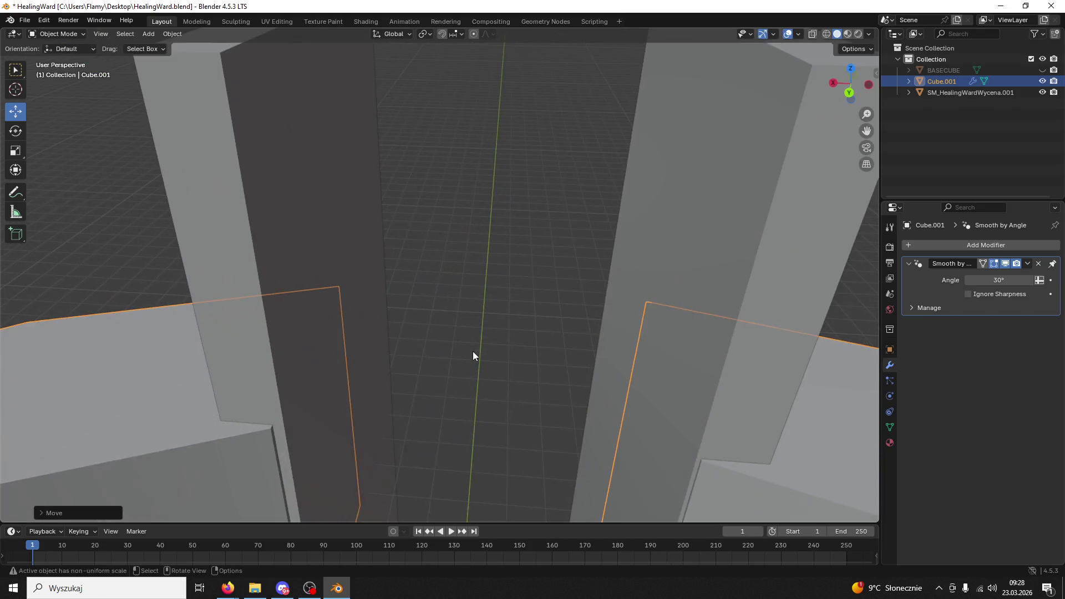
pyautogui.scroll(-5, 465, 354)
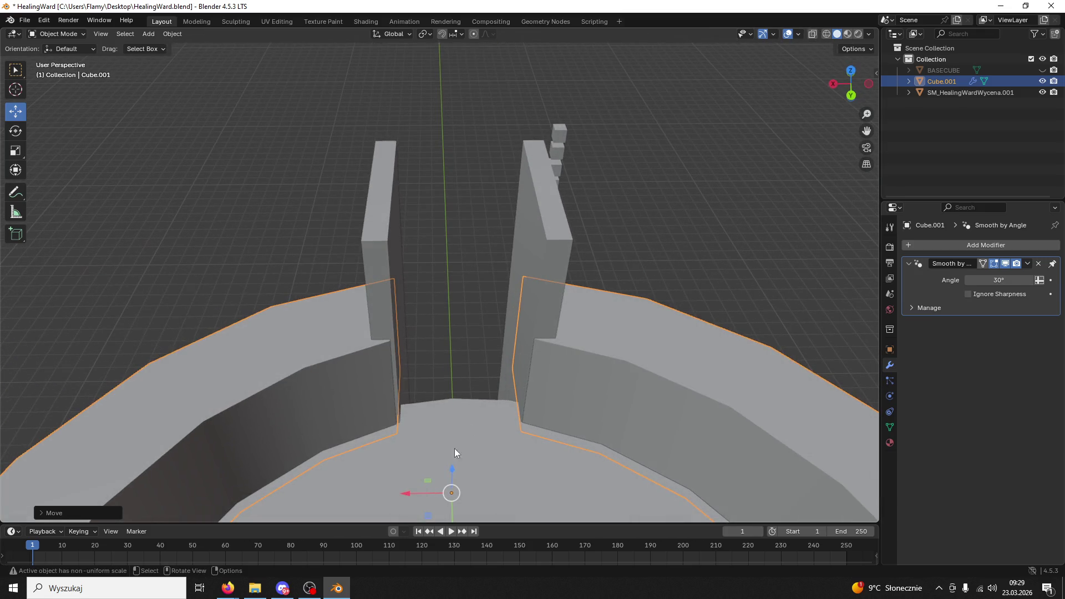
pyautogui.moveTo(404, 492)
pyautogui.mouseDown()
pyautogui.moveTo(488, 455)
pyautogui.moveTo(543, 401)
pyautogui.moveTo(507, 384)
pyautogui.moveTo(527, 379)
pyautogui.mouseUp()
pyautogui.moveTo(435, 357); pyautogui.dragTo(449, 357)
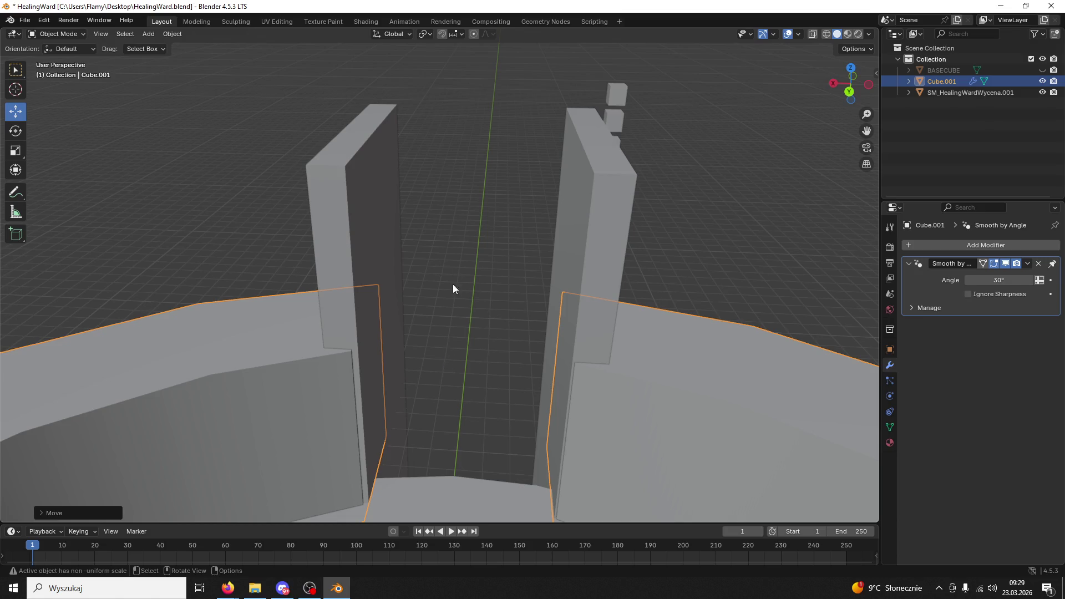
# In Edit Mode, face-select the thin side face at the wall edge and move it toward the wall
pyautogui.click(58, 33)
pyautogui.click(74, 61)
pyautogui.scroll(4, 291, 311)
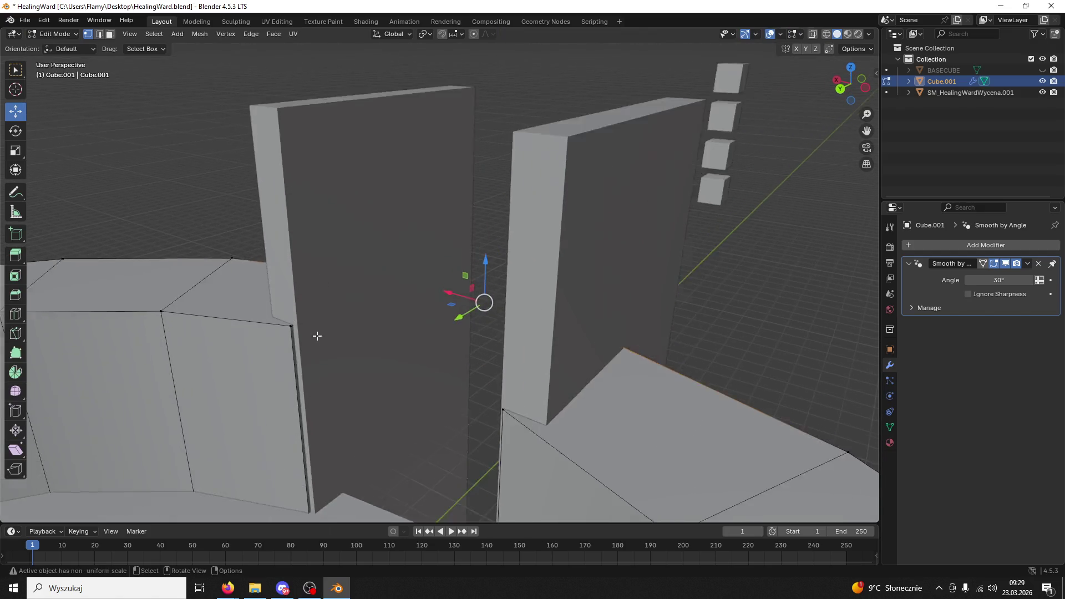
pyautogui.click(111, 34)
pyautogui.click(266, 343)
pyautogui.moveTo(313, 415)
pyautogui.mouseDown()
pyautogui.moveTo(331, 439)
pyautogui.moveTo(343, 430)
pyautogui.moveTo(321, 398)
pyautogui.moveTo(311, 410)
pyautogui.moveTo(433, 405)
pyautogui.mouseUp()
# Select the dark face at the doorway gap and shift it along X
pyautogui.click(656, 420)
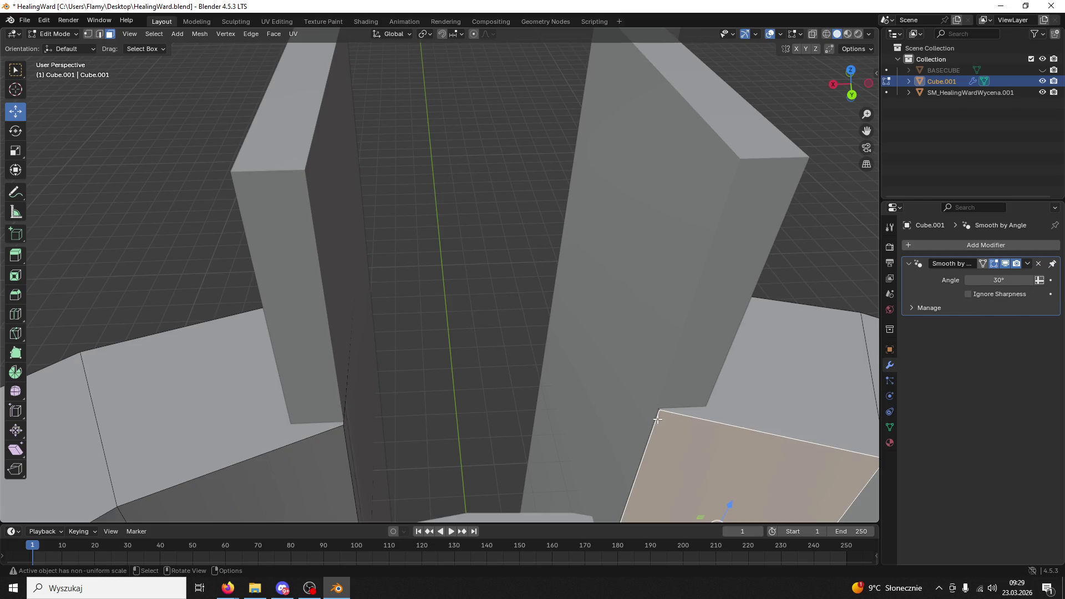
pyautogui.click(655, 419)
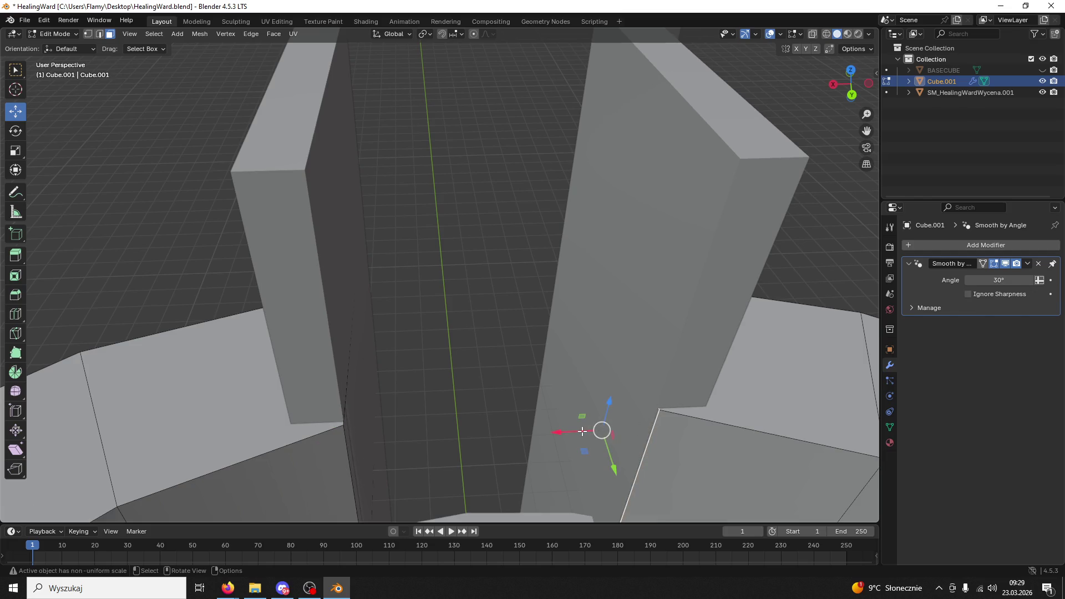
pyautogui.moveTo(575, 431)
pyautogui.mouseDown()
pyautogui.moveTo(596, 431)
pyautogui.moveTo(572, 433)
pyautogui.mouseUp()
pyautogui.moveTo(597, 377)
pyautogui.mouseDown()
pyautogui.moveTo(573, 374)
pyautogui.moveTo(550, 392)
pyautogui.moveTo(601, 352)
pyautogui.moveTo(580, 335)
pyautogui.moveTo(592, 340)
pyautogui.moveTo(526, 348)
pyautogui.moveTo(443, 383)
pyautogui.moveTo(341, 384)
pyautogui.mouseUp()
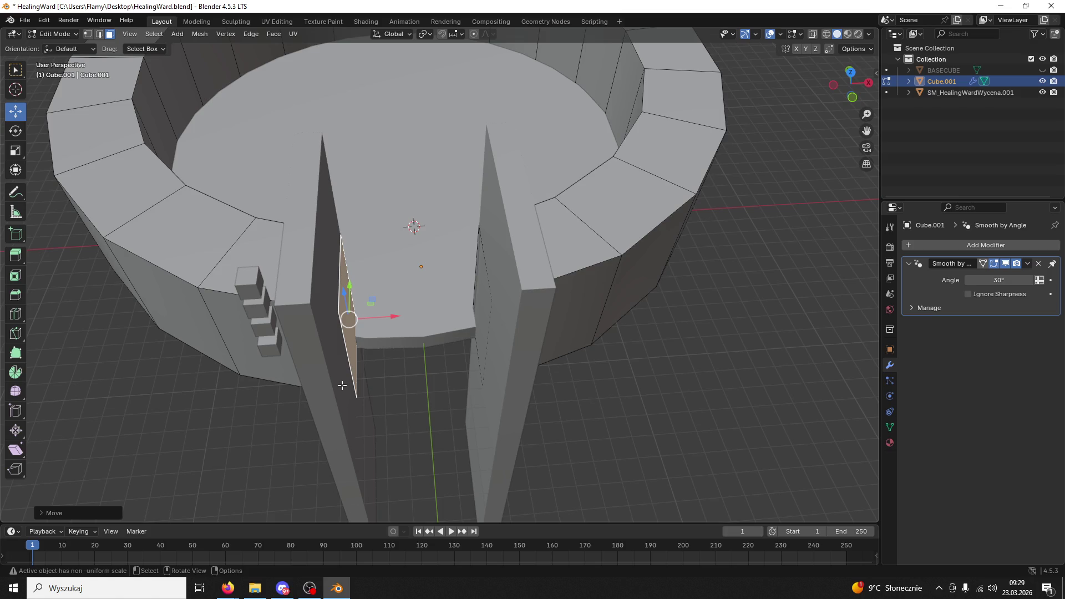
pyautogui.moveTo(489, 300)
pyautogui.mouseDown()
pyautogui.moveTo(516, 295)
pyautogui.moveTo(471, 311)
pyautogui.mouseUp()
# Return to Object Mode and select the leg mesh SM_HealingWardWycena.001
pyautogui.click(55, 34)
pyautogui.click(56, 45)
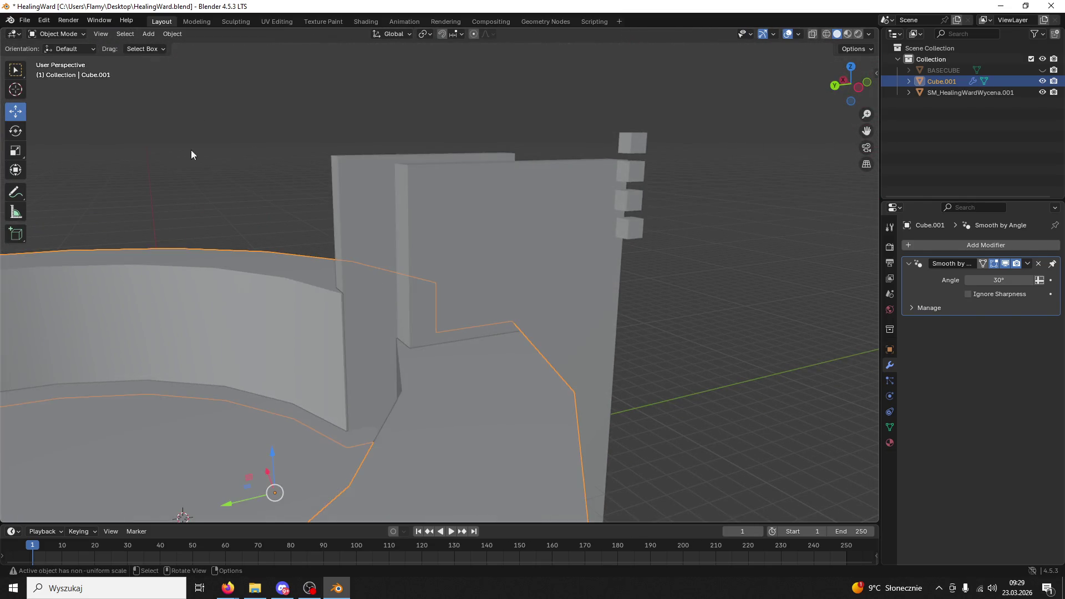
pyautogui.moveTo(170, 143); pyautogui.dragTo(305, 197)
pyautogui.click(401, 242)
pyautogui.moveTo(471, 267)
pyautogui.mouseDown()
pyautogui.moveTo(538, 285)
pyautogui.moveTo(514, 278)
pyautogui.moveTo(497, 306)
pyautogui.moveTo(278, 380)
pyautogui.moveTo(321, 363)
pyautogui.moveTo(378, 405)
pyautogui.moveTo(509, 286)
pyautogui.moveTo(511, 203)
pyautogui.mouseUp()
pyautogui.moveTo(499, 306); pyautogui.dragTo(632, 275)
# Select the ring Cube.001 and put it into Edit Mode
pyautogui.click(74, 33)
pyautogui.click(55, 58)
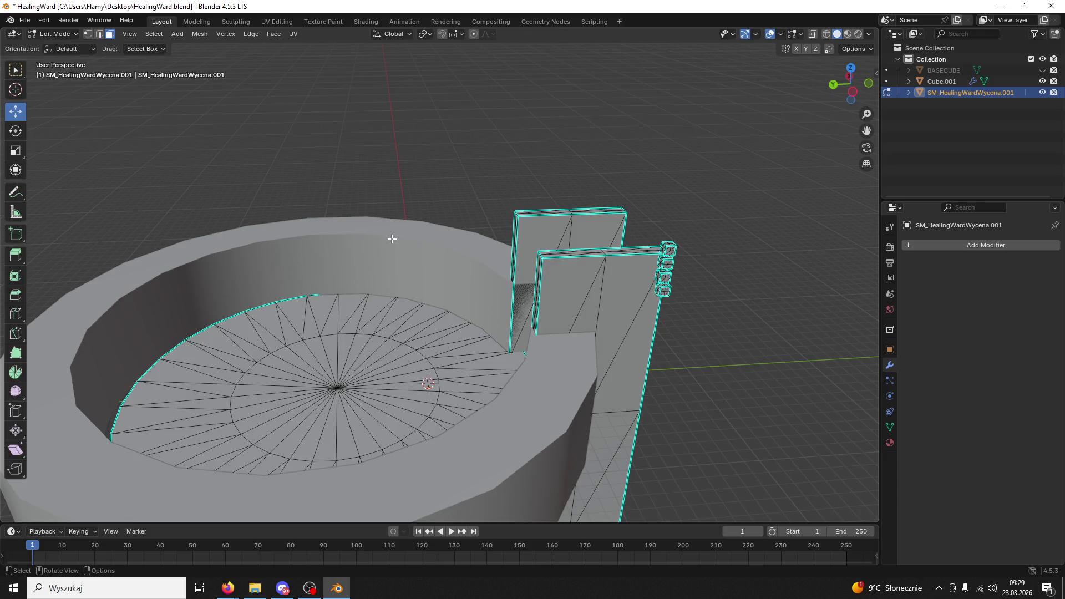
pyautogui.click(74, 33)
pyautogui.click(55, 46)
pyautogui.click(377, 255)
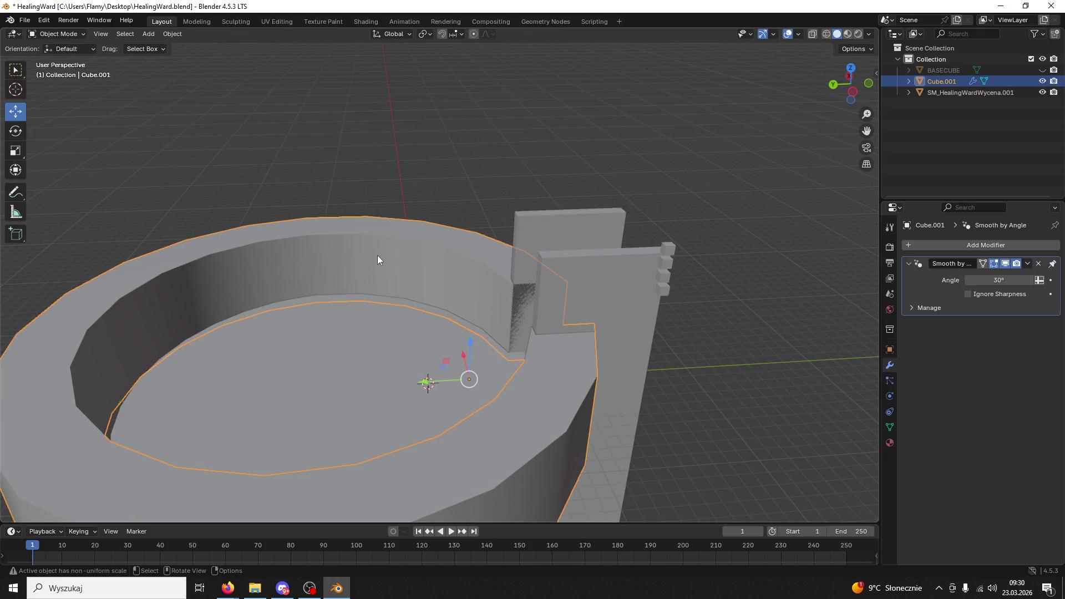
pyautogui.click(51, 34)
pyautogui.click(56, 58)
# Select every top face of the ring's rim and raise them 5.304 m along Z
pyautogui.click(423, 236)
pyautogui.keyDown('shift'); pyautogui.click(499, 264); pyautogui.keyUp('shift')
pyautogui.keyDown('shift'); pyautogui.click(391, 228); pyautogui.keyUp('shift')
pyautogui.keyDown('shift'); pyautogui.click(335, 224); pyautogui.keyUp('shift')
pyautogui.keyDown('shift'); pyautogui.click(257, 232); pyautogui.keyUp('shift')
pyautogui.keyDown('shift'); pyautogui.click(256, 231); pyautogui.keyUp('shift')
pyautogui.keyDown('shift'); pyautogui.click(230, 244); pyautogui.keyUp('shift')
pyautogui.keyDown('shift'); pyautogui.click(281, 228); pyautogui.keyUp('shift')
pyautogui.keyDown('shift'); pyautogui.click(186, 253); pyautogui.keyUp('shift')
pyautogui.keyDown('shift'); pyautogui.click(142, 272); pyautogui.keyUp('shift')
pyautogui.keyDown('shift'); pyautogui.click(83, 311); pyautogui.keyUp('shift')
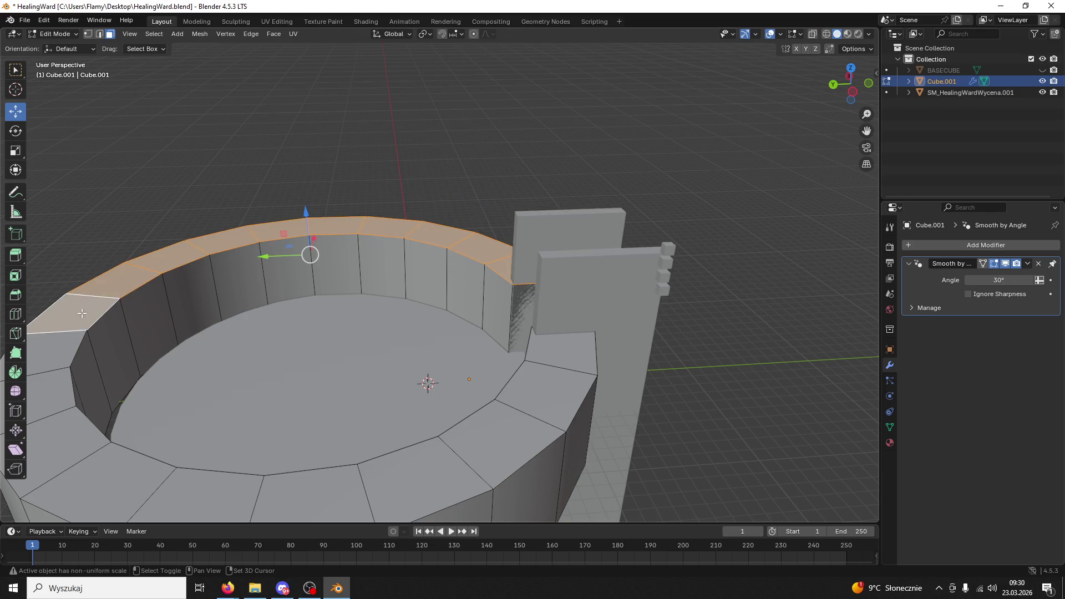
pyautogui.keyDown('shift'); pyautogui.click(51, 359); pyautogui.keyUp('shift')
pyautogui.keyDown('shift'); pyautogui.click(42, 394); pyautogui.keyUp('shift')
pyautogui.keyDown('shift'); pyautogui.click(53, 438); pyautogui.keyUp('shift')
pyautogui.keyDown('shift'); pyautogui.click(111, 482); pyautogui.keyUp('shift')
pyautogui.keyDown('shift'); pyautogui.click(216, 496); pyautogui.keyUp('shift')
pyautogui.keyDown('shift'); pyautogui.click(310, 497); pyautogui.keyUp('shift')
pyautogui.keyDown('shift'); pyautogui.click(409, 493); pyautogui.keyUp('shift')
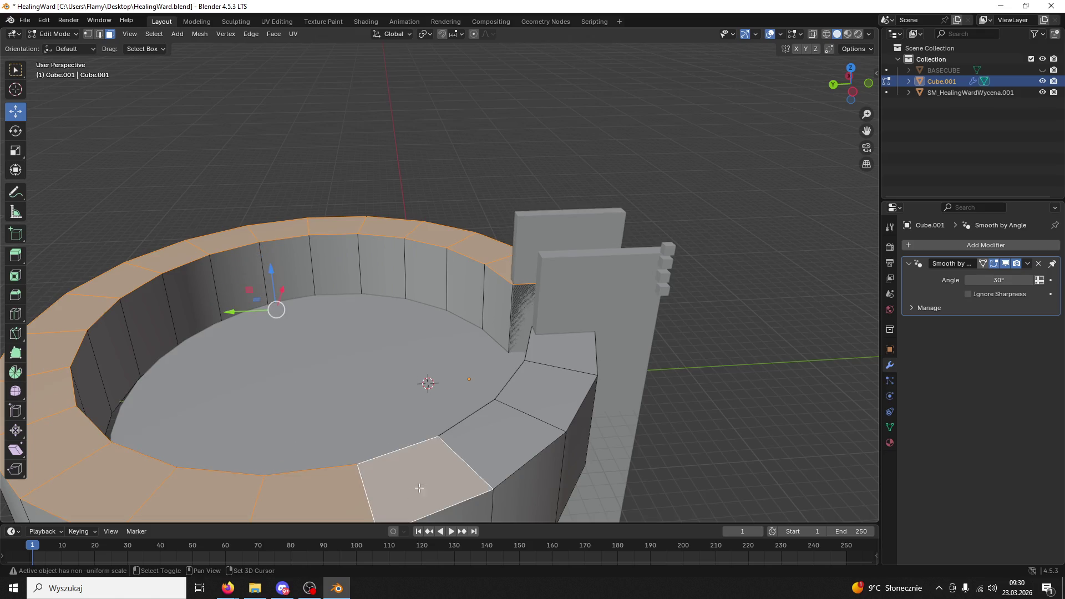
pyautogui.keyDown('shift'); pyautogui.click(465, 461); pyautogui.keyUp('shift')
pyautogui.keyDown('shift'); pyautogui.click(535, 394); pyautogui.keyUp('shift')
pyautogui.keyDown('shift'); pyautogui.click(561, 356); pyautogui.keyUp('shift')
pyautogui.moveTo(305, 278)
pyautogui.mouseDown()
pyautogui.moveTo(291, 205)
pyautogui.moveTo(279, 207)
pyautogui.mouseUp()
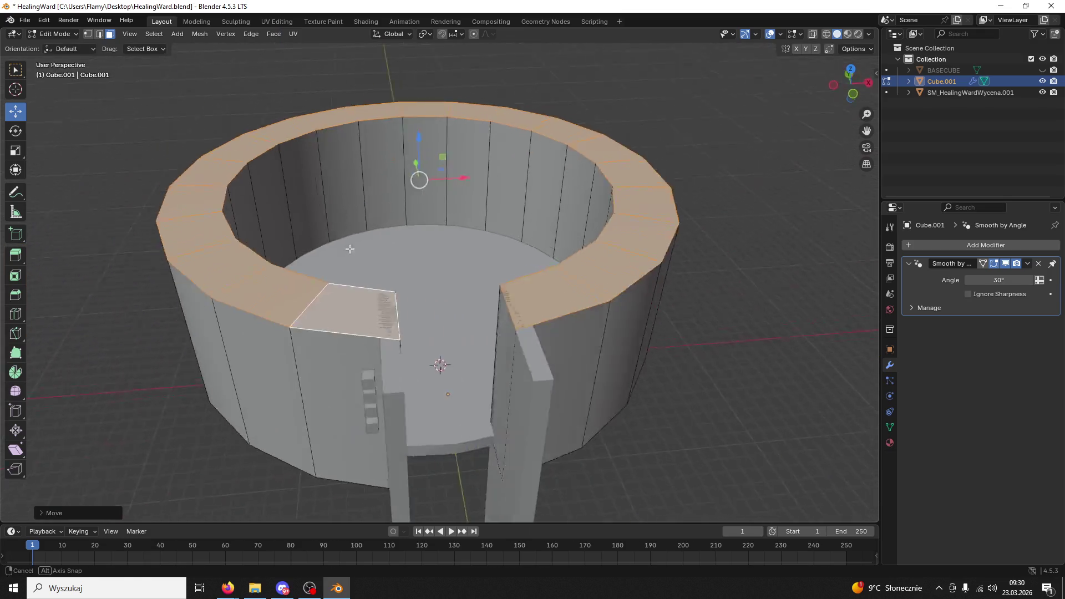
pyautogui.scroll(5, 361, 266)
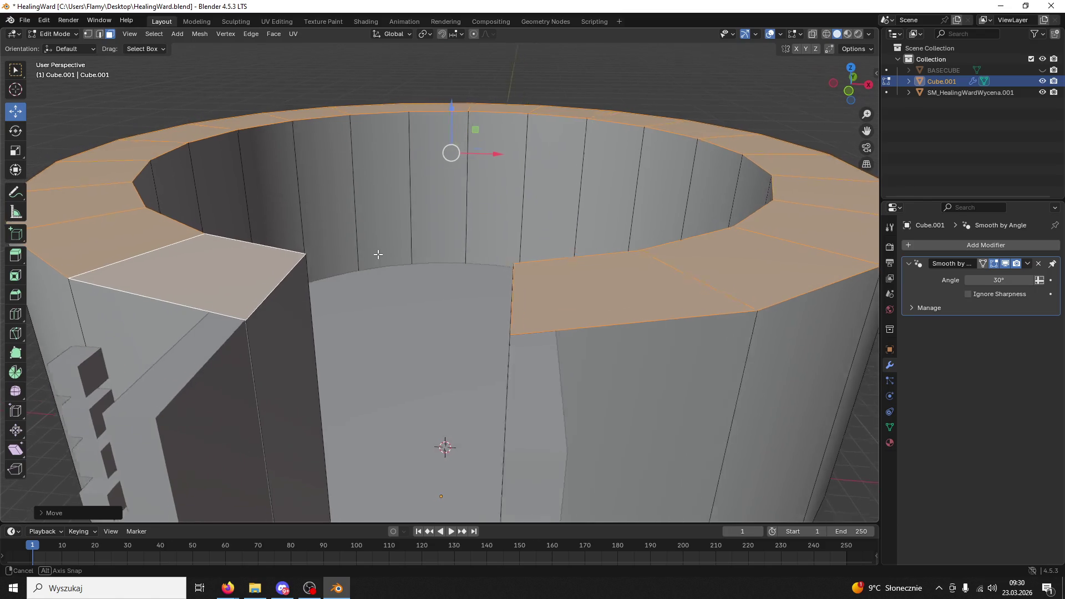
pyautogui.scroll(-5, 377, 254)
pyautogui.moveTo(394, 267); pyautogui.dragTo(401, 279)
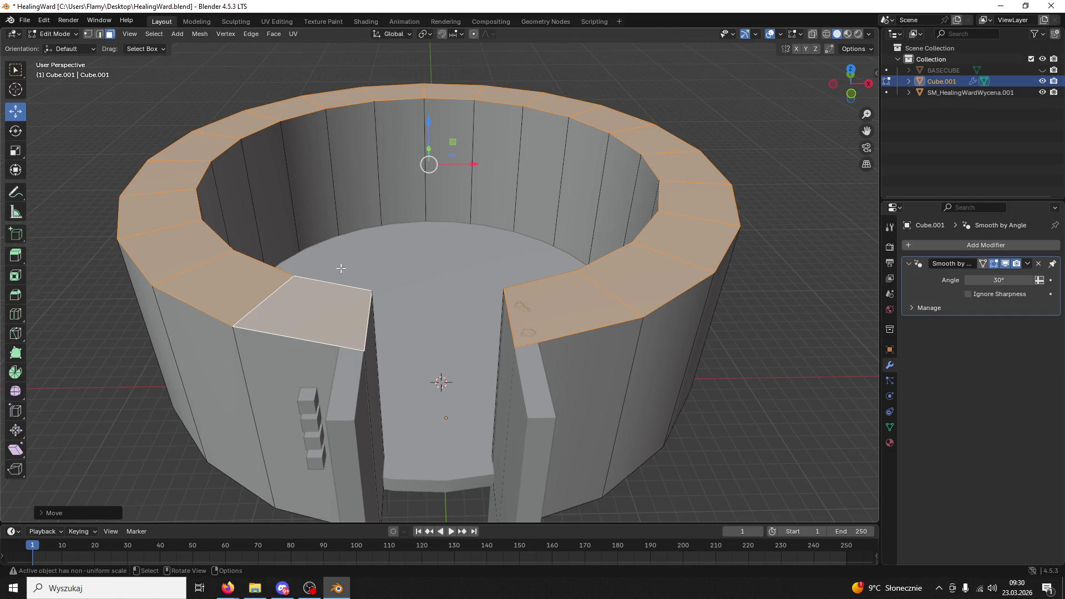
# Return the ring to Object Mode and orbit around it
pyautogui.click(55, 34)
pyautogui.click(43, 49)
pyautogui.moveTo(192, 167)
pyautogui.mouseDown()
pyautogui.moveTo(492, 280)
pyautogui.moveTo(424, 262)
pyautogui.mouseUp()
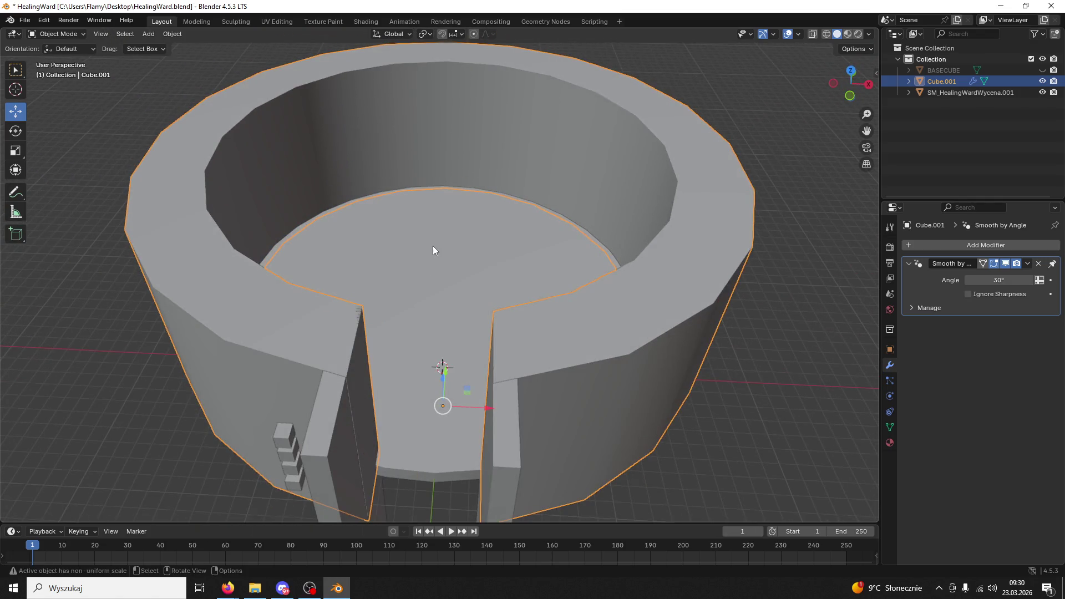
pyautogui.scroll(-3, 431, 249)
pyautogui.click(58, 35)
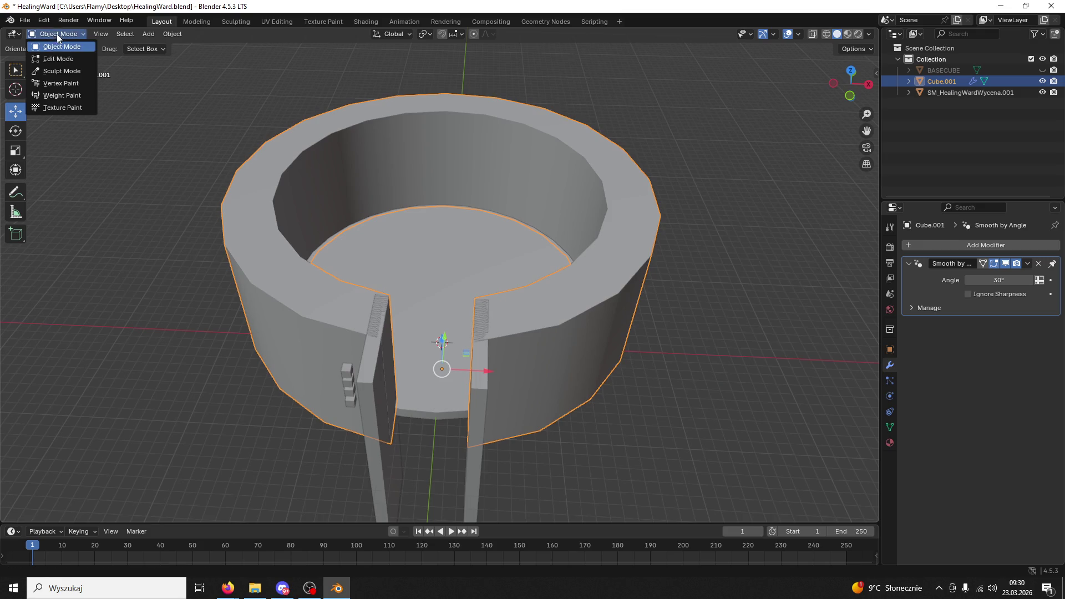
# Thicken the ring's outer wall by extruding its outer side faces along normals
pyautogui.click(57, 59)
pyautogui.click(499, 366)
pyautogui.moveTo(499, 366); pyautogui.dragTo(522, 330)
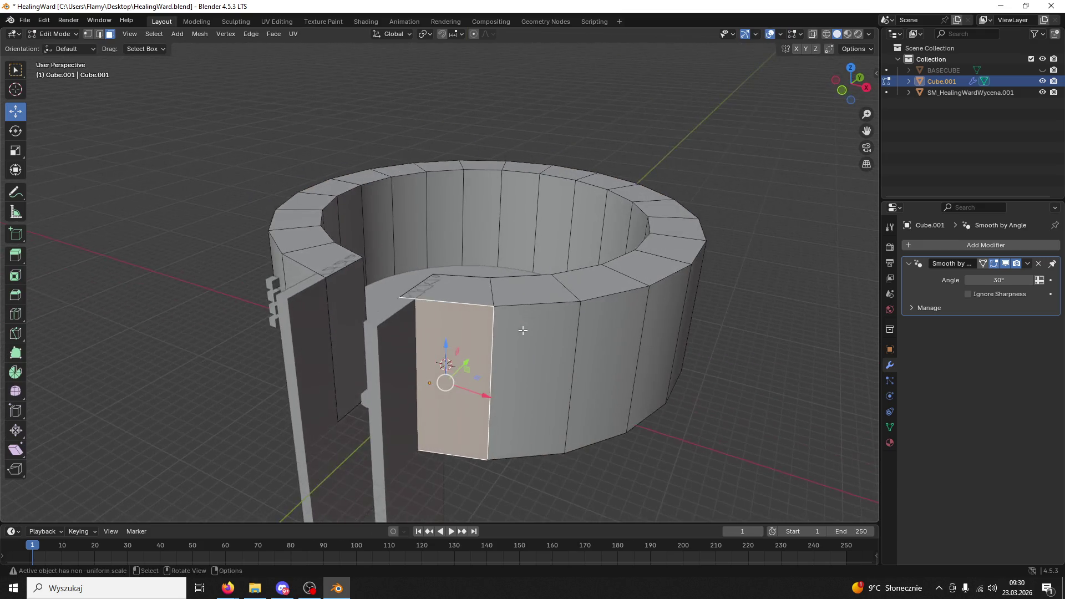
pyautogui.keyDown('shift'); pyautogui.click(525, 351); pyautogui.keyUp('shift')
pyautogui.keyDown('shift'); pyautogui.click(612, 336); pyautogui.keyUp('shift')
pyautogui.moveTo(613, 337); pyautogui.dragTo(549, 360)
pyautogui.keyDown('shift'); pyautogui.click(549, 361); pyautogui.keyUp('shift')
pyautogui.keyDown('shift'); pyautogui.click(644, 361); pyautogui.keyUp('shift')
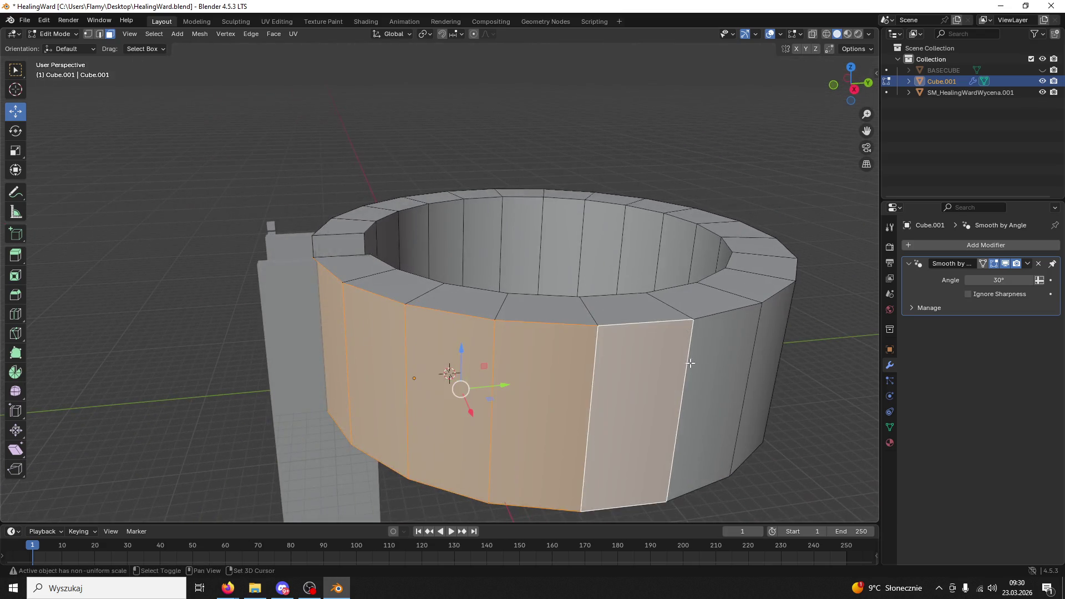
pyautogui.keyDown('shift'); pyautogui.click(738, 355); pyautogui.keyUp('shift')
pyautogui.moveTo(759, 342)
pyautogui.mouseDown()
pyautogui.moveTo(724, 316)
pyautogui.moveTo(737, 333)
pyautogui.moveTo(808, 360)
pyautogui.moveTo(521, 312)
pyautogui.moveTo(488, 313)
pyautogui.moveTo(455, 333)
pyautogui.moveTo(545, 379)
pyautogui.mouseUp()
pyautogui.rightClick(545, 379)
pyautogui.click(558, 394)
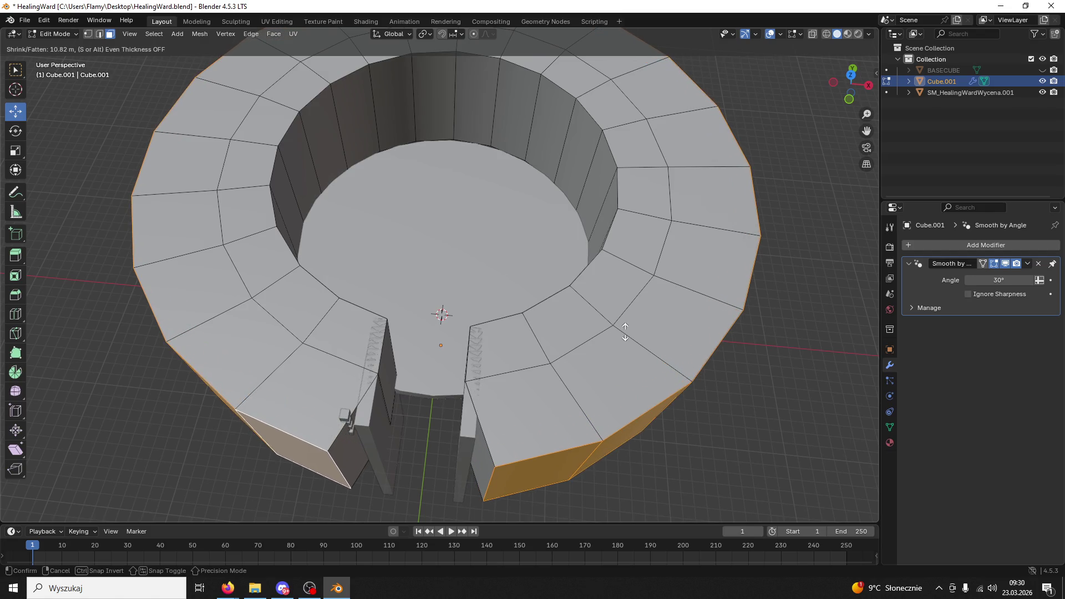
pyautogui.click(615, 340)
pyautogui.scroll(2, 564, 378)
pyautogui.moveTo(564, 378); pyautogui.dragTo(525, 344)
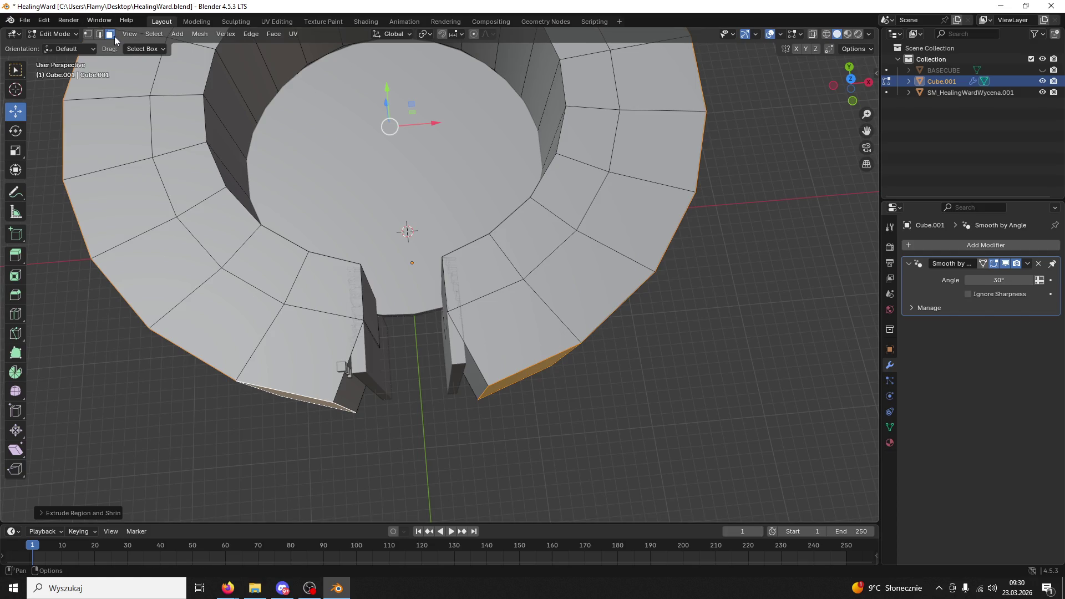
# Scale the end face at the doorway gap thinner, constraining the final scale to the X axis
pyautogui.click(346, 400)
pyautogui.moveTo(346, 400); pyautogui.dragTo(391, 293)
pyautogui.press('s')
pyautogui.click(322, 330)
pyautogui.moveTo(322, 330)
pyautogui.mouseDown()
pyautogui.moveTo(417, 347)
pyautogui.moveTo(398, 348)
pyautogui.moveTo(409, 331)
pyautogui.moveTo(500, 343)
pyautogui.mouseUp()
pyautogui.moveTo(456, 284)
pyautogui.mouseDown()
pyautogui.moveTo(444, 289)
pyautogui.moveTo(449, 321)
pyautogui.moveTo(471, 354)
pyautogui.moveTo(487, 336)
pyautogui.moveTo(476, 334)
pyautogui.moveTo(525, 362)
pyautogui.moveTo(518, 375)
pyautogui.moveTo(472, 304)
pyautogui.moveTo(682, 311)
pyautogui.moveTo(676, 296)
pyautogui.moveTo(554, 331)
pyautogui.moveTo(416, 297)
pyautogui.moveTo(413, 259)
pyautogui.mouseUp()
pyautogui.press('s')
pyautogui.press('x')
pyautogui.press('Return')
pyautogui.scroll(4, 478, 341)
pyautogui.scroll(-3, 614, 292)
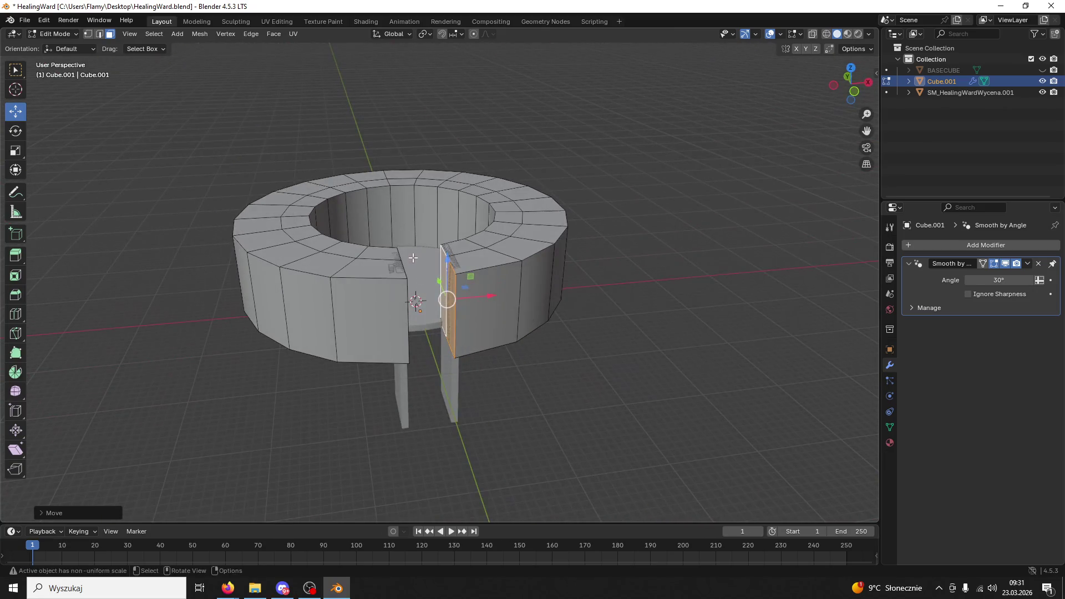
# Return to Object Mode and select the leg mesh SM_HealingWardWycena.001
pyautogui.click(56, 34)
pyautogui.click(58, 46)
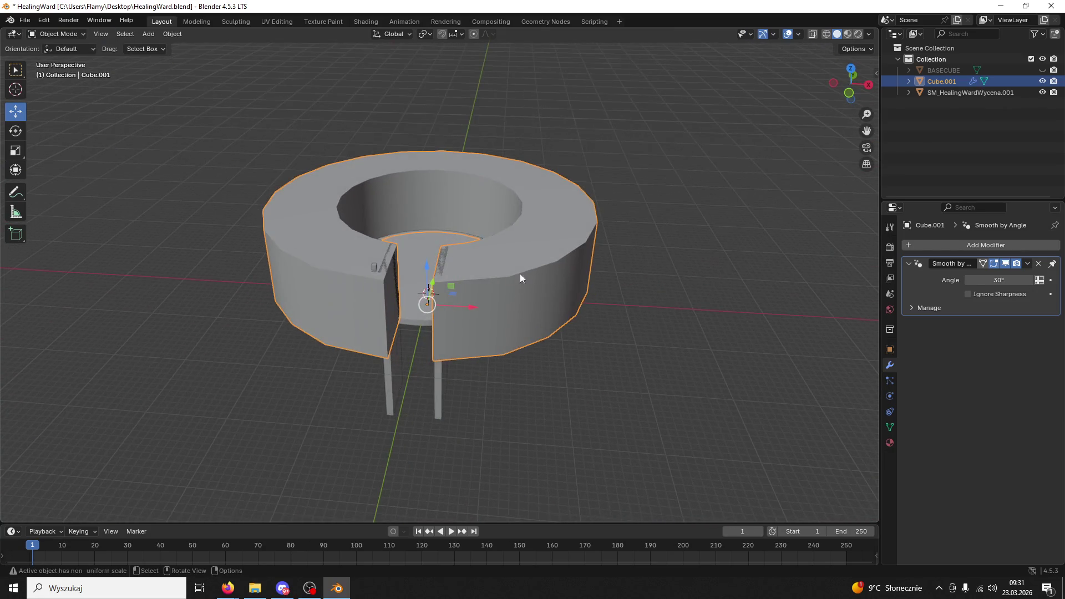
pyautogui.click(437, 393)
# Hide the leg mesh SM_HealingWardWycena.001 instead of deleting it, and save HealingWard.blend
pyautogui.moveTo(438, 390)
pyautogui.mouseDown()
pyautogui.moveTo(488, 414)
pyautogui.moveTo(454, 381)
pyautogui.moveTo(467, 407)
pyautogui.mouseUp()
pyautogui.press('Delete')
pyautogui.scroll(6, 453, 353)
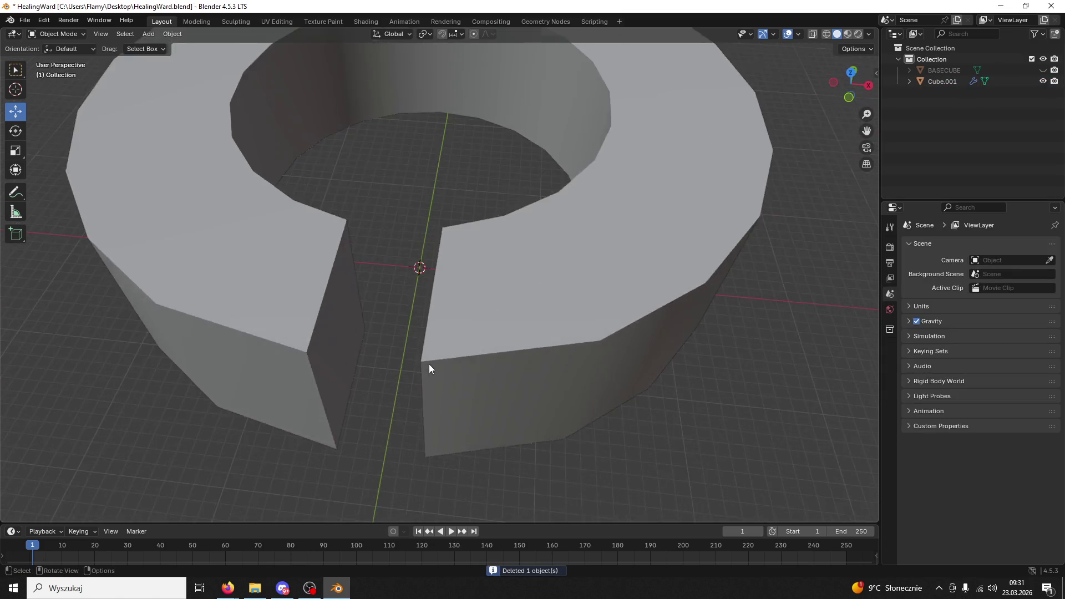
pyautogui.moveTo(429, 364); pyautogui.dragTo(431, 344)
pyautogui.scroll(-5, 633, 293)
pyautogui.hotkey('ctrl', 'z')
pyautogui.scroll(-2, 604, 272)
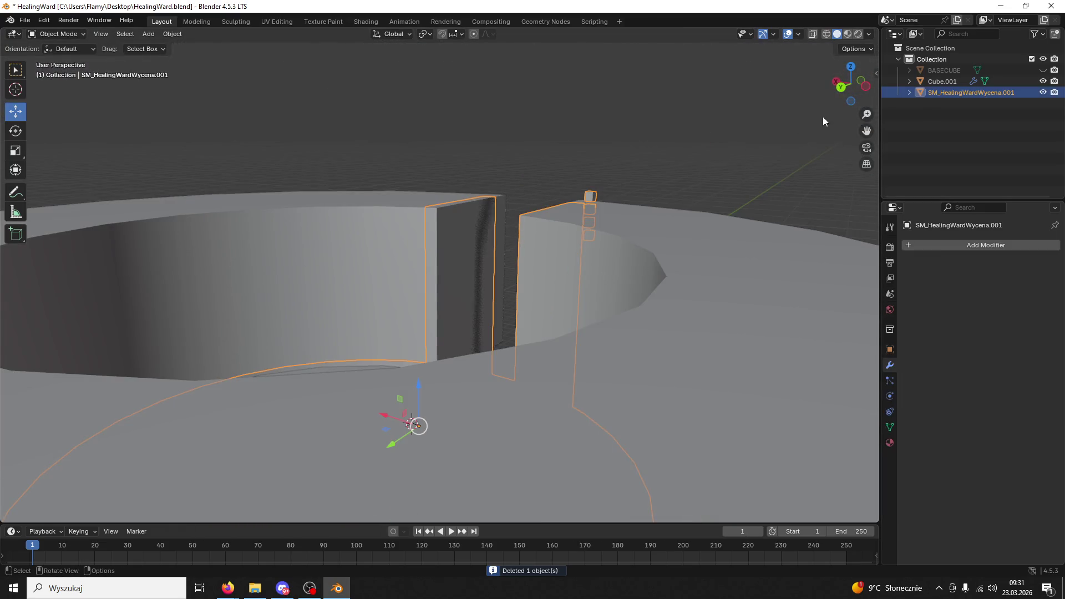
pyautogui.click(1042, 92)
pyautogui.hotkey('ctrl', 's')
pyautogui.scroll(-4, 660, 208)
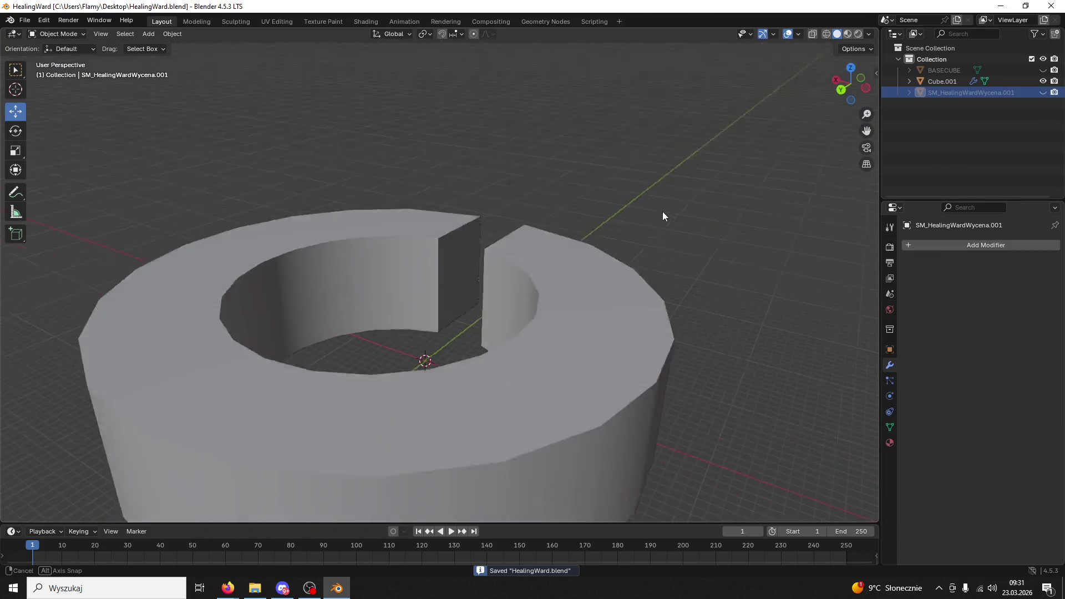
pyautogui.scroll(1, 637, 244)
# Give Cube.001 Shade Auto Smooth and apply its Smooth by Angle modifier
pyautogui.click(617, 274)
pyautogui.moveTo(616, 275)
pyautogui.mouseDown()
pyautogui.moveTo(391, 354)
pyautogui.moveTo(450, 298)
pyautogui.moveTo(288, 233)
pyautogui.mouseUp()
pyautogui.rightClick(228, 223)
pyautogui.click(226, 223)
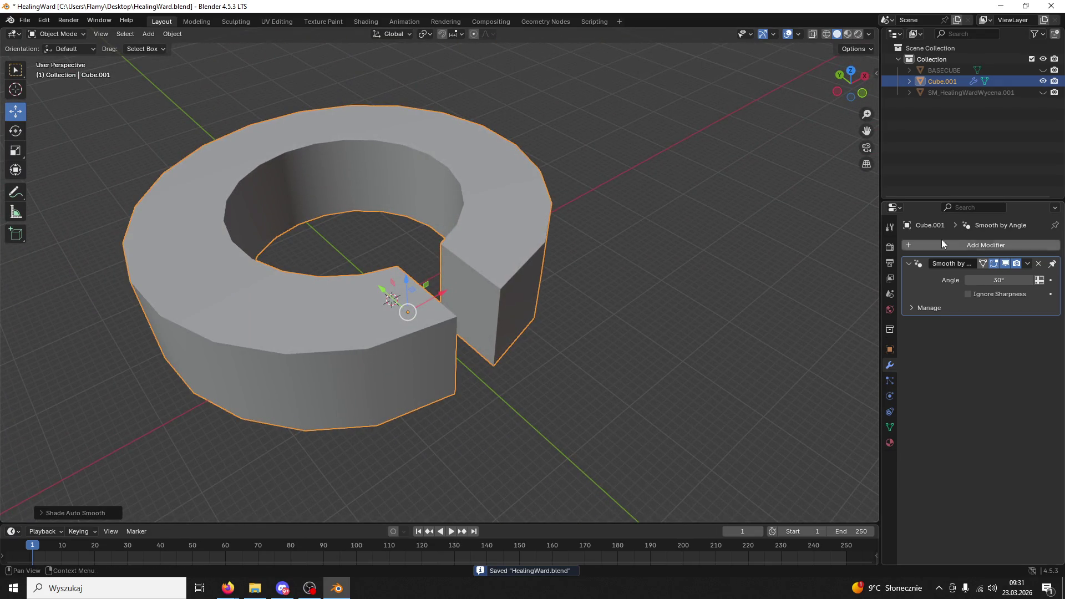
pyautogui.click(1027, 264)
pyautogui.click(1007, 275)
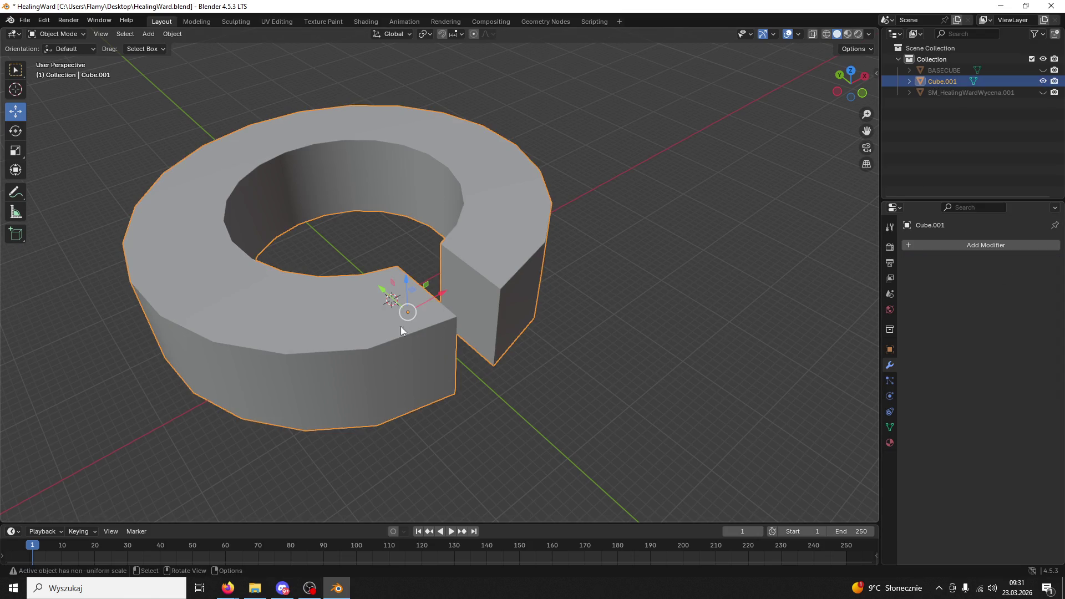
# Start exporting the scene as an FBX file from the File menu
pyautogui.click(24, 20)
pyautogui.moveTo(44, 189)
pyautogui.click(197, 290)
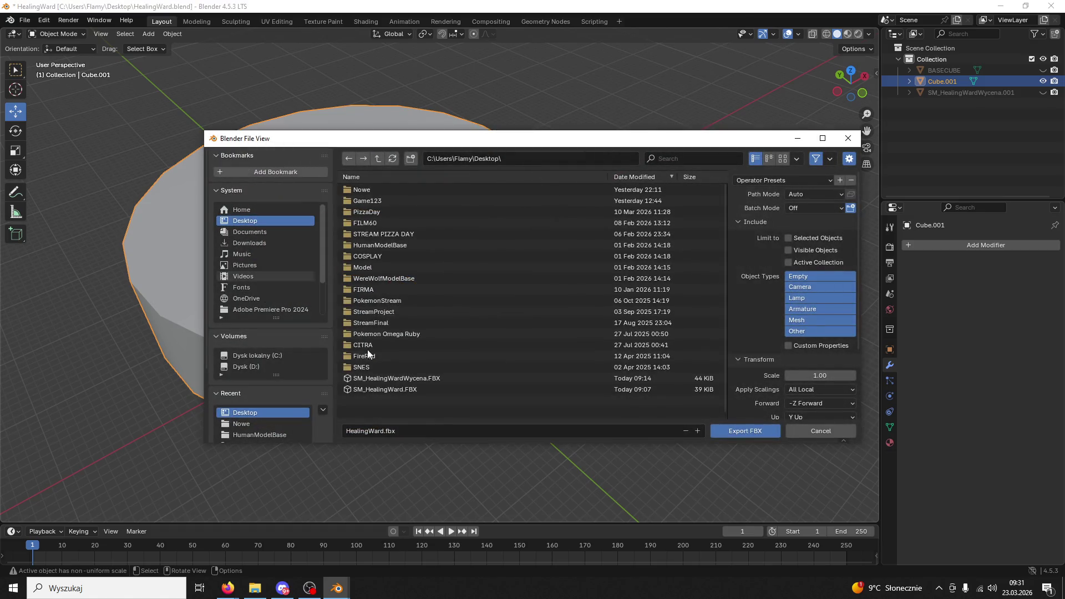
# Export the selected ring to the Desktop as HealingWardBase.fbx, then minimize Blender
pyautogui.click(549, 430)
pyautogui.write('Base')
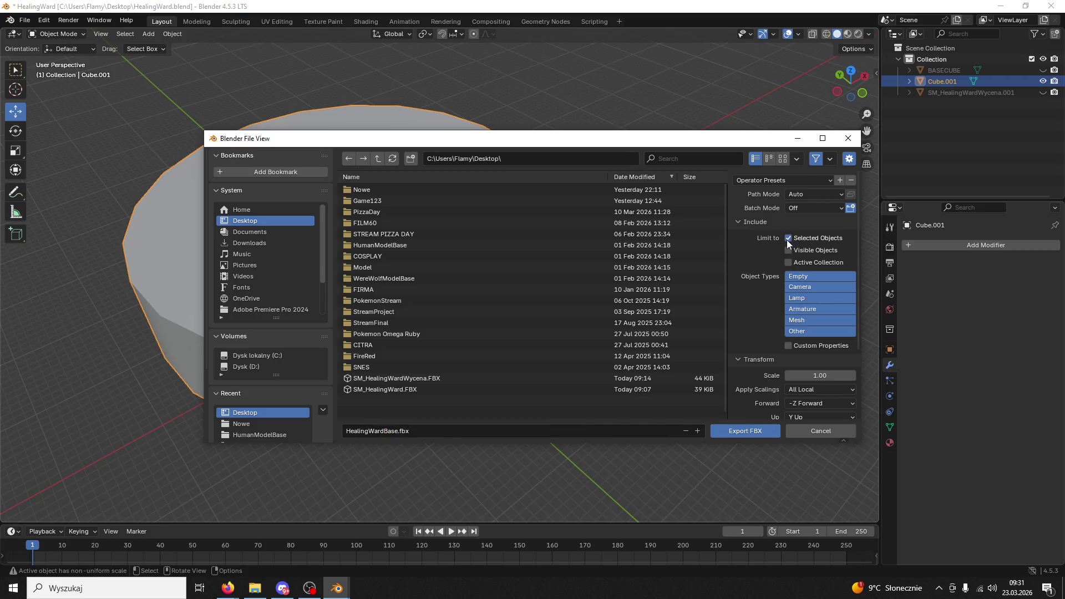
pyautogui.click(747, 432)
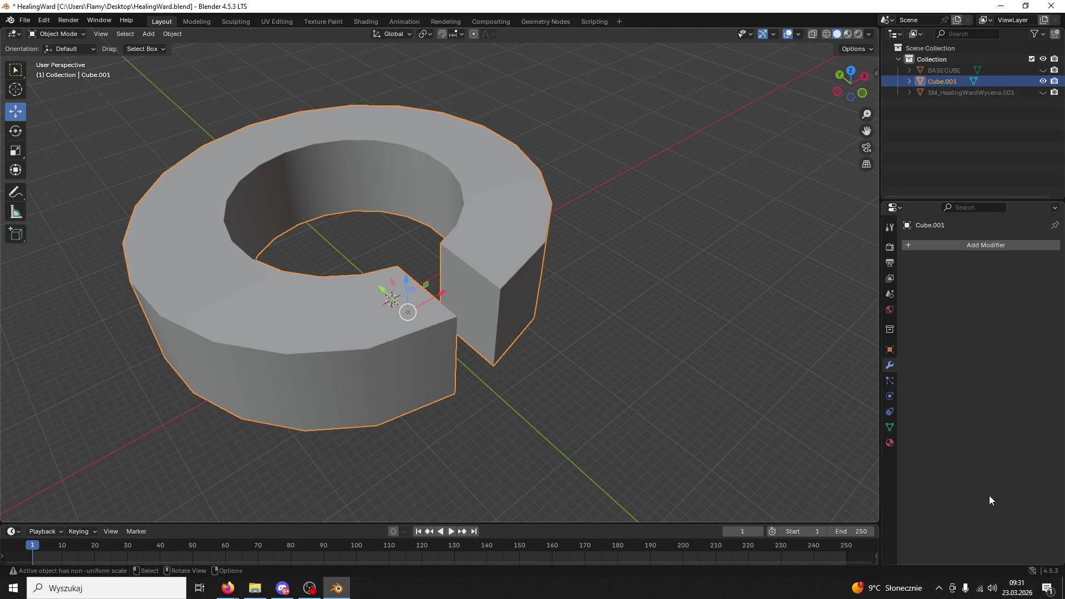
pyautogui.press('super+d')
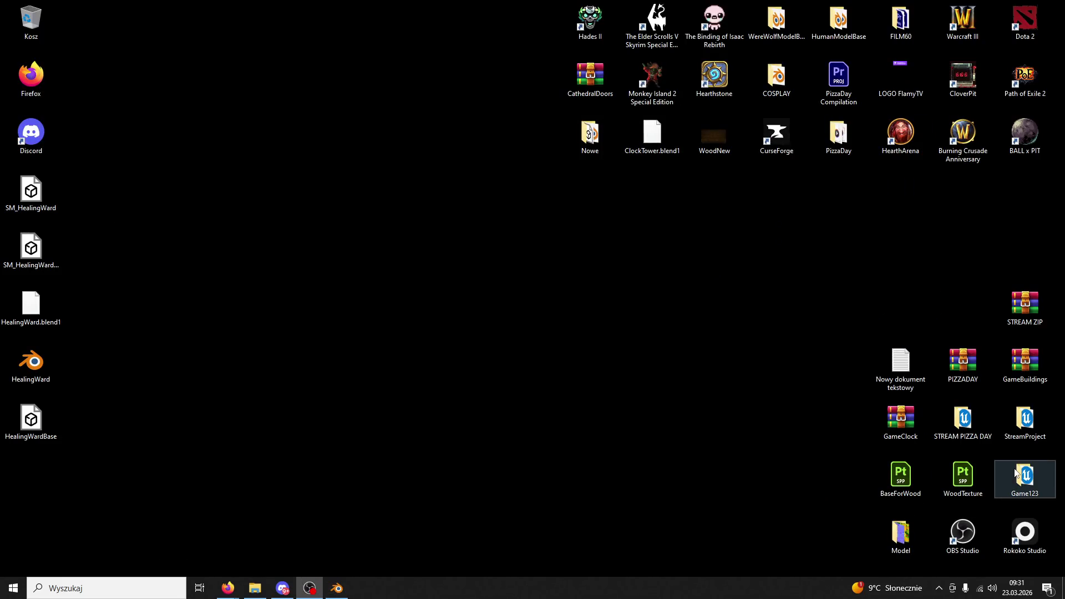
# Open the Game123 project and delete Cube2 and the first two white wall cubes
pyautogui.doubleClick(1017, 472)
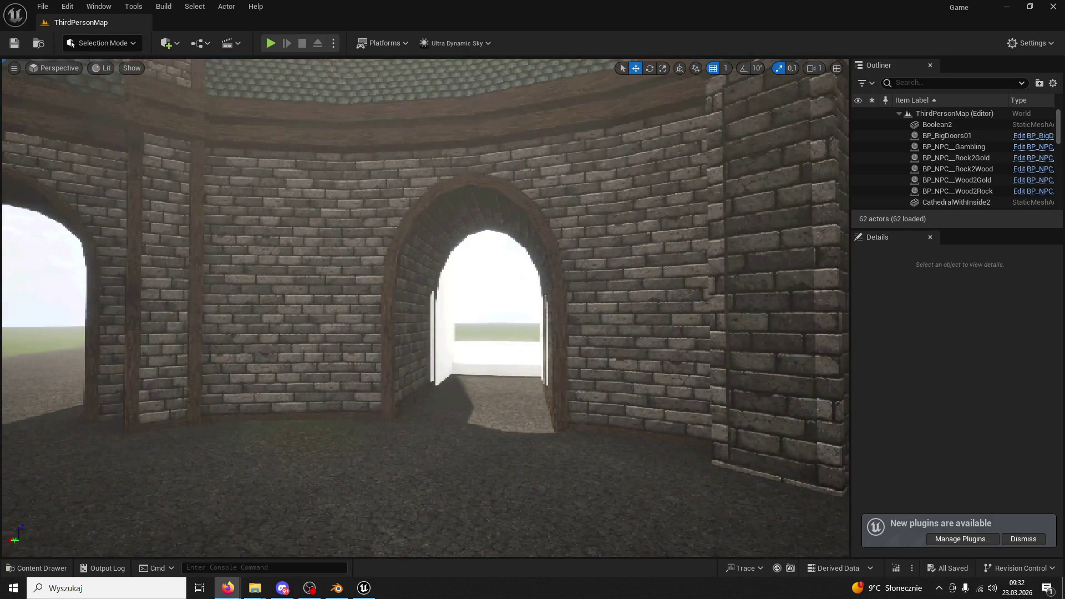
pyautogui.moveTo(660, 359)
pyautogui.mouseDown()
pyautogui.moveTo(657, 272)
pyautogui.moveTo(715, 246)
pyautogui.moveTo(554, 325)
pyautogui.mouseUp()
pyautogui.click(554, 324)
pyautogui.press('Delete')
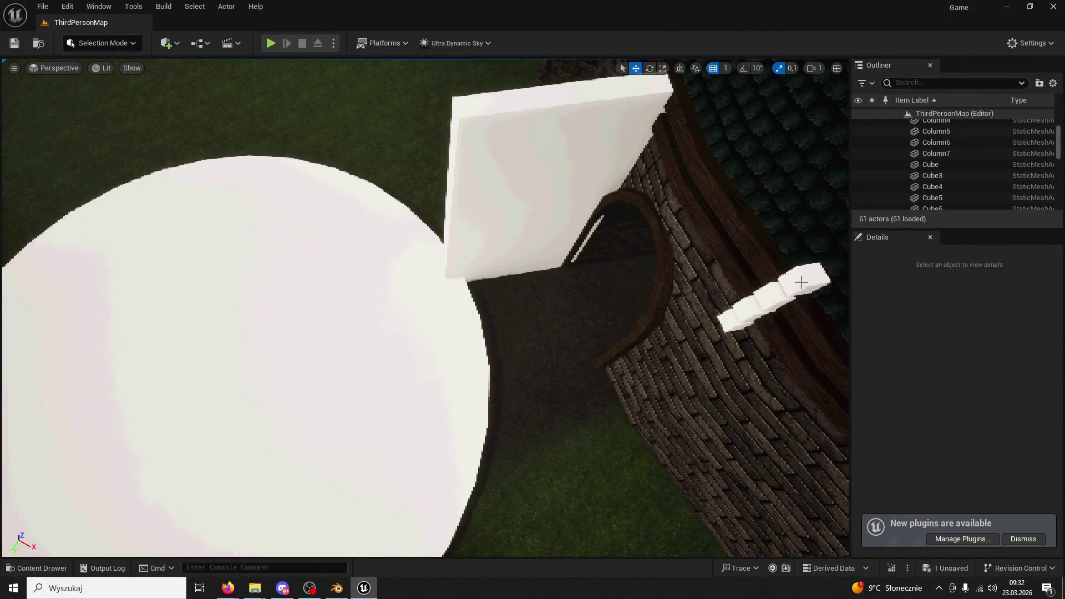
pyautogui.click(757, 286)
pyautogui.press('Delete')
pyautogui.click(749, 300)
pyautogui.press('Delete')
# Delete the remaining white wall cubes, the white wall block and the white sphere
pyautogui.click(742, 310)
pyautogui.press('Delete')
pyautogui.click(734, 320)
pyautogui.press('Delete')
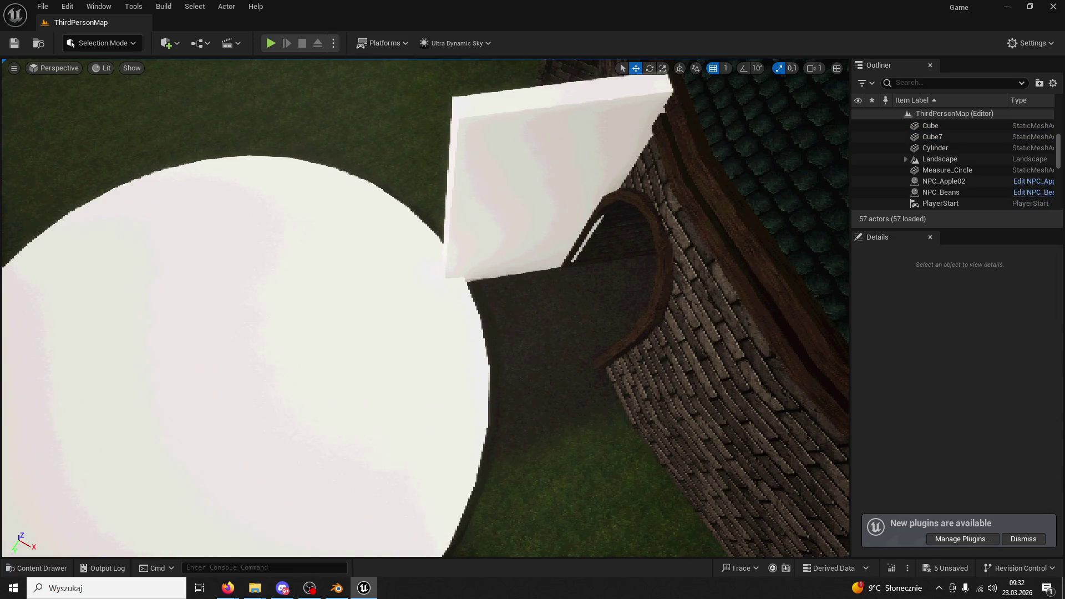
pyautogui.click(527, 221)
pyautogui.press('Delete')
pyautogui.click(402, 305)
pyautogui.press('Delete')
# Open ModularV3 > Measure in the Content Drawer and drag in the exported HealingWardBase file
pyautogui.click(49, 580)
pyautogui.click(44, 568)
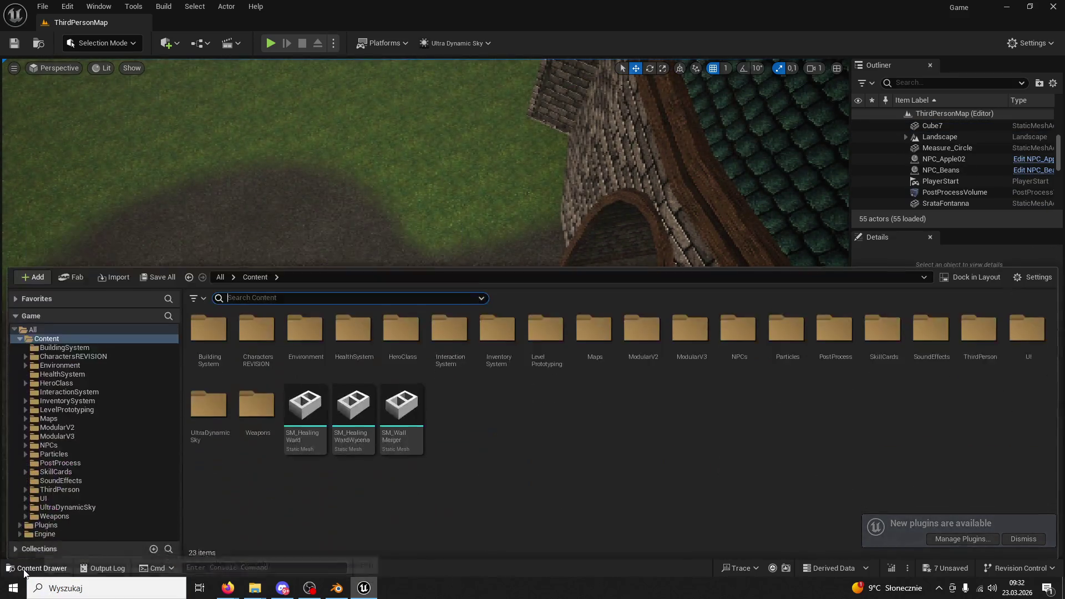
pyautogui.click(71, 437)
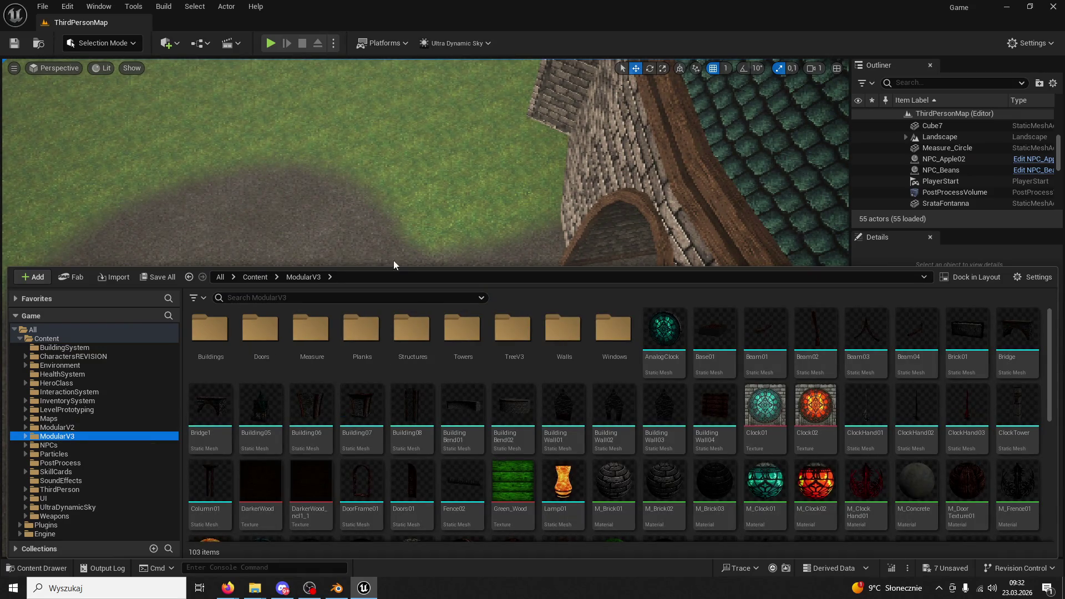
pyautogui.doubleClick(310, 333)
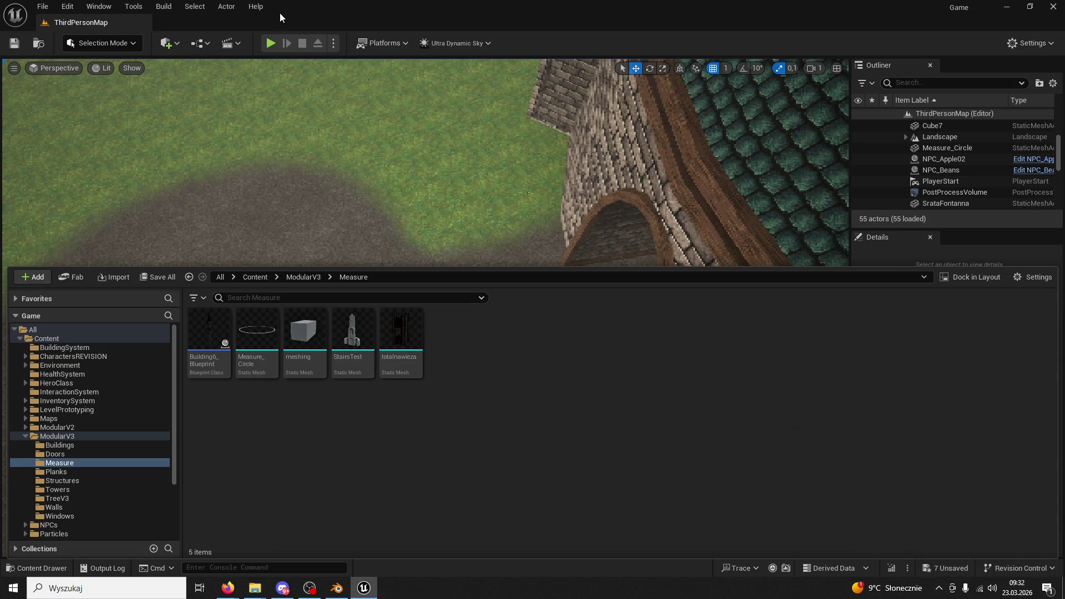
pyautogui.moveTo(279, 12); pyautogui.dragTo(624, 141)
pyautogui.moveTo(56, 431); pyautogui.dragTo(111, 431)
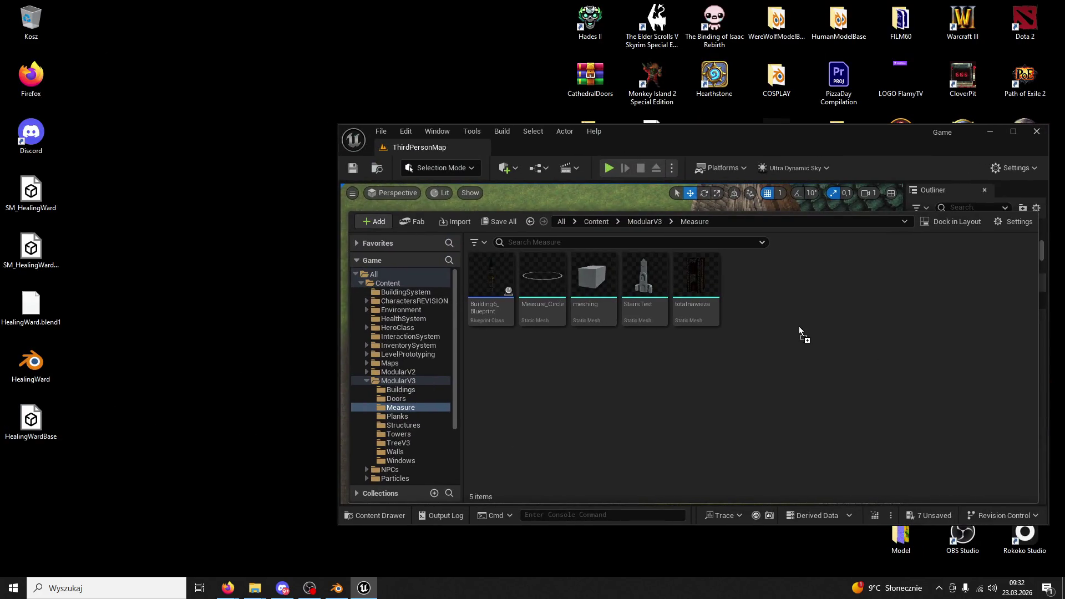
# Import HealingWardBase.fbx as a static mesh into the Measure folder and close the Message Log
pyautogui.moveTo(799, 327); pyautogui.dragTo(799, 327)
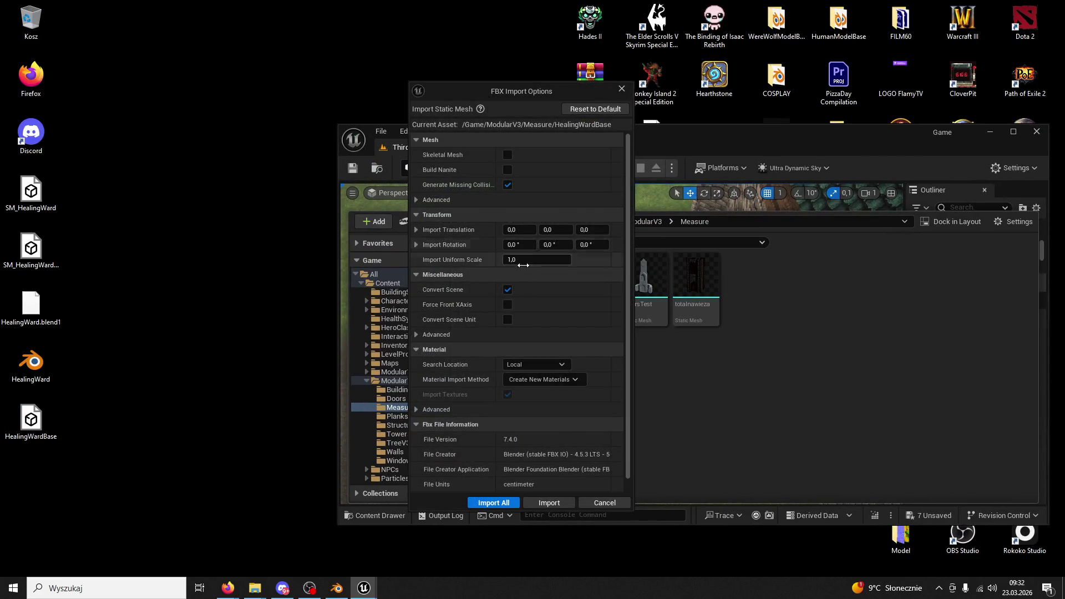
pyautogui.click(550, 501)
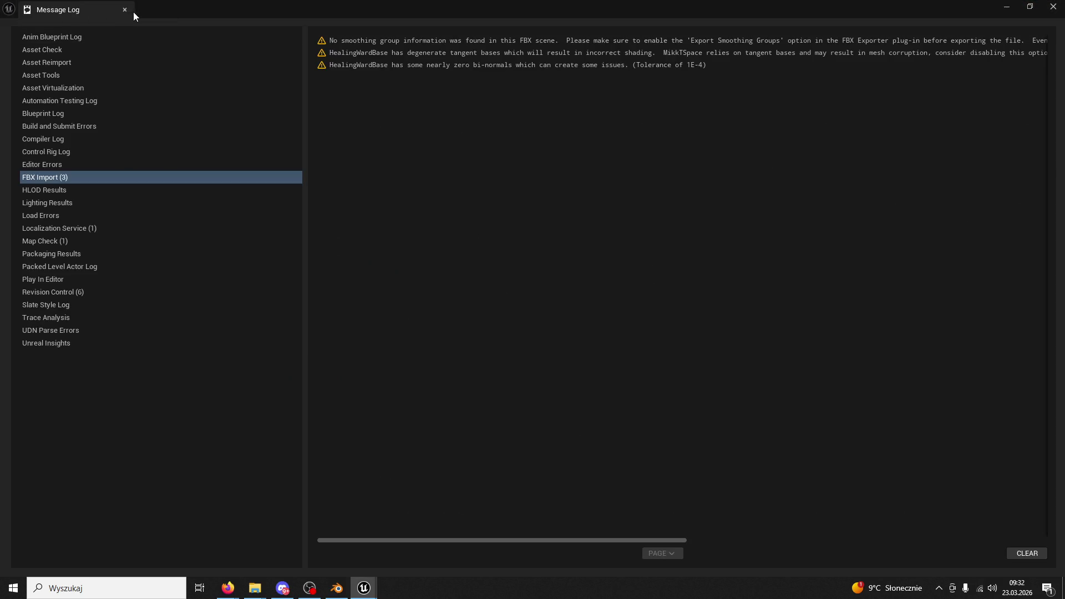
pyautogui.click(133, 11)
pyautogui.doubleClick(645, 132)
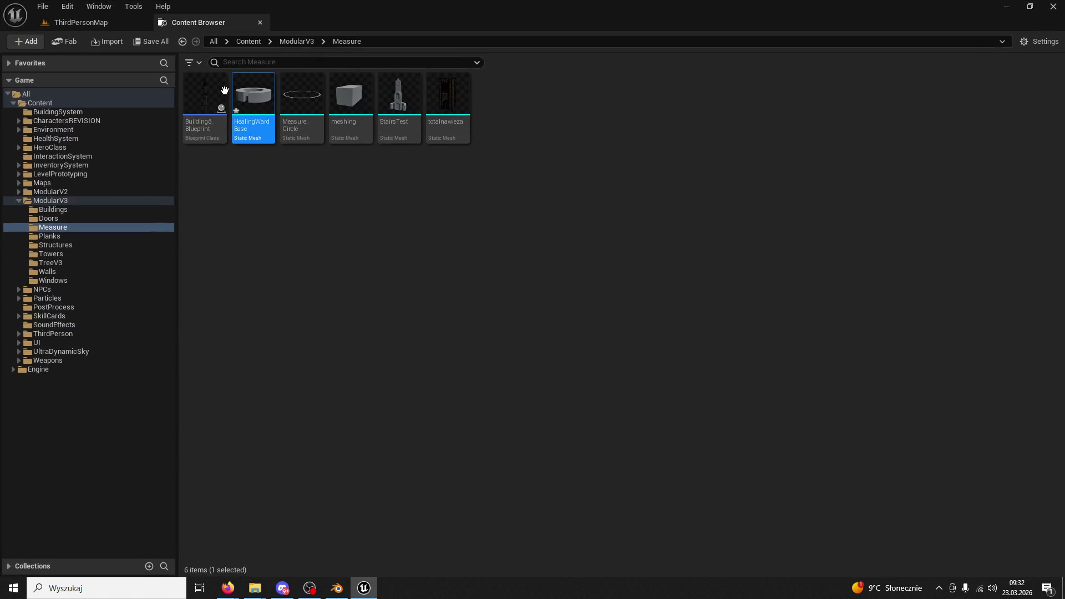
pyautogui.click(72, 23)
pyautogui.click(36, 568)
# Drag HealingWardBase into the level and focus the view on it
pyautogui.moveTo(238, 506)
pyautogui.mouseDown()
pyautogui.moveTo(554, 228)
pyautogui.moveTo(509, 234)
pyautogui.moveTo(506, 250)
pyautogui.moveTo(520, 225)
pyautogui.moveTo(516, 102)
pyautogui.mouseUp()
pyautogui.press('f')
pyautogui.press('e')
pyautogui.click(635, 68)
pyautogui.click(650, 68)
pyautogui.click(636, 69)
pyautogui.click(516, 237)
# Delete the leftover Cube7 and slide HealingWardBase along its green axis
pyautogui.click(338, 258)
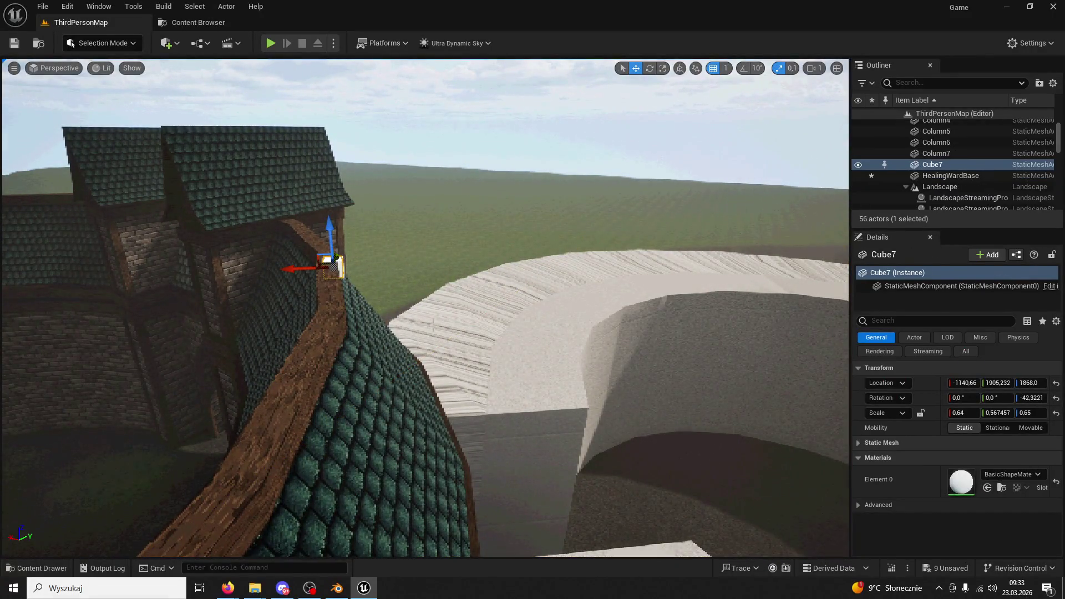
pyautogui.press('Delete')
pyautogui.moveTo(338, 258)
pyautogui.mouseDown()
pyautogui.moveTo(389, 222)
pyautogui.moveTo(649, 132)
pyautogui.mouseUp()
pyautogui.moveTo(548, 284)
pyautogui.mouseDown()
pyautogui.moveTo(589, 301)
pyautogui.moveTo(452, 307)
pyautogui.moveTo(458, 317)
pyautogui.moveTo(451, 309)
pyautogui.moveTo(411, 357)
pyautogui.moveTo(460, 410)
pyautogui.moveTo(444, 388)
pyautogui.moveTo(633, 501)
pyautogui.moveTo(497, 440)
pyautogui.moveTo(451, 392)
pyautogui.moveTo(499, 344)
pyautogui.moveTo(642, 271)
pyautogui.mouseUp()
pyautogui.press('w')
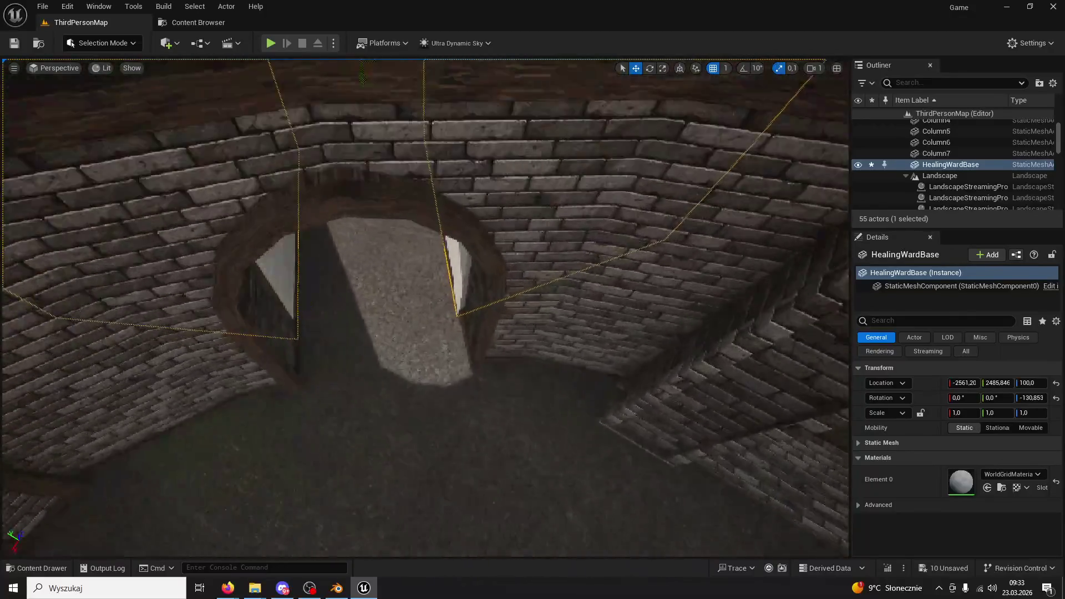
pyautogui.press('a')
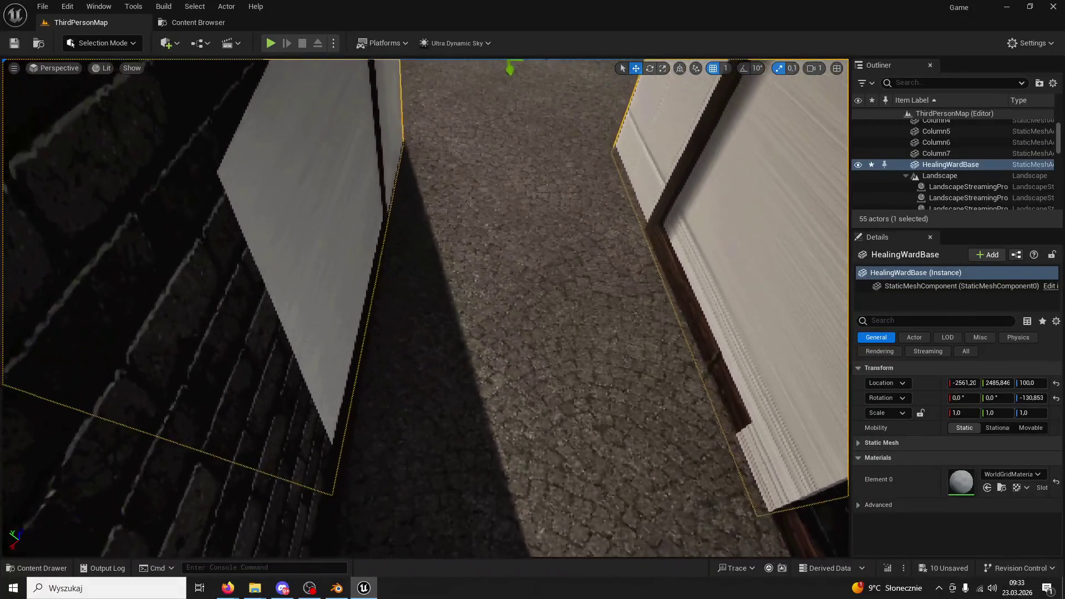
pyautogui.press('a')
pyautogui.moveTo(426, 308)
pyautogui.mouseDown()
pyautogui.moveTo(421, 244)
pyautogui.moveTo(587, 232)
pyautogui.moveTo(620, 62)
pyautogui.mouseUp()
# Roughly rotate HealingWardBase around its vertical axis with the rotate gizmo
pyautogui.press('e')
pyautogui.moveTo(466, 236)
pyautogui.mouseDown()
pyautogui.moveTo(458, 244)
pyautogui.moveTo(532, 200)
pyautogui.mouseUp()
pyautogui.click(457, 244)
pyautogui.moveTo(618, 306)
pyautogui.mouseDown()
pyautogui.moveTo(619, 355)
pyautogui.moveTo(618, 306)
pyautogui.mouseUp()
pyautogui.hotkey('ctrl', 'z')
pyautogui.moveTo(433, 379); pyautogui.dragTo(446, 391)
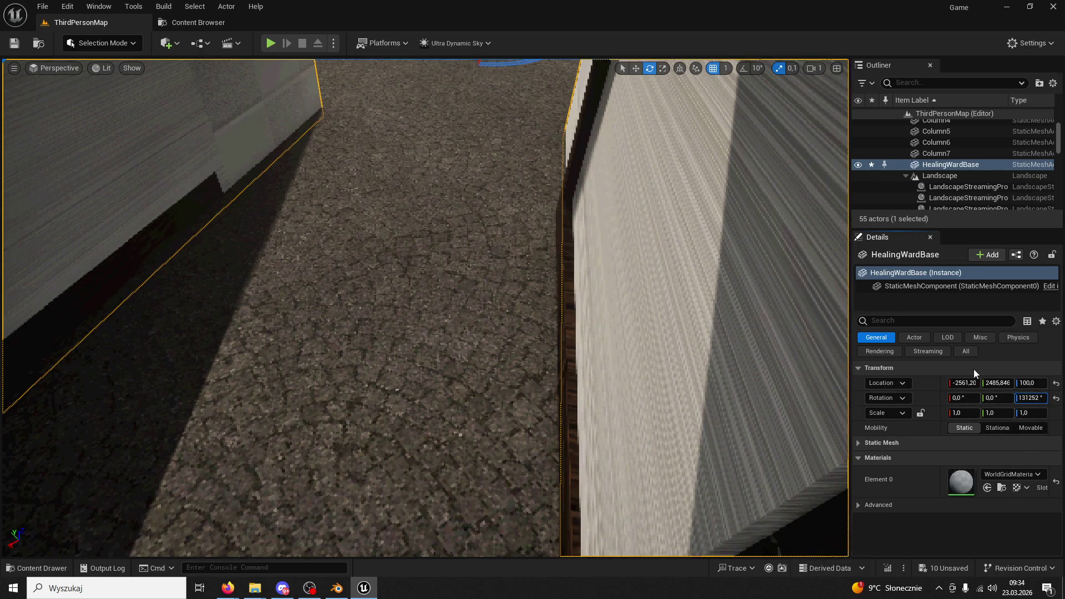
# Set HealingWardBase's Z rotation to exactly -131,3° in the transform properties
pyautogui.click(862, 368)
pyautogui.click(858, 369)
pyautogui.moveTo(1030, 398); pyautogui.dragTo(1026, 397)
pyautogui.click(1025, 398)
pyautogui.click(1033, 398)
pyautogui.write('2')
pyautogui.press('Return')
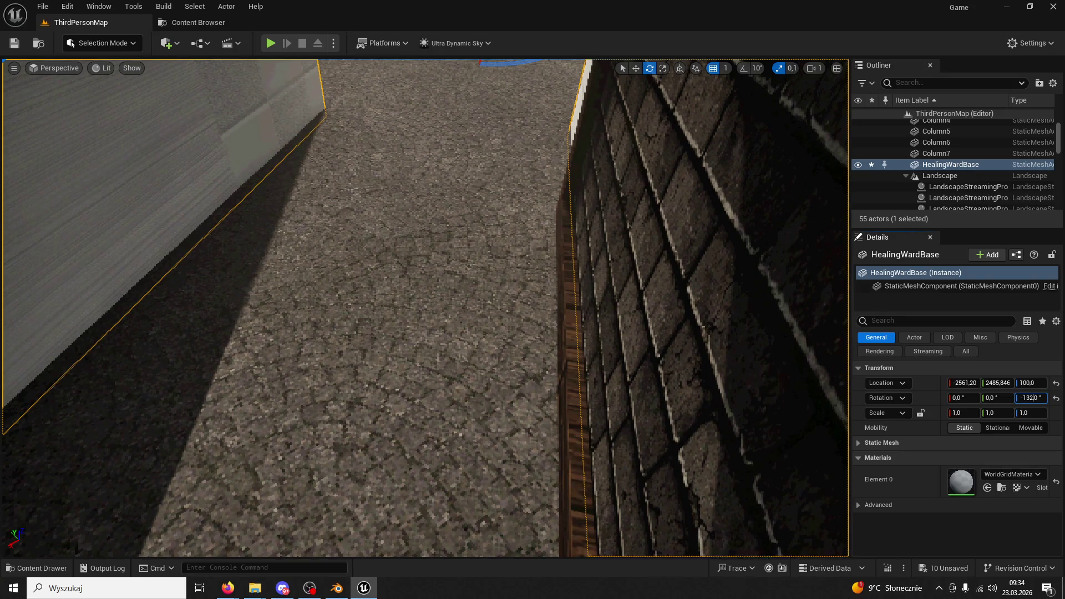
pyautogui.write('-131,2')
pyautogui.press('Return')
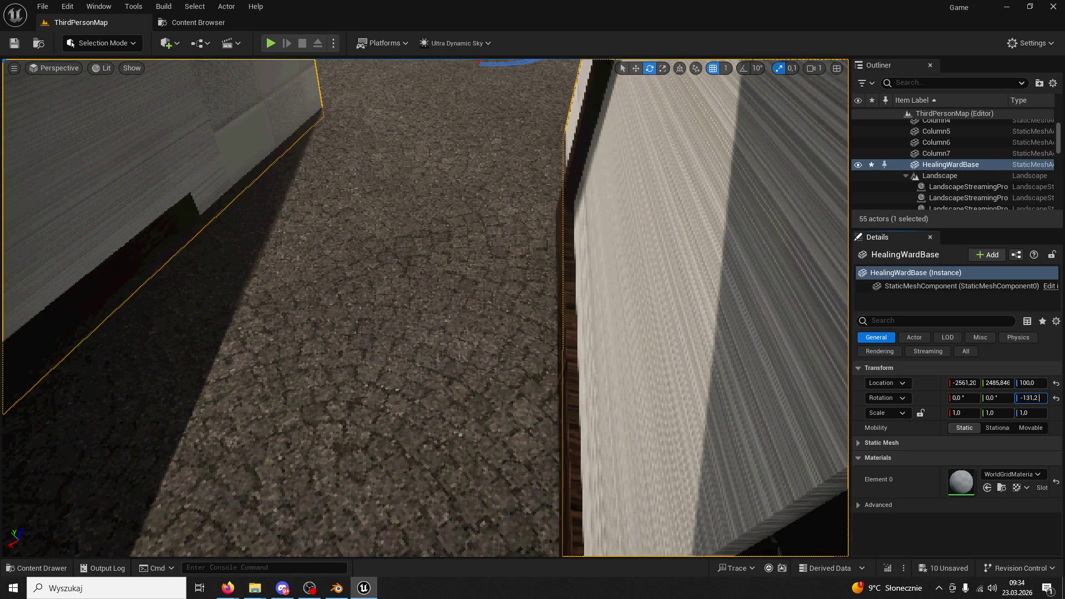
pyautogui.press('BackSpace')
pyautogui.write('3')
pyautogui.press('Return')
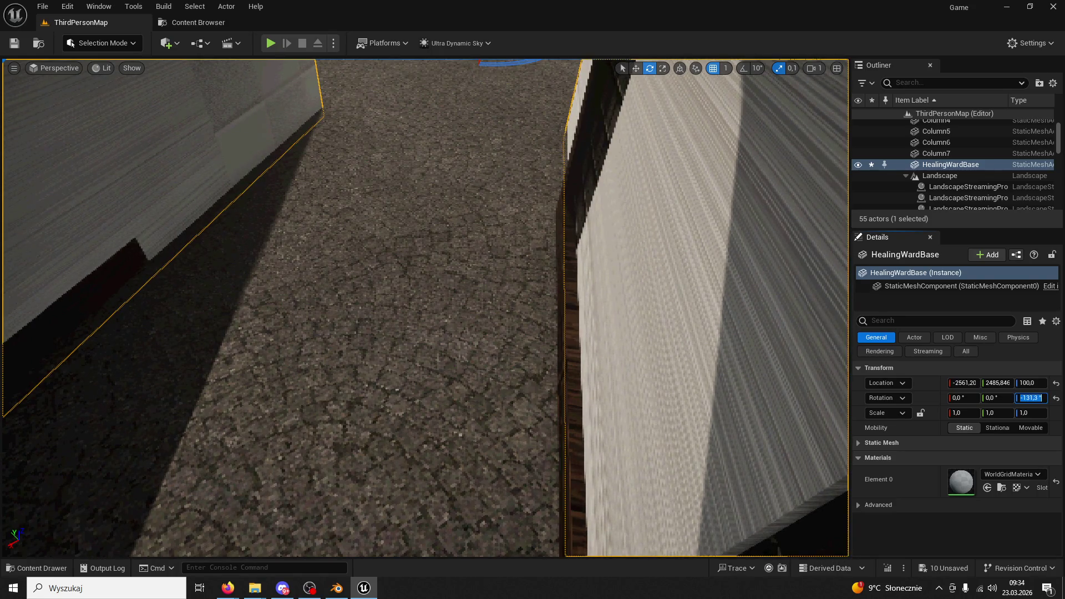
pyautogui.moveTo(27, 102); pyautogui.dragTo(27, 102)
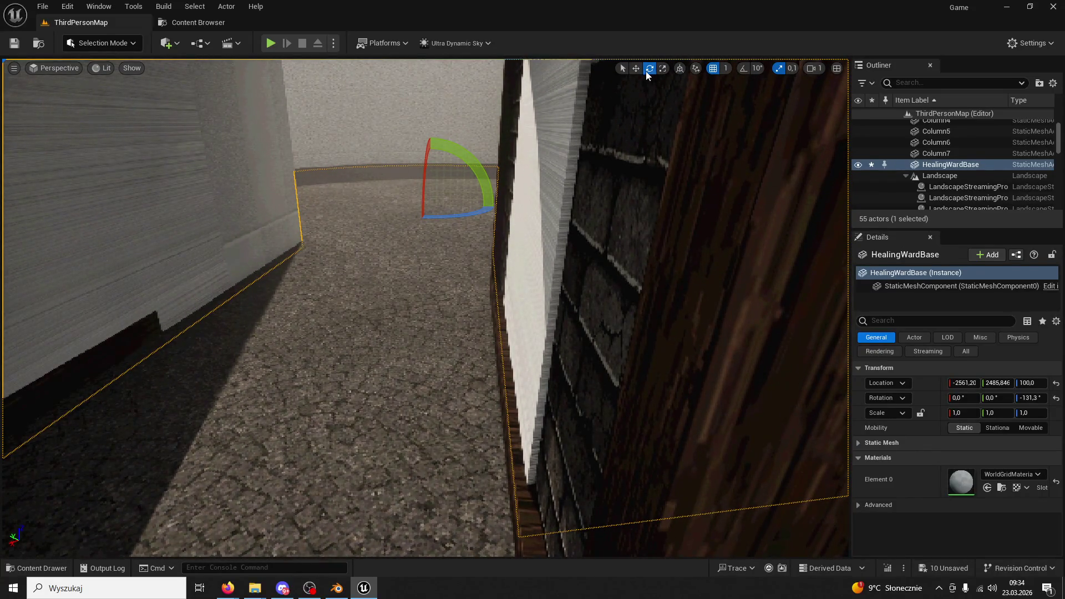
# Nudge HealingWardBase slightly to -2557,9, 2489,602
pyautogui.click(470, 204)
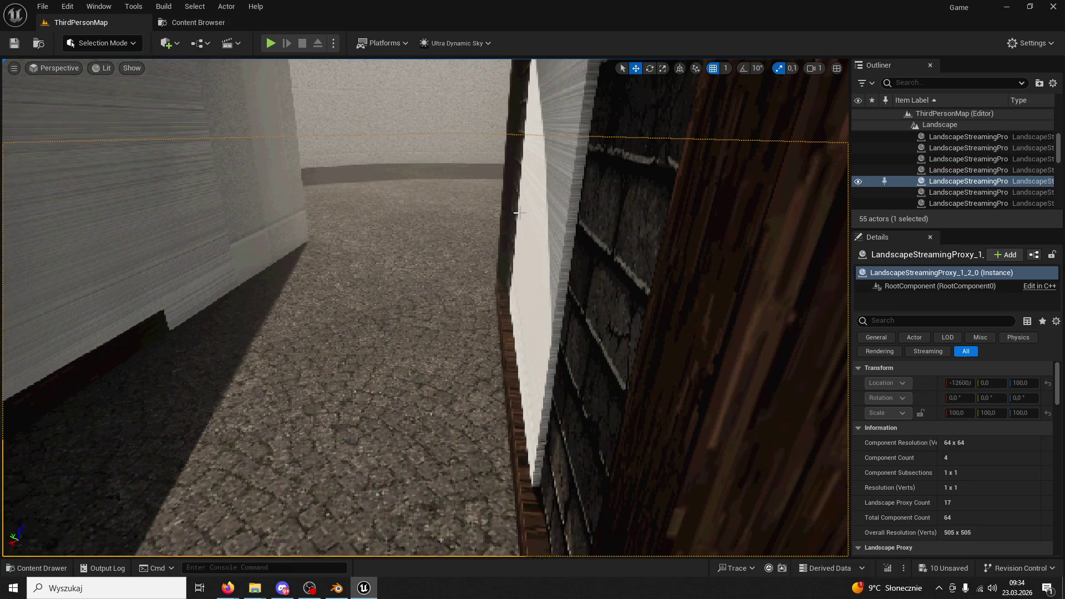
pyautogui.click(507, 190)
pyautogui.moveTo(473, 205); pyautogui.dragTo(475, 205)
pyautogui.click(477, 206)
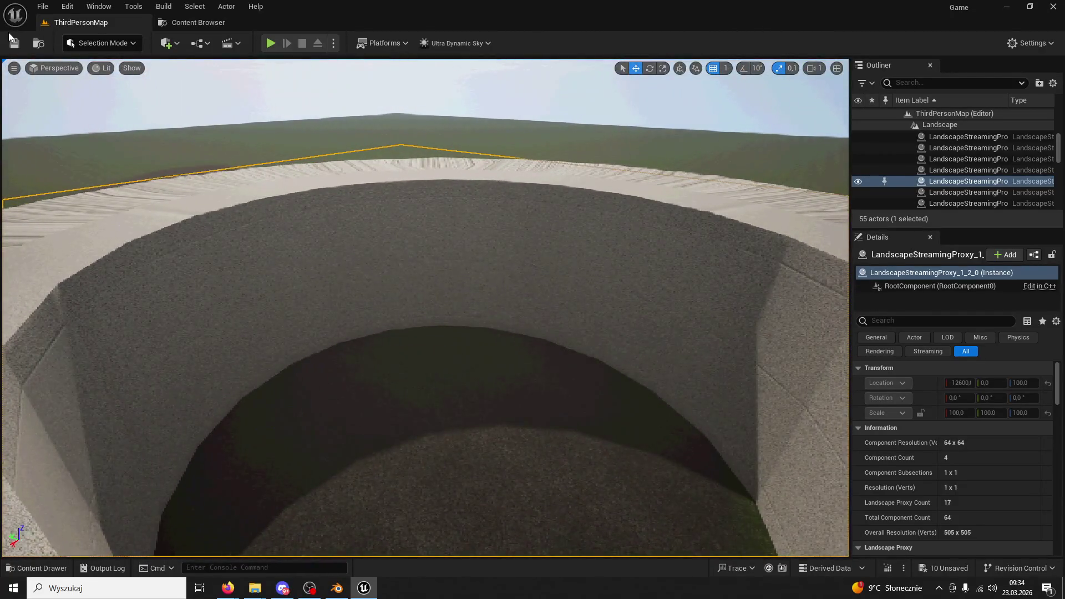
# Browse the ModularV3 folders in the Content Drawer
pyautogui.click(36, 568)
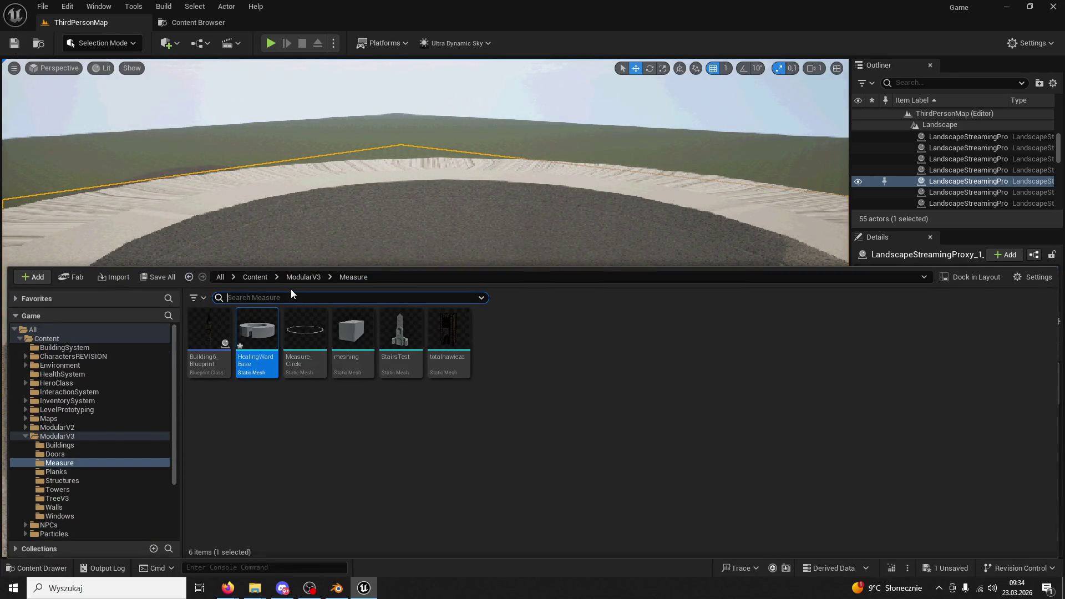
pyautogui.doubleClick(361, 329)
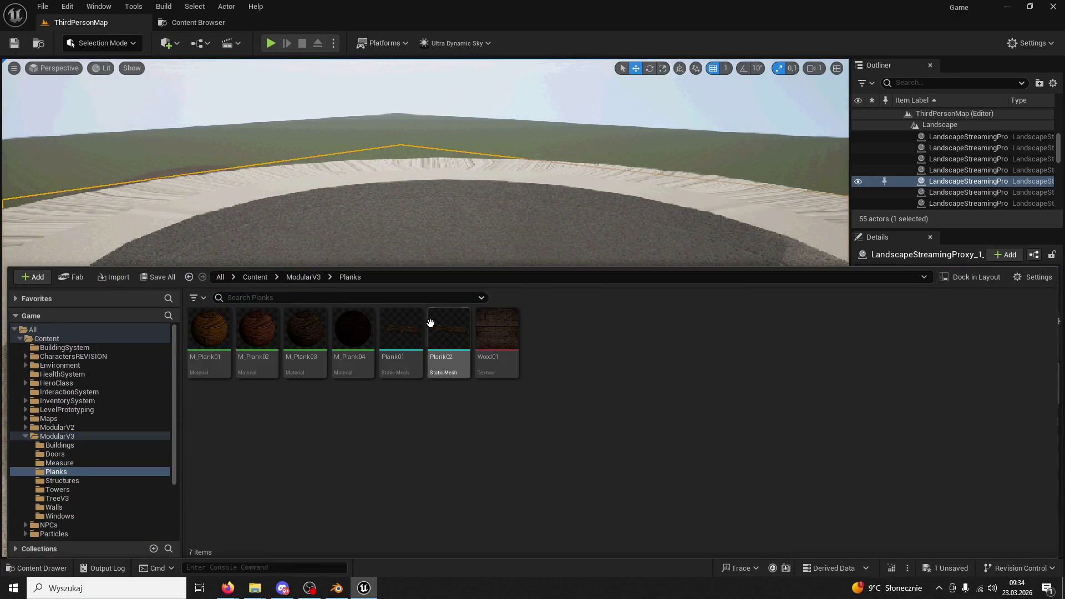
pyautogui.click(303, 277)
pyautogui.scroll(-3, 610, 415)
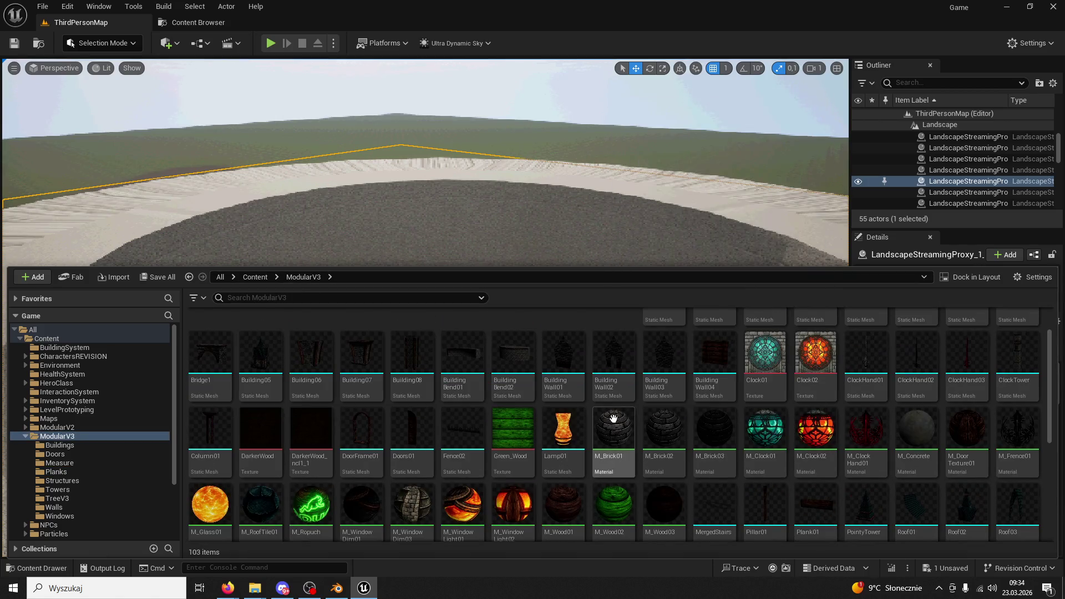
pyautogui.moveTo(693, 271); pyautogui.dragTo(643, 484)
pyautogui.scroll(-2, 943, 374)
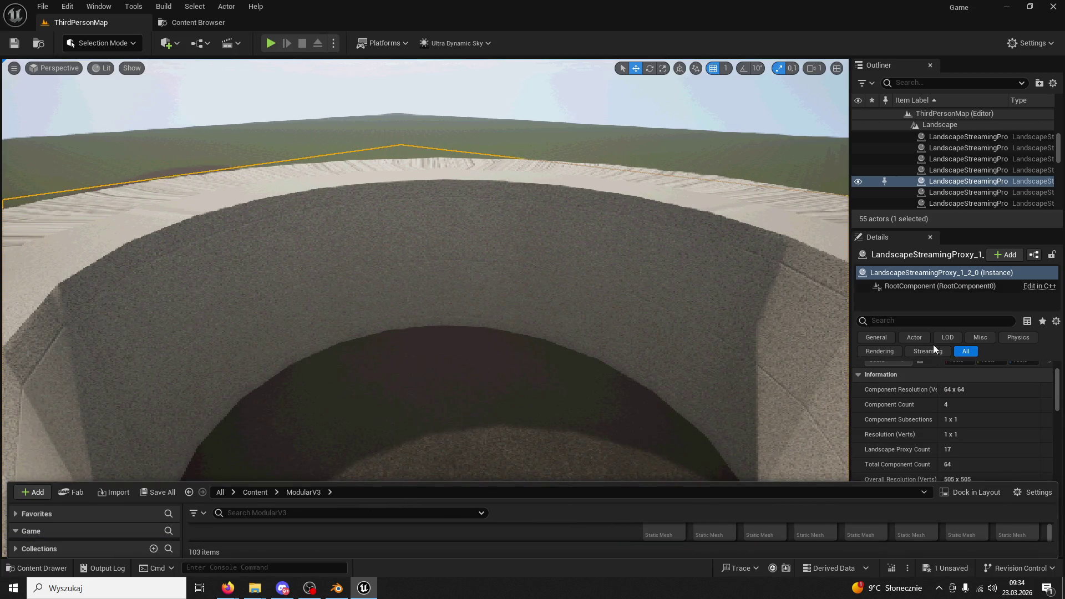
pyautogui.scroll(5, 918, 179)
# Apply the M_Brick01 material to HealingWardBase's Element 0 and save the level
pyautogui.click(752, 312)
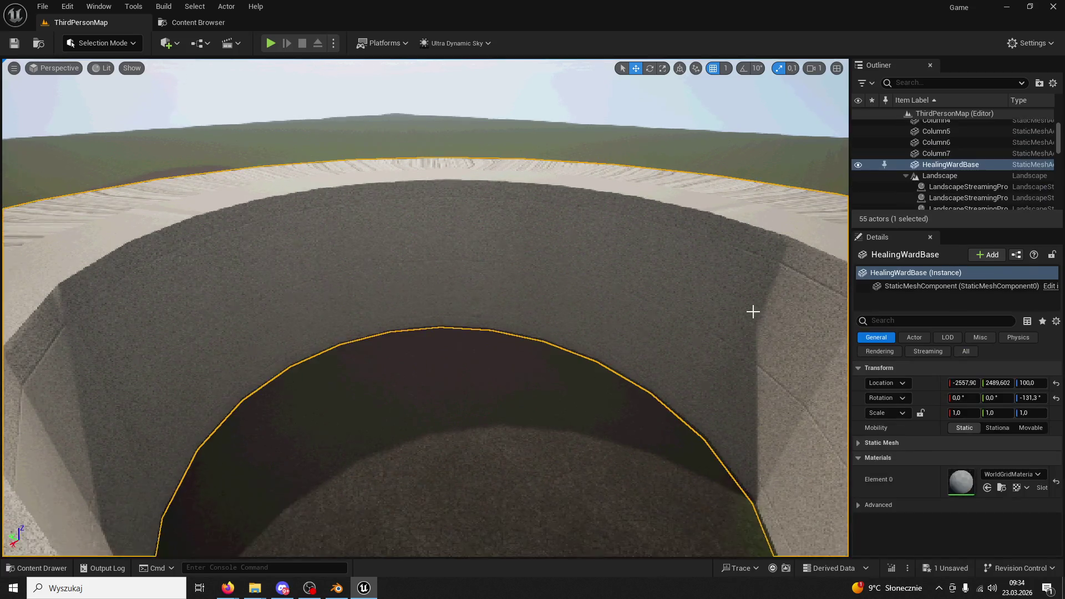
pyautogui.click(57, 567)
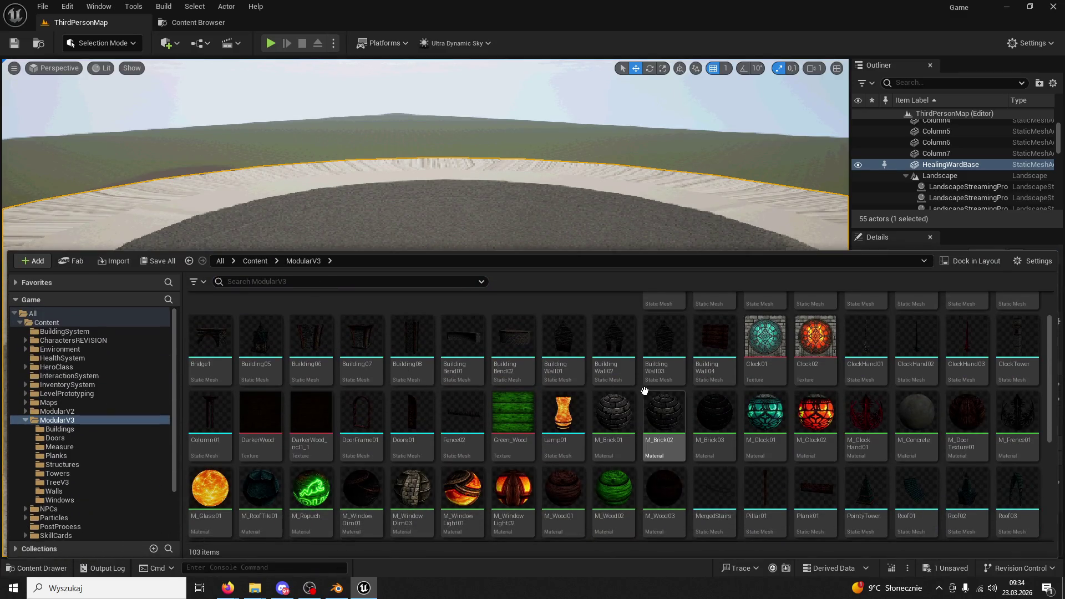
pyautogui.click(613, 416)
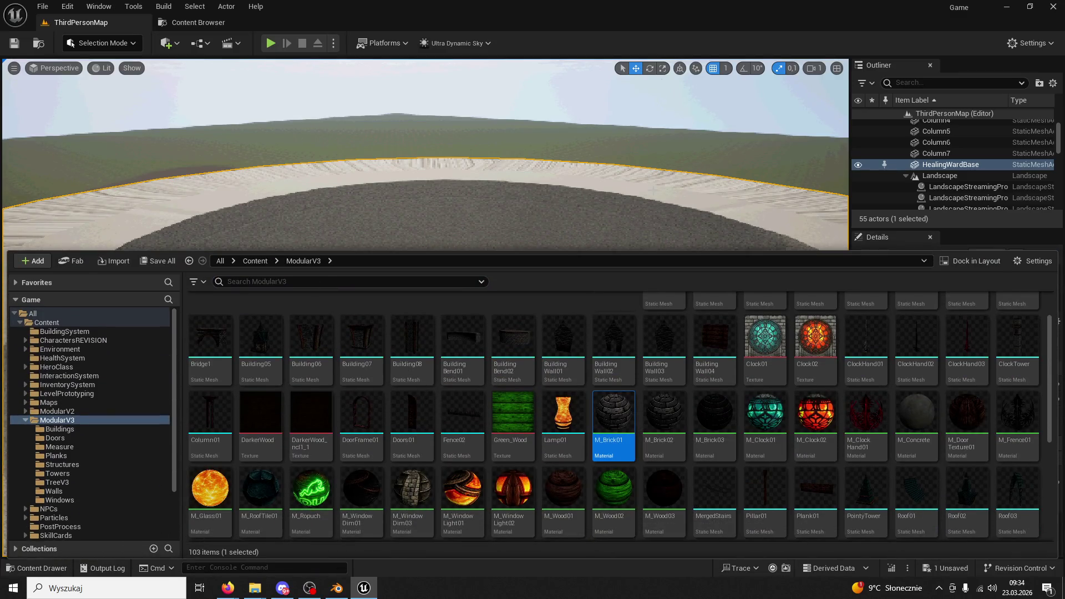
pyautogui.click(38, 567)
pyautogui.click(986, 486)
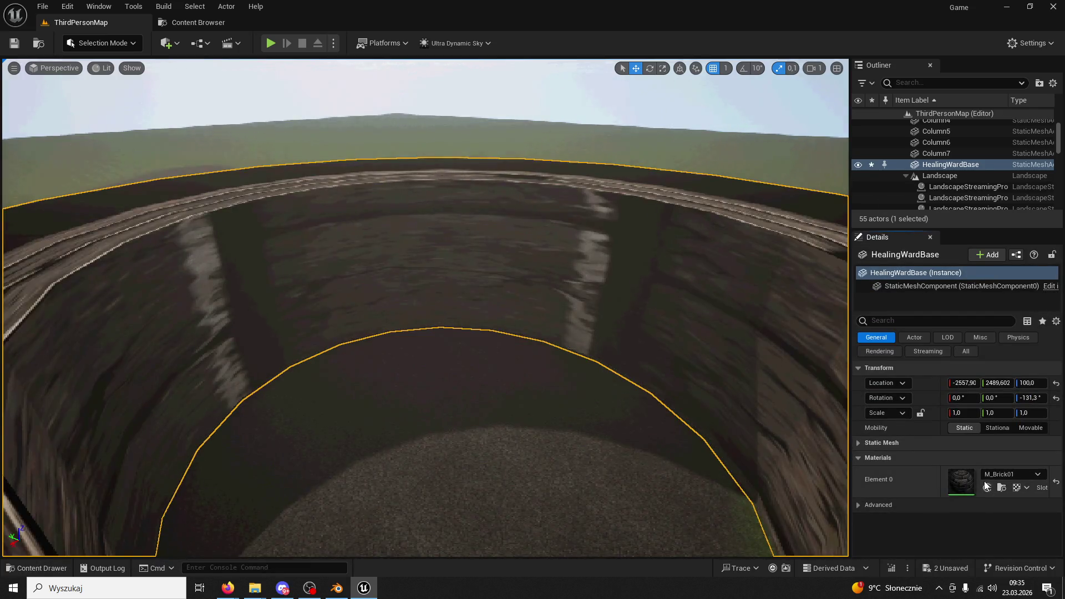
pyautogui.click(15, 43)
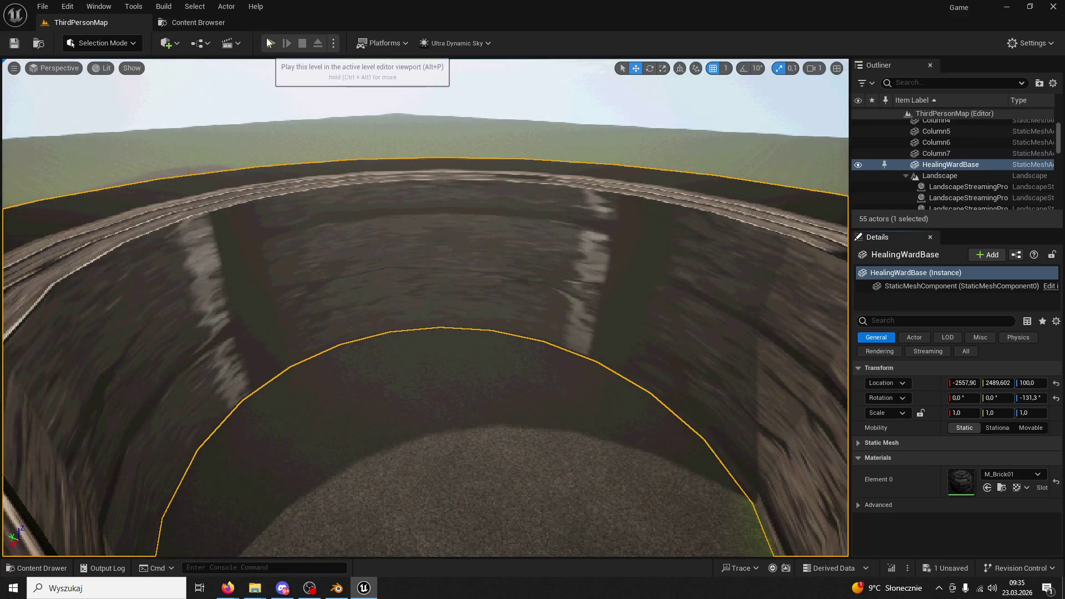
# Play the level, run the character through the HealingWardBase doorway, then stop
pyautogui.click(269, 42)
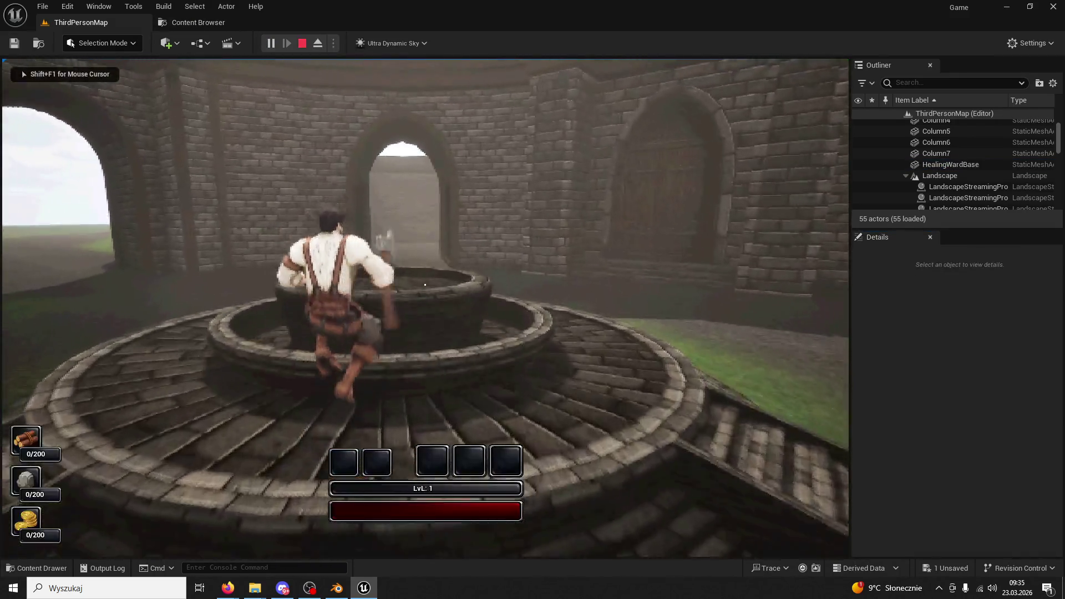
pyautogui.press('w')
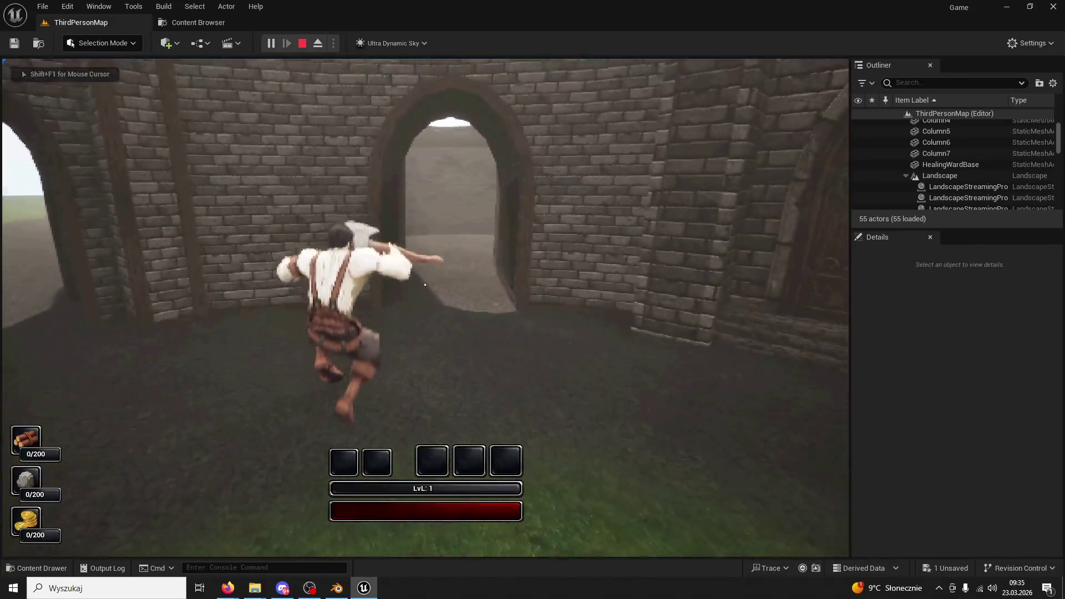
pyautogui.press('w')
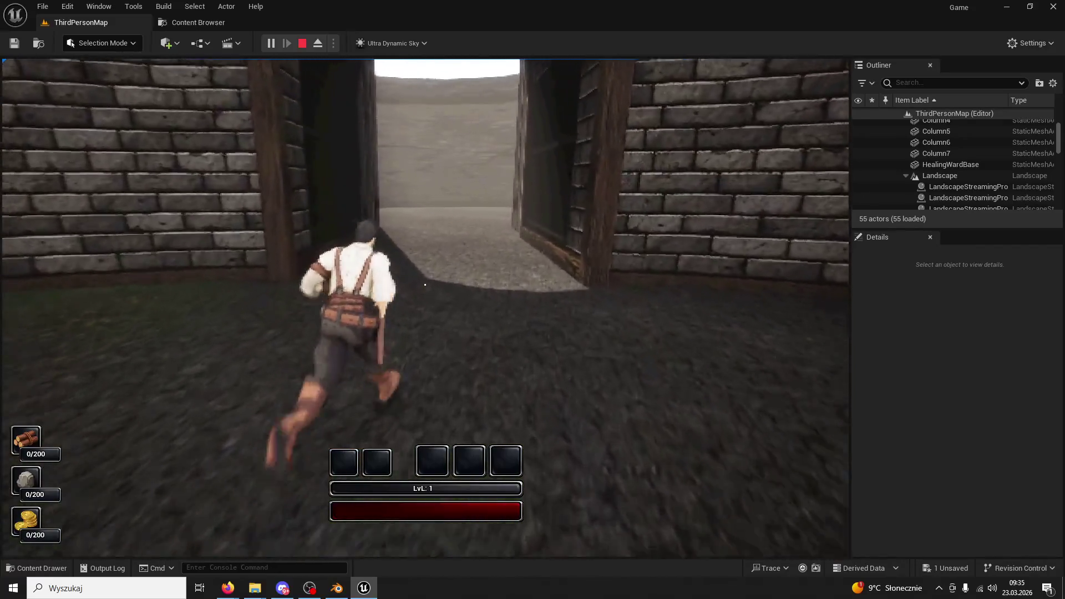
pyautogui.press('w')
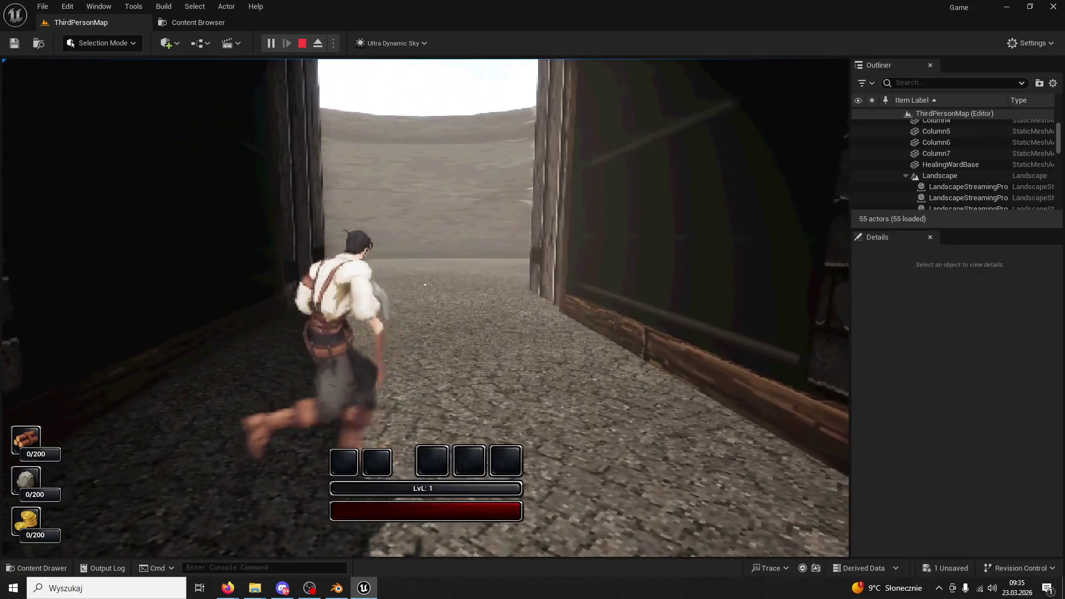
pyautogui.press('Escape')
pyautogui.click(36, 568)
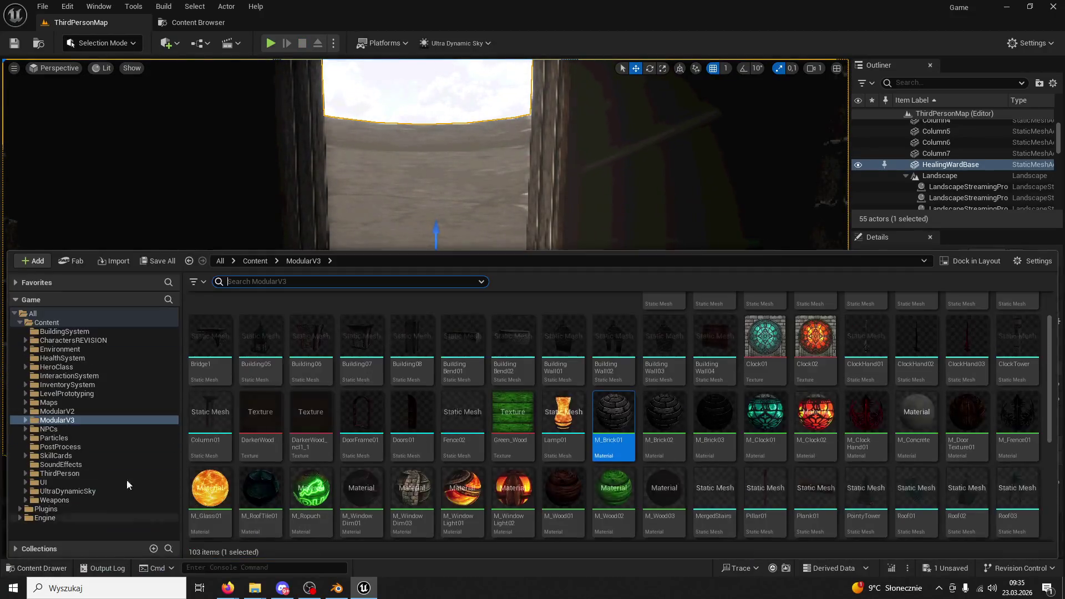
# Open the HealingWardBase asset from the Measure folder in its mesh editor
pyautogui.scroll(2, 499, 360)
pyautogui.click(416, 312)
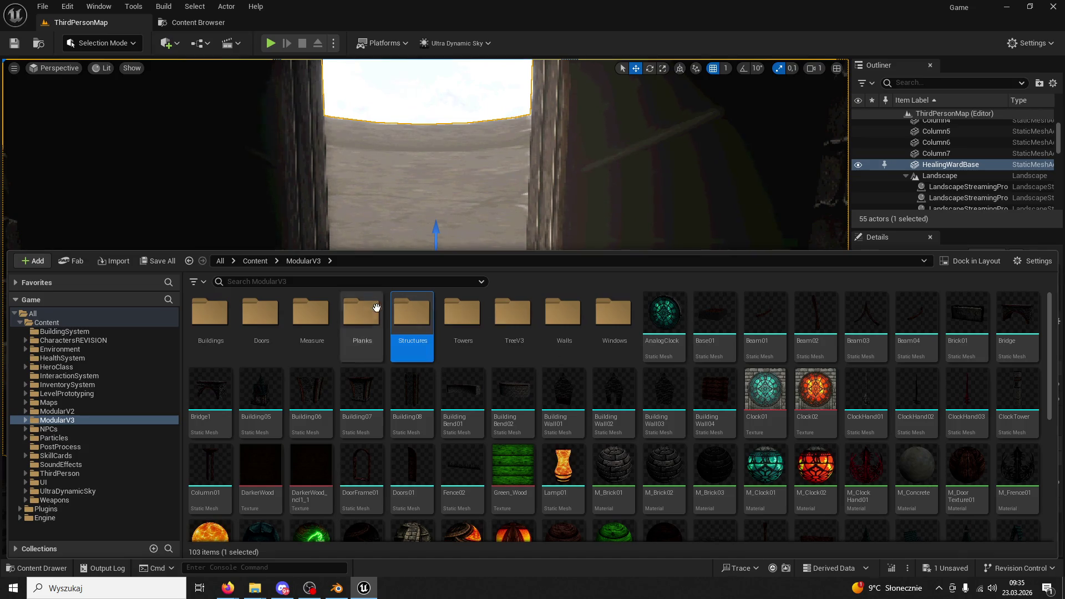
pyautogui.doubleClick(310, 313)
pyautogui.click(268, 322)
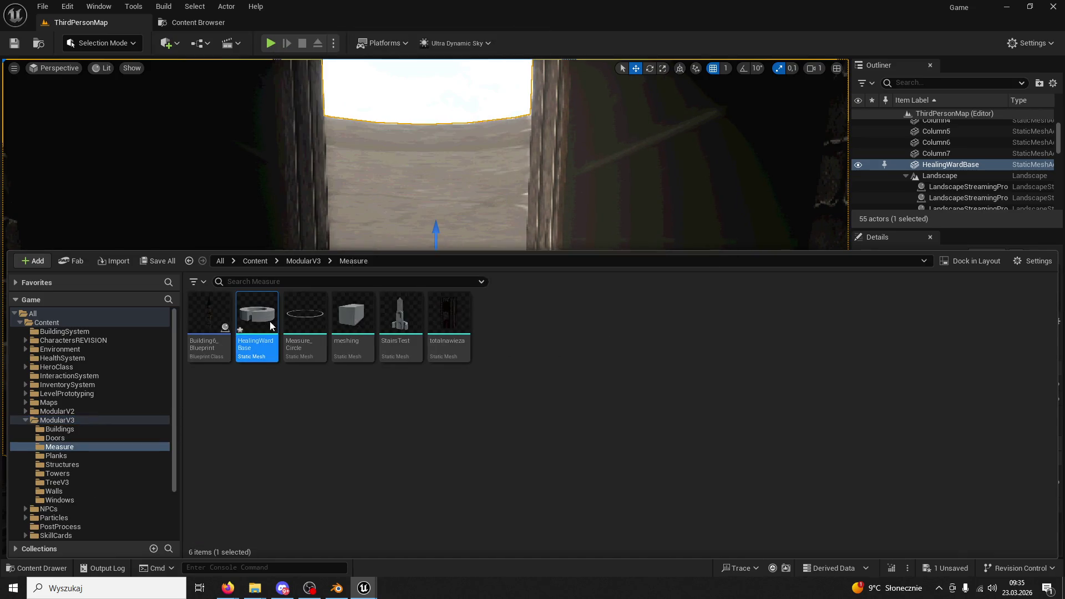
pyautogui.doubleClick(269, 321)
# Remove the mesh's existing simple collision
pyautogui.click(664, 180)
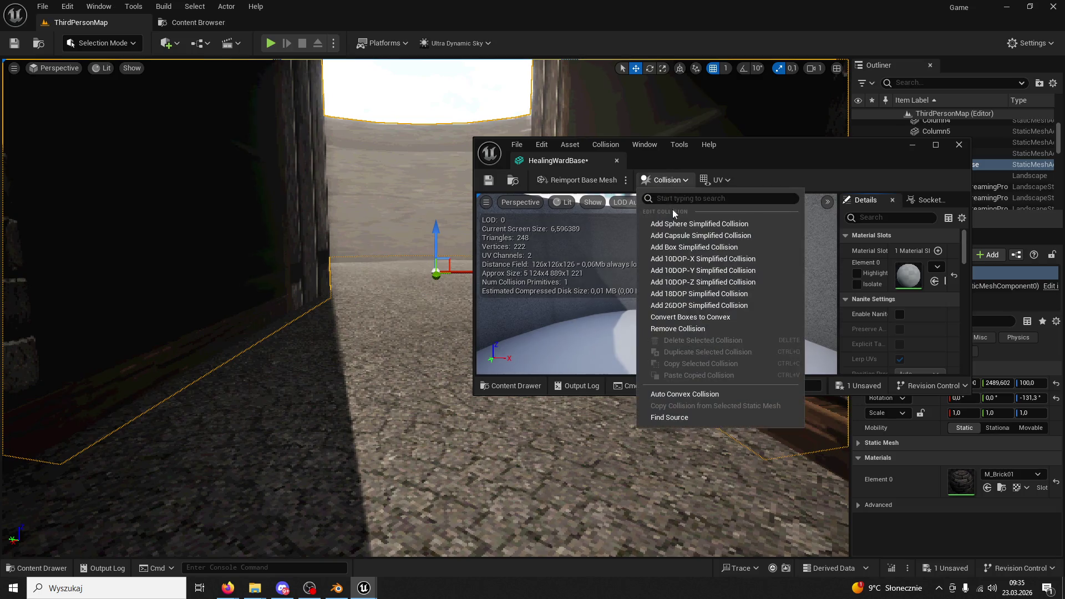
pyautogui.click(681, 225)
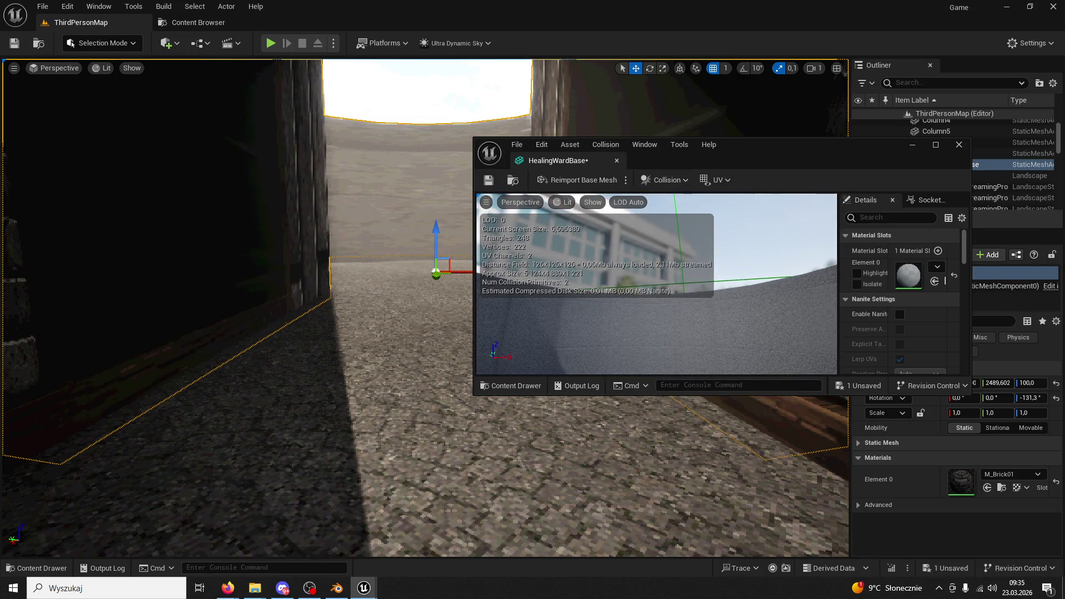
pyautogui.hotkey('ctrl', 'z')
pyautogui.moveTo(610, 149)
pyautogui.mouseDown()
pyautogui.moveTo(303, 64)
pyautogui.moveTo(338, 28)
pyautogui.mouseUp()
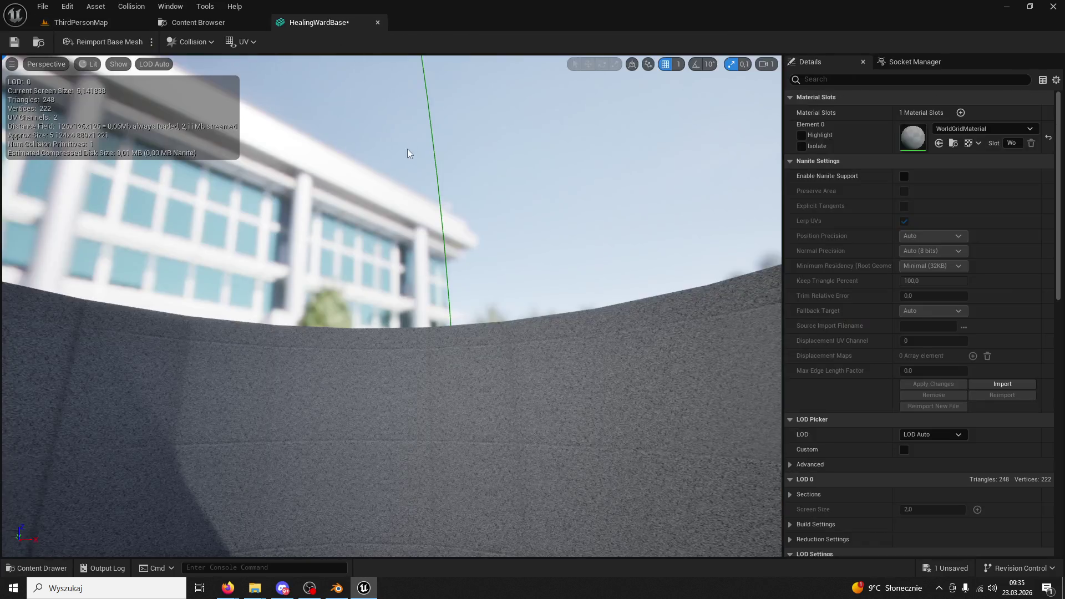
pyautogui.click(439, 168)
pyautogui.press('Delete')
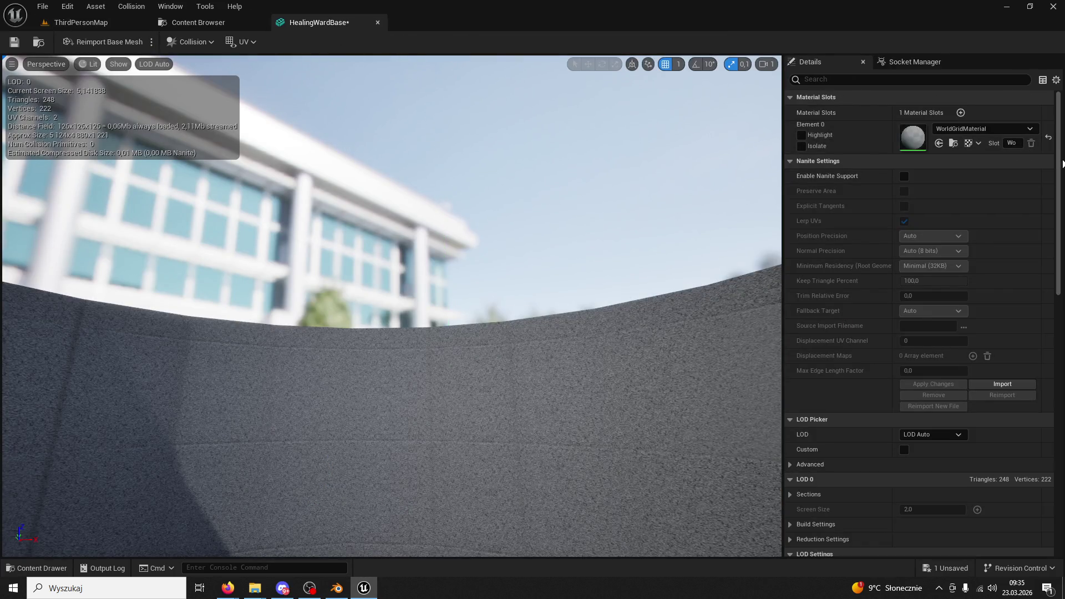
pyautogui.scroll(-10, 903, 422)
# Set Collision Complexity to Use Complex Collision As Simple and return to ThirdPersonMap
pyautogui.click(937, 263)
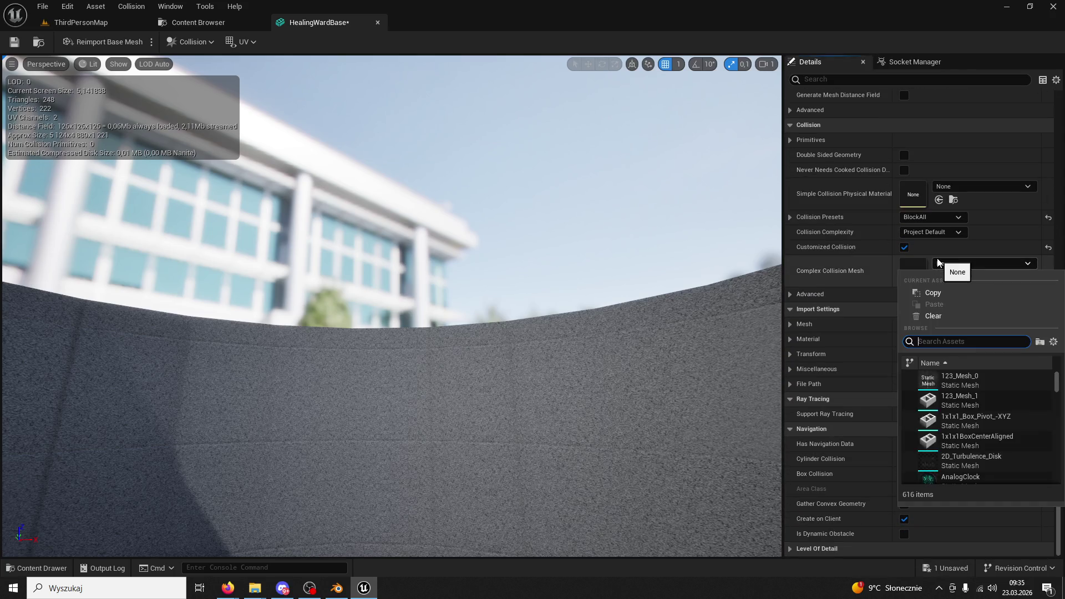
pyautogui.click(932, 233)
pyautogui.click(932, 232)
pyautogui.click(944, 274)
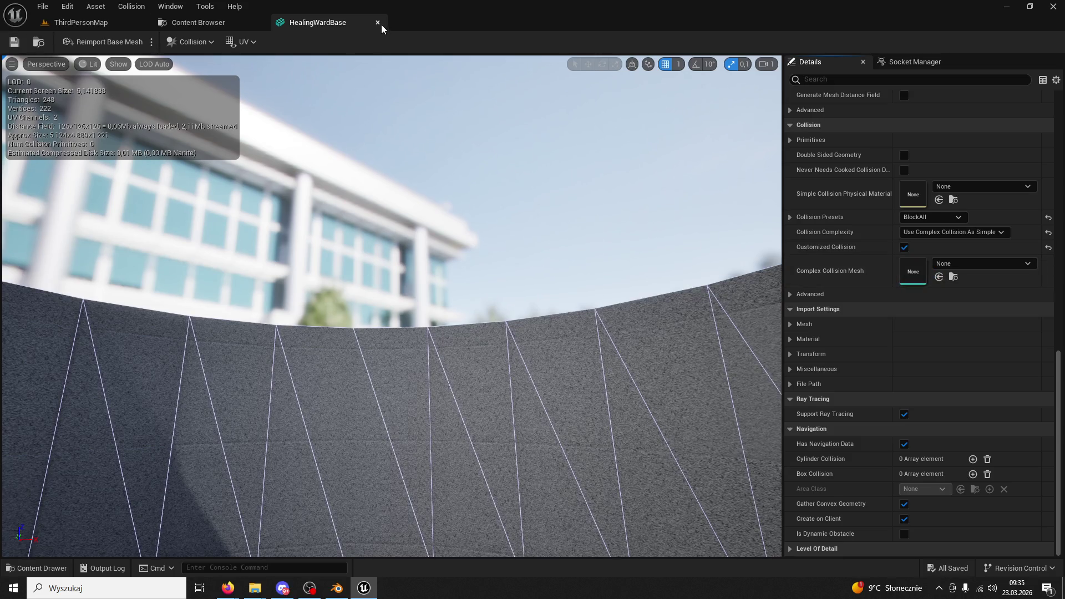
pyautogui.click(378, 24)
pyautogui.click(148, 21)
pyautogui.click(270, 44)
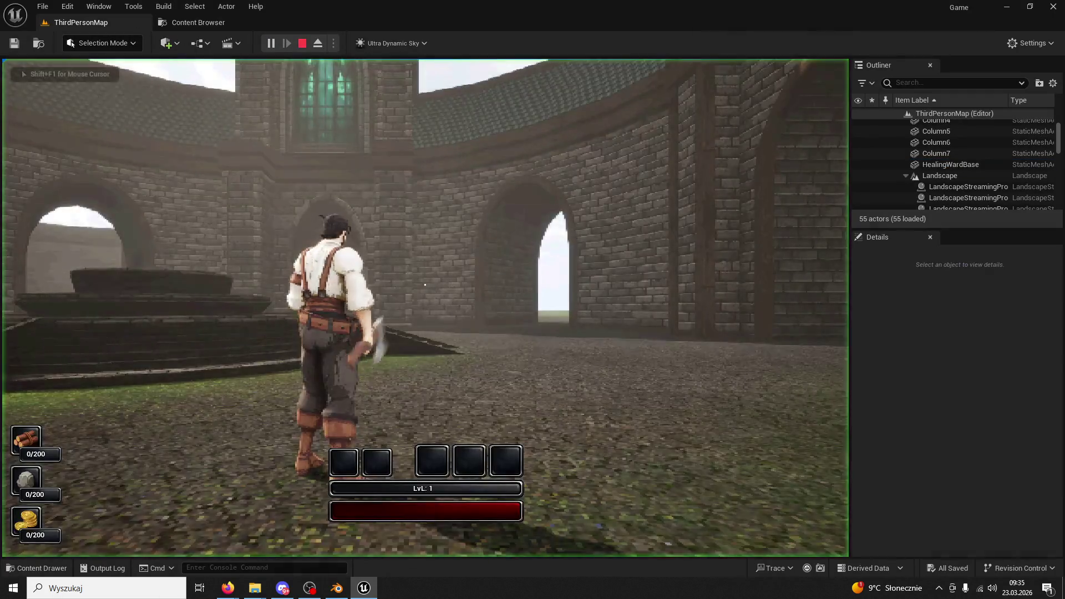
# Run the character past the well, through the arched doorway and across the courtyard
pyautogui.press('w')
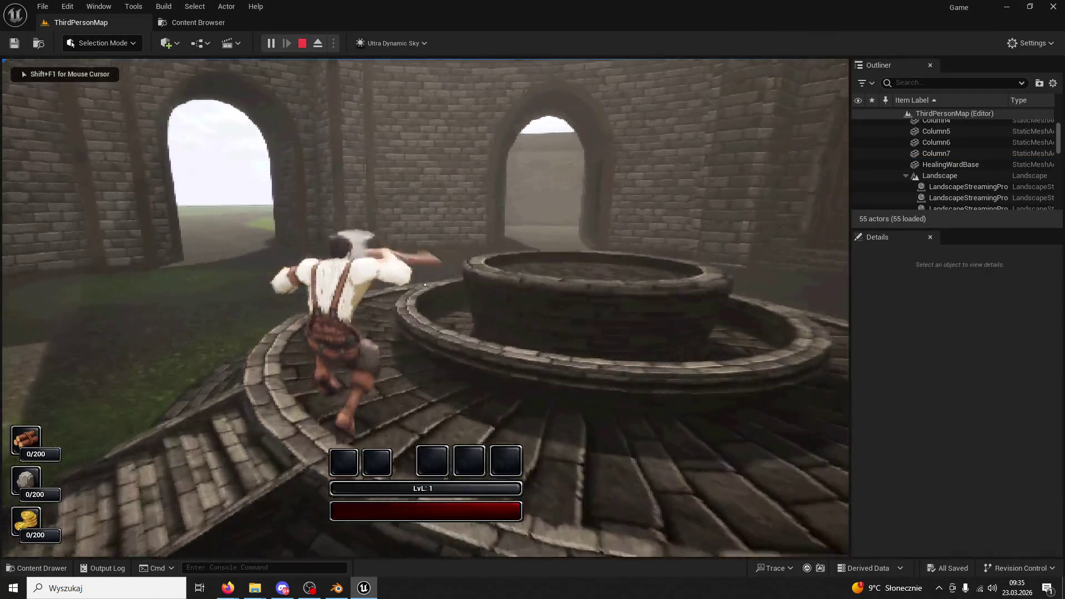
pyautogui.press('w')
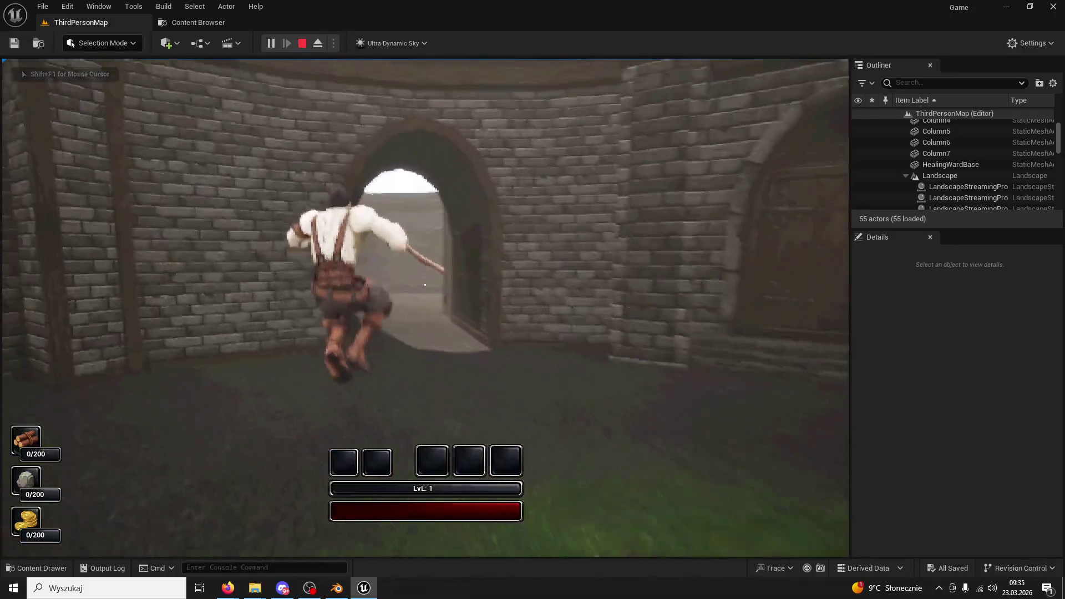
pyautogui.press('w')
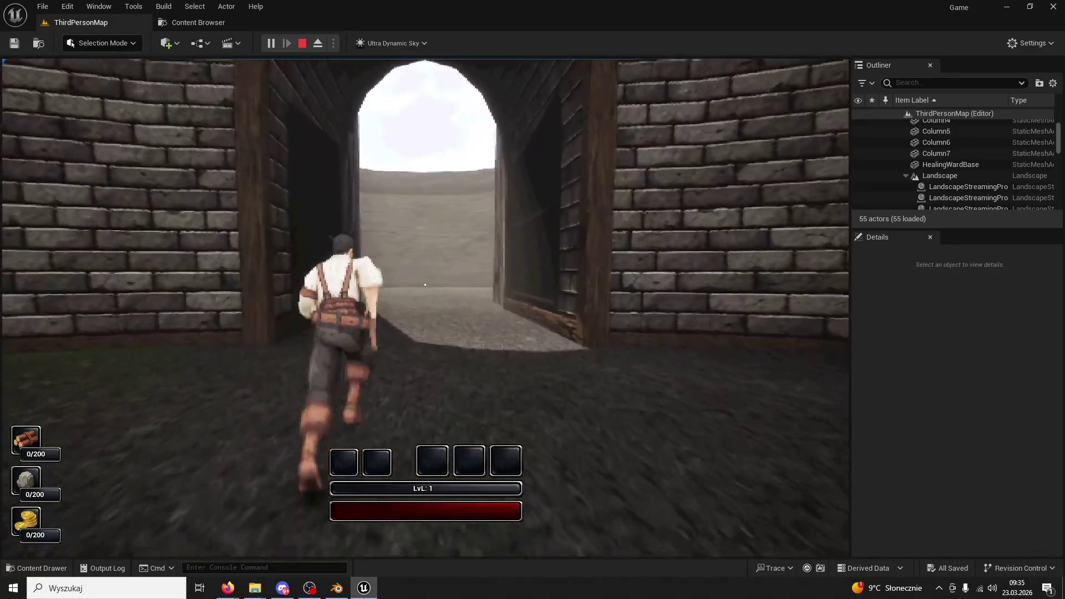
pyautogui.press('w')
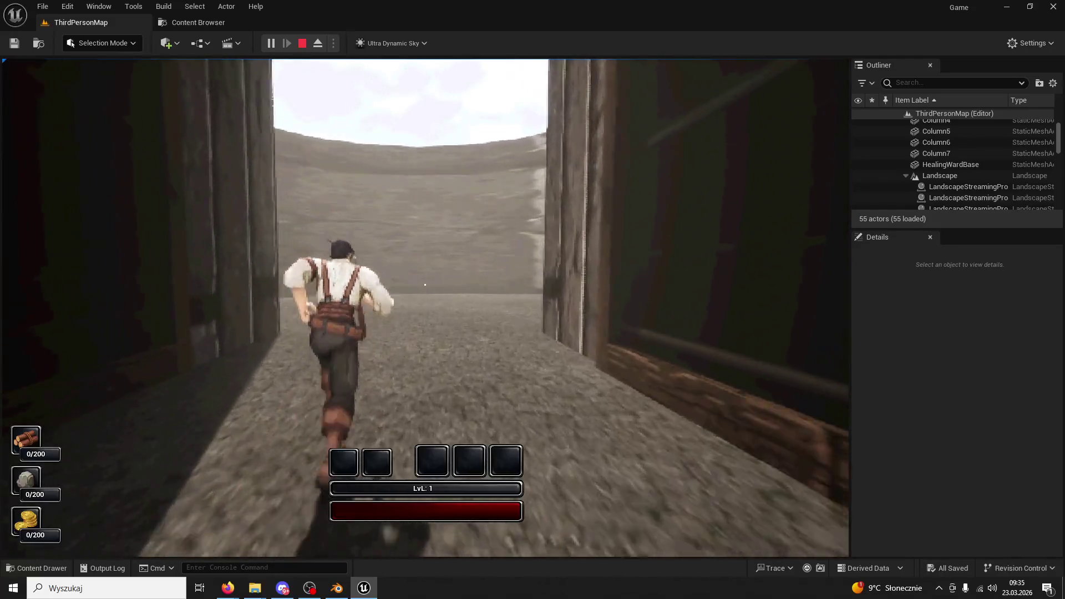
pyautogui.press('w')
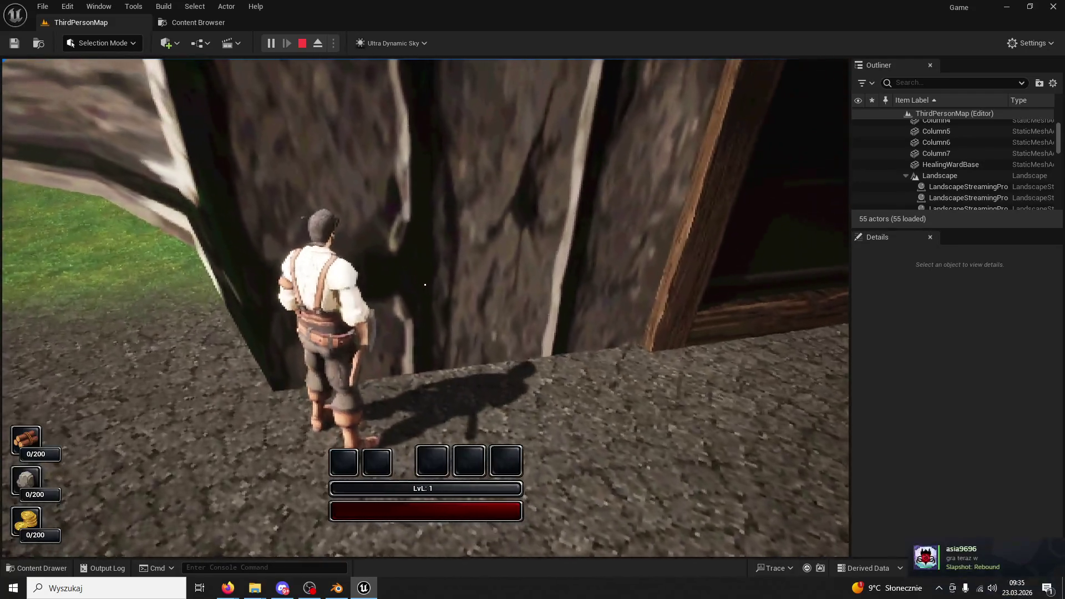
pyautogui.press('w')
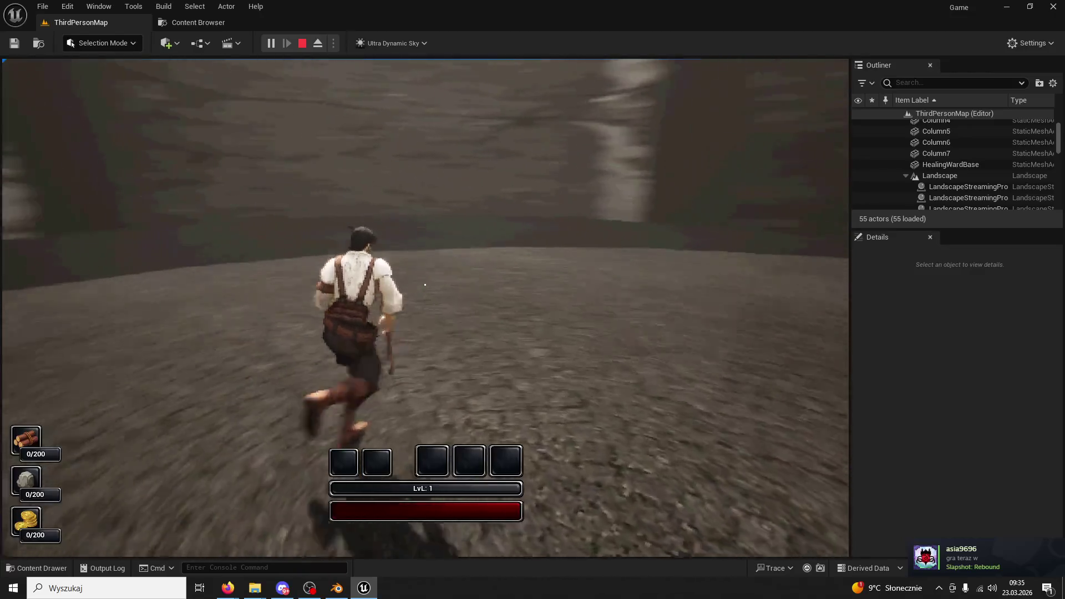
pyautogui.press('w')
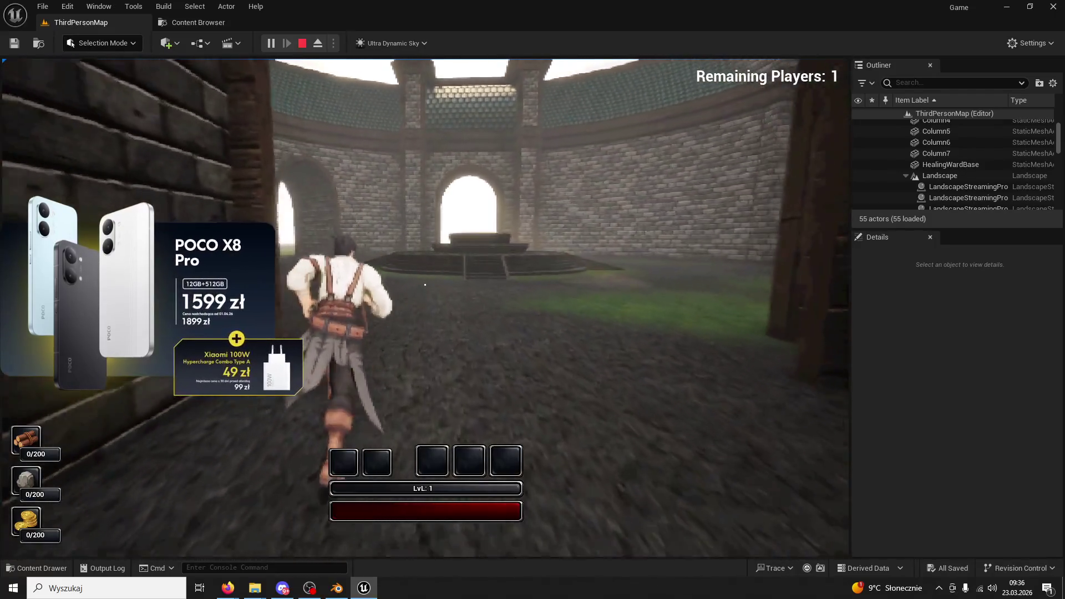
# Jump, run through the wooden doorway across the arena into the round room
pyautogui.press('space')
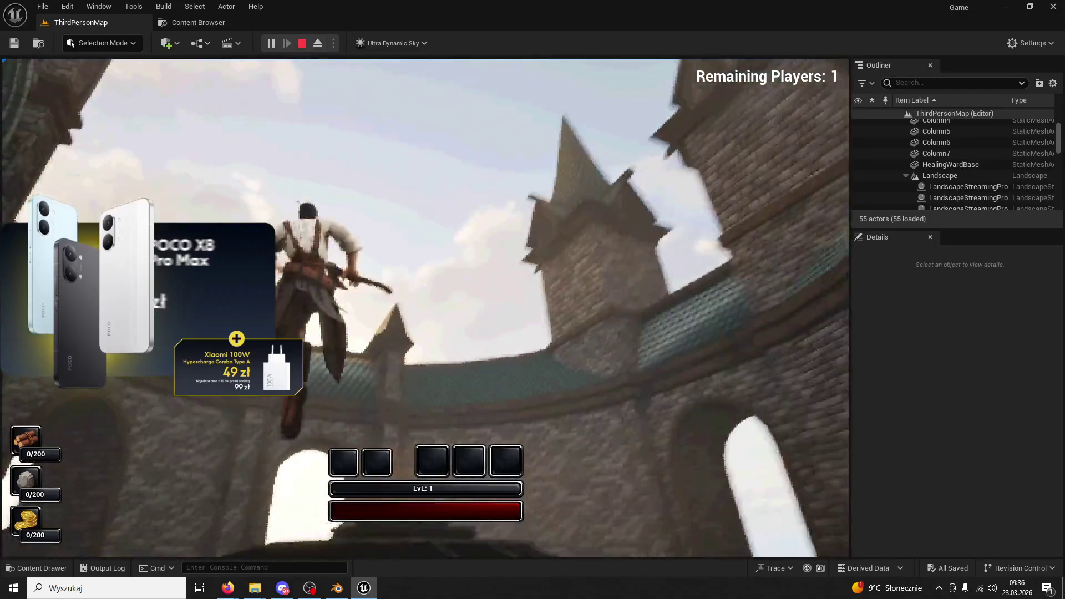
pyautogui.press('w')
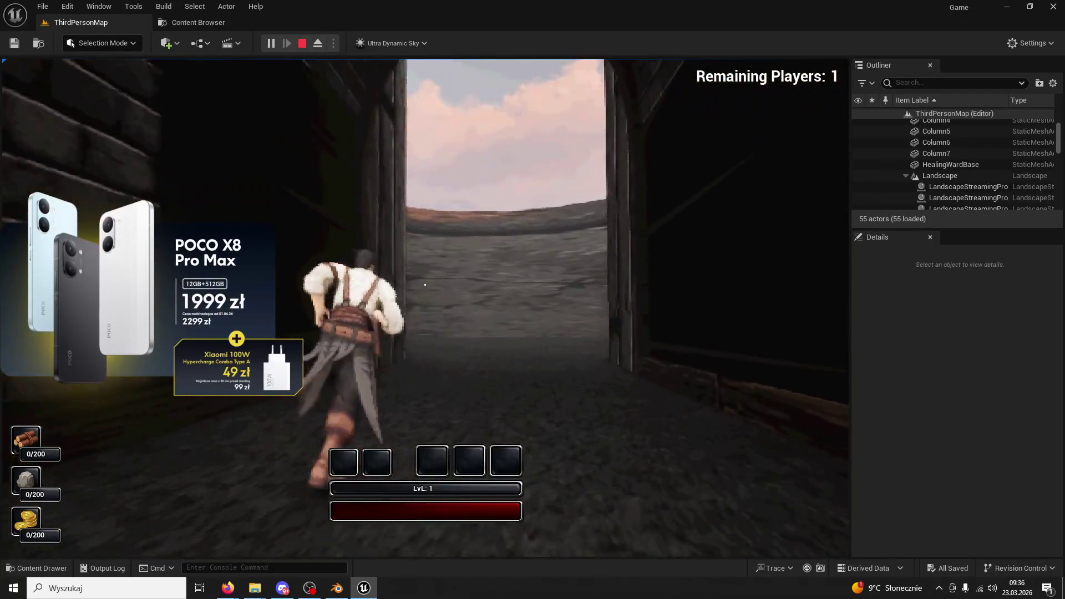
pyautogui.press('w')
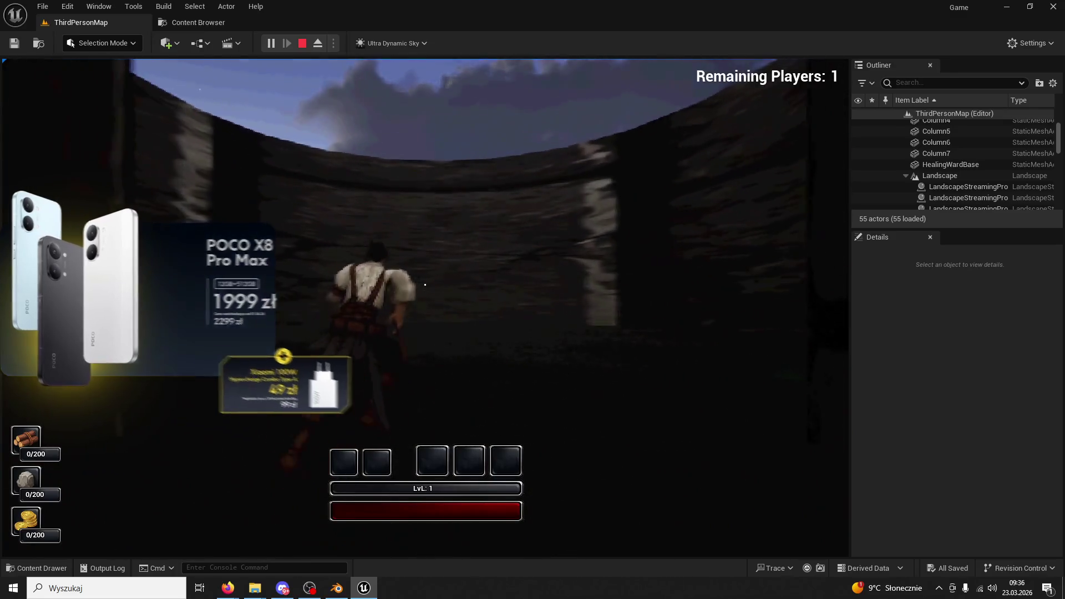
pyautogui.press('w')
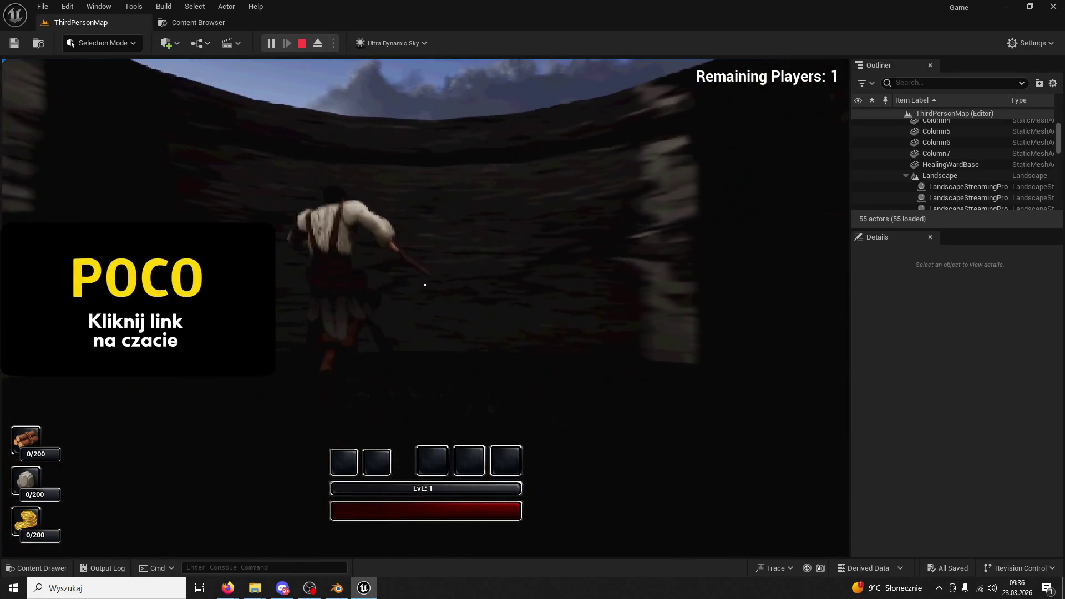
pyautogui.press('w')
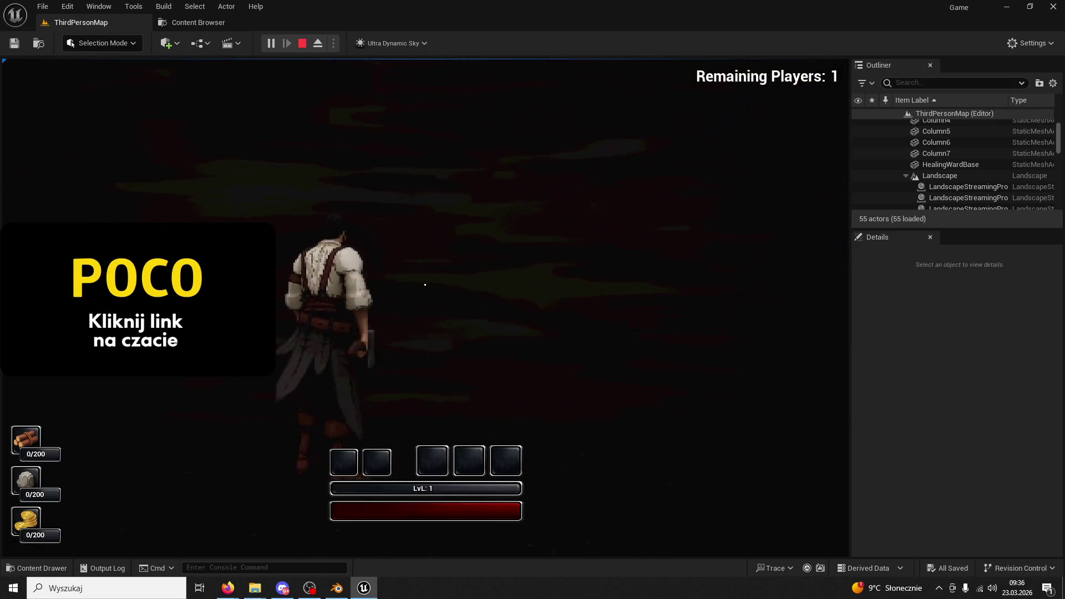
pyautogui.press('w')
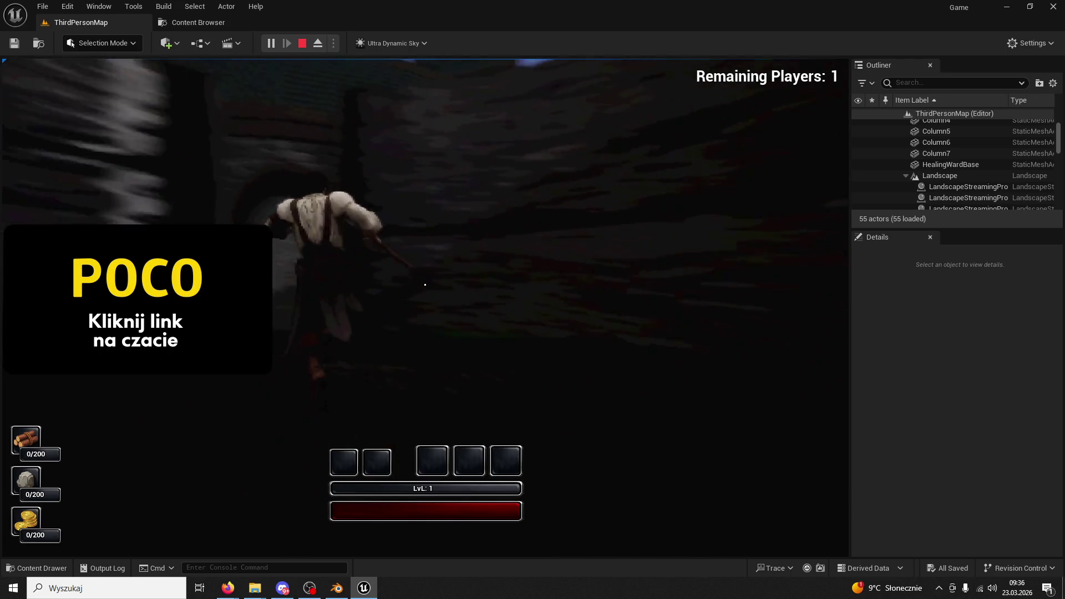
pyautogui.press('w')
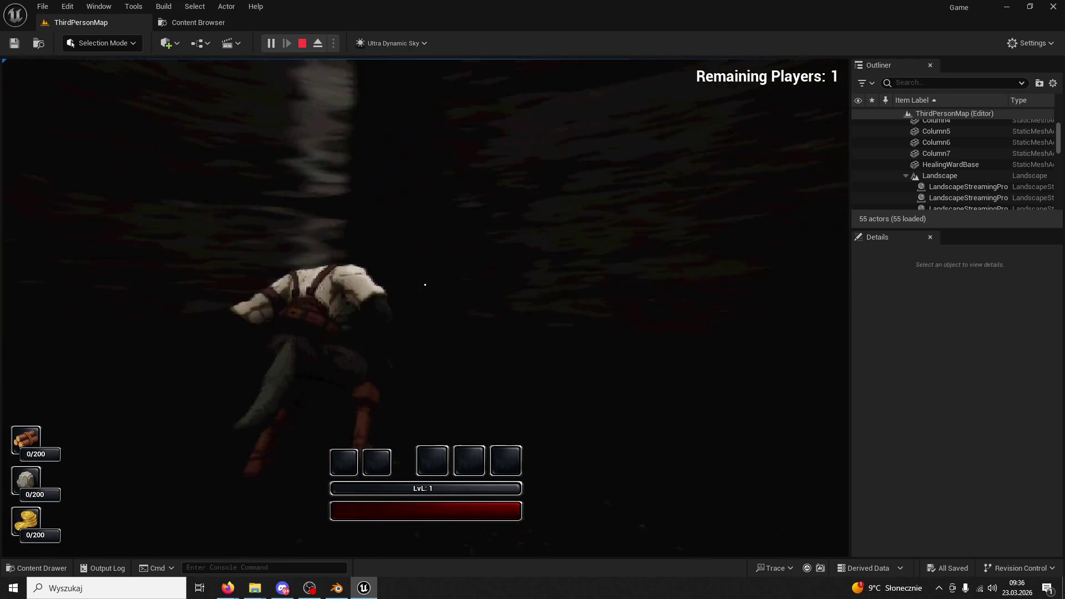
pyautogui.press('w')
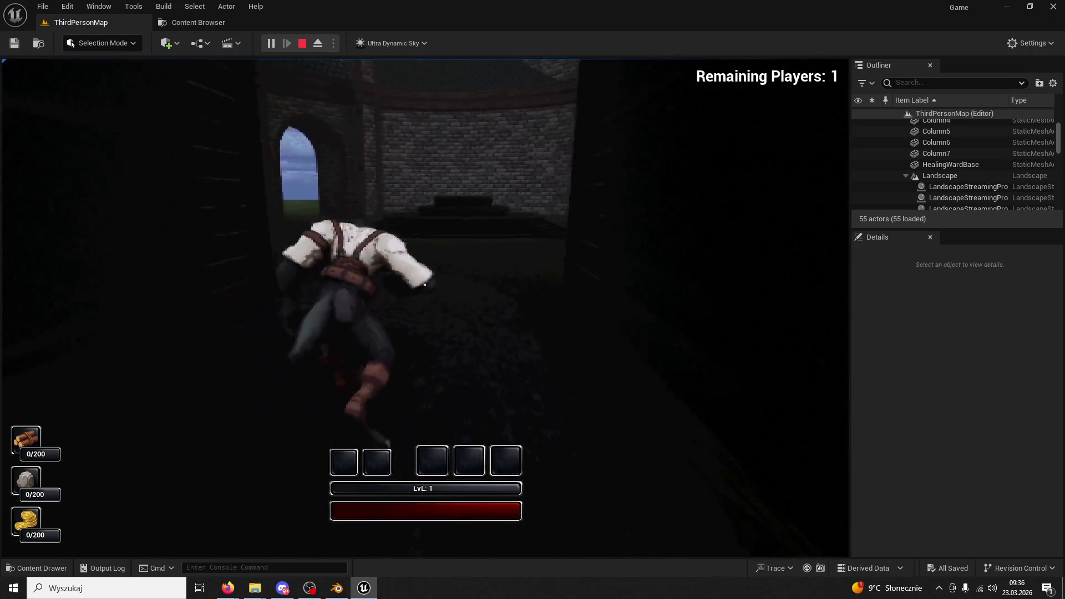
pyautogui.press('w')
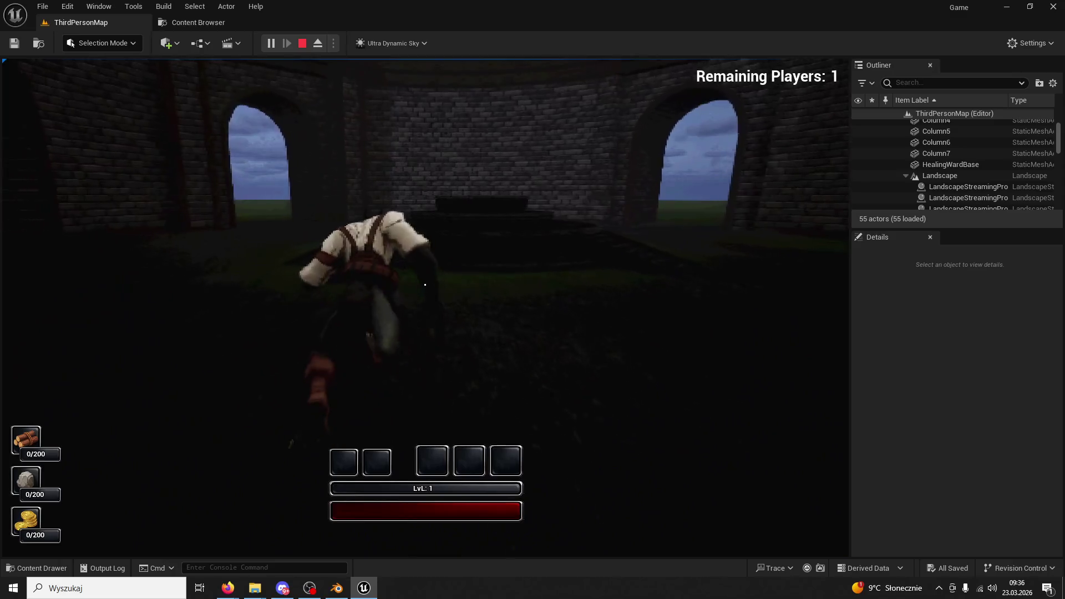
# Stop the play session and move the Message Log window aside
pyautogui.press('super')
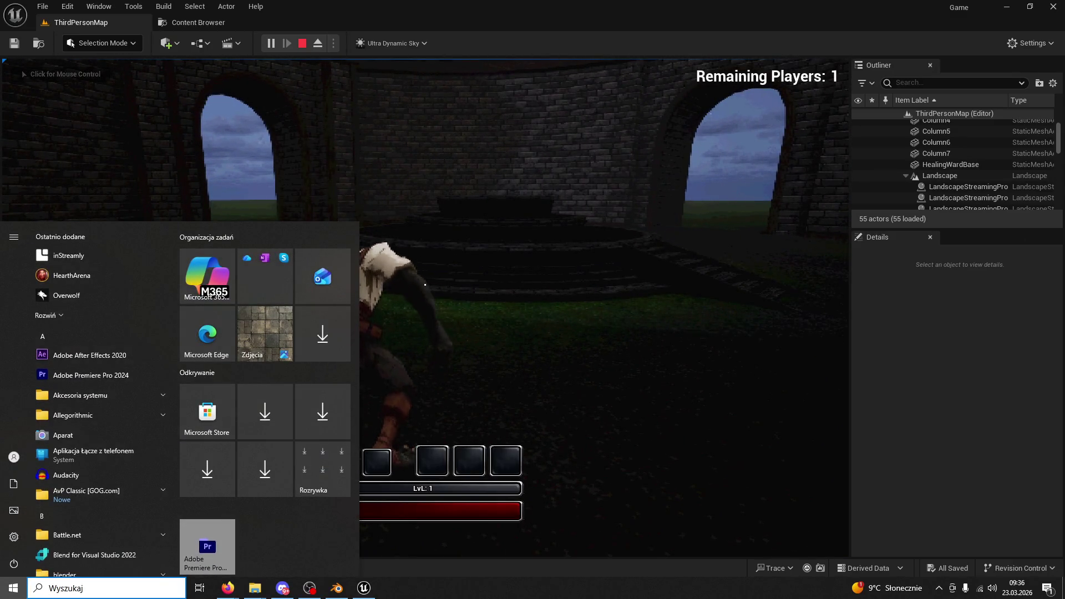
pyautogui.press('Escape')
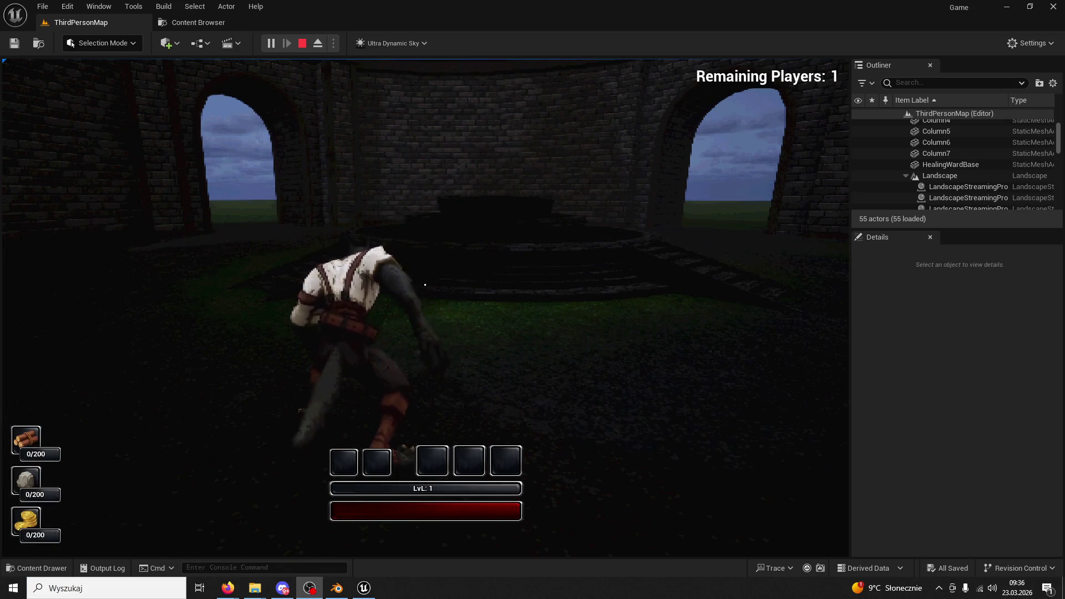
pyautogui.click(419, 377)
pyautogui.press('Escape')
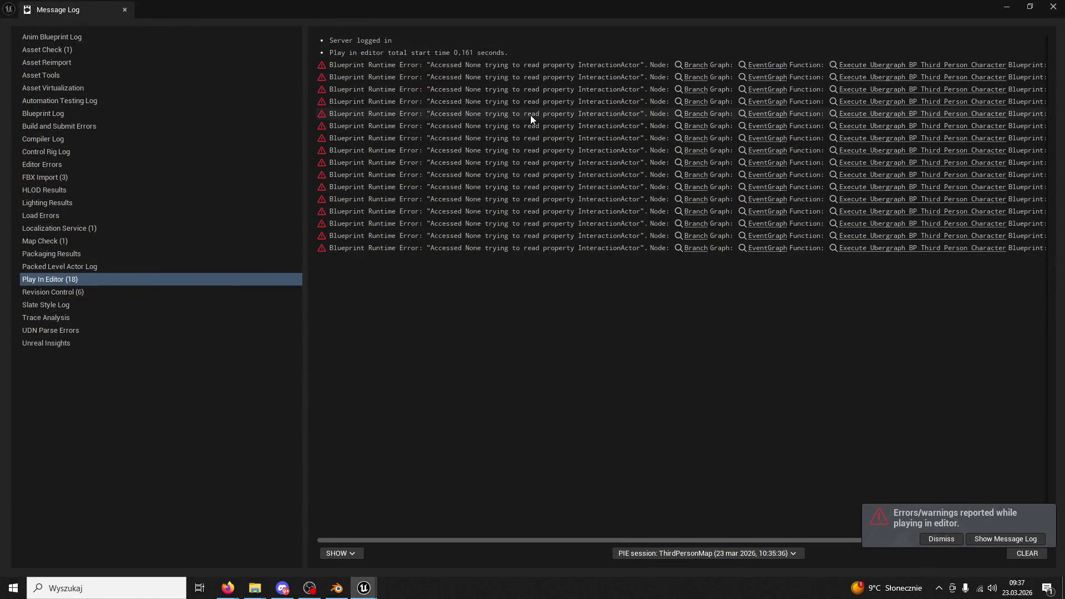
pyautogui.moveTo(128, 16); pyautogui.dragTo(1010, 37)
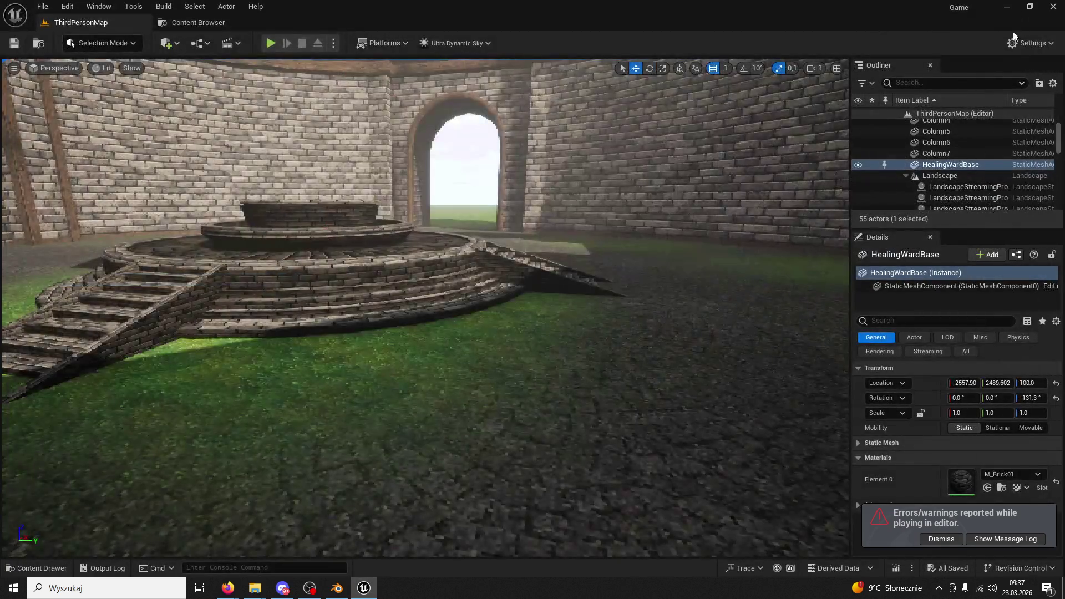
# Start a new Play-In-Editor session and run the character forward
pyautogui.hotkey('alt', 'Tab')
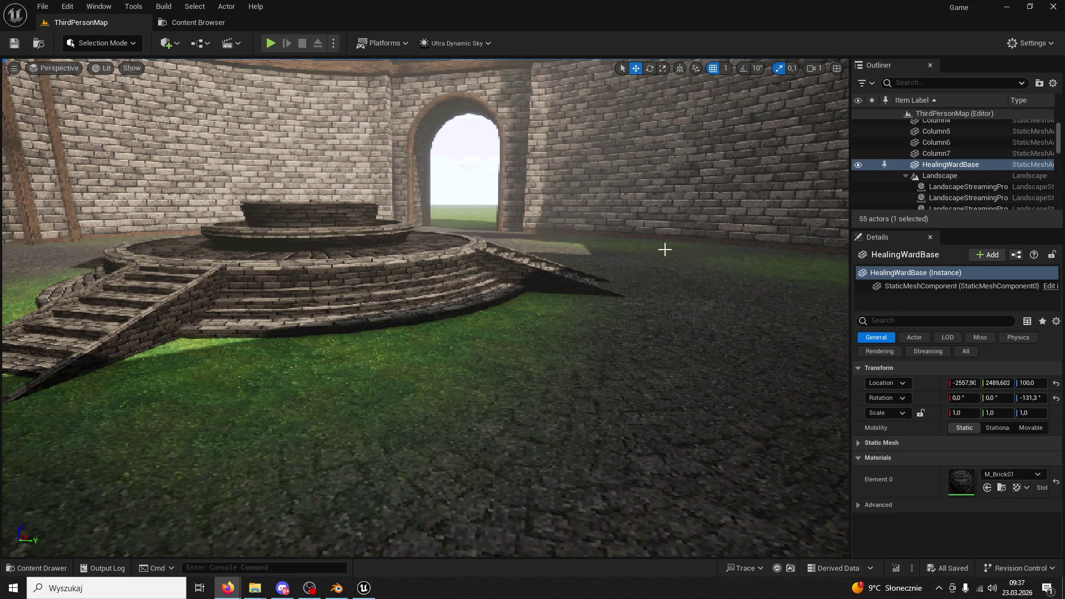
pyautogui.click(262, 45)
pyautogui.press('w')
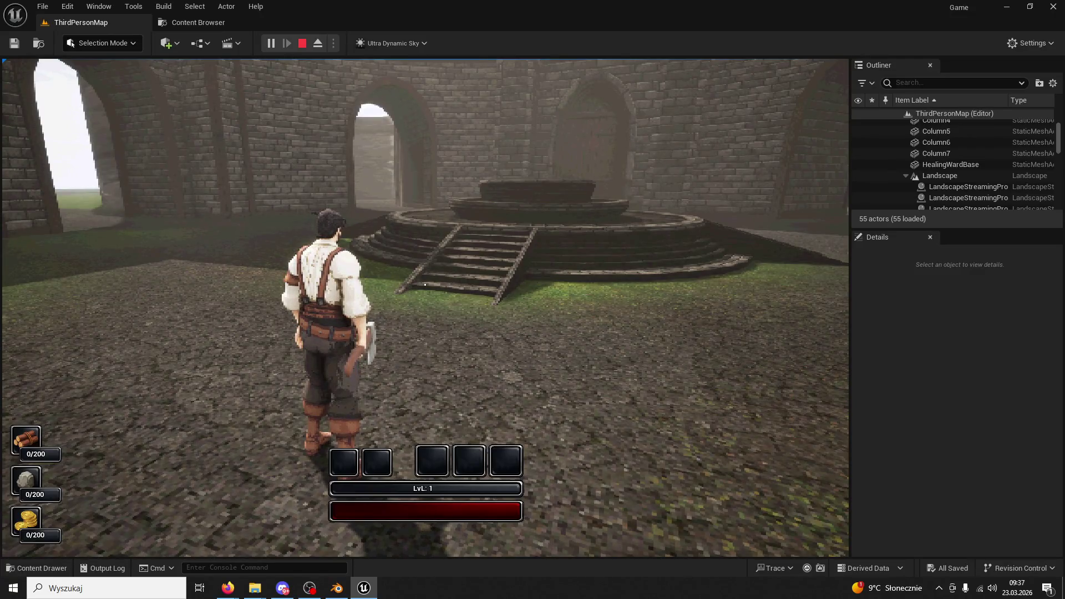
# Run the character up the platform stairs and over the fountain, then stop playing
pyautogui.press('w')
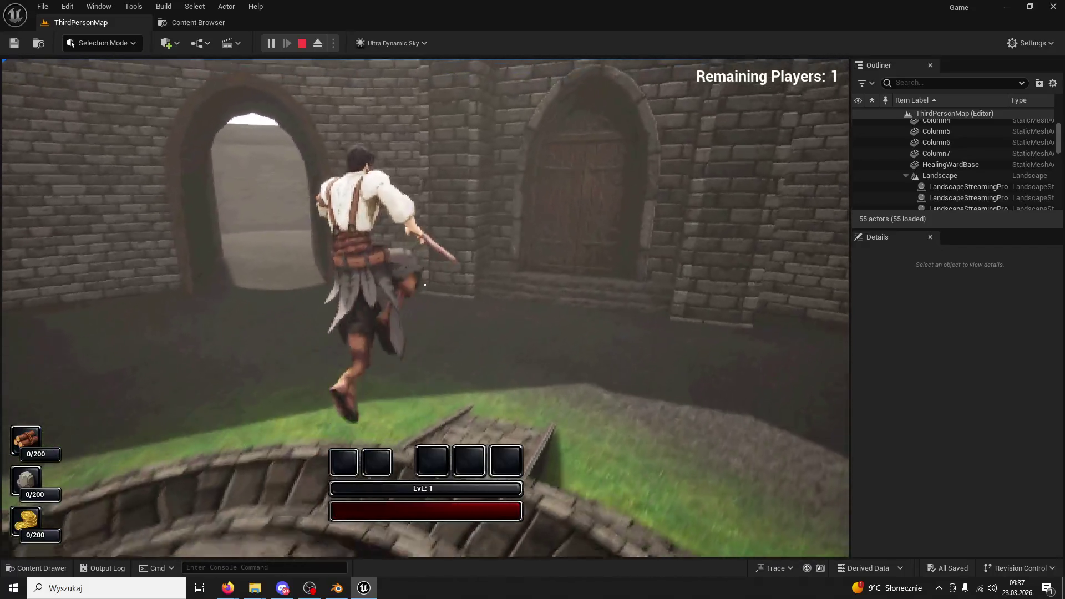
pyautogui.click(425, 285)
pyautogui.press('w')
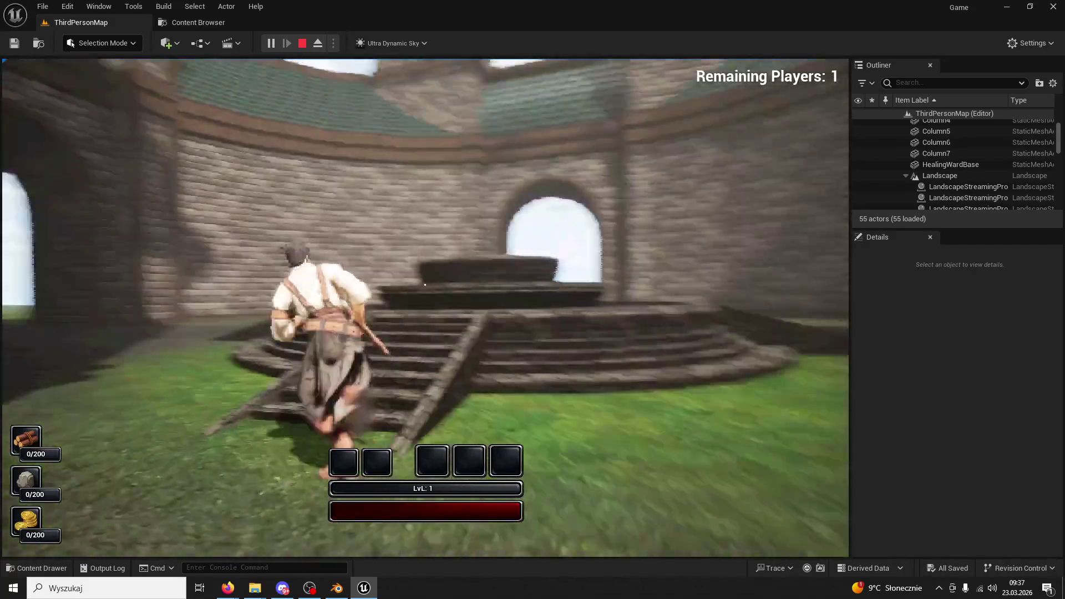
pyautogui.press('w')
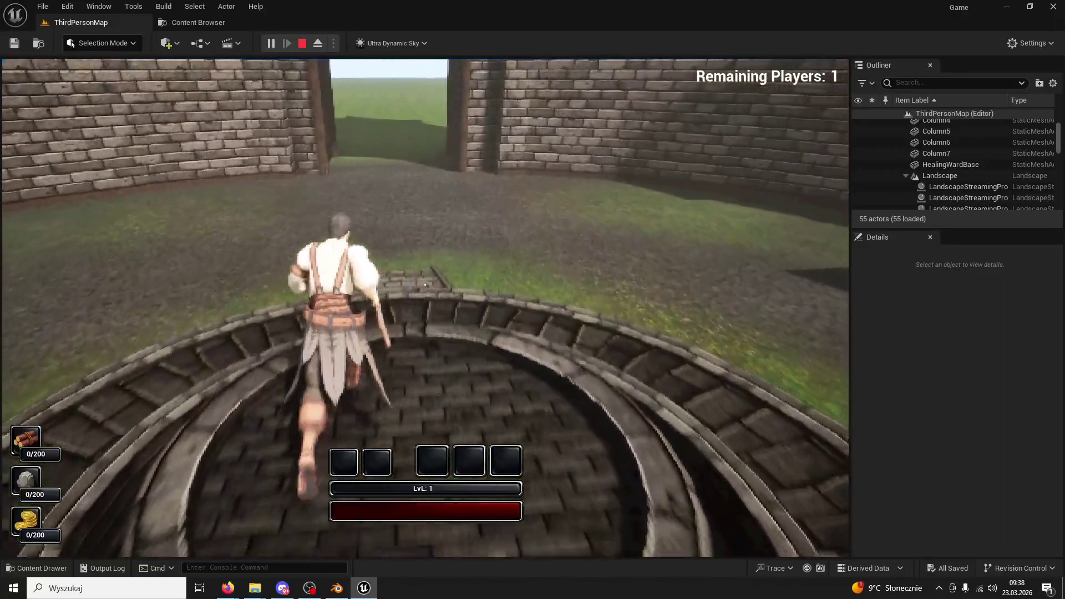
pyautogui.press('w')
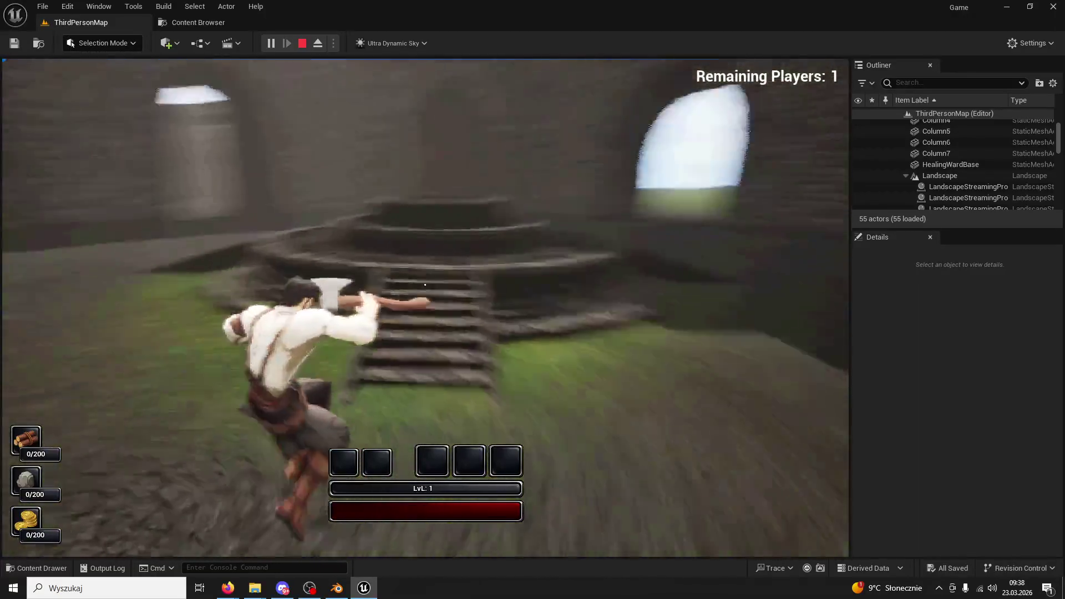
pyautogui.press('w')
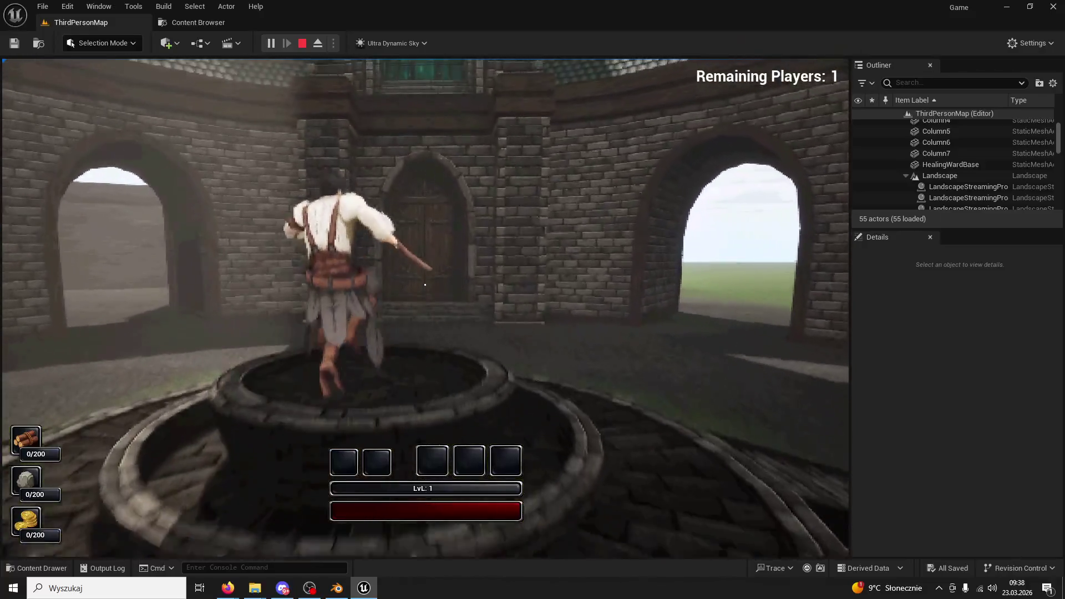
pyautogui.press('Escape')
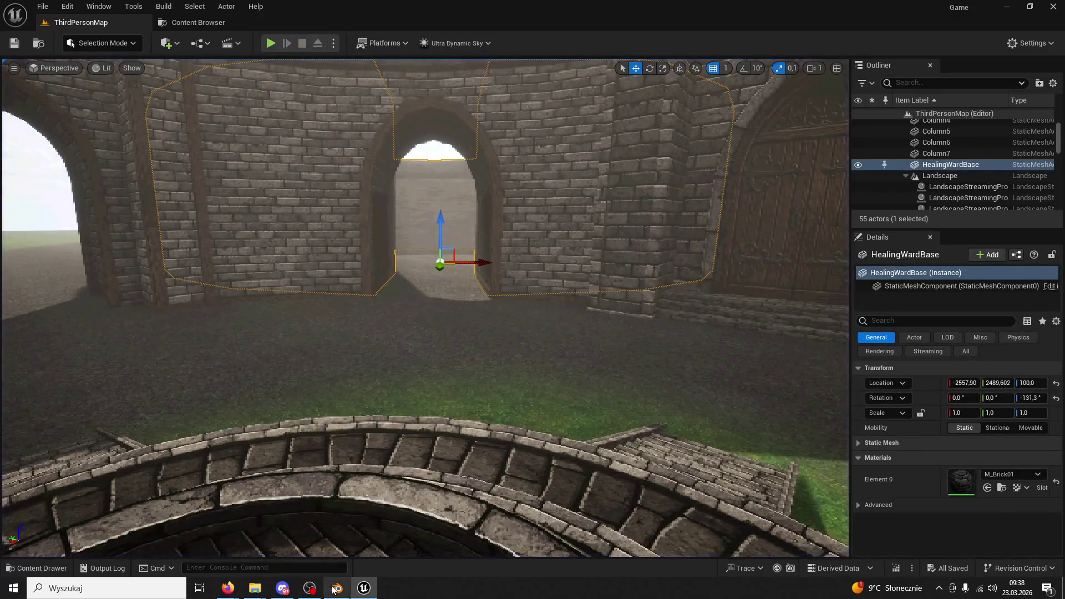
# In Edit Mode, push the ring's right gap face +X and the left gap face -X
pyautogui.click(335, 588)
pyautogui.click(55, 33)
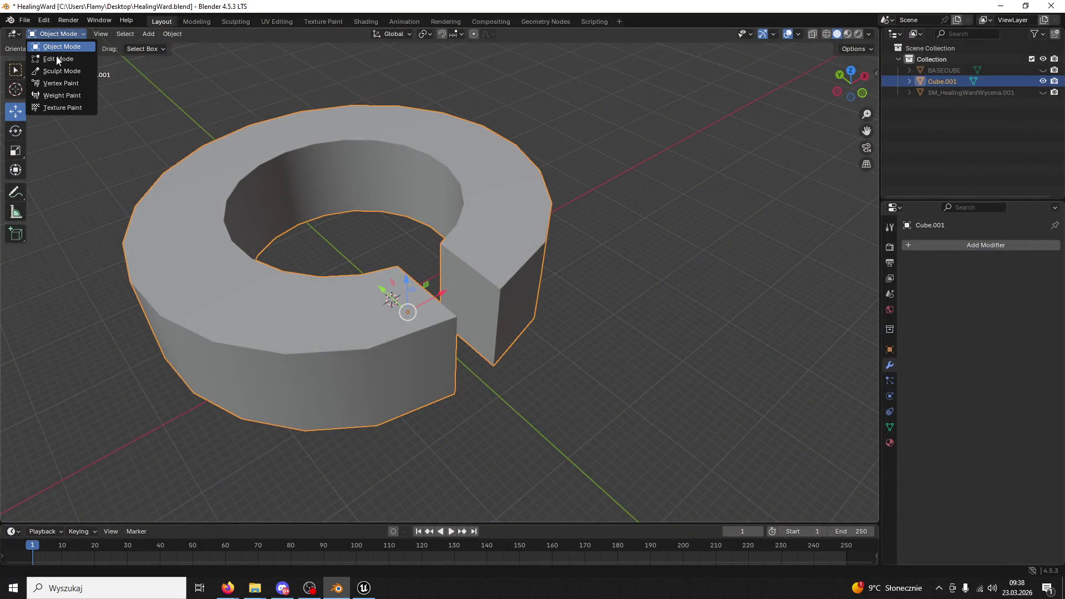
pyautogui.click(56, 56)
pyautogui.scroll(5, 407, 295)
pyautogui.moveTo(406, 296); pyautogui.dragTo(496, 371)
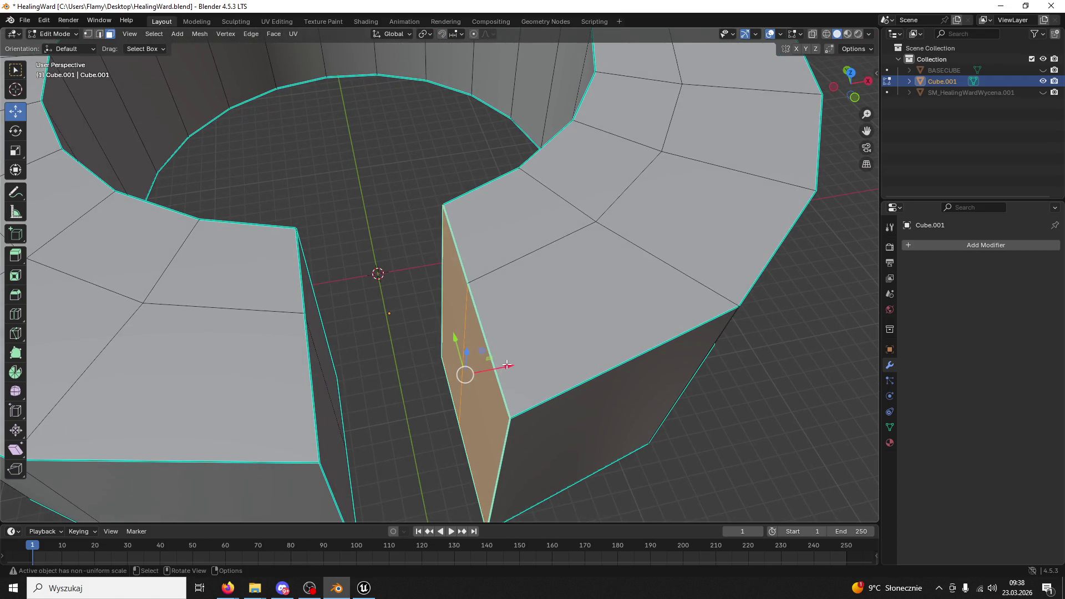
pyautogui.moveTo(507, 366); pyautogui.dragTo(514, 366)
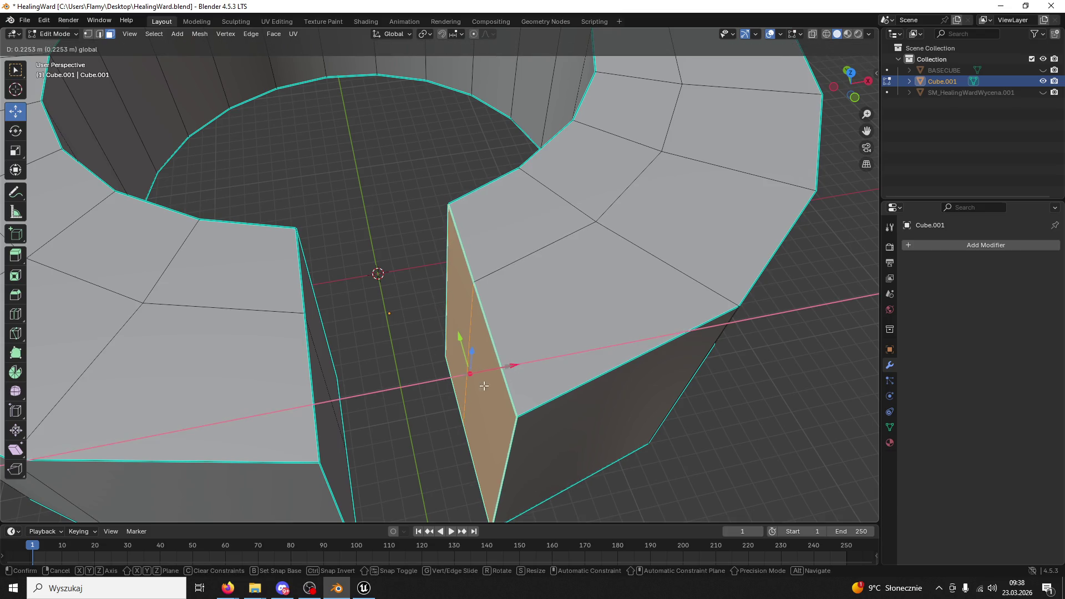
pyautogui.click(326, 431)
pyautogui.keyDown('shift'); pyautogui.click(322, 350); pyautogui.keyUp('shift')
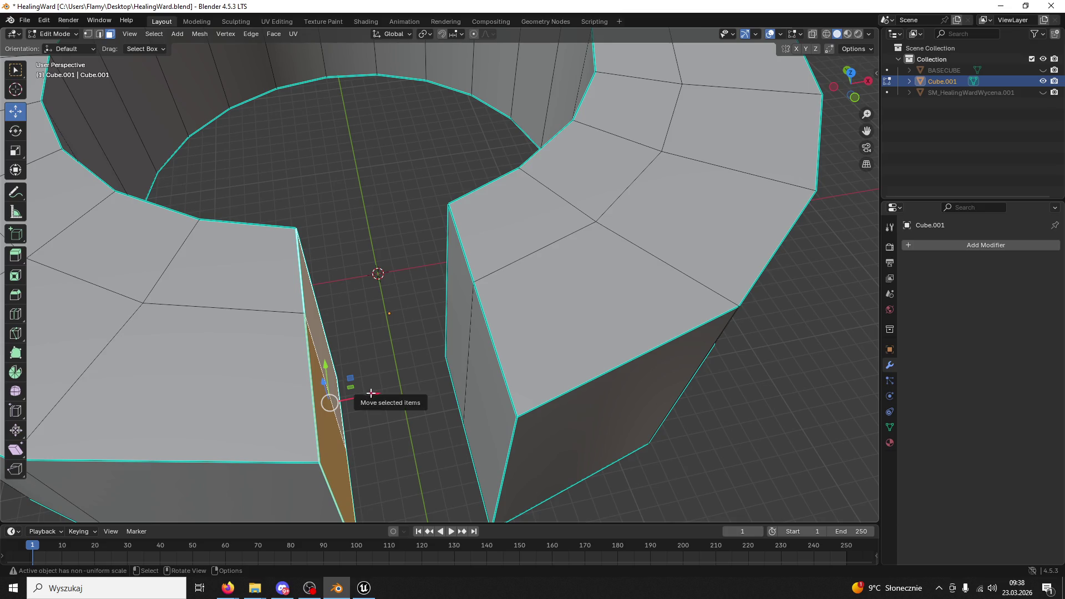
pyautogui.moveTo(369, 394); pyautogui.dragTo(366, 394)
# Return to Object Mode, save HealingWard.blend, and export the ring as HealingWardBase.fbx
pyautogui.click(54, 34)
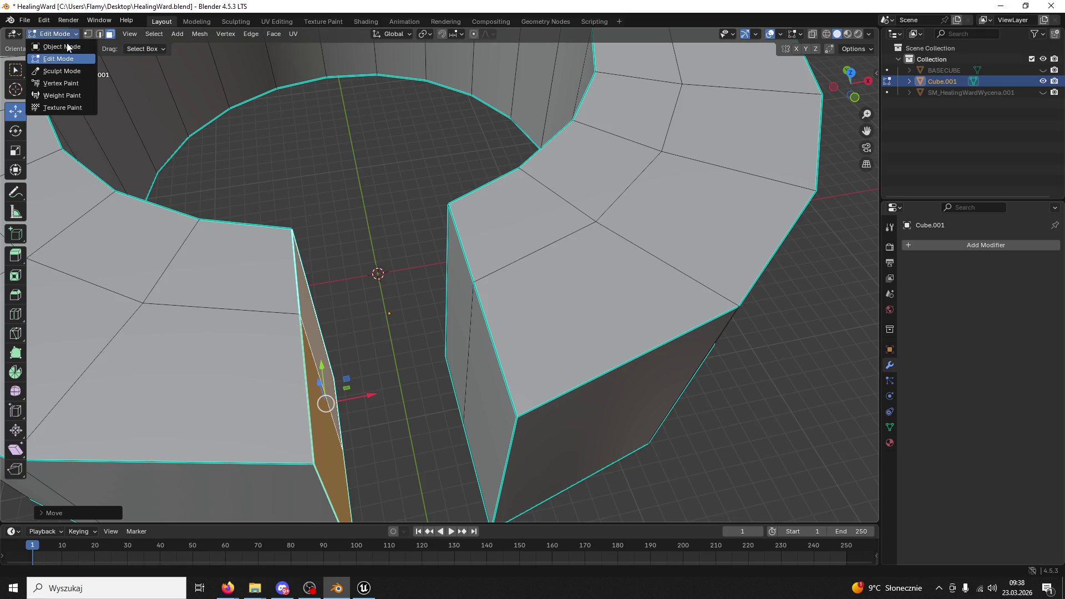
pyautogui.click(55, 49)
pyautogui.hotkey('ctrl', 's')
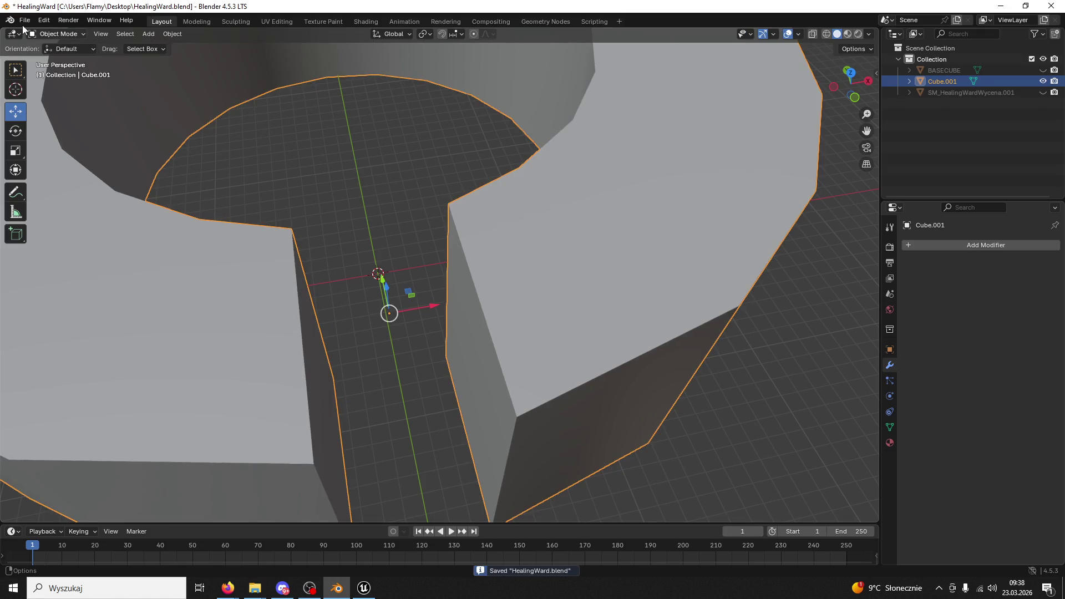
pyautogui.click(24, 20)
pyautogui.moveTo(70, 187)
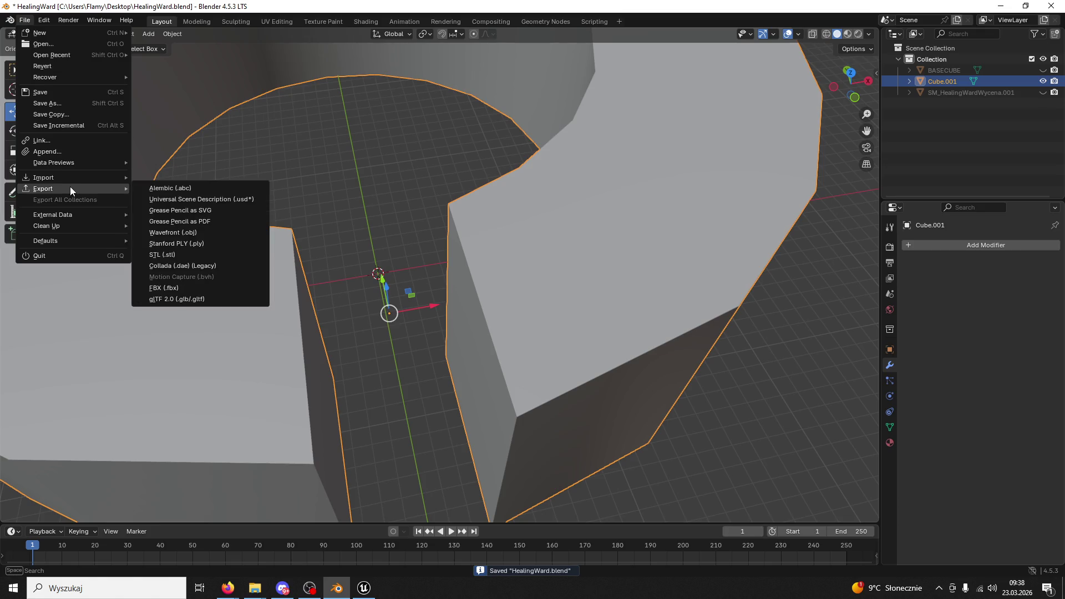
pyautogui.click(183, 287)
pyautogui.click(391, 378)
pyautogui.click(745, 431)
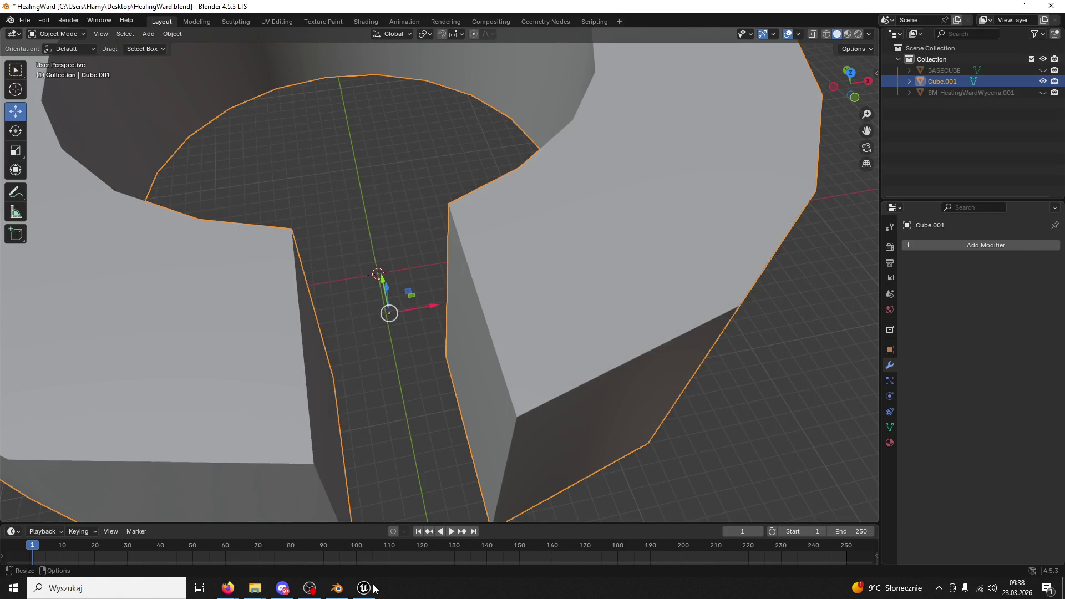
pyautogui.click(372, 588)
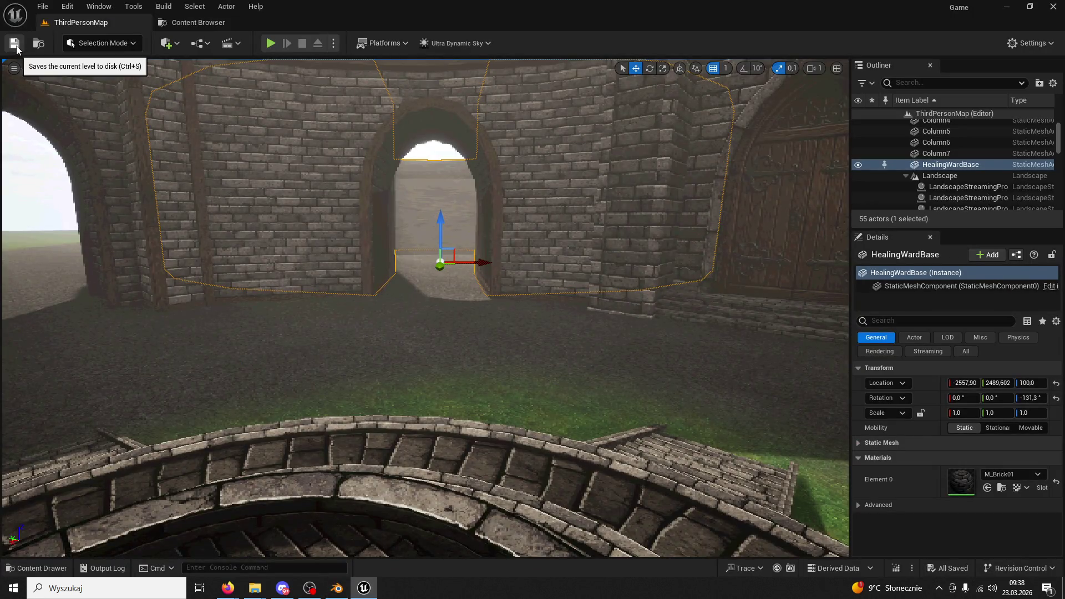
# Reimport the HealingWardBase asset from its updated FBX via the Content Drawer
pyautogui.click(37, 568)
pyautogui.rightClick(267, 319)
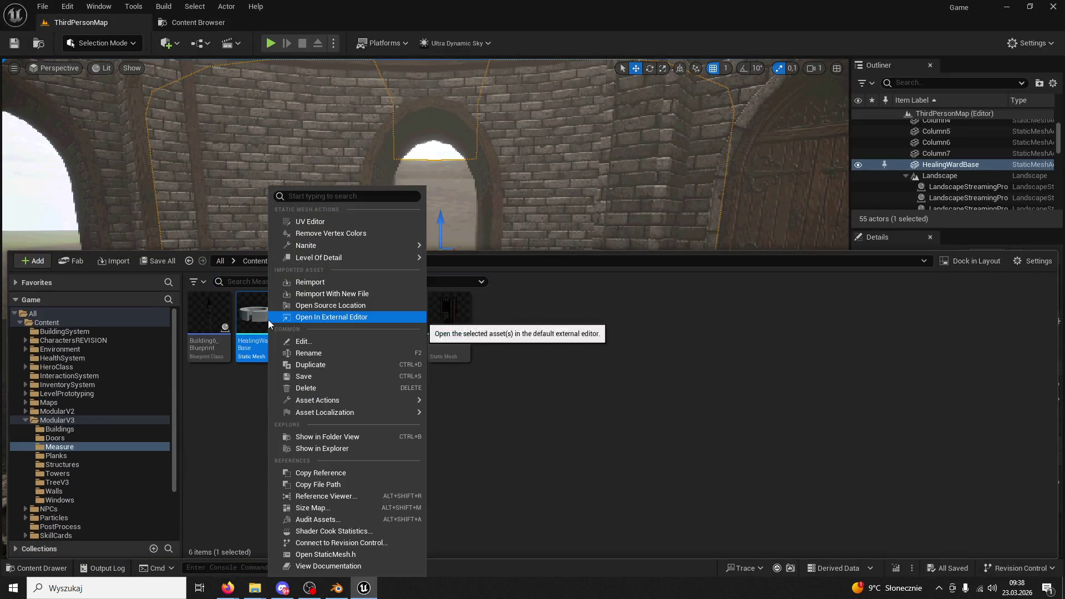
pyautogui.click(330, 284)
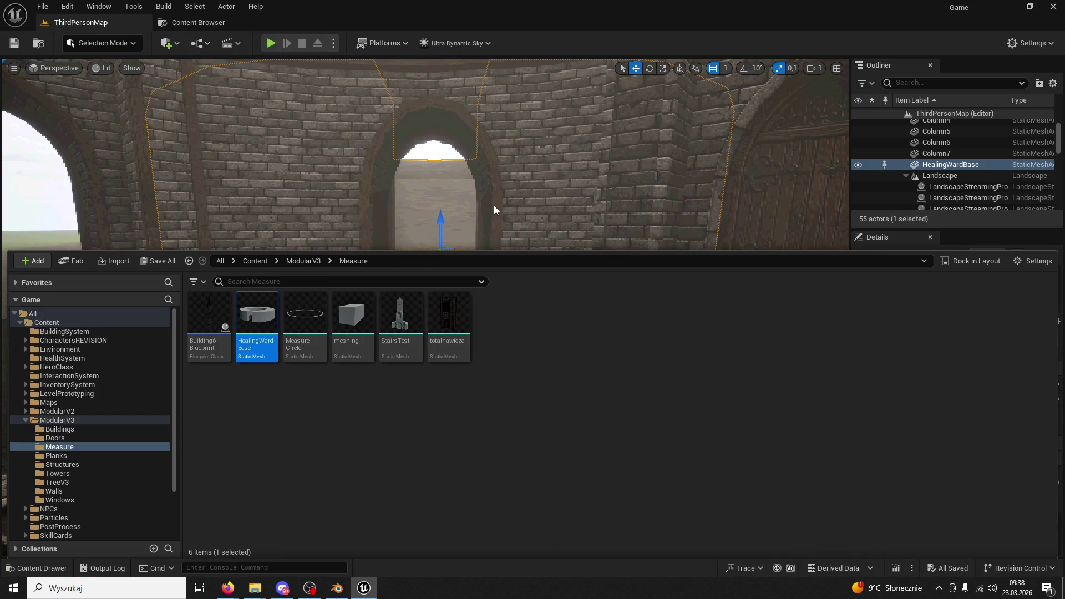
# Save the level and start a Play-In-Editor session
pyautogui.rightClick(502, 194)
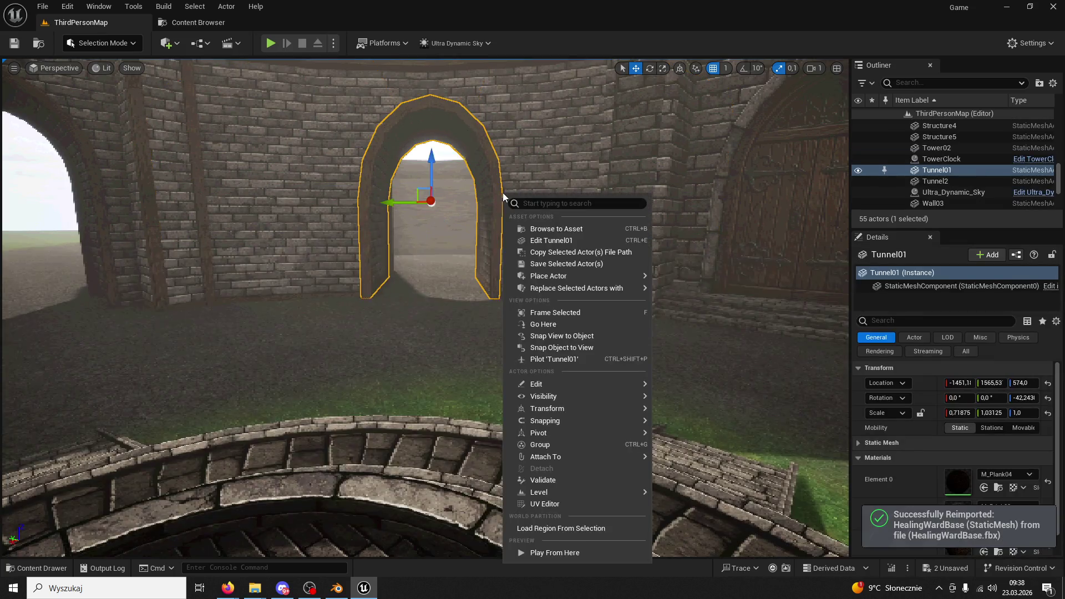
pyautogui.click(13, 43)
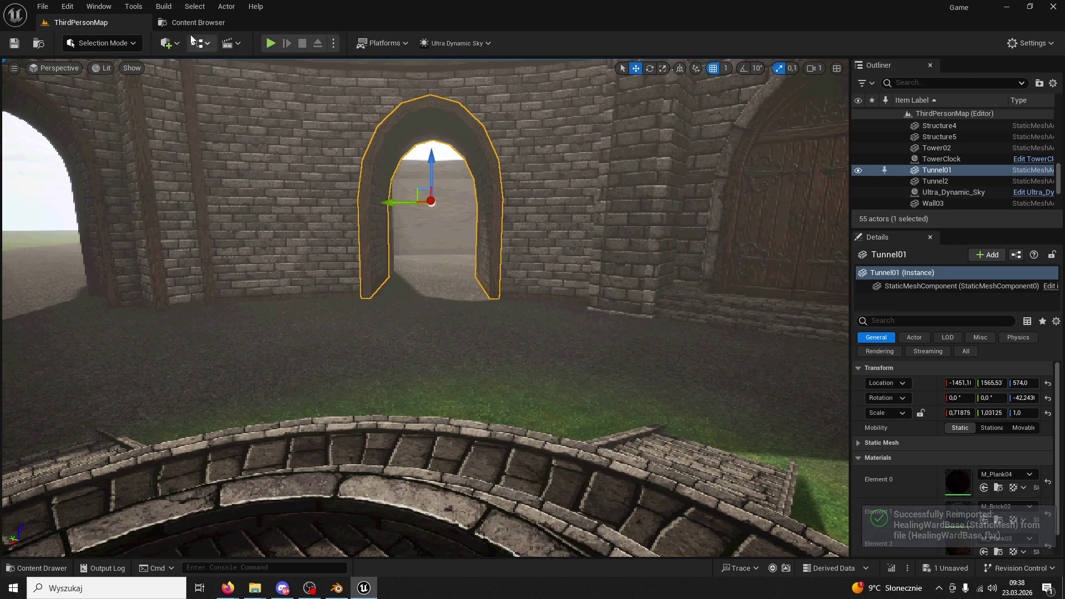
pyautogui.click(270, 42)
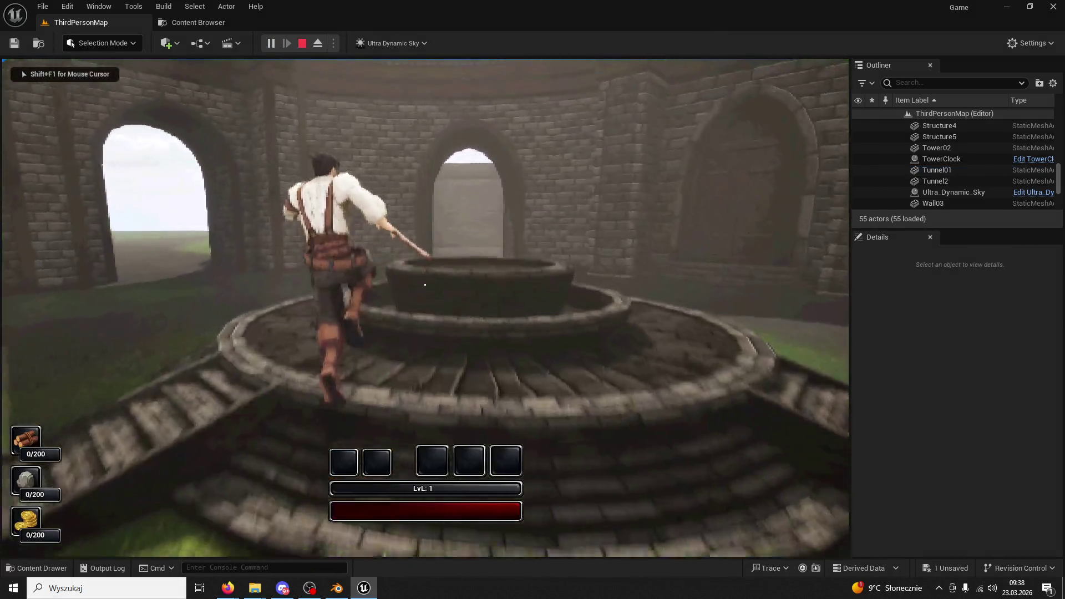
# Jump the character onto the well, run forward toward the gate, then stop playing with Esc
pyautogui.press('space')
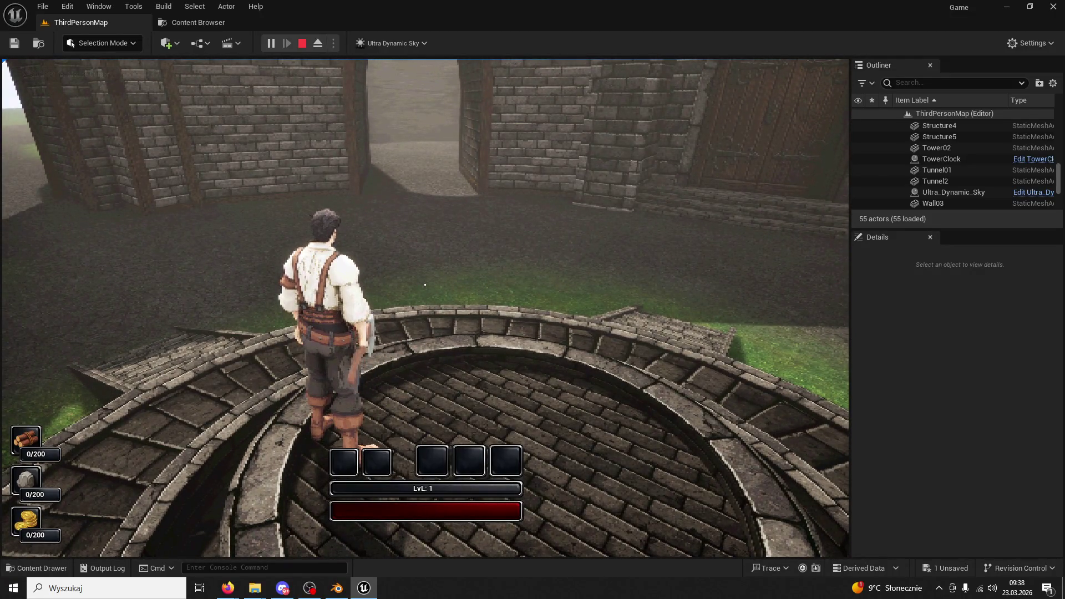
pyautogui.press('w')
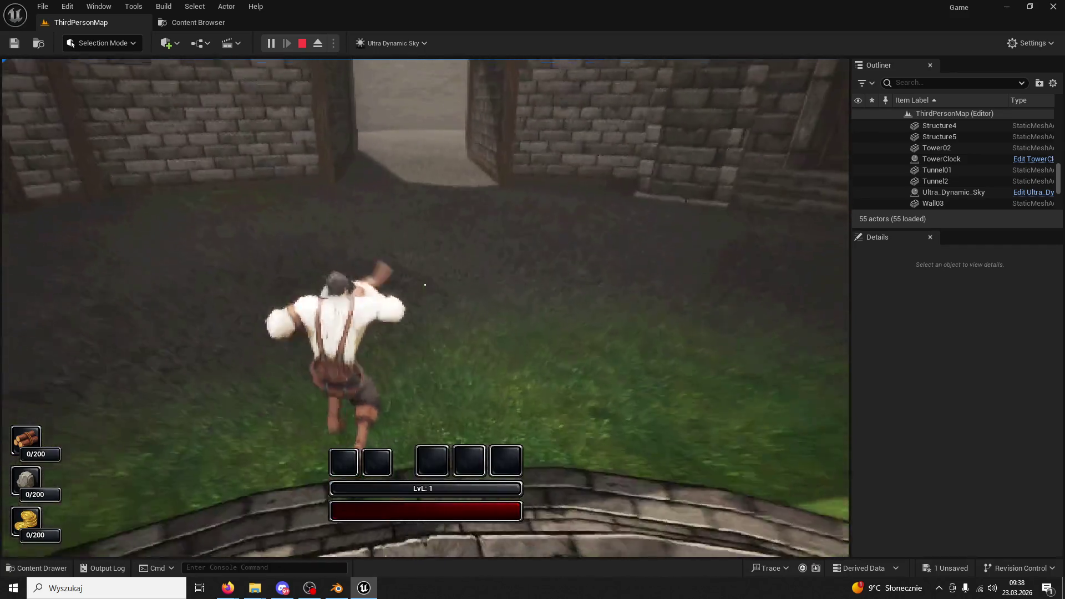
pyautogui.moveTo(424, 284)
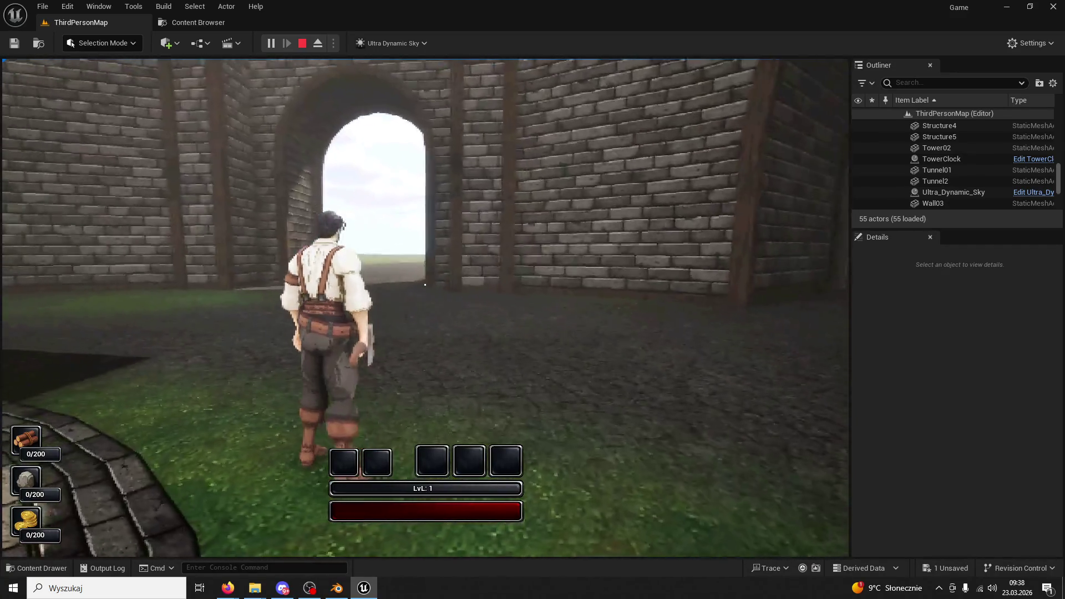
pyautogui.press('Escape')
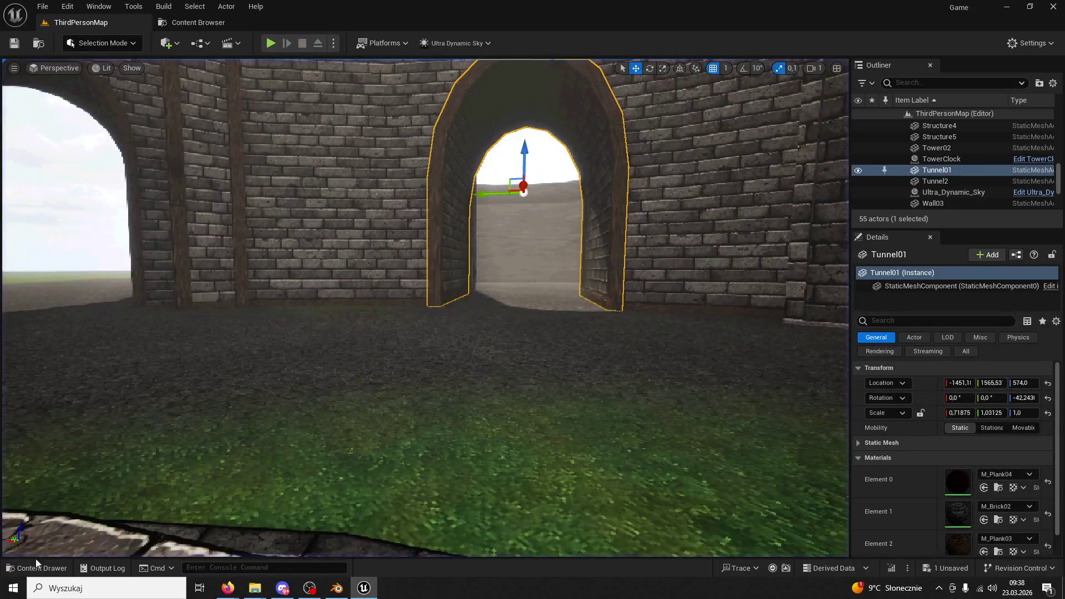
# Browse the ModularV3 folder, fly the viewport around to face Tunnel01, and reopen the Content Drawer
pyautogui.click(36, 565)
pyautogui.click(312, 261)
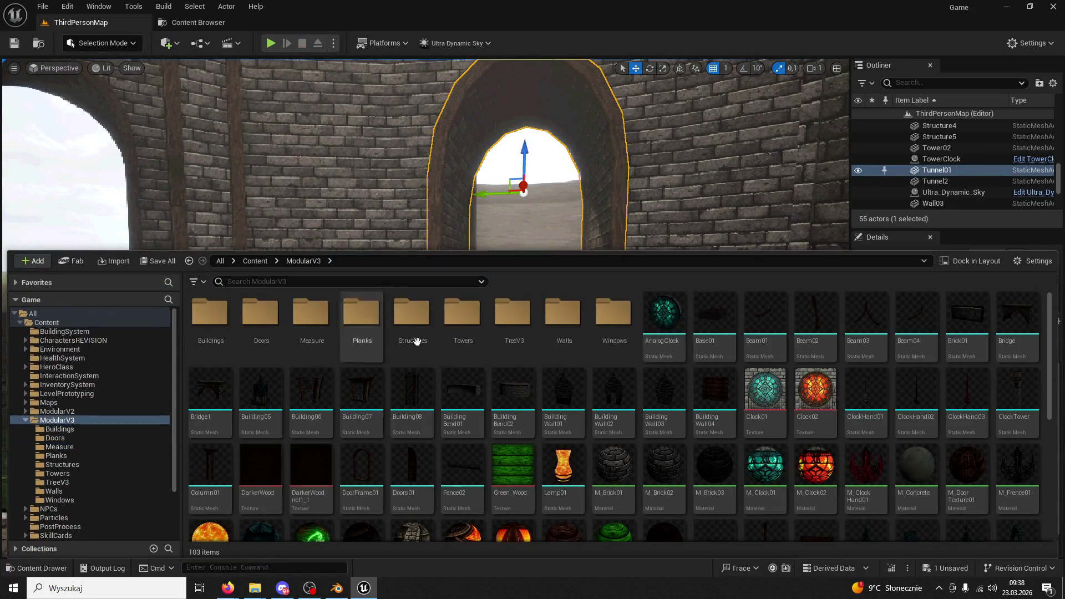
pyautogui.scroll(-4, 580, 415)
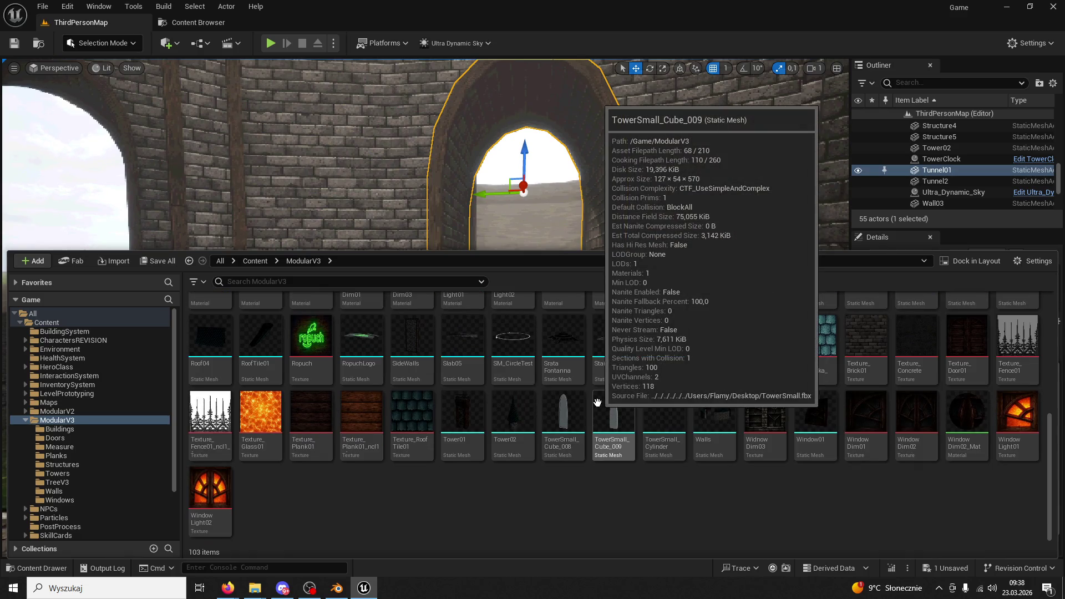
pyautogui.scroll(2, 581, 421)
pyautogui.scroll(3, 580, 422)
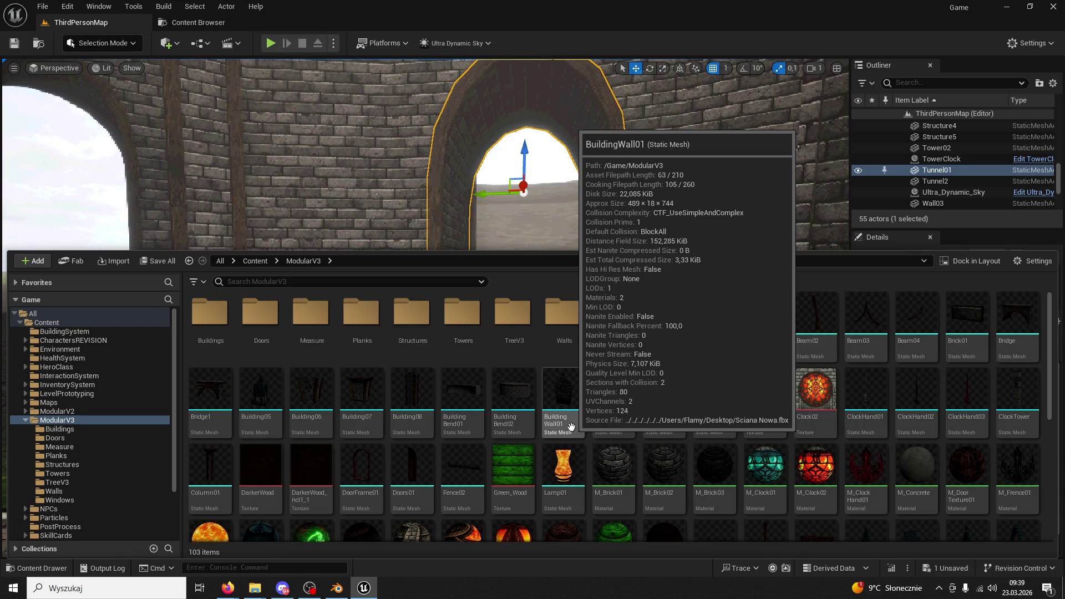
pyautogui.moveTo(643, 248)
pyautogui.mouseDown()
pyautogui.moveTo(643, 266)
pyautogui.moveTo(576, 288)
pyautogui.moveTo(543, 244)
pyautogui.moveTo(521, 333)
pyautogui.moveTo(510, 310)
pyautogui.moveTo(527, 300)
pyautogui.moveTo(505, 304)
pyautogui.moveTo(668, 213)
pyautogui.mouseUp()
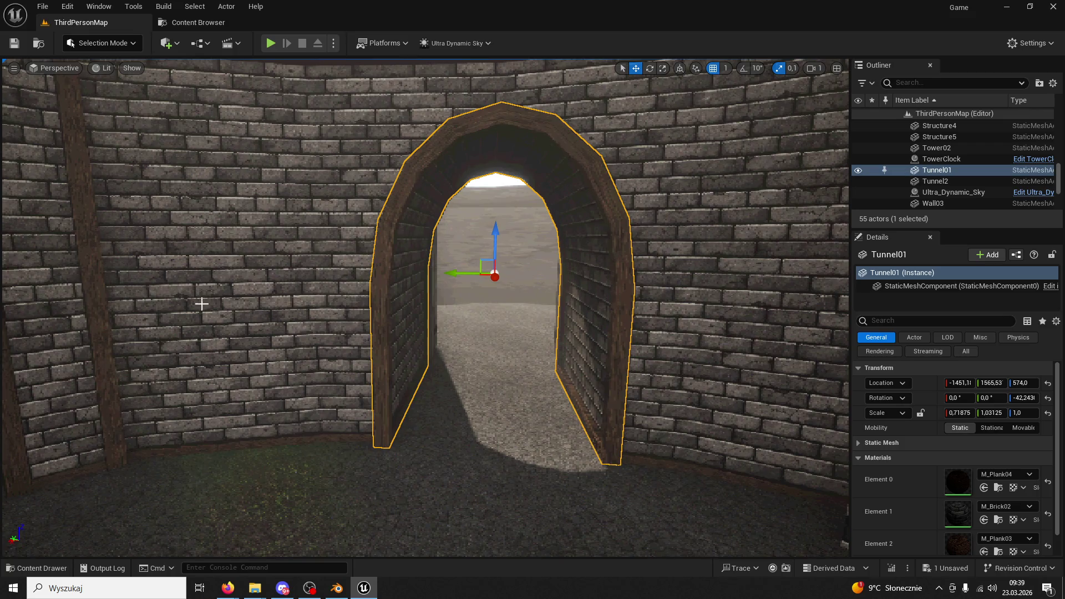
pyautogui.moveTo(288, 231)
pyautogui.mouseDown()
pyautogui.moveTo(266, 244)
pyautogui.moveTo(294, 222)
pyautogui.moveTo(300, 183)
pyautogui.moveTo(278, 200)
pyautogui.moveTo(261, 172)
pyautogui.moveTo(297, 176)
pyautogui.mouseUp()
pyautogui.moveTo(498, 286)
pyautogui.mouseDown()
pyautogui.moveTo(488, 287)
pyautogui.moveTo(520, 398)
pyautogui.mouseUp()
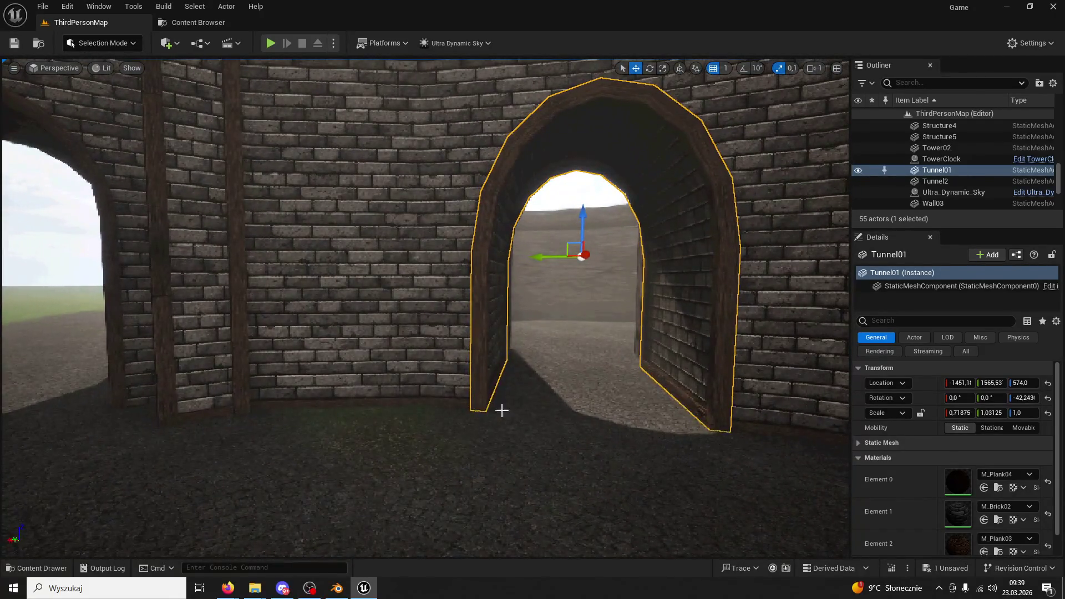
pyautogui.click(61, 565)
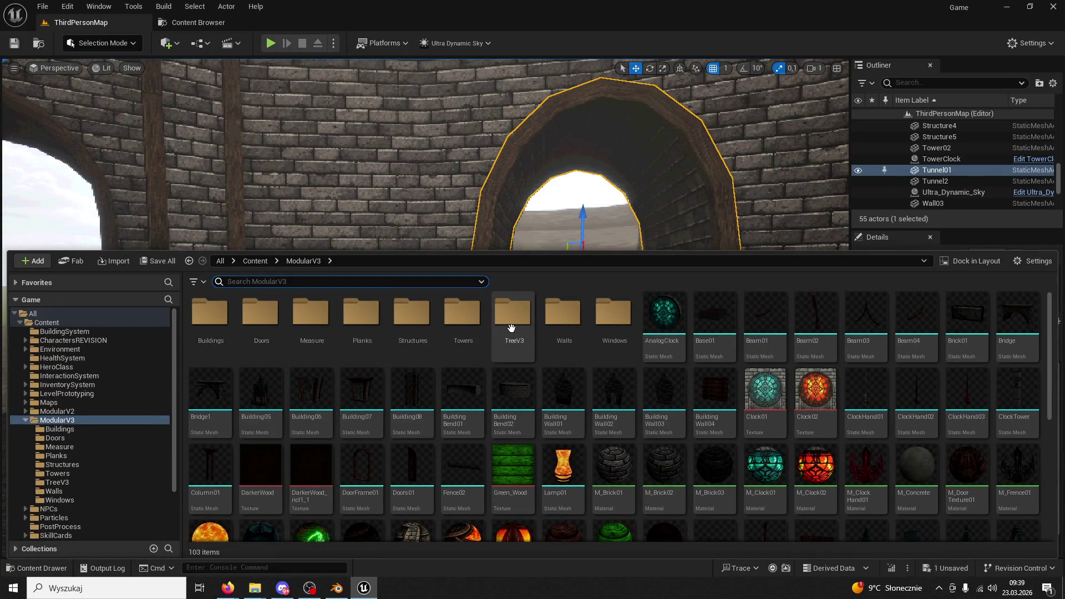
# Search Content for 'pine' and drag Pine01 trees into the courtyard beside the archway
pyautogui.write('pine')
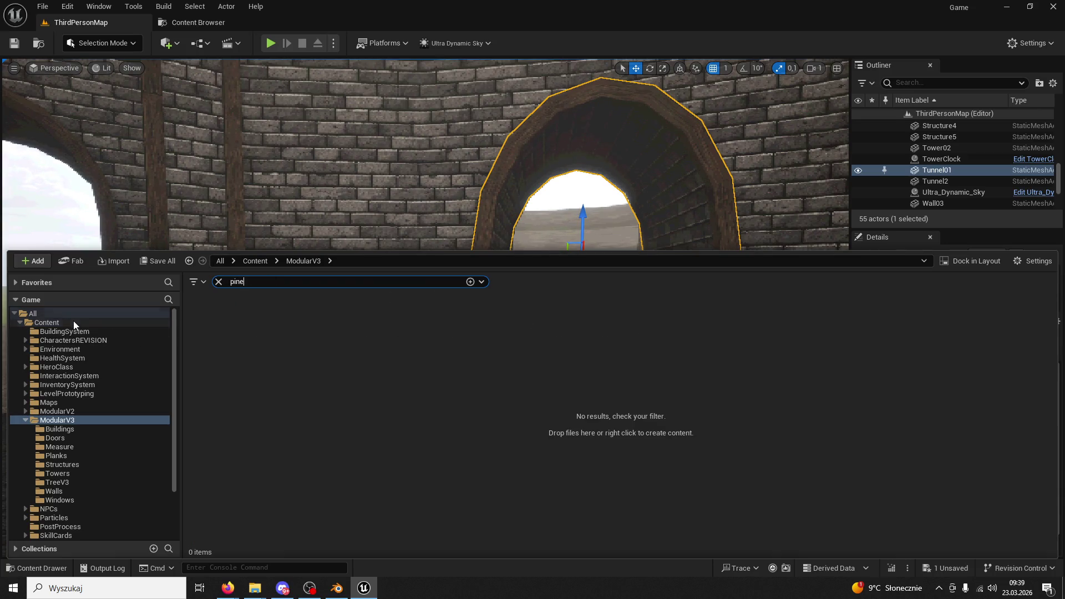
pyautogui.click(76, 322)
pyautogui.moveTo(411, 126)
pyautogui.mouseDown()
pyautogui.moveTo(371, 423)
pyautogui.moveTo(347, 445)
pyautogui.moveTo(442, 478)
pyautogui.mouseUp()
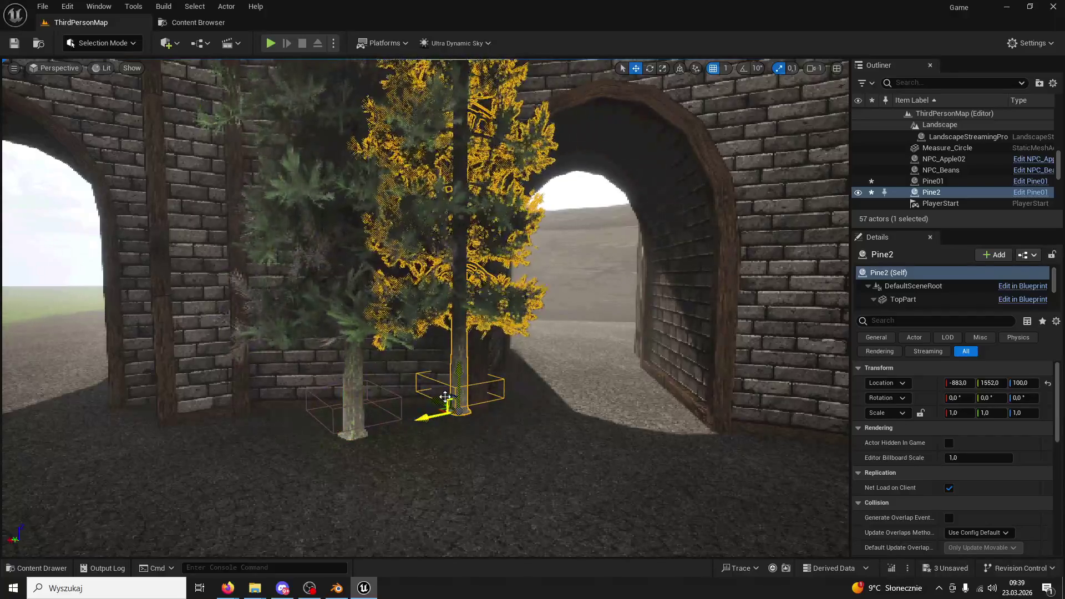
pyautogui.moveTo(434, 405)
pyautogui.mouseDown()
pyautogui.moveTo(523, 451)
pyautogui.moveTo(541, 448)
pyautogui.moveTo(690, 536)
pyautogui.moveTo(603, 455)
pyautogui.moveTo(646, 430)
pyautogui.mouseUp()
# Save the level and play it, running the character toward the fountain
pyautogui.click(14, 43)
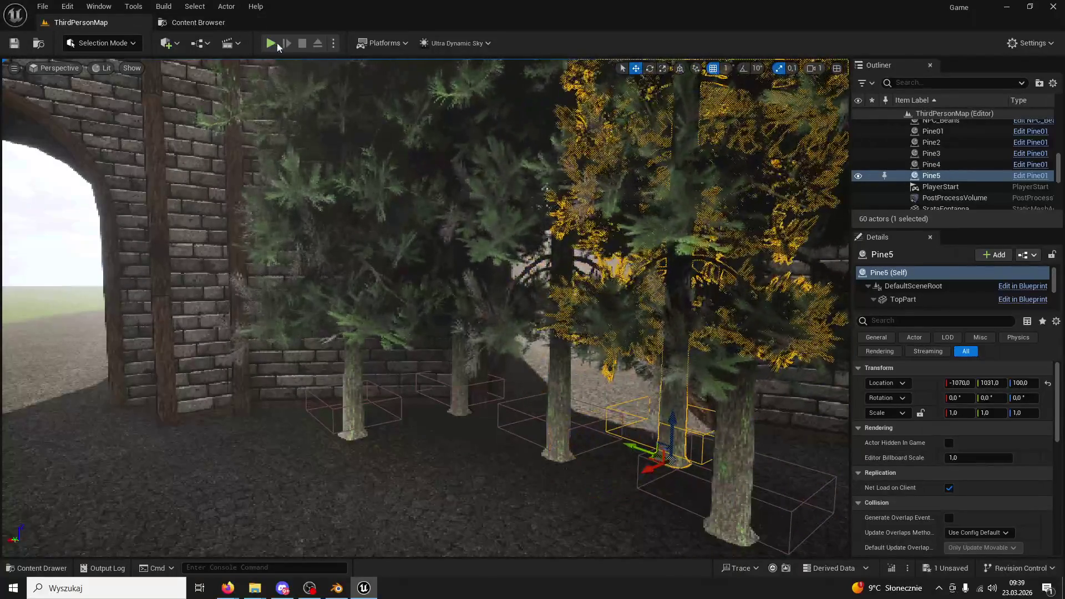
pyautogui.click(276, 43)
pyautogui.press('w')
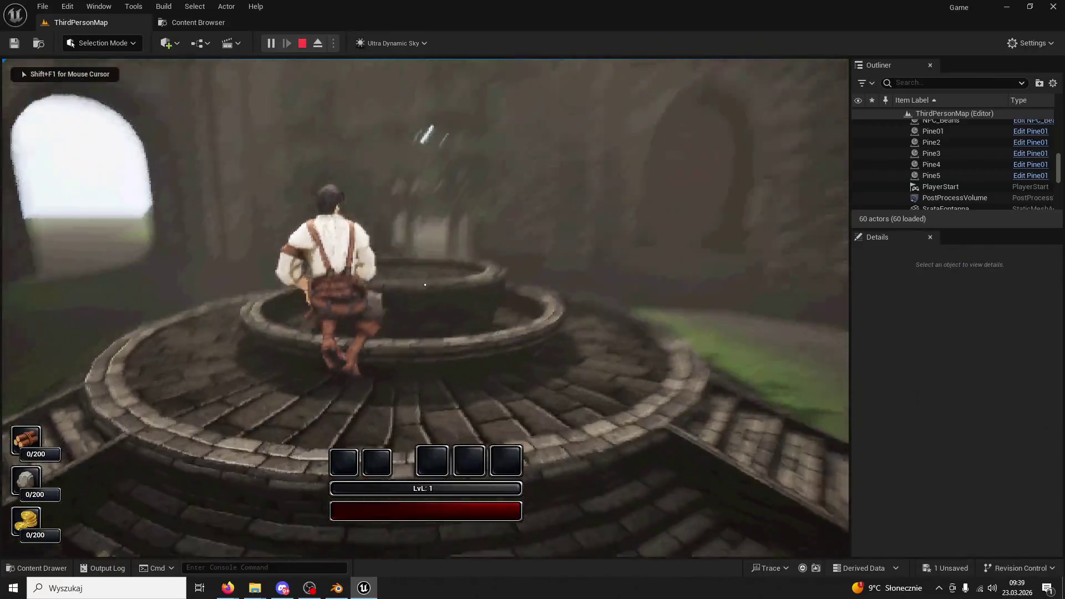
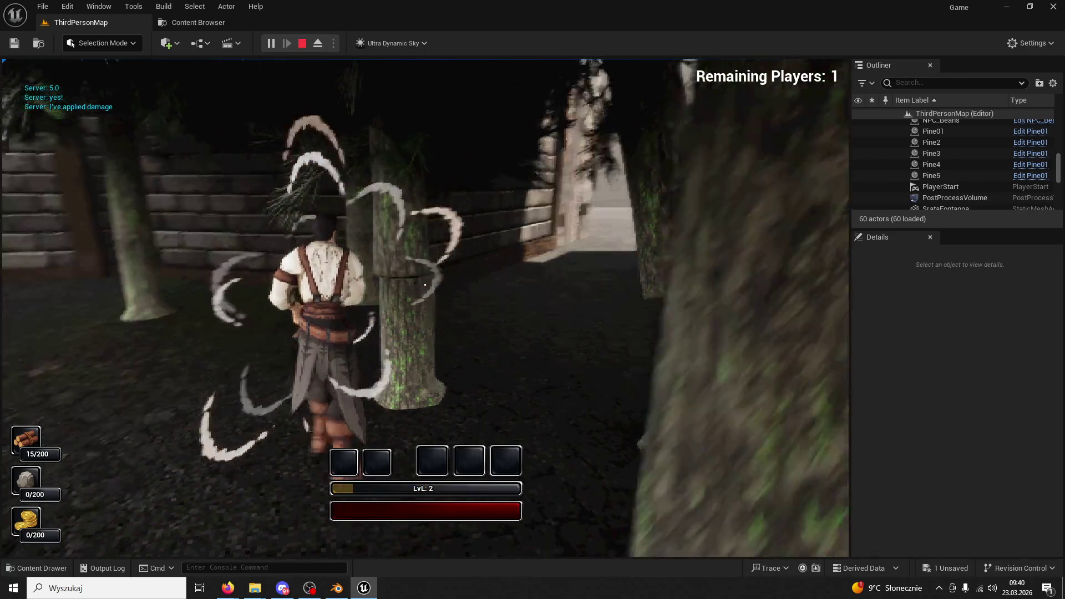
# Stop the play session and delete all five pine trees, including Pine5, from the courtyard
pyautogui.press('Escape')
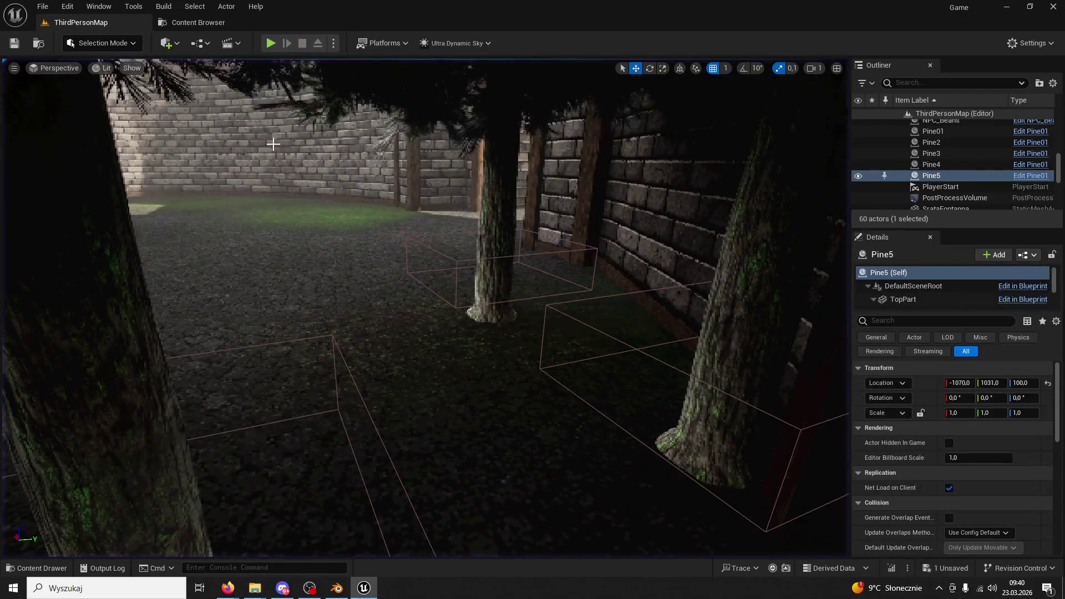
pyautogui.click(488, 229)
pyautogui.press('Delete')
pyautogui.click(745, 305)
pyautogui.press('Delete')
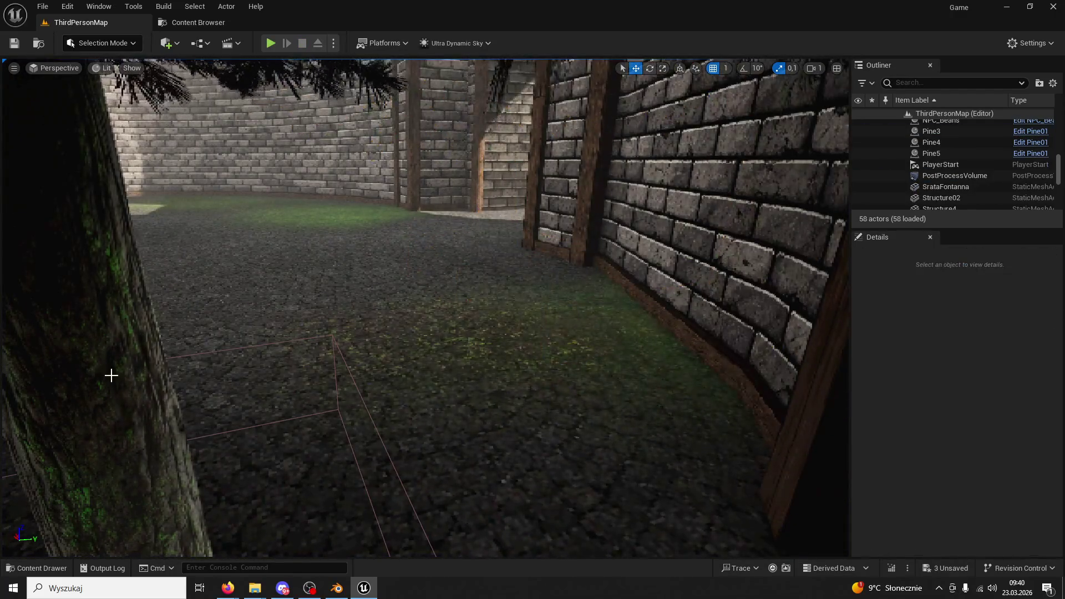
pyautogui.click(112, 373)
pyautogui.press('Delete')
pyautogui.click(324, 327)
pyautogui.press('Delete')
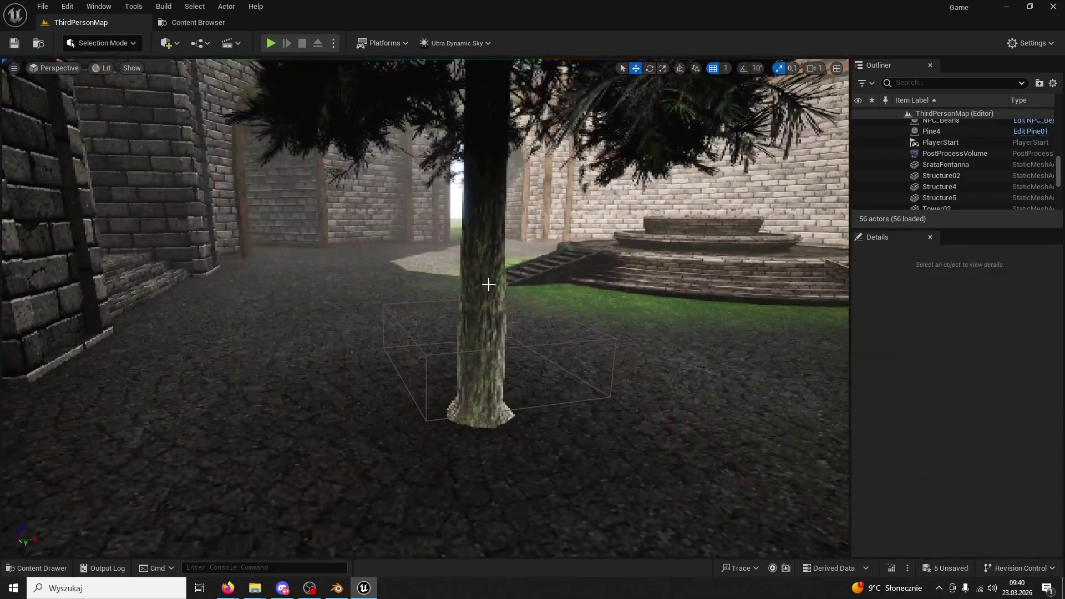
pyautogui.click(486, 283)
pyautogui.press('Delete')
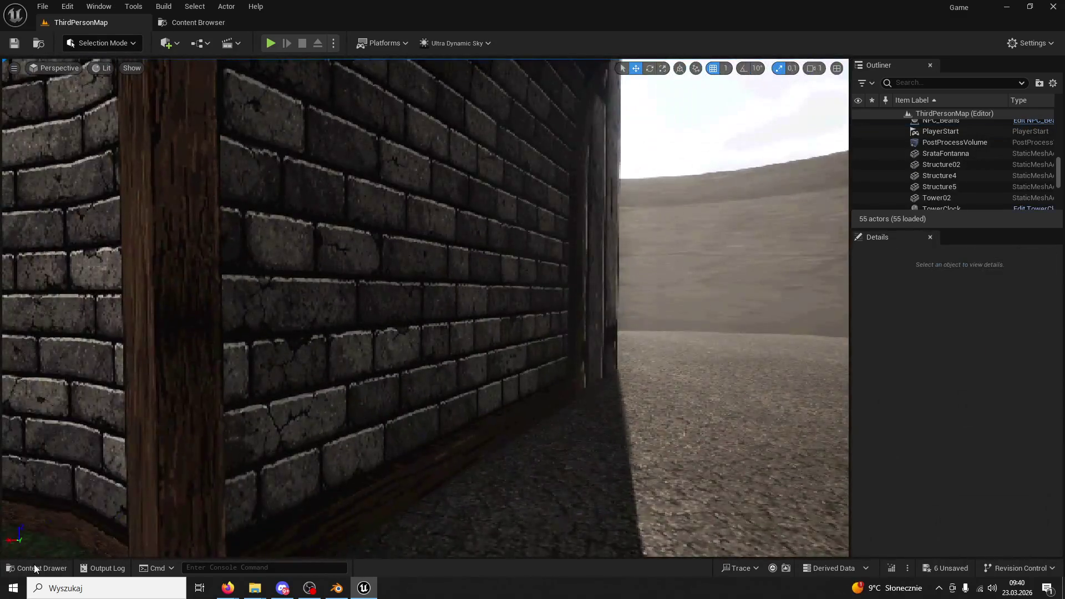
# Clear the pine search in the Content Drawer and open BP_ThirdPersonCharacter from ThirdPerson/Blueprints
pyautogui.click(34, 568)
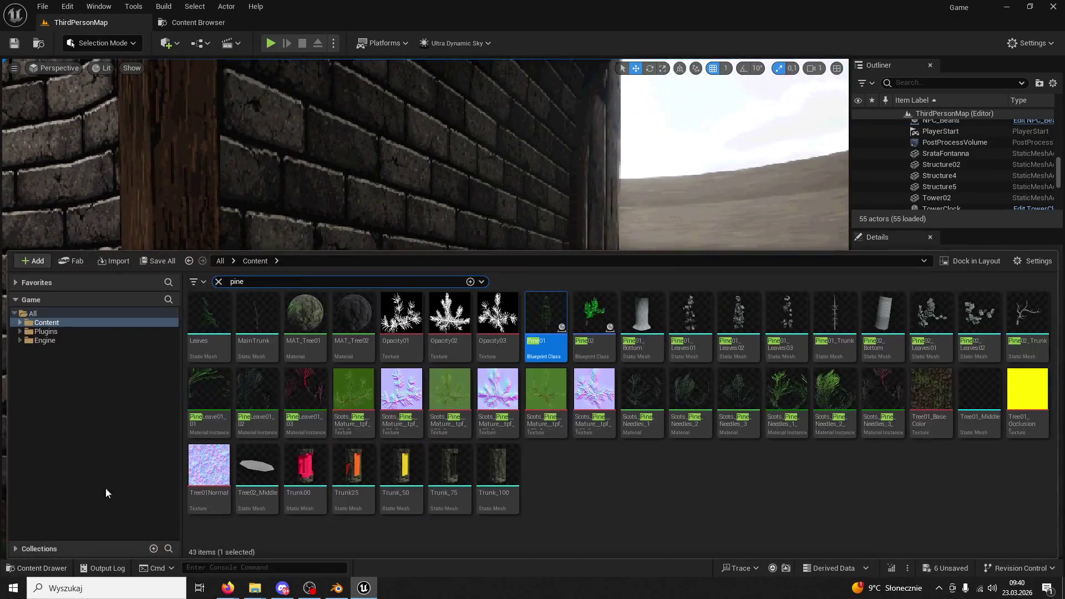
pyautogui.click(219, 282)
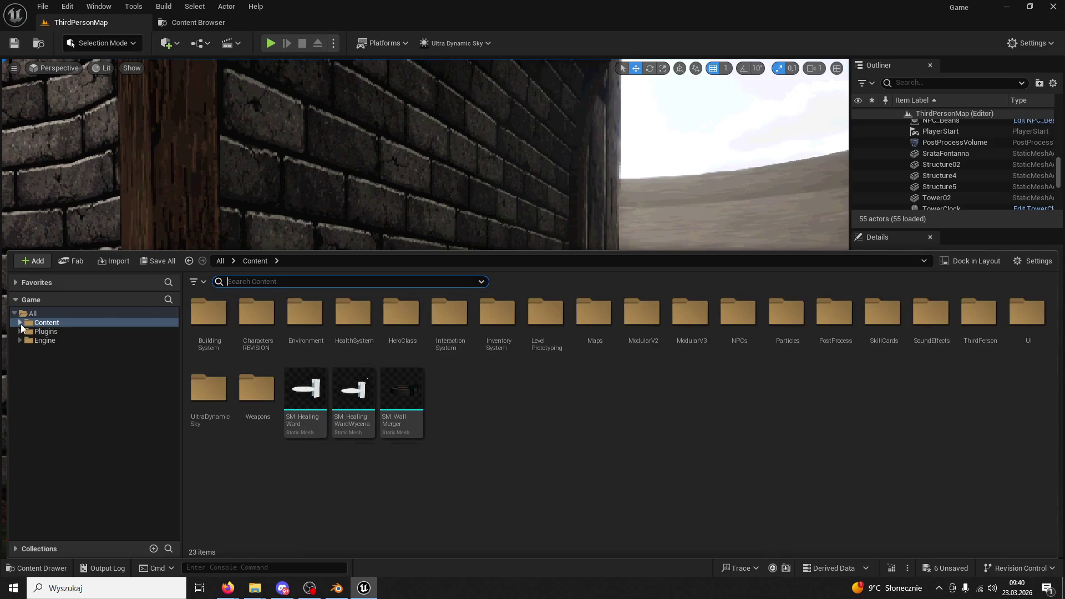
pyautogui.click(20, 324)
pyautogui.scroll(-3, 55, 410)
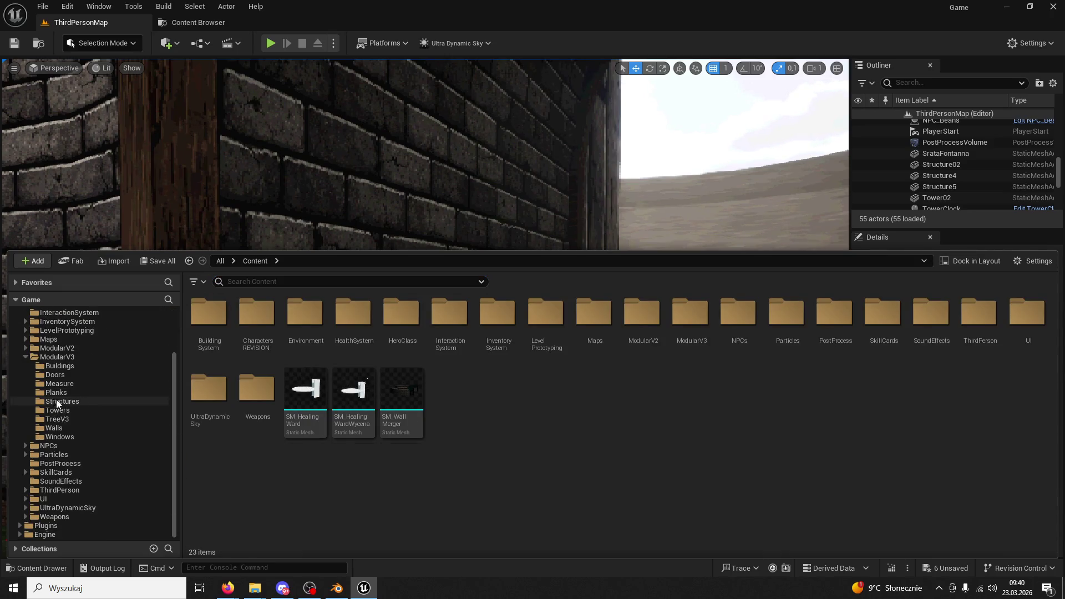
pyautogui.click(59, 491)
pyautogui.click(212, 324)
pyautogui.doubleClick(212, 325)
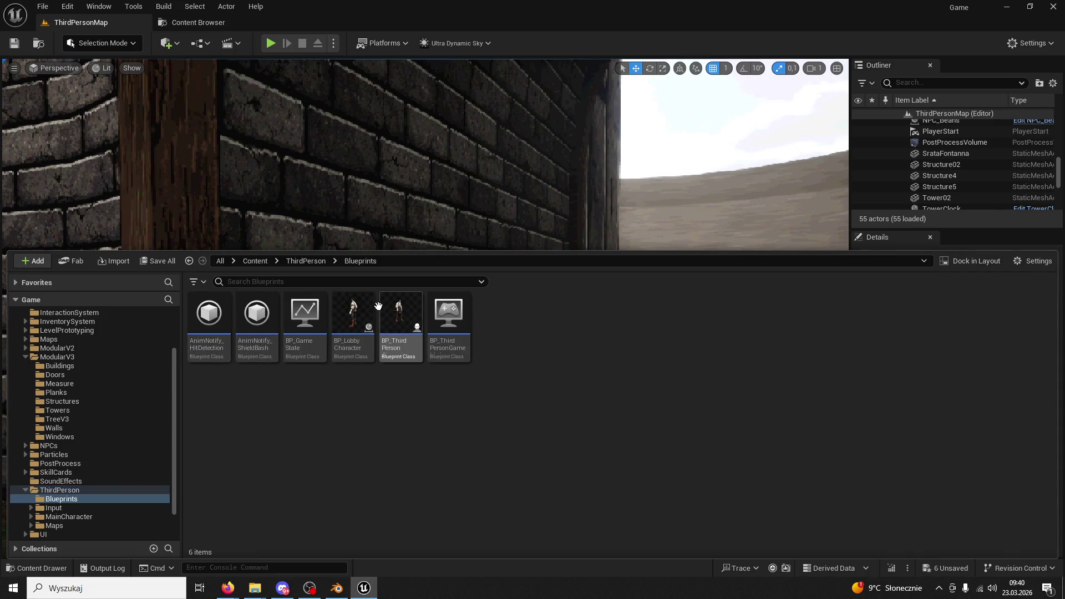
pyautogui.doubleClick(403, 312)
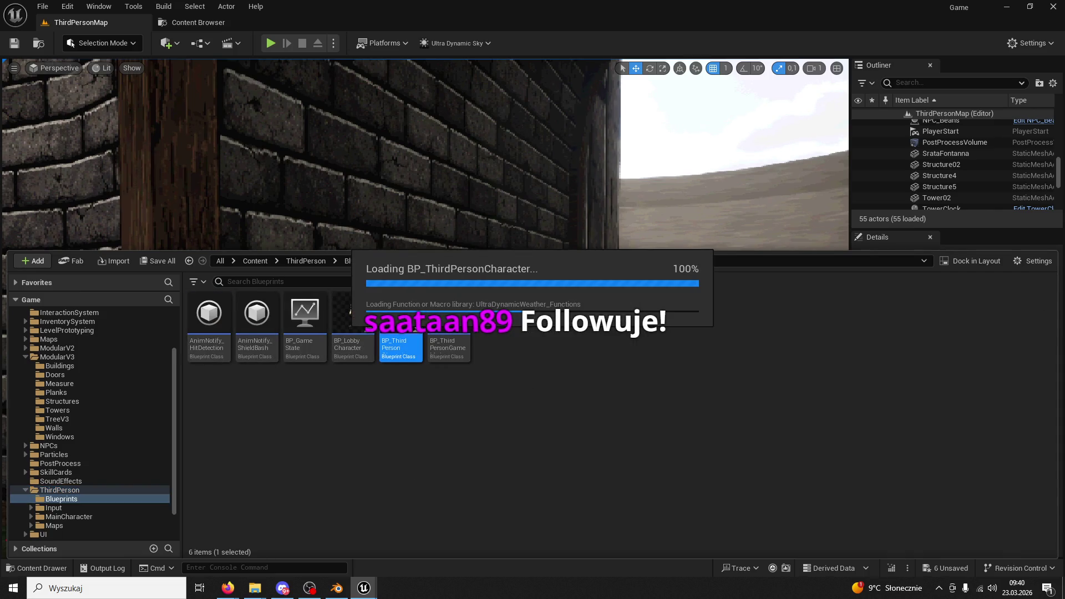
pyautogui.hotkey('alt', 'Tab')
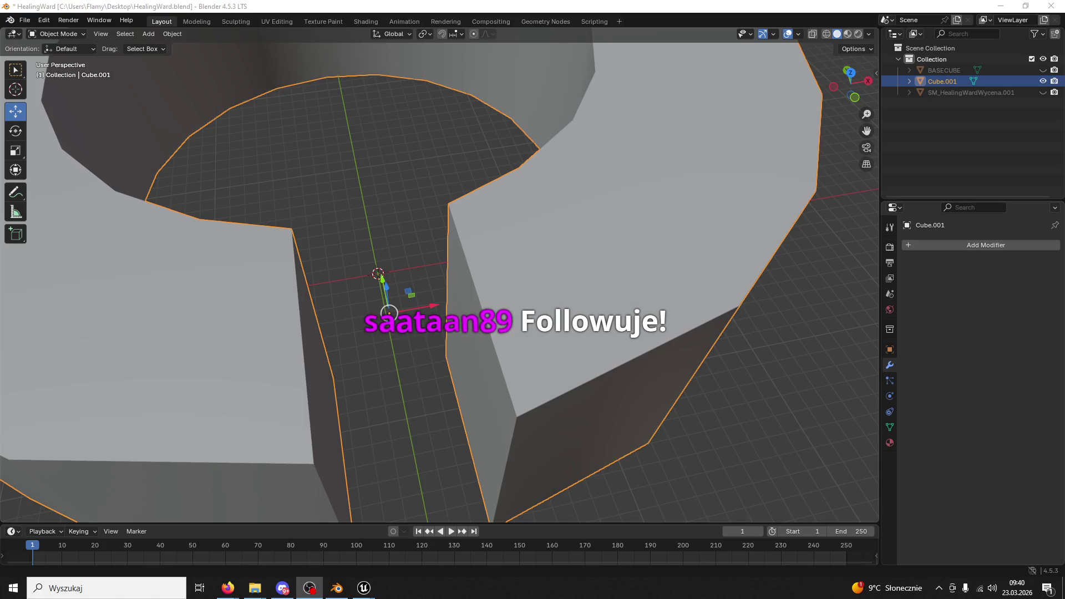
pyautogui.click(1000, 6)
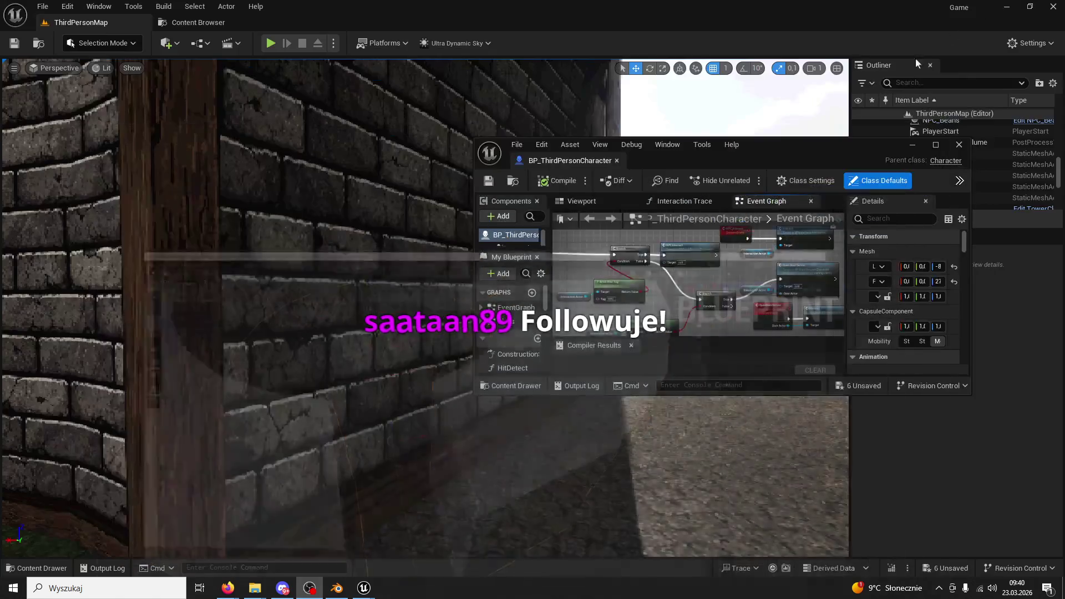
# Dock the blueprint into the main editor and survey the BeginPlay, MAGE MISSLE and INTERACT sections
pyautogui.moveTo(570, 160)
pyautogui.mouseDown()
pyautogui.moveTo(252, 57)
pyautogui.moveTo(287, 25)
pyautogui.mouseUp()
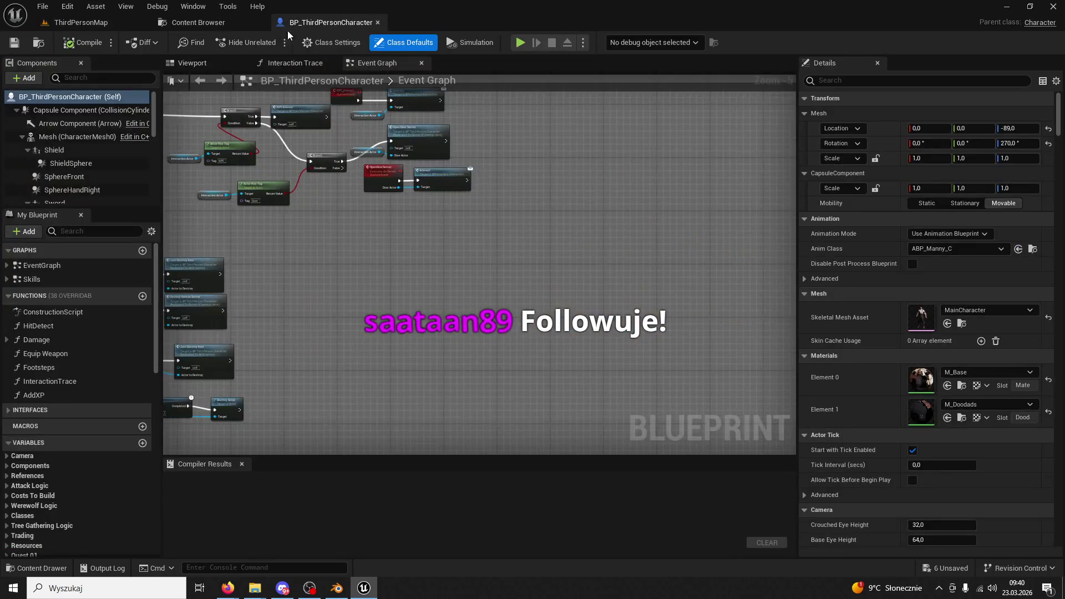
pyautogui.scroll(-4, 458, 314)
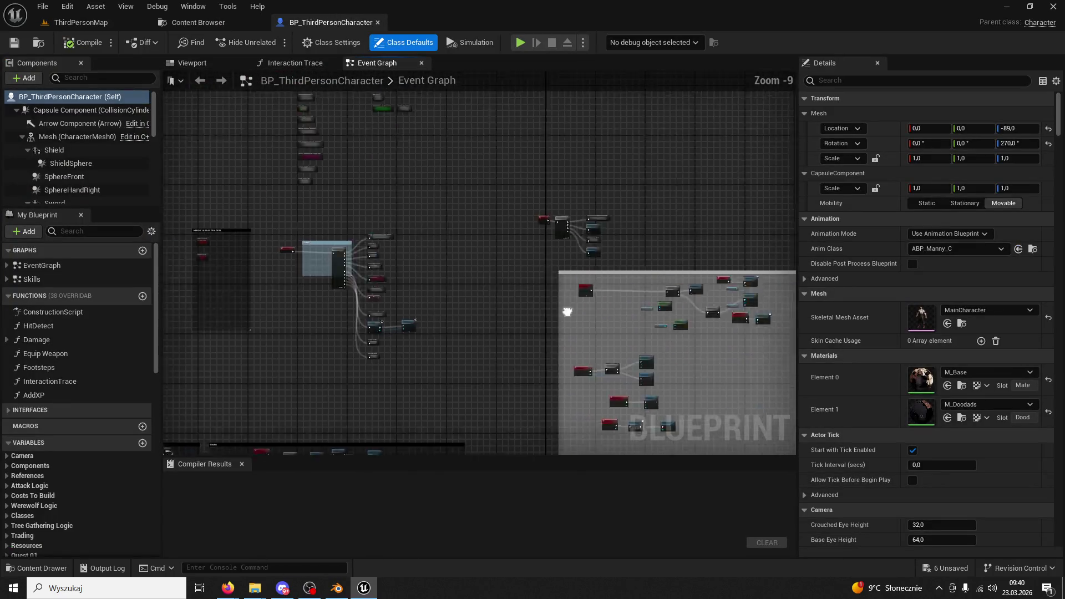
pyautogui.scroll(7, 580, 282)
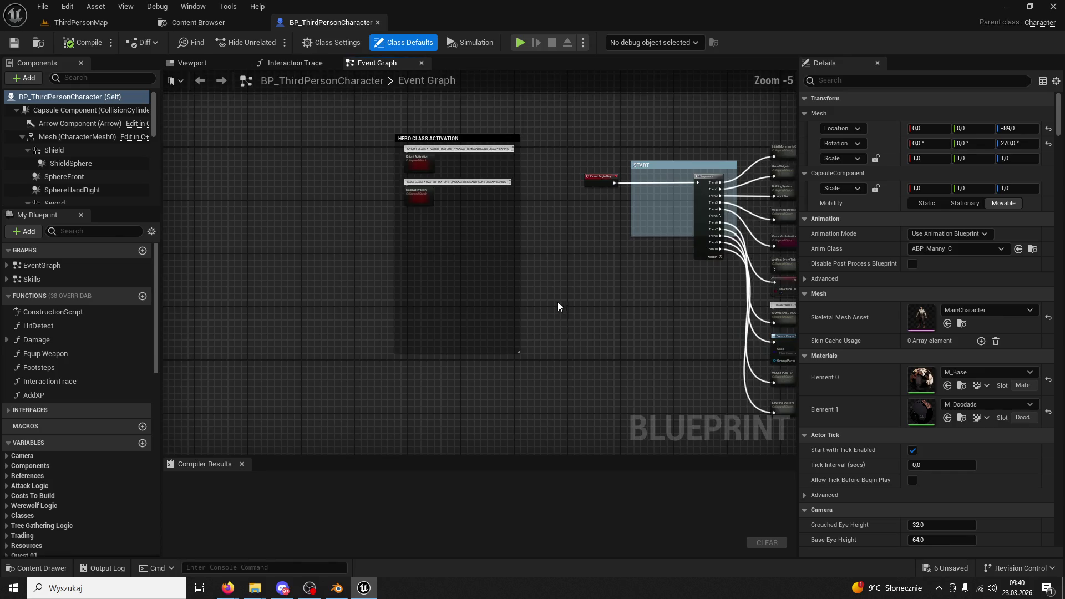
pyautogui.moveTo(602, 442)
pyautogui.mouseDown()
pyautogui.moveTo(380, 421)
pyautogui.moveTo(420, 399)
pyautogui.moveTo(366, 351)
pyautogui.mouseUp()
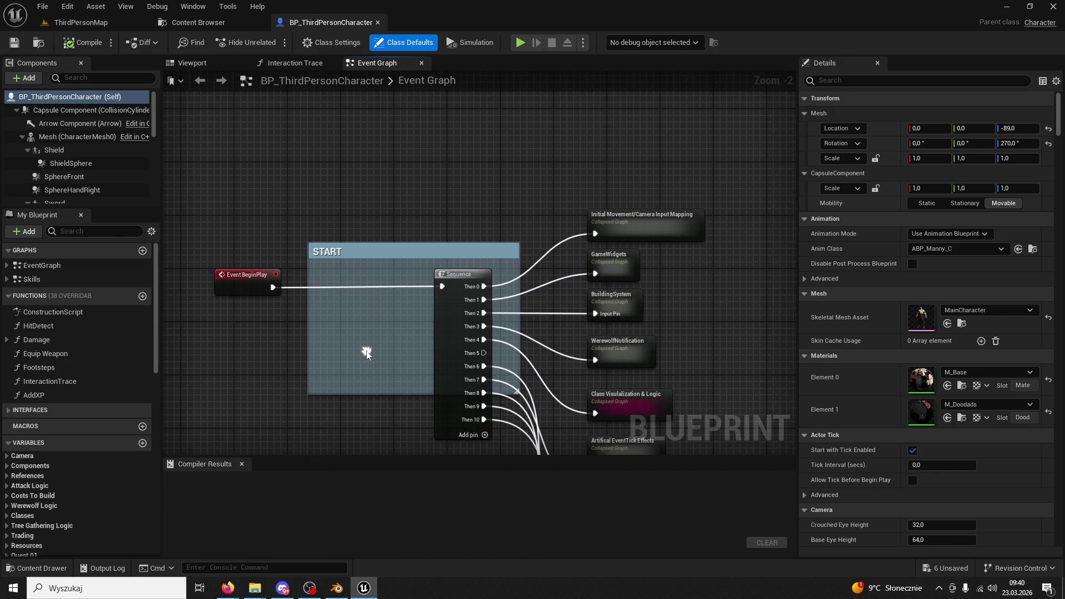
pyautogui.scroll(-7, 400, 405)
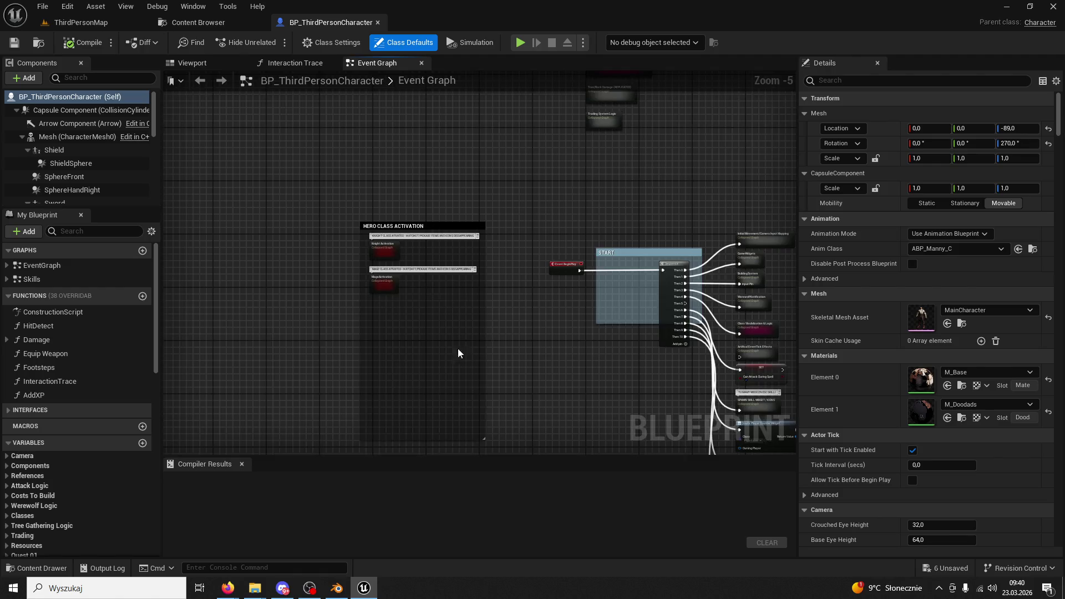
pyautogui.moveTo(625, 282); pyautogui.dragTo(575, 150)
pyautogui.scroll(7, 527, 285)
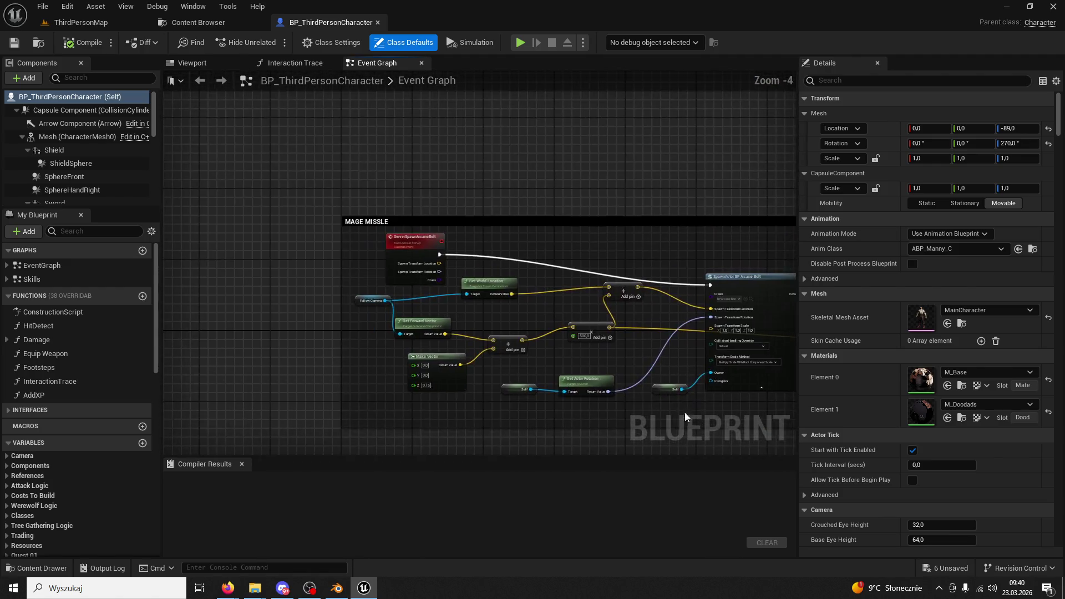
pyautogui.moveTo(481, 313)
pyautogui.mouseDown()
pyautogui.moveTo(555, 277)
pyautogui.moveTo(491, 271)
pyautogui.mouseUp()
pyautogui.scroll(-4, 491, 271)
pyautogui.moveTo(197, 146); pyautogui.dragTo(333, 250)
pyautogui.scroll(3, 404, 321)
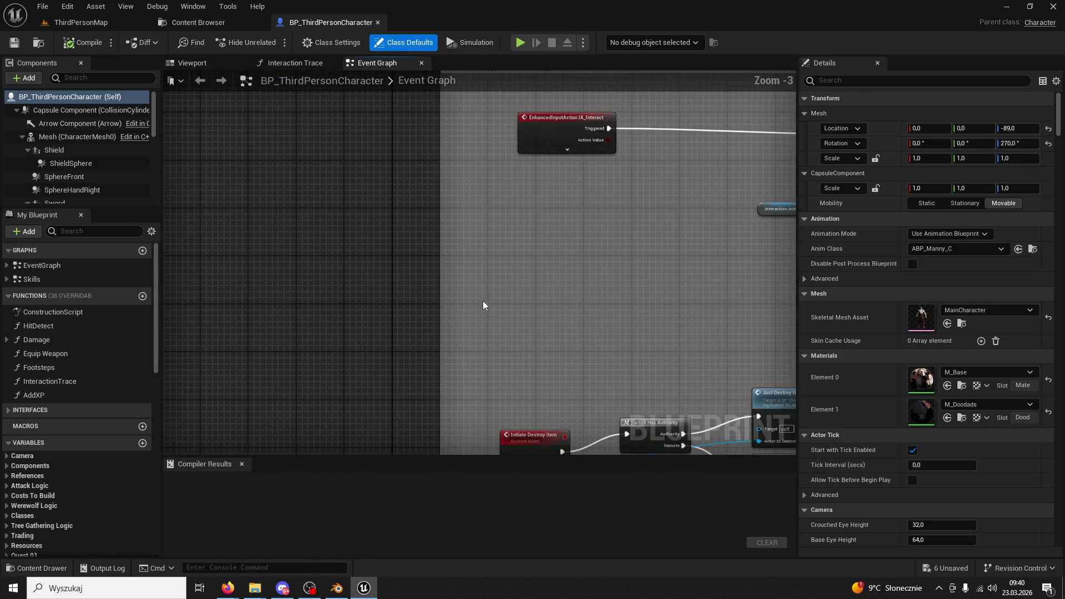
pyautogui.moveTo(481, 302); pyautogui.dragTo(418, 388)
pyautogui.scroll(-4, 512, 323)
pyautogui.moveTo(511, 322)
pyautogui.mouseDown()
pyautogui.moveTo(501, 338)
pyautogui.moveTo(388, 321)
pyautogui.moveTo(589, 387)
pyautogui.moveTo(388, 222)
pyautogui.moveTo(353, 107)
pyautogui.moveTo(433, 215)
pyautogui.mouseUp()
# Survey the SPELL SYSTEM, Event Tick sequence and Create Player Counter Widget nodes
pyautogui.scroll(2, 387, 320)
pyautogui.scroll(2, 589, 387)
pyautogui.scroll(-3, 434, 215)
pyautogui.scroll(4, 434, 215)
pyautogui.moveTo(434, 311)
pyautogui.mouseDown()
pyautogui.moveTo(442, 403)
pyautogui.moveTo(394, 108)
pyautogui.moveTo(485, 246)
pyautogui.moveTo(497, 141)
pyautogui.mouseUp()
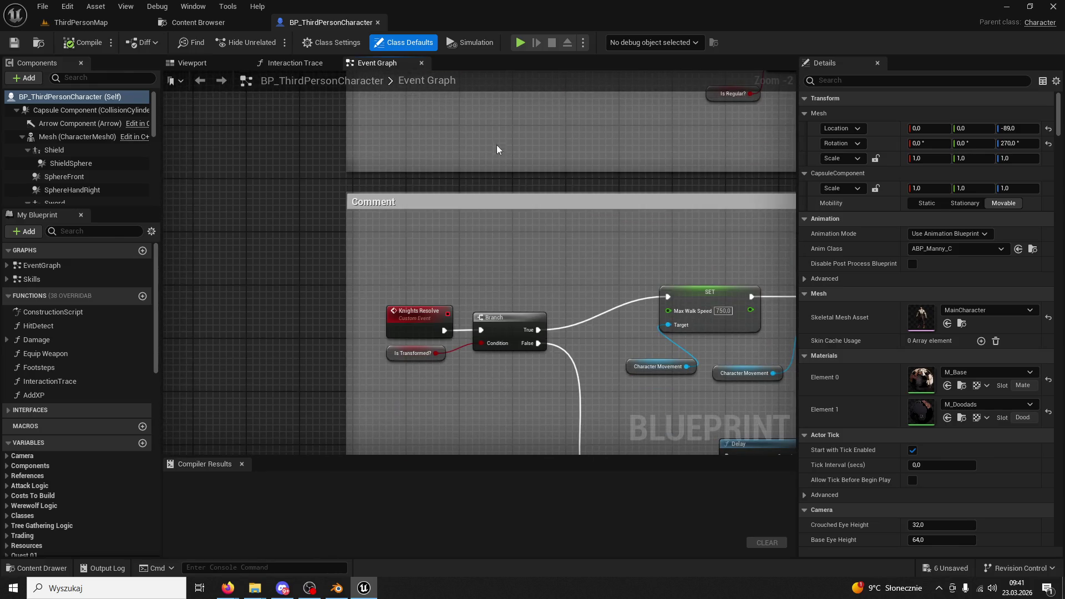
pyautogui.moveTo(494, 194); pyautogui.dragTo(514, 177)
pyautogui.scroll(-7, 504, 149)
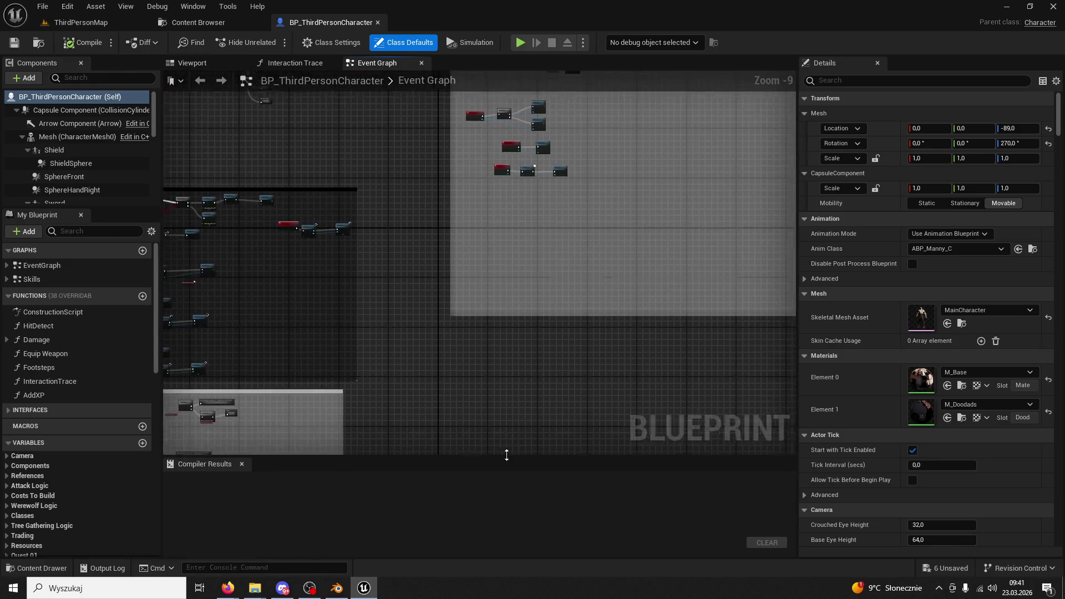
pyautogui.scroll(4, 517, 323)
pyautogui.scroll(-2, 502, 391)
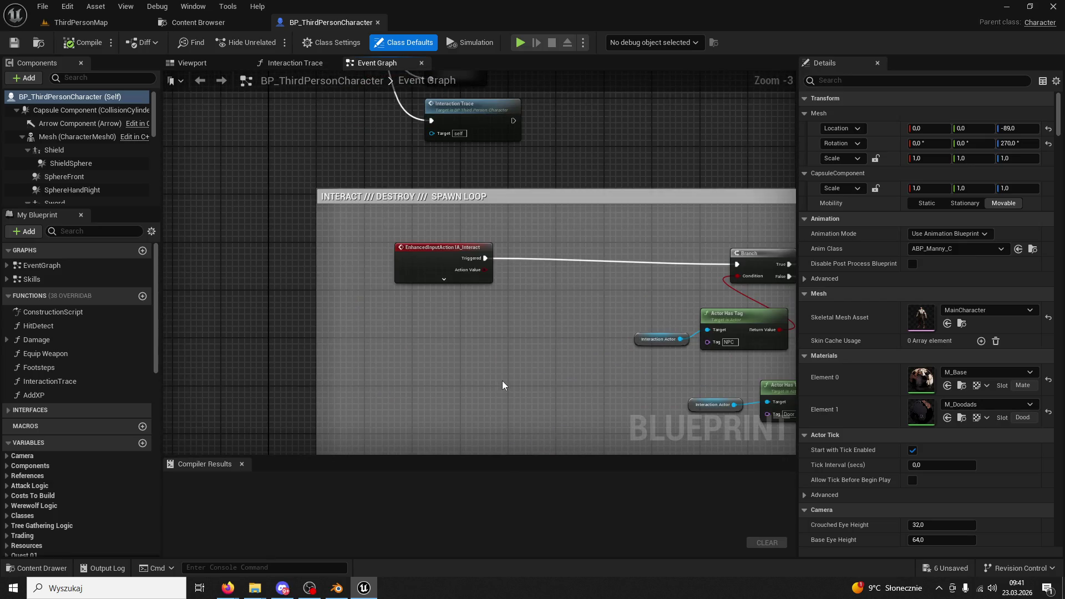
pyautogui.moveTo(501, 381); pyautogui.dragTo(501, 530)
pyautogui.scroll(6, 524, 359)
pyautogui.moveTo(466, 375)
pyautogui.mouseDown()
pyautogui.moveTo(501, 375)
pyautogui.moveTo(338, 385)
pyautogui.moveTo(294, 300)
pyautogui.mouseUp()
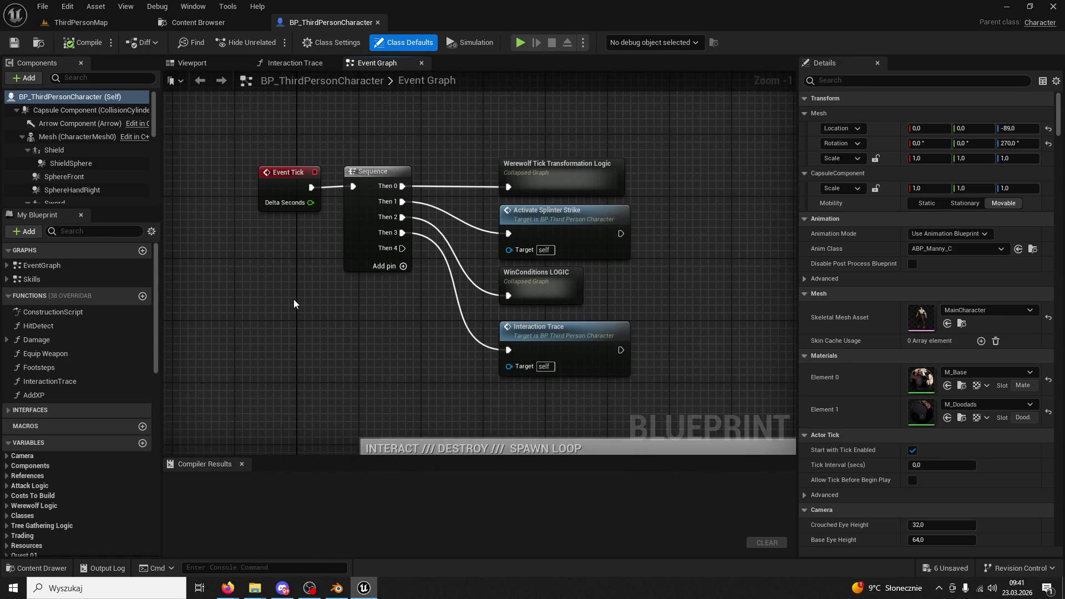
pyautogui.scroll(-4, 653, 294)
pyautogui.scroll(4, 533, 278)
pyautogui.moveTo(627, 425)
pyautogui.mouseDown()
pyautogui.moveTo(638, 219)
pyautogui.moveTo(615, 127)
pyautogui.mouseUp()
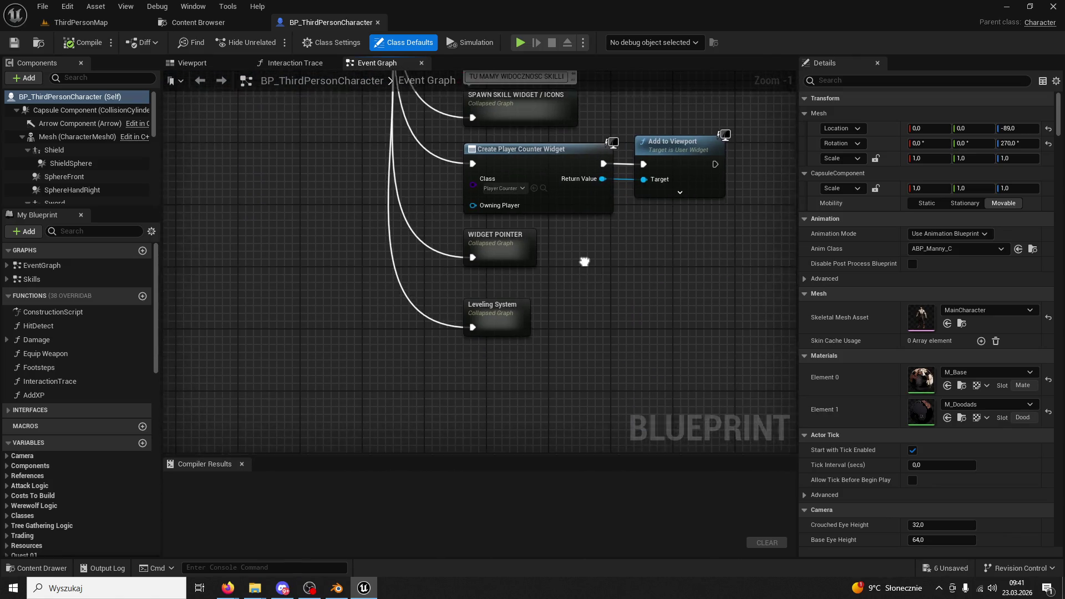
pyautogui.moveTo(163, 273); pyautogui.dragTo(308, 258)
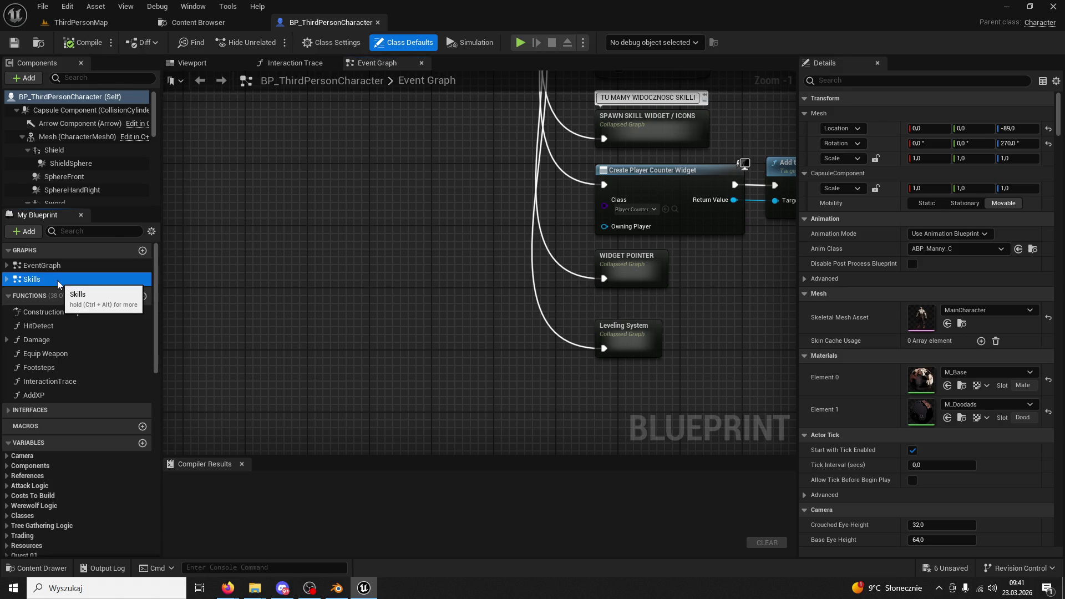
# Open the Skills graph and centre the ReceiveSkill nodes
pyautogui.doubleClick(57, 280)
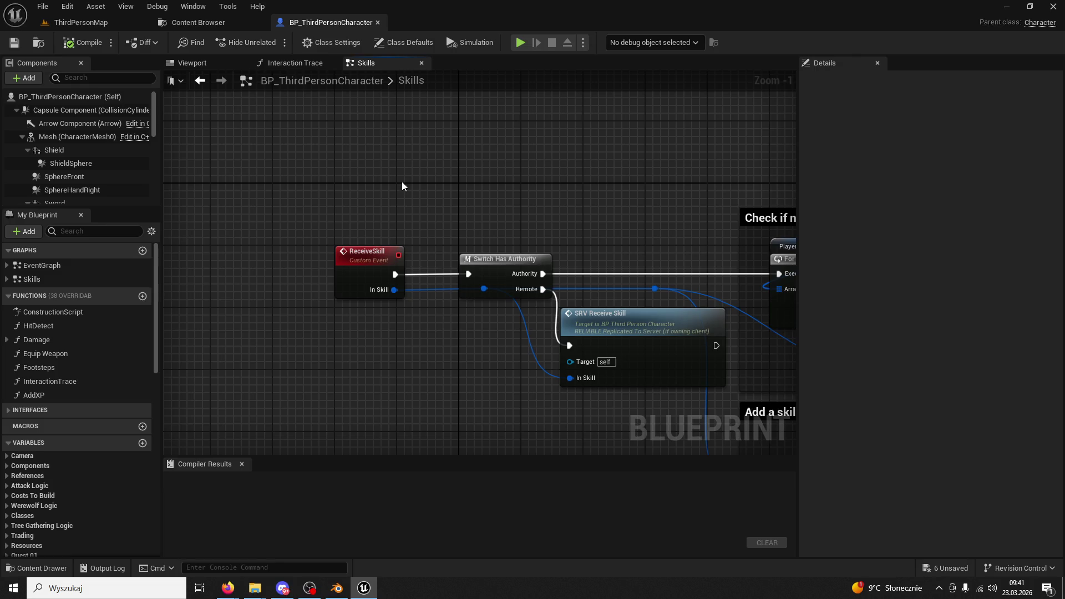
pyautogui.scroll(-6, 369, 268)
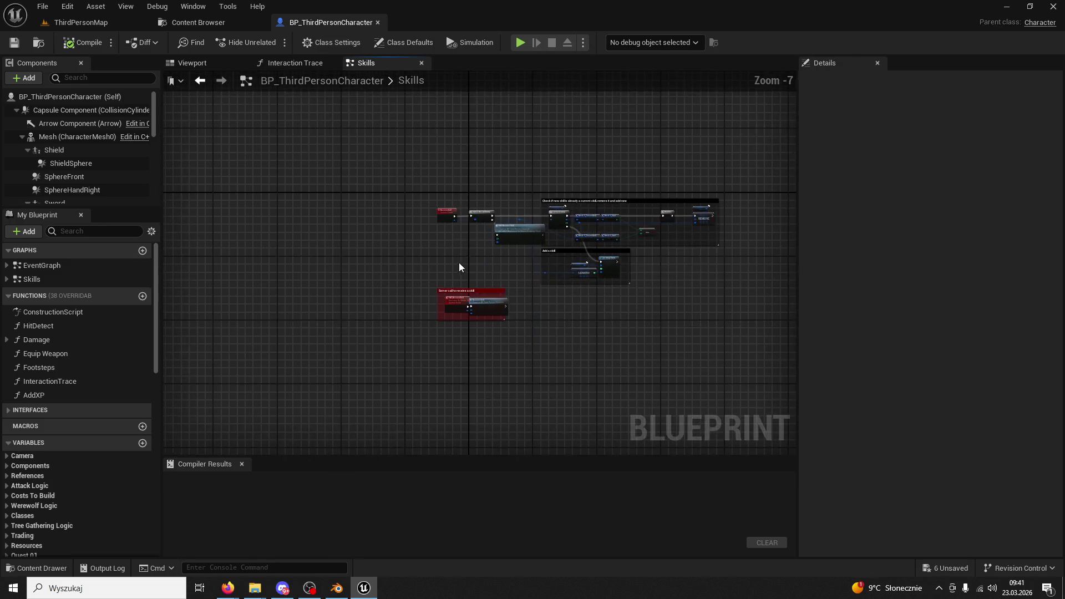
pyautogui.scroll(4, 464, 261)
pyautogui.moveTo(465, 262); pyautogui.dragTo(166, 385)
pyautogui.moveTo(430, 315)
pyautogui.mouseDown()
pyautogui.moveTo(459, 334)
pyautogui.moveTo(587, 314)
pyautogui.moveTo(481, 336)
pyautogui.mouseUp()
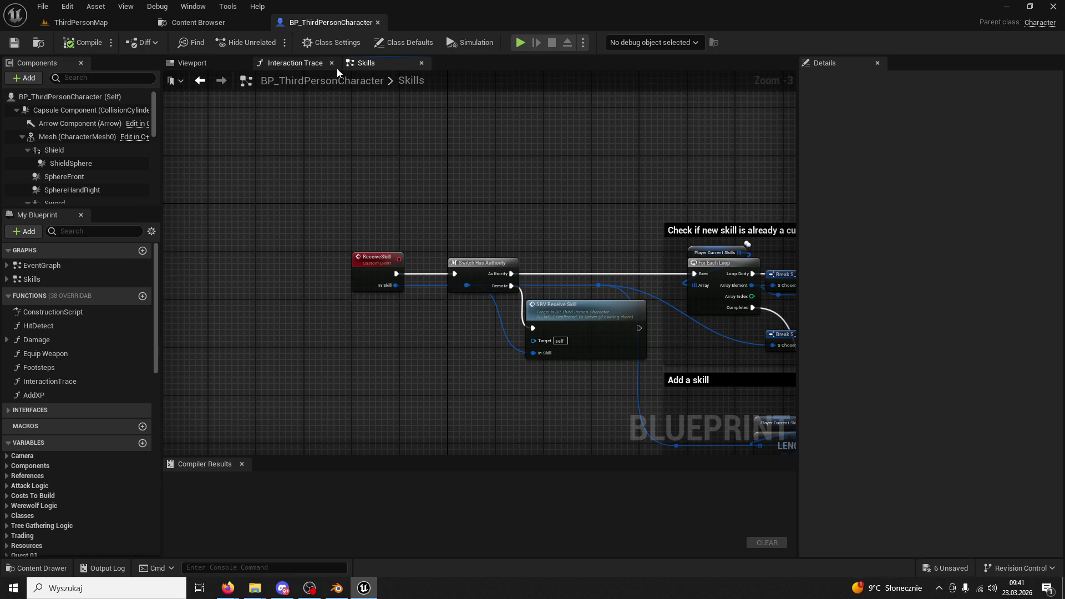
# Add a keyboard 0 key event and wire its Pressed output into Switch Has Authority
pyautogui.rightClick(379, 185)
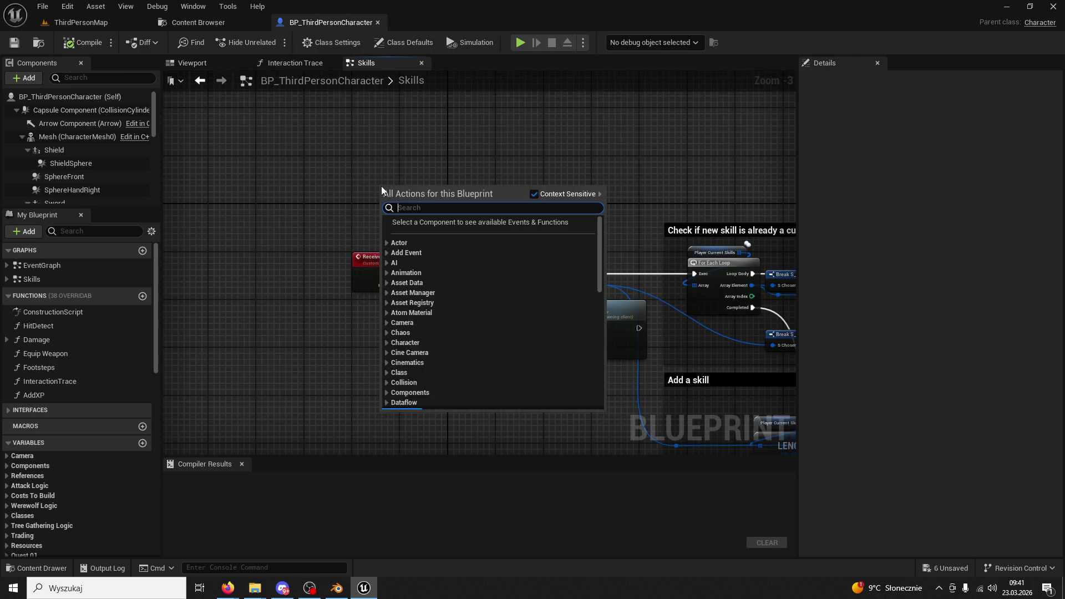
pyautogui.write('keyboard')
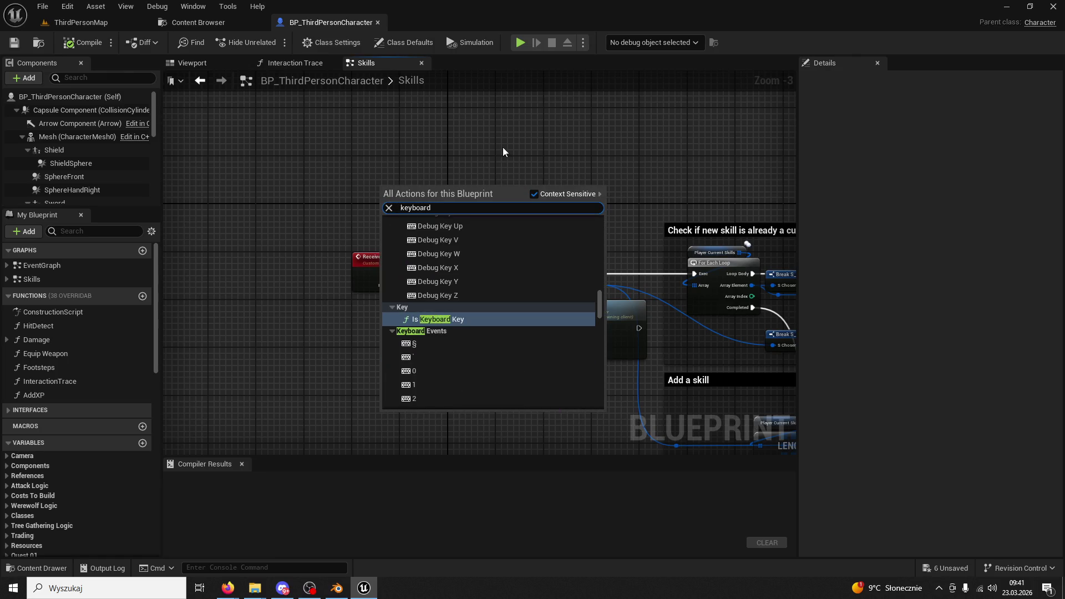
pyautogui.click(425, 370)
pyautogui.moveTo(403, 196); pyautogui.dragTo(453, 283)
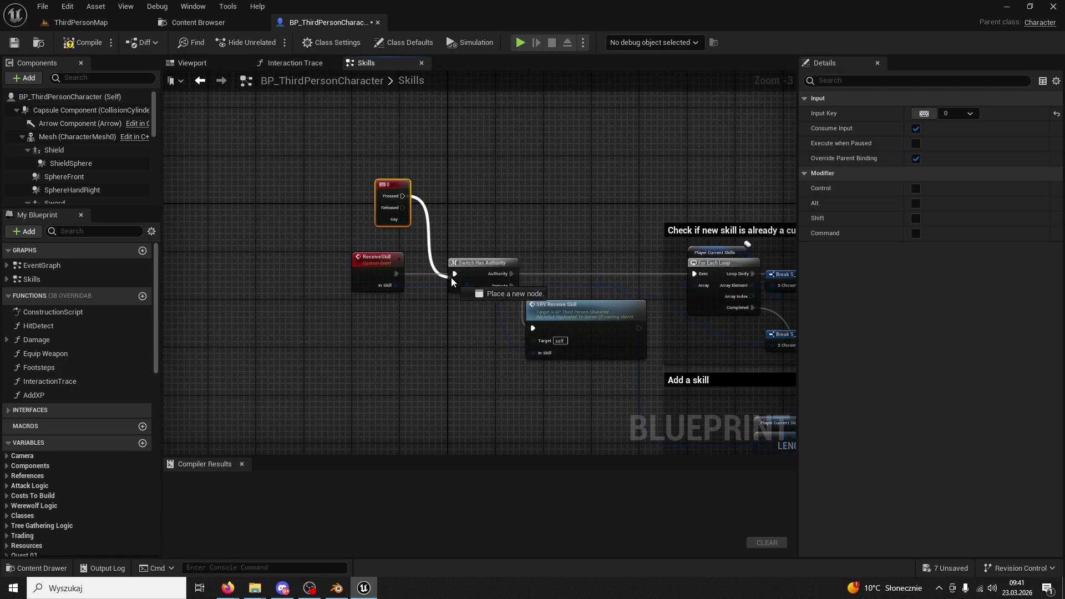
# Play ThirdPersonMap and press 0 to test the new skill
pyautogui.click(100, 24)
pyautogui.click(271, 43)
pyautogui.press('0')
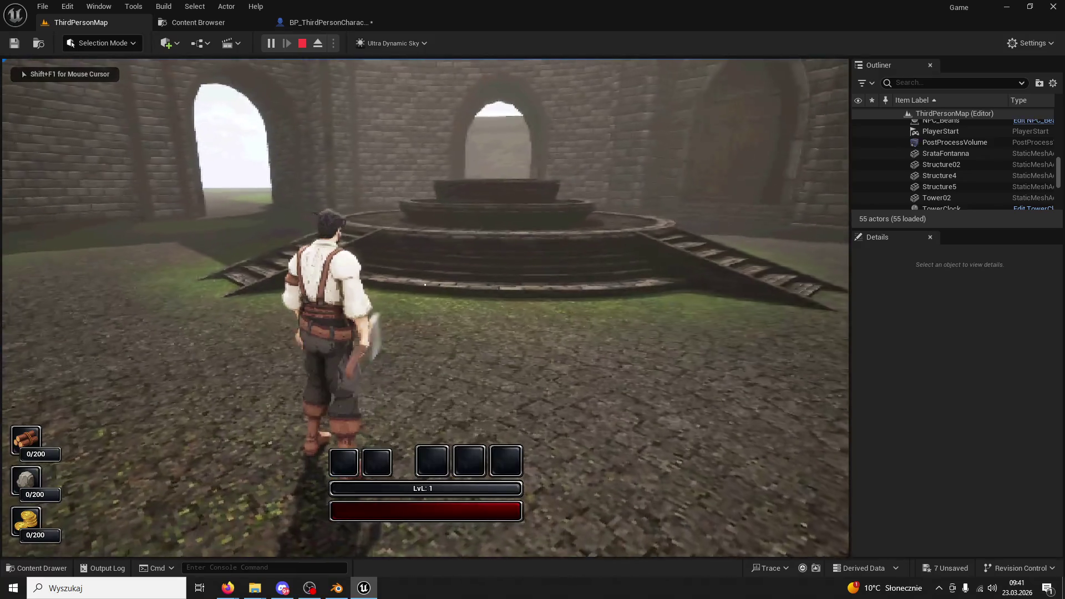
# Stop the playtest and delete the 0 key event node from the character blueprint
pyautogui.press('Escape')
pyautogui.click(221, 22)
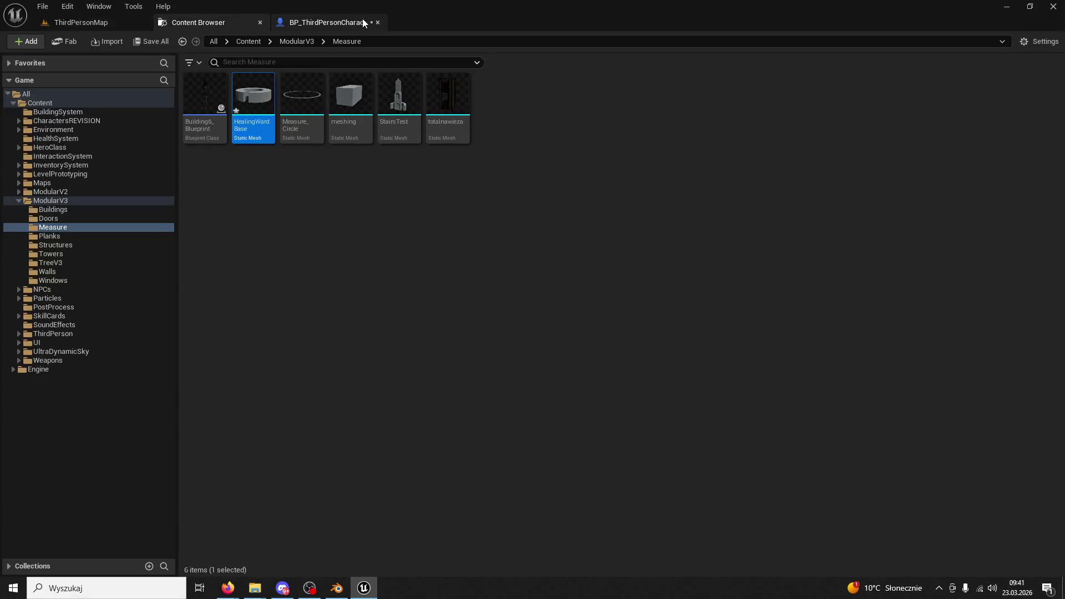
pyautogui.click(361, 23)
pyautogui.press('Delete')
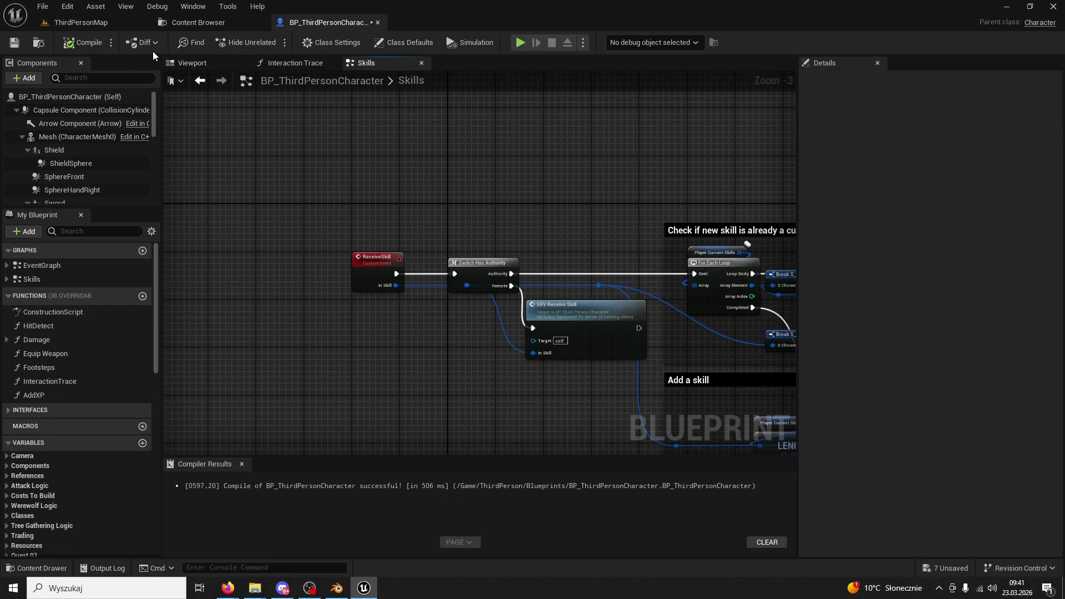
# Close the Interaction Trace and Skills graph tabs
pyautogui.click(318, 67)
pyautogui.scroll(4, 423, 168)
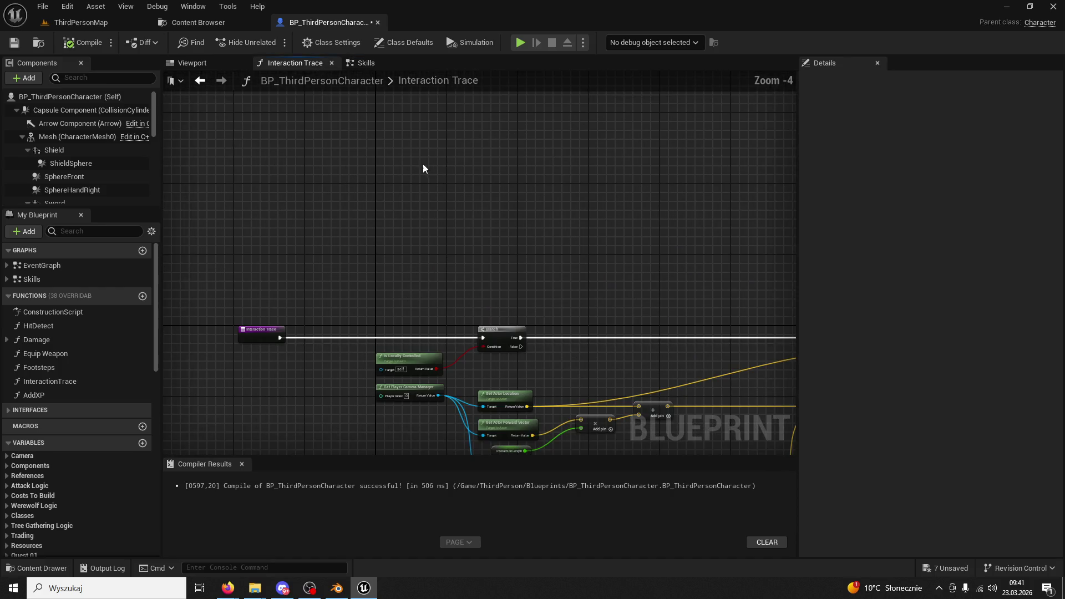
pyautogui.click(331, 63)
pyautogui.click(288, 63)
# Run a quick playtest of ThirdPersonMap and stop it
pyautogui.click(87, 22)
pyautogui.click(273, 43)
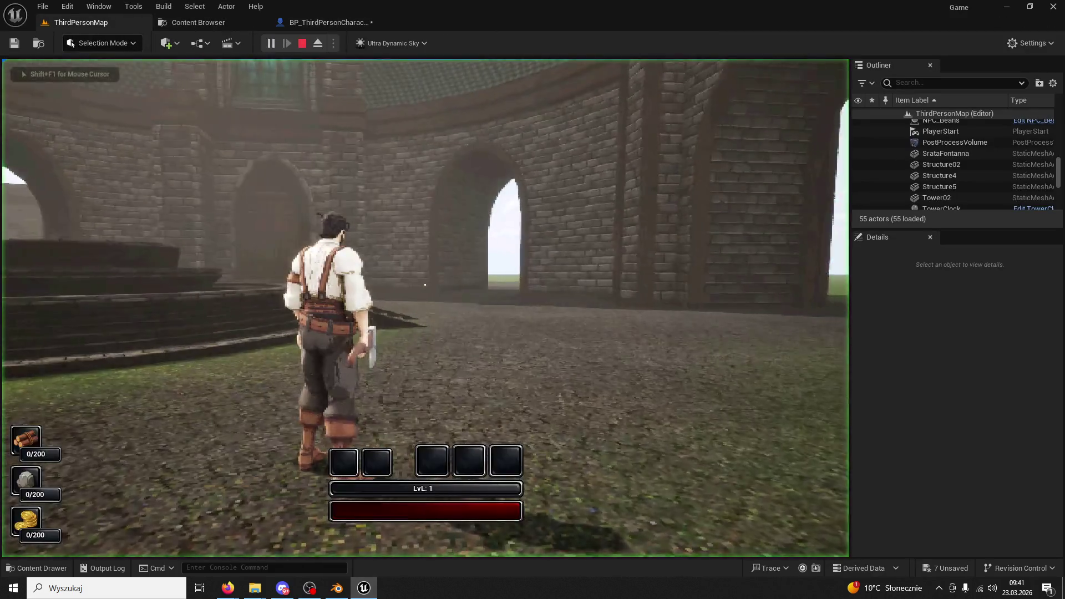
pyautogui.press('Escape')
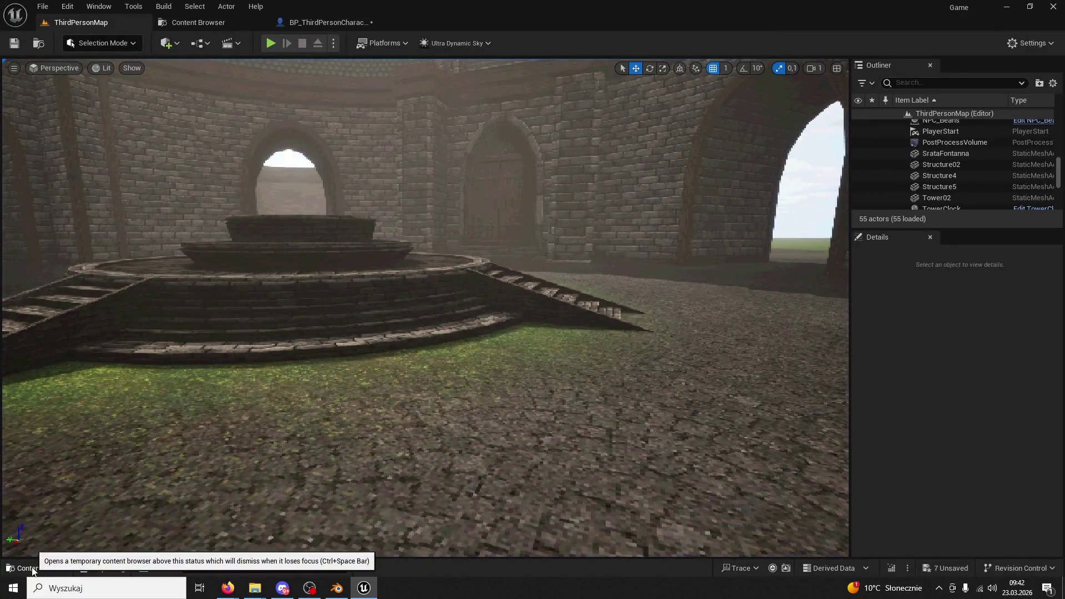
# Reopen BP_ThirdPersonCharacter from the Content Drawer
pyautogui.click(42, 568)
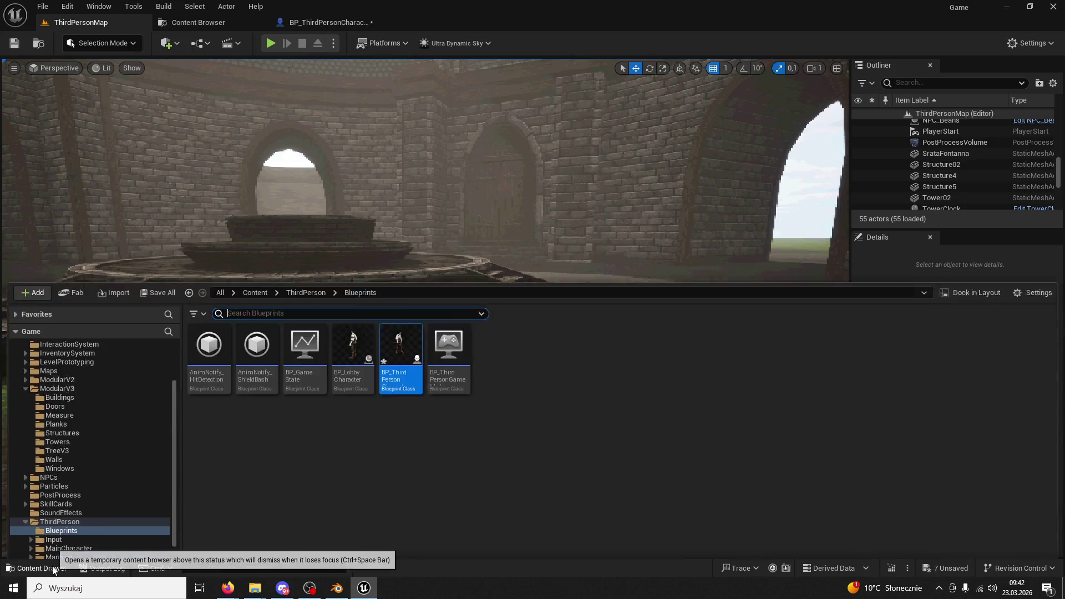
pyautogui.scroll(5, 87, 388)
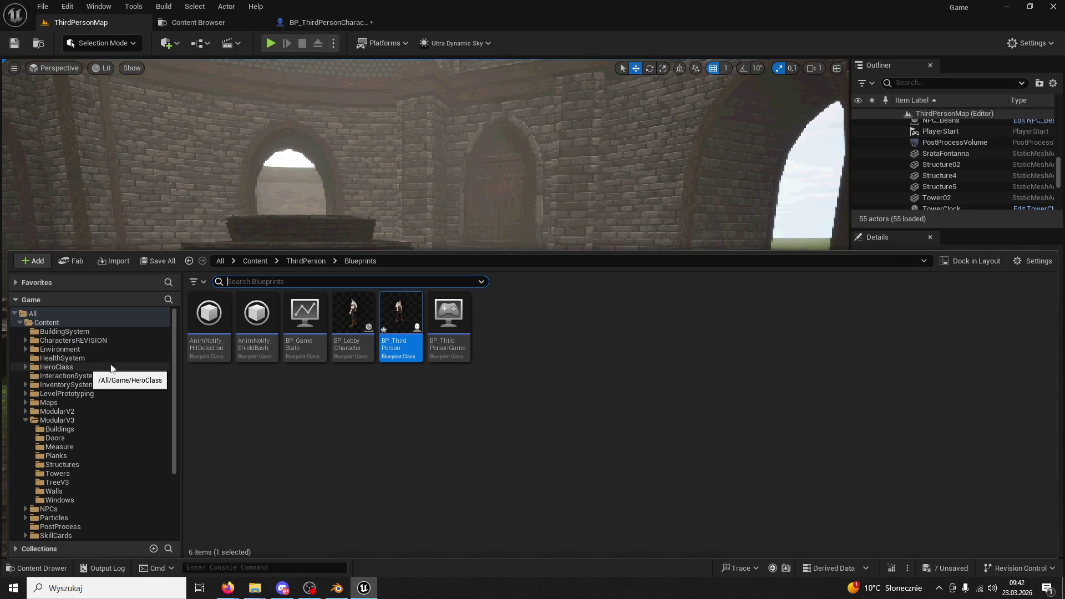
pyautogui.doubleClick(398, 319)
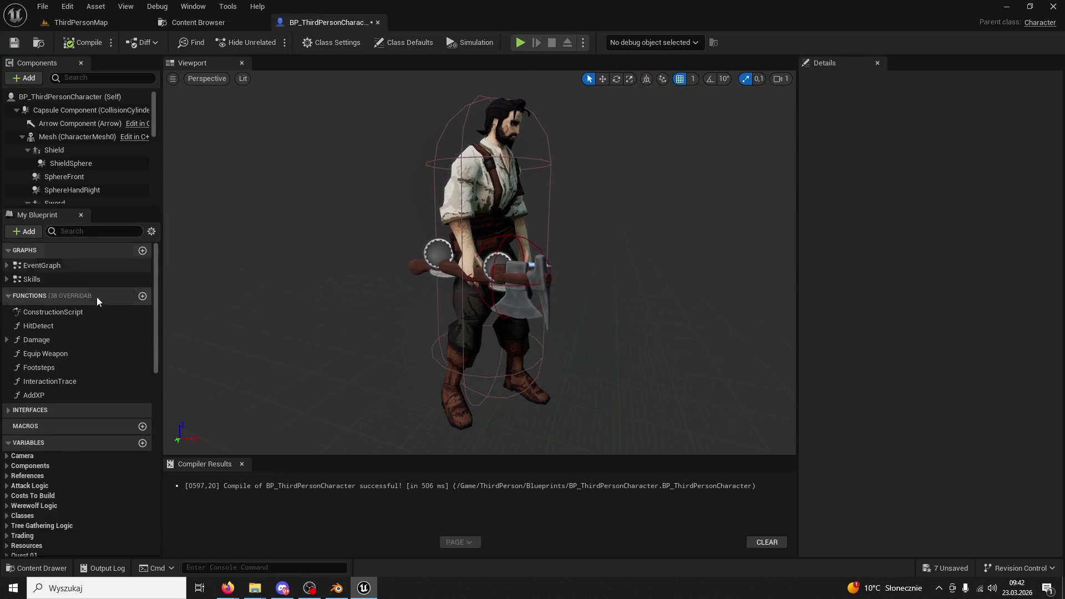
# Open the character's EventGraph and adjust the view
pyautogui.doubleClick(45, 266)
pyautogui.scroll(3, 511, 340)
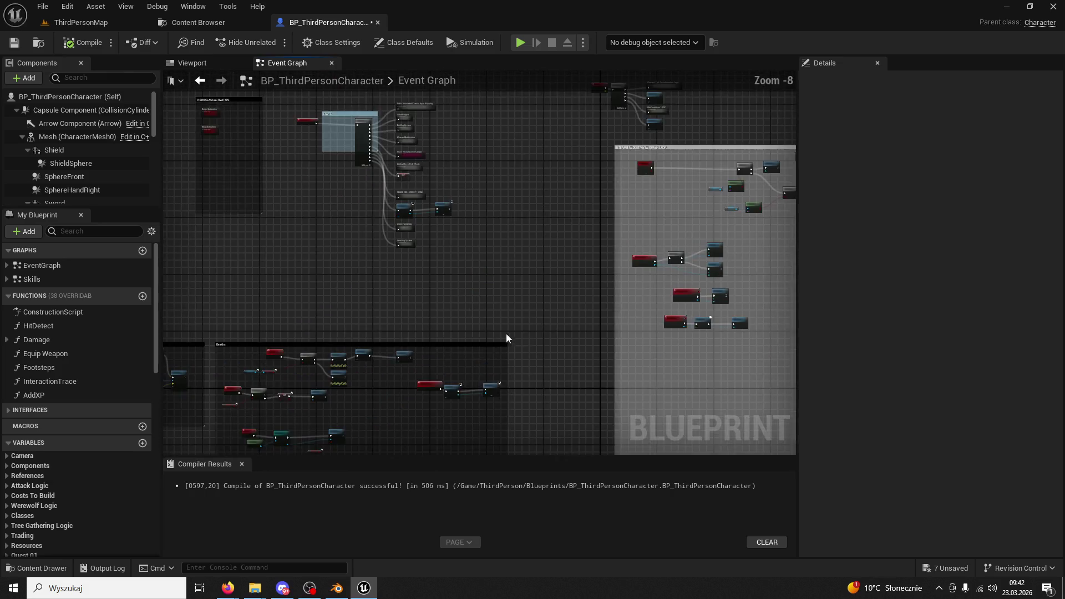
pyautogui.scroll(7, 510, 340)
pyautogui.moveTo(555, 231)
pyautogui.mouseDown()
pyautogui.moveTo(561, 390)
pyautogui.moveTo(539, 245)
pyautogui.moveTo(564, 202)
pyautogui.moveTo(599, 176)
pyautogui.mouseUp()
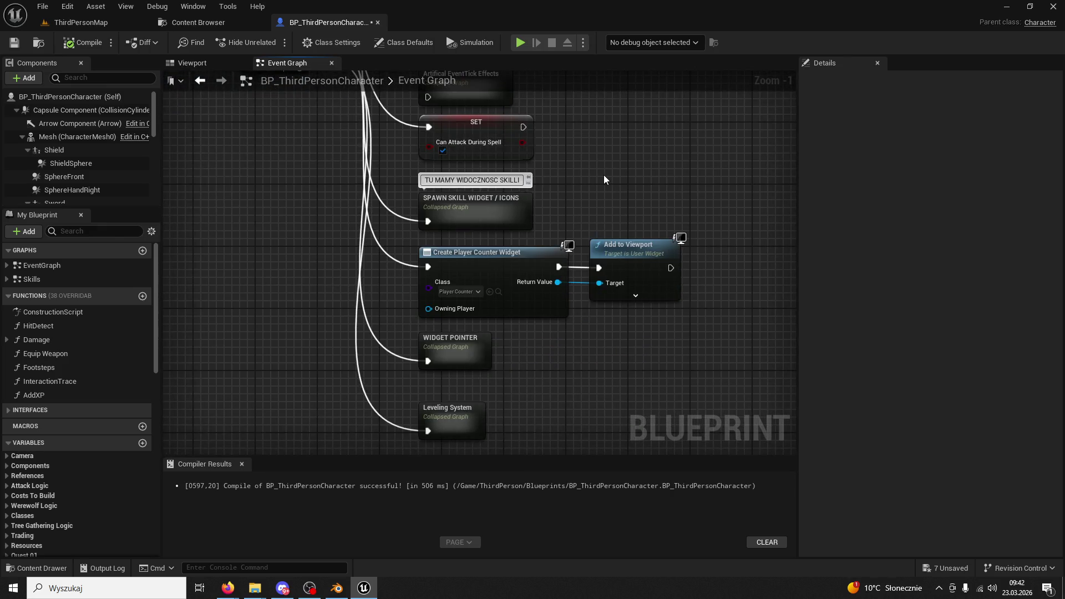
# Inspect the Leveling System collapsed graph's Inputs, Branch, SET and Add to Viewport nodes
pyautogui.doubleClick(458, 408)
pyautogui.scroll(-3, 455, 355)
pyautogui.scroll(3, 452, 302)
pyautogui.moveTo(601, 331); pyautogui.dragTo(308, 351)
pyautogui.moveTo(519, 352)
pyautogui.mouseDown()
pyautogui.moveTo(352, 345)
pyautogui.moveTo(603, 330)
pyautogui.mouseUp()
pyautogui.scroll(-1, 356, 349)
pyautogui.scroll(-1, 480, 340)
pyautogui.moveTo(481, 340)
pyautogui.mouseDown()
pyautogui.moveTo(624, 338)
pyautogui.moveTo(545, 350)
pyautogui.moveTo(387, 344)
pyautogui.mouseUp()
pyautogui.moveTo(458, 341)
pyautogui.mouseDown()
pyautogui.moveTo(438, 341)
pyautogui.moveTo(626, 327)
pyautogui.mouseUp()
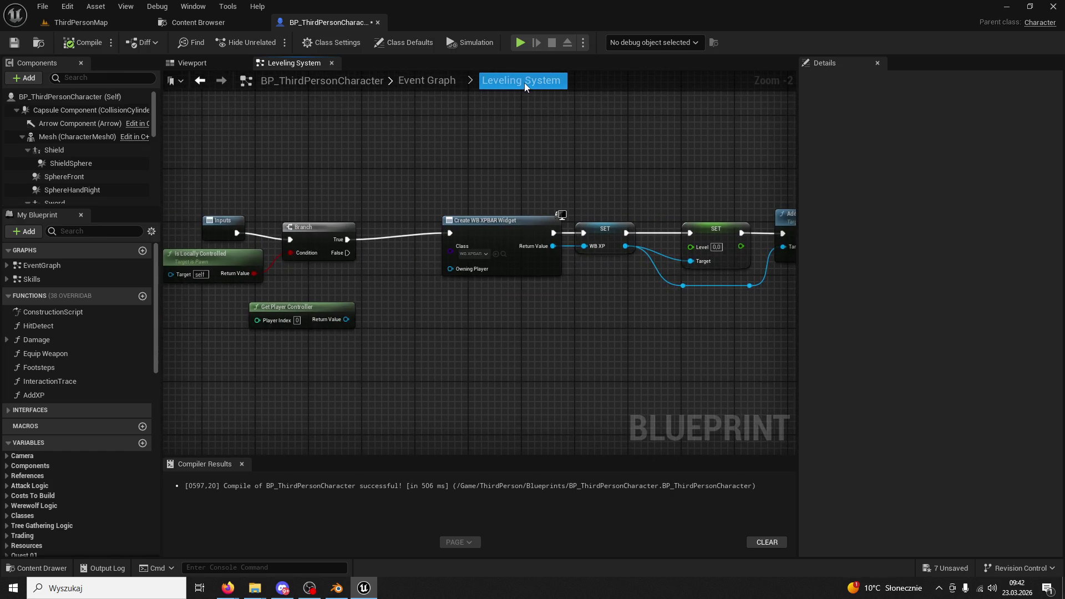
# Return to the Event Graph and look over the Sequence, GameWidgets and Event Tick chain
pyautogui.click(437, 85)
pyautogui.scroll(6, 438, 325)
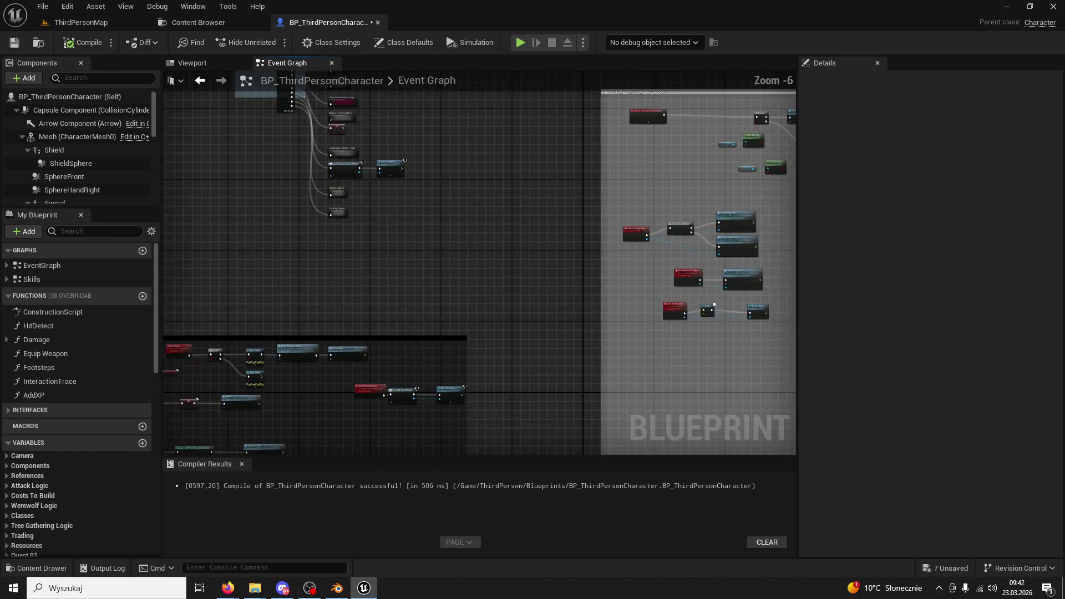
pyautogui.scroll(6, 484, 327)
pyautogui.moveTo(575, 453)
pyautogui.mouseDown()
pyautogui.moveTo(605, 261)
pyautogui.moveTo(607, 350)
pyautogui.mouseUp()
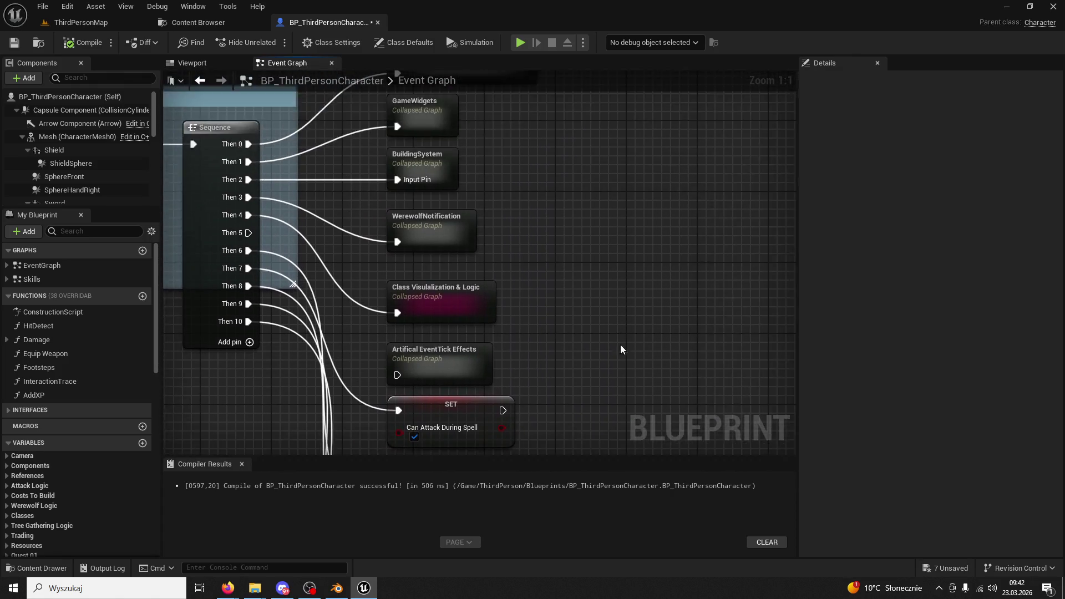
pyautogui.scroll(-5, 607, 351)
pyautogui.scroll(5, 494, 378)
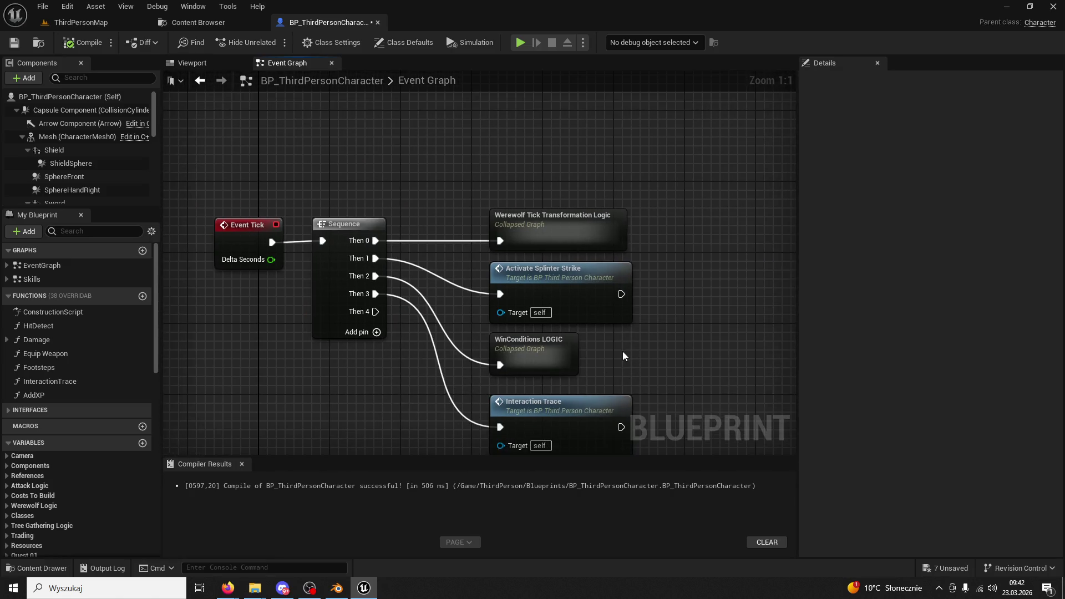
pyautogui.moveTo(652, 356)
pyautogui.mouseDown()
pyautogui.moveTo(611, 315)
pyautogui.moveTo(448, 388)
pyautogui.moveTo(544, 431)
pyautogui.moveTo(470, 347)
pyautogui.moveTo(567, 387)
pyautogui.mouseUp()
pyautogui.scroll(-3, 610, 314)
pyautogui.scroll(2, 470, 347)
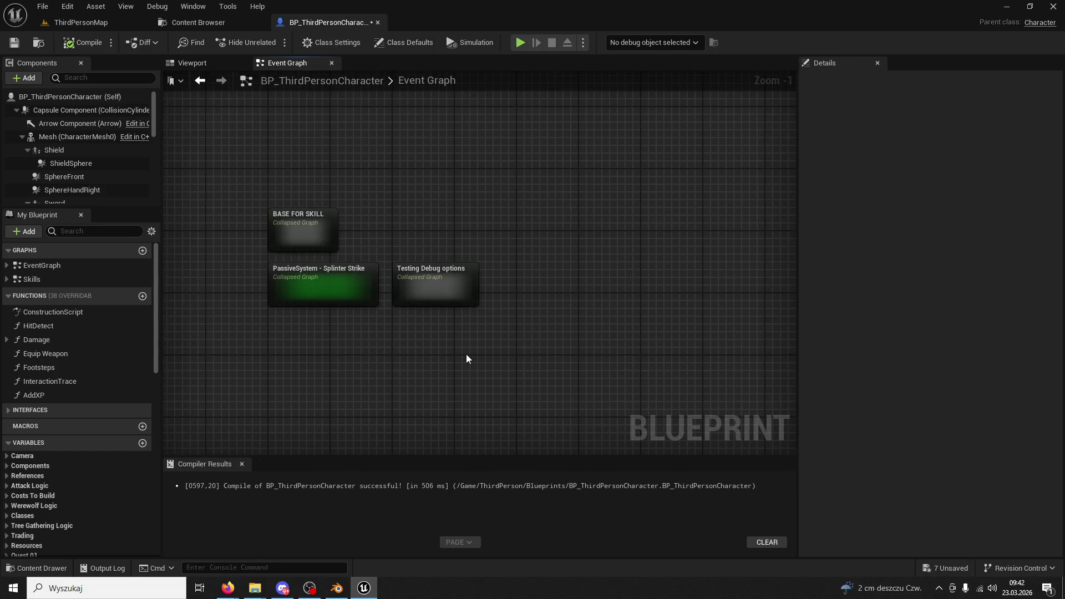
# Open the Testing Debug options collapsed graph and centre the ActivateSkillCard chain
pyautogui.doubleClick(433, 280)
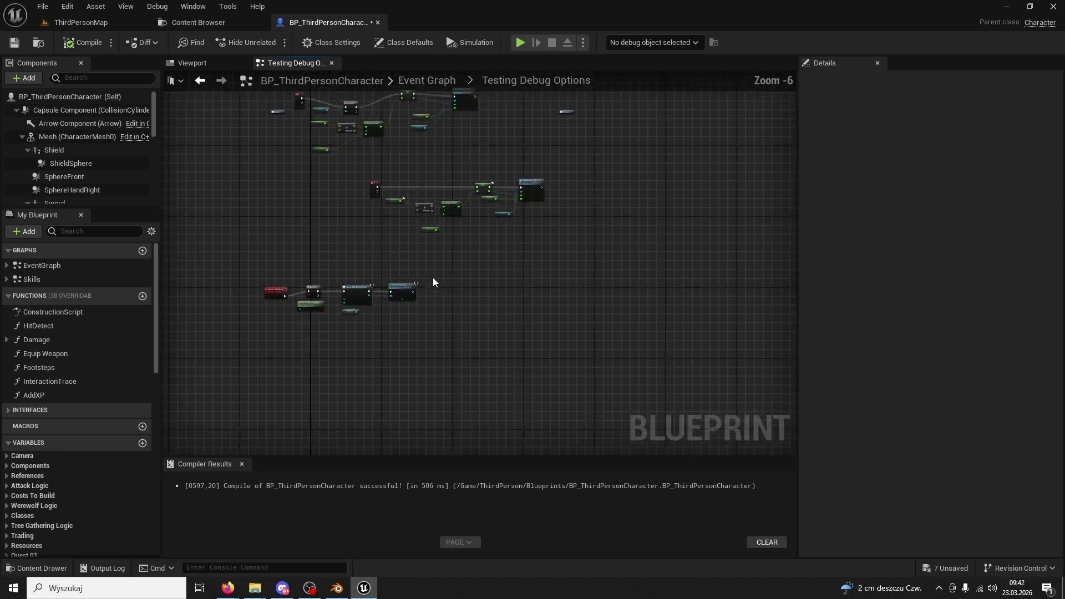
pyautogui.scroll(4, 477, 317)
pyautogui.moveTo(454, 202); pyautogui.dragTo(574, 140)
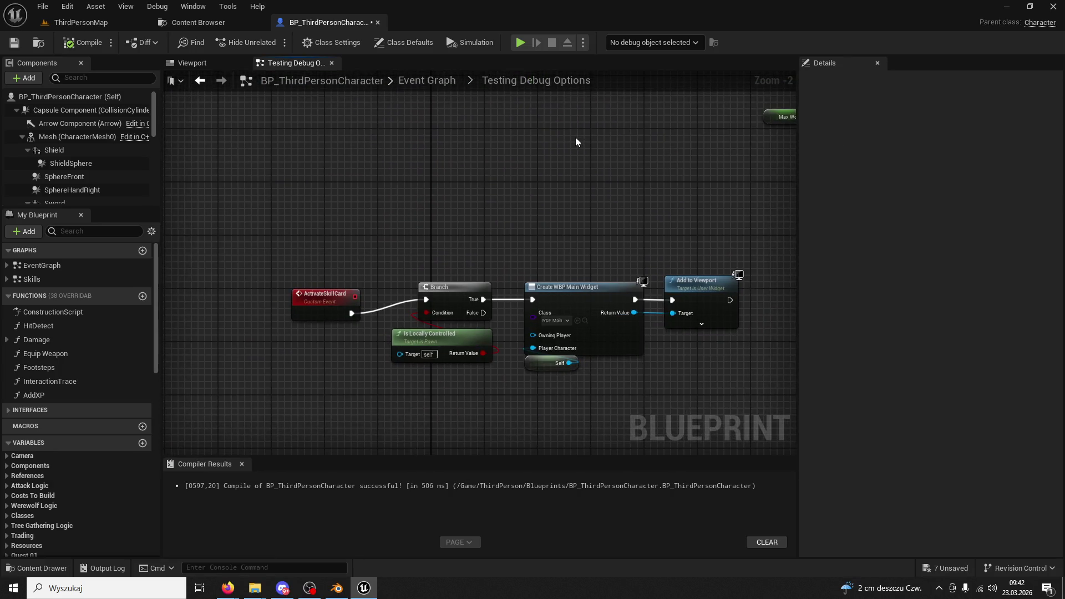
# Look over the widget creation node and locate the WBP_Main widget asset
pyautogui.scroll(1, 527, 144)
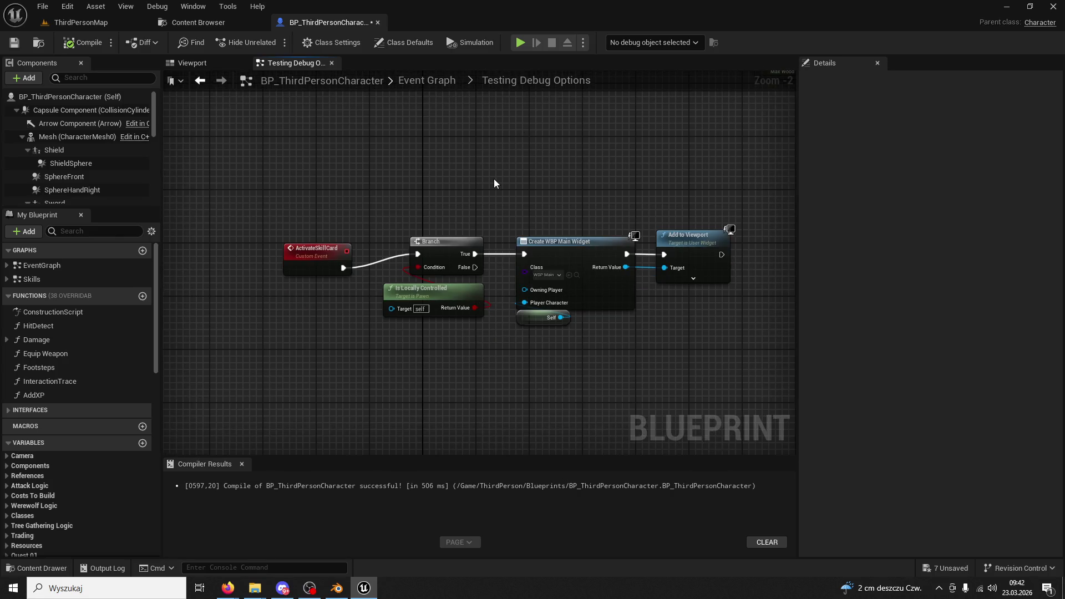
pyautogui.scroll(1, 494, 178)
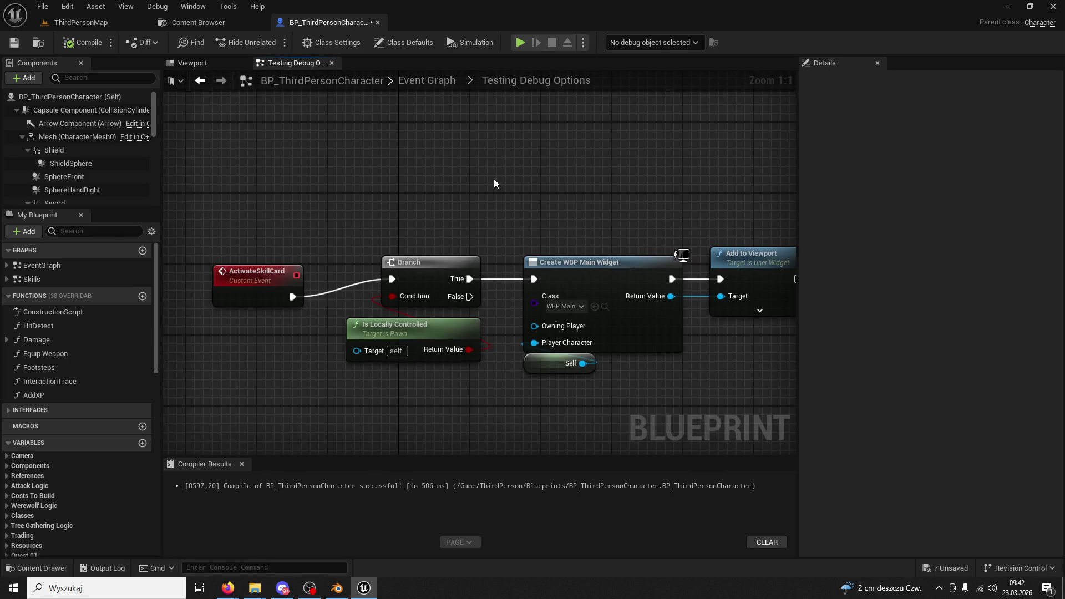
pyautogui.moveTo(493, 179); pyautogui.dragTo(466, 157)
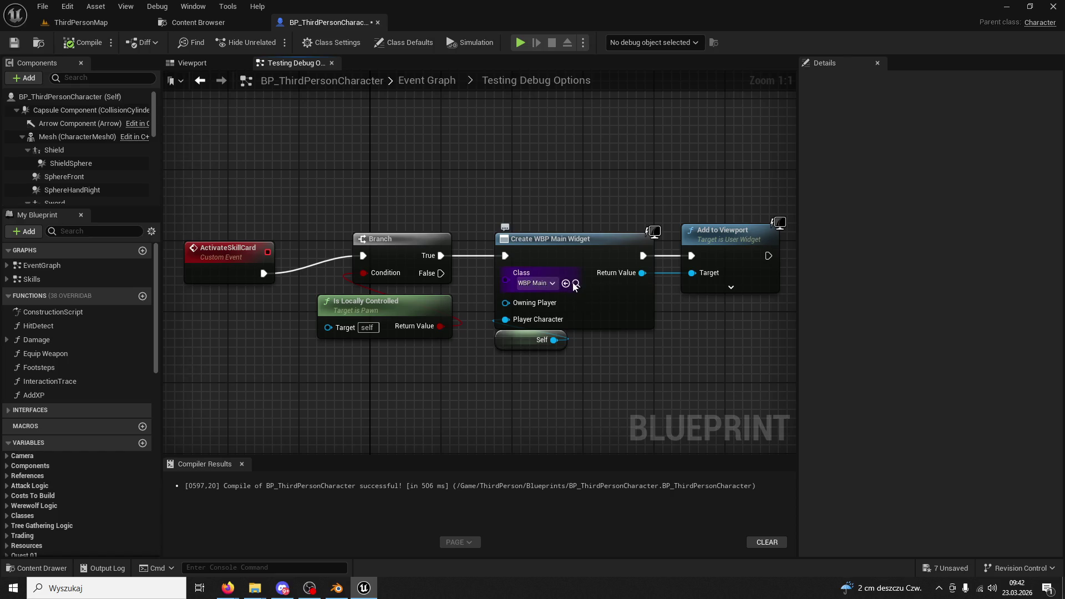
pyautogui.click(575, 284)
pyautogui.click(612, 237)
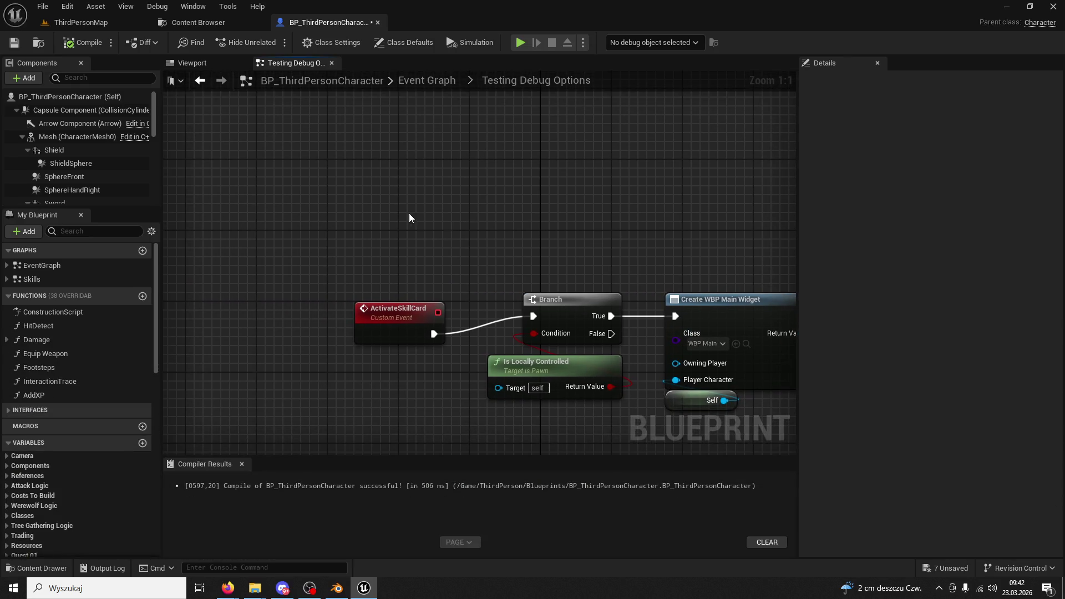
# Add a 0 key event feeding the Branch, compile the blueprint, and return to ThirdPersonMap
pyautogui.rightClick(391, 226)
pyautogui.write('keyboard')
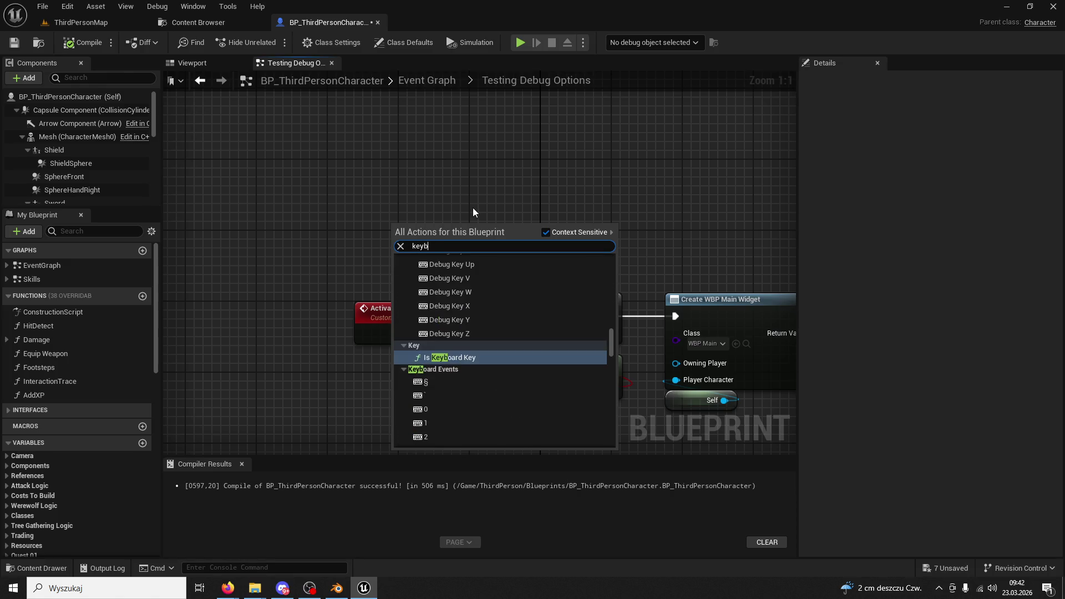
pyautogui.click(441, 407)
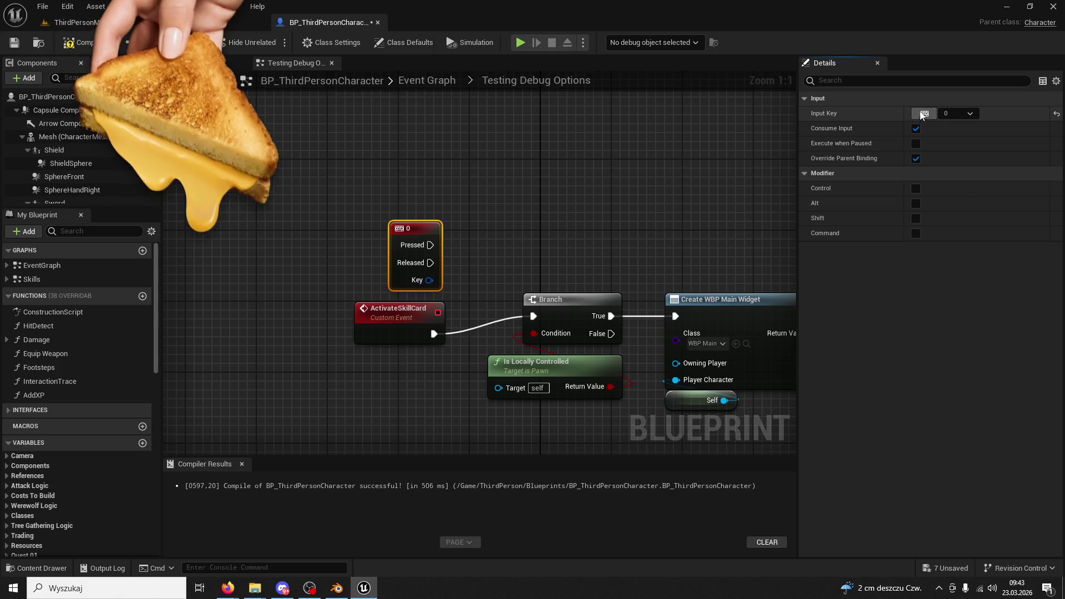
pyautogui.click(554, 217)
pyautogui.moveTo(429, 245)
pyautogui.mouseDown()
pyautogui.moveTo(463, 255)
pyautogui.moveTo(533, 316)
pyautogui.mouseUp()
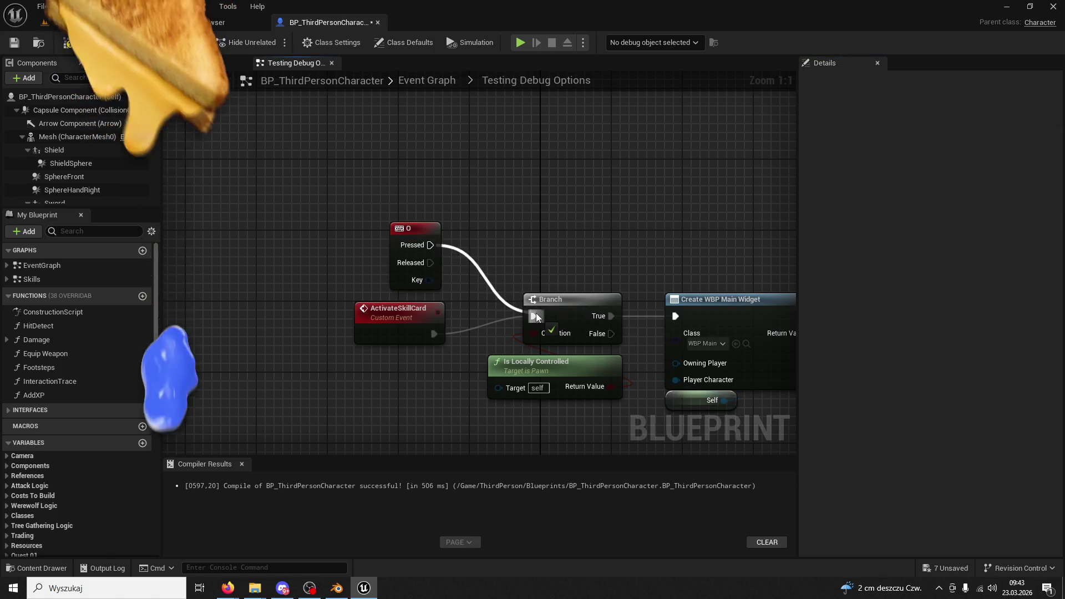
pyautogui.click(86, 47)
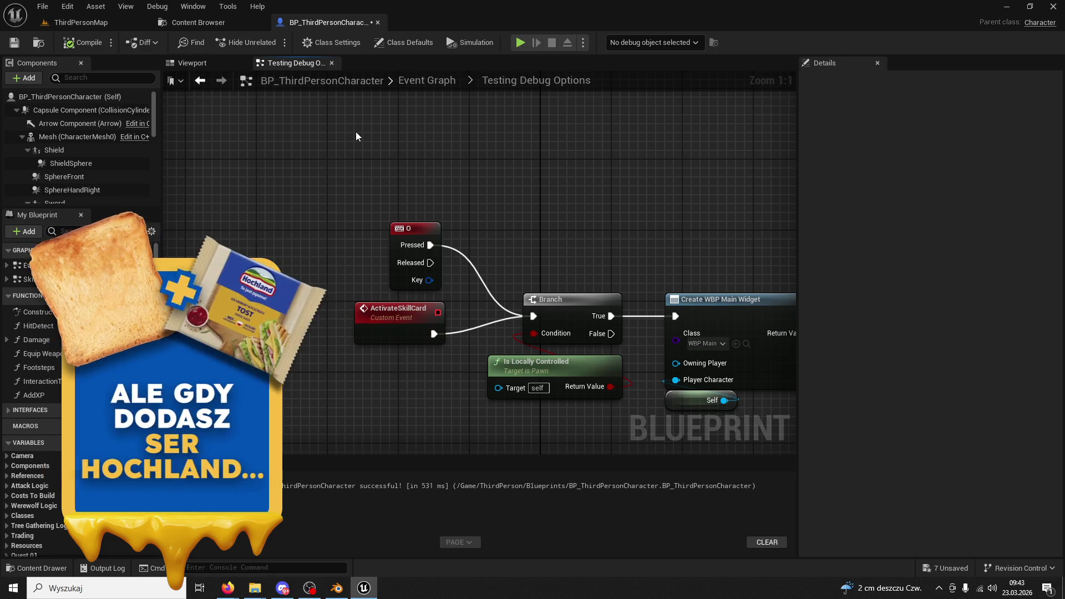
pyautogui.click(81, 22)
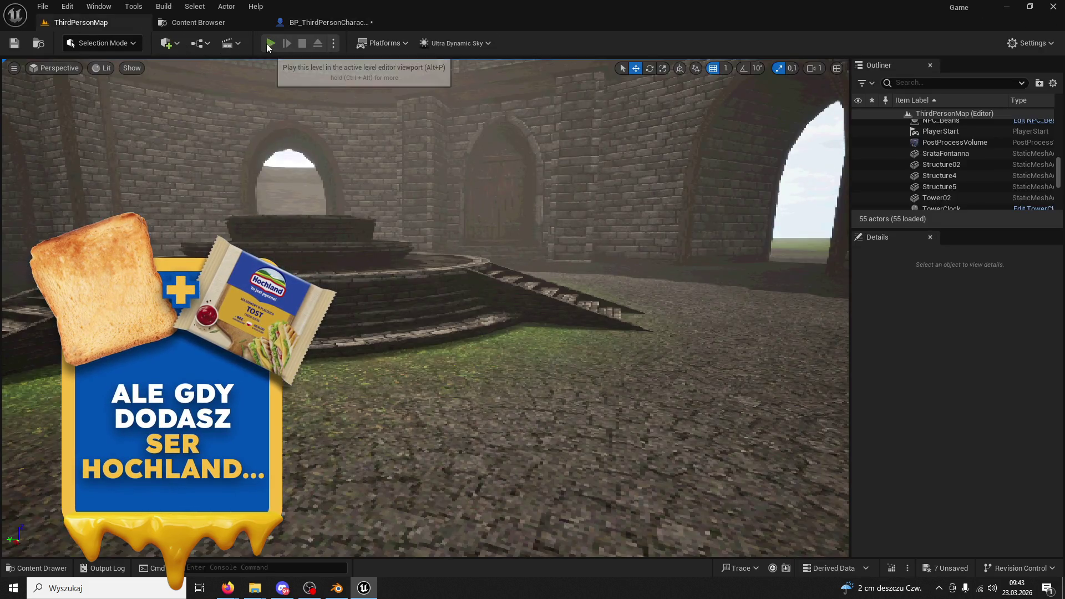
# Start a playtest, reroll the first level-up cards, and take Splinter Strike
pyautogui.click(269, 44)
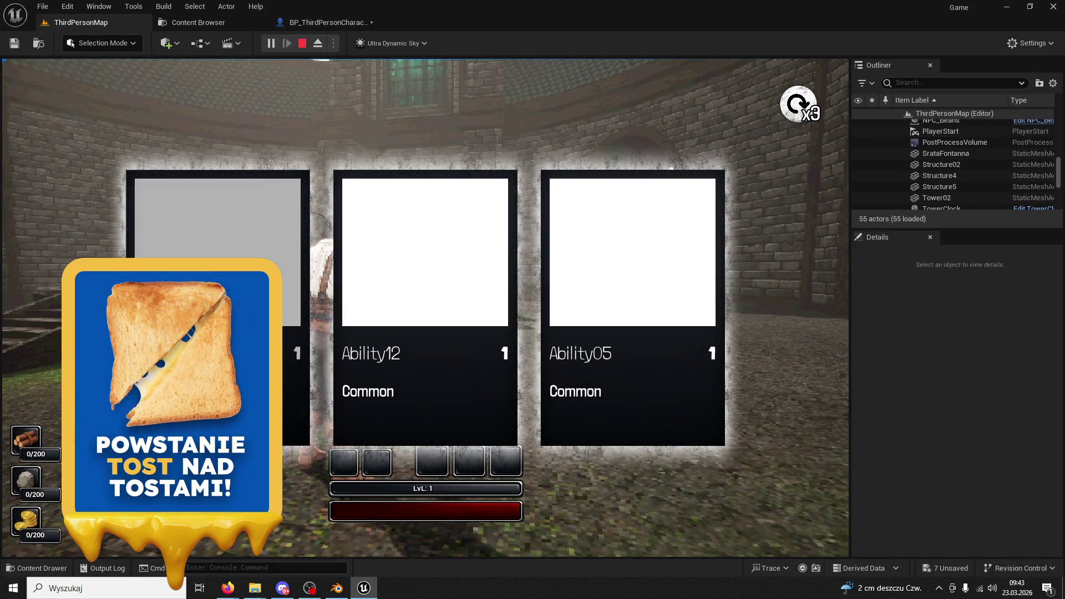
pyautogui.click(789, 115)
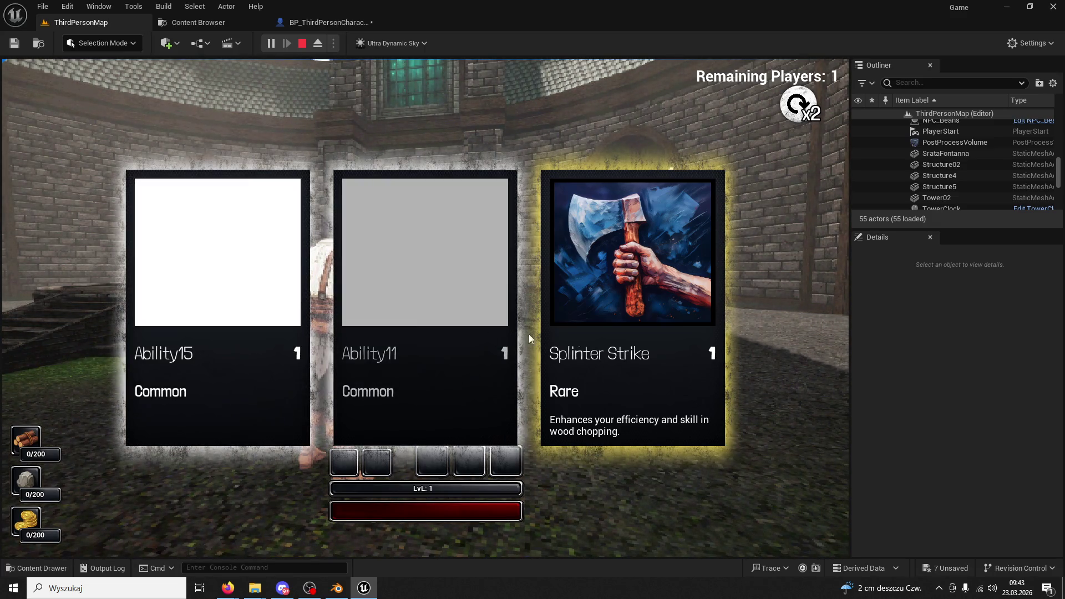
pyautogui.click(618, 270)
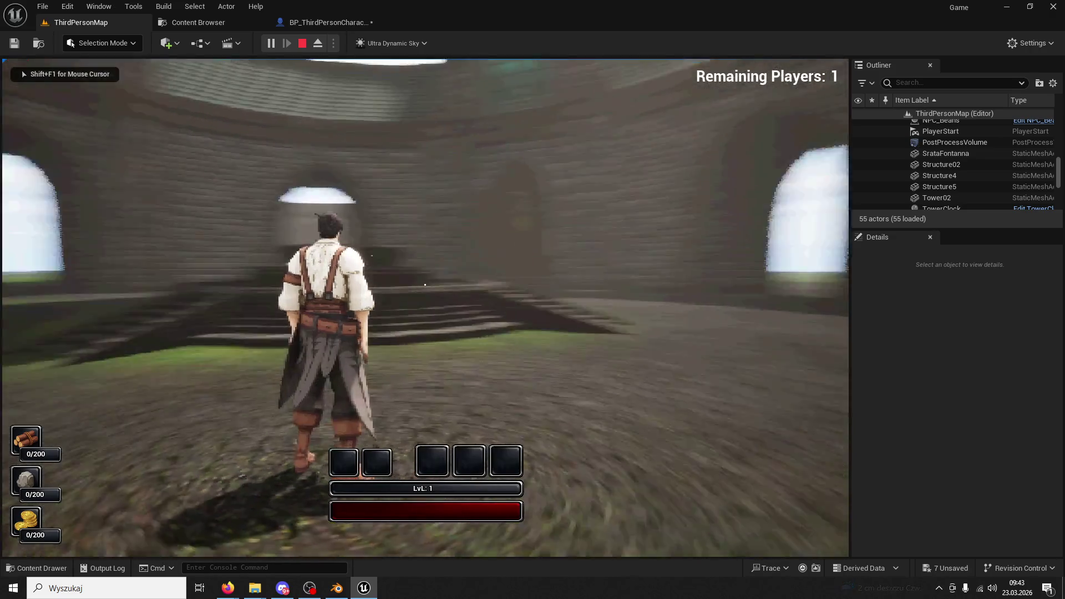
# Run across the fountain plaza, reroll the next card offers, and pick Splinter Strike again
pyautogui.press('w')
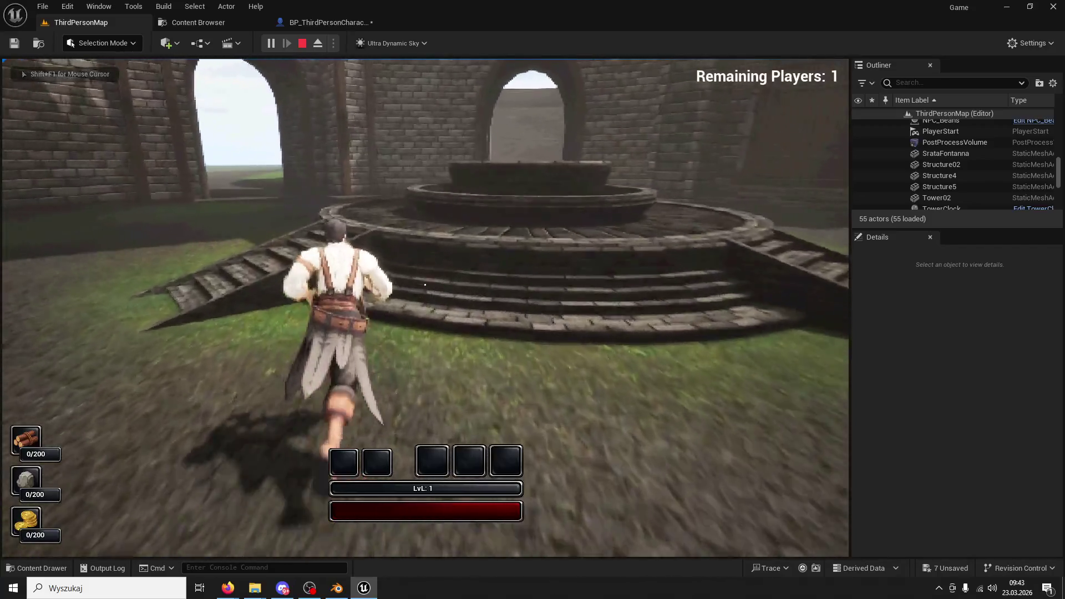
pyautogui.press('w')
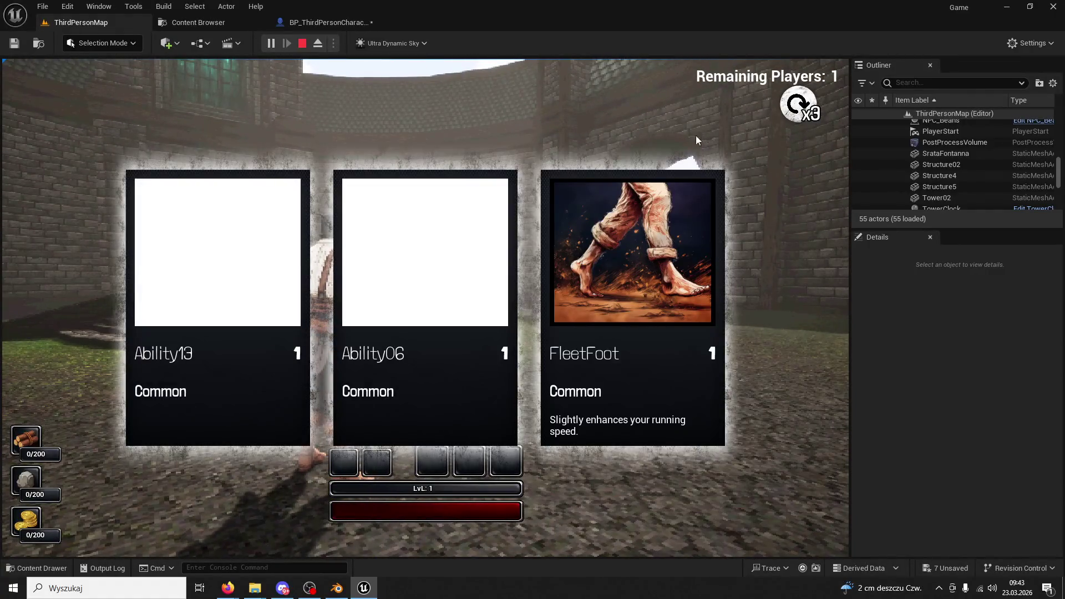
pyautogui.click(808, 115)
pyautogui.click(809, 115)
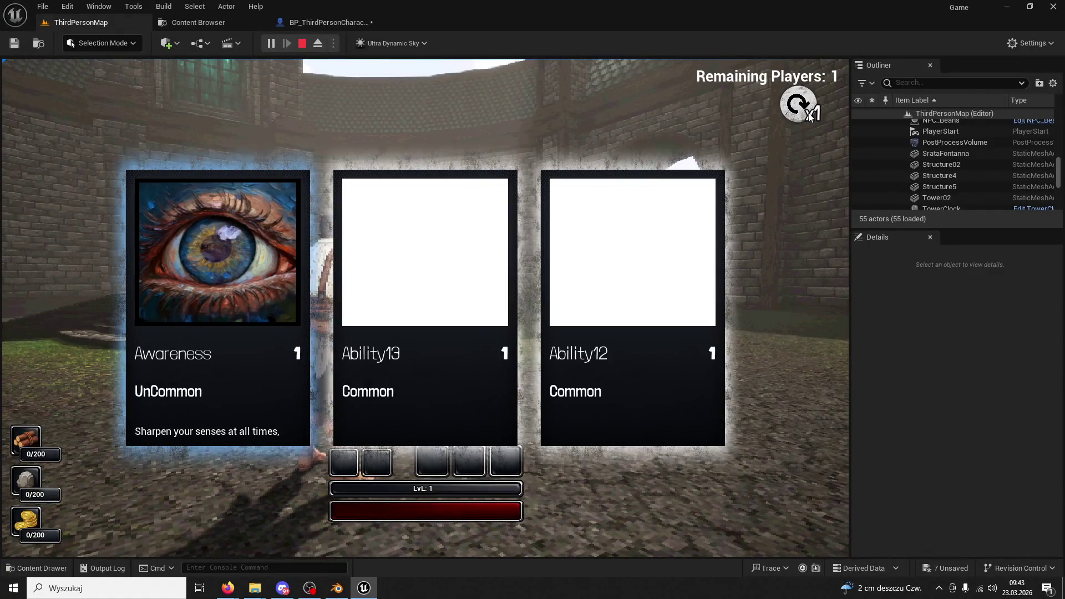
pyautogui.click(642, 303)
pyautogui.click(799, 108)
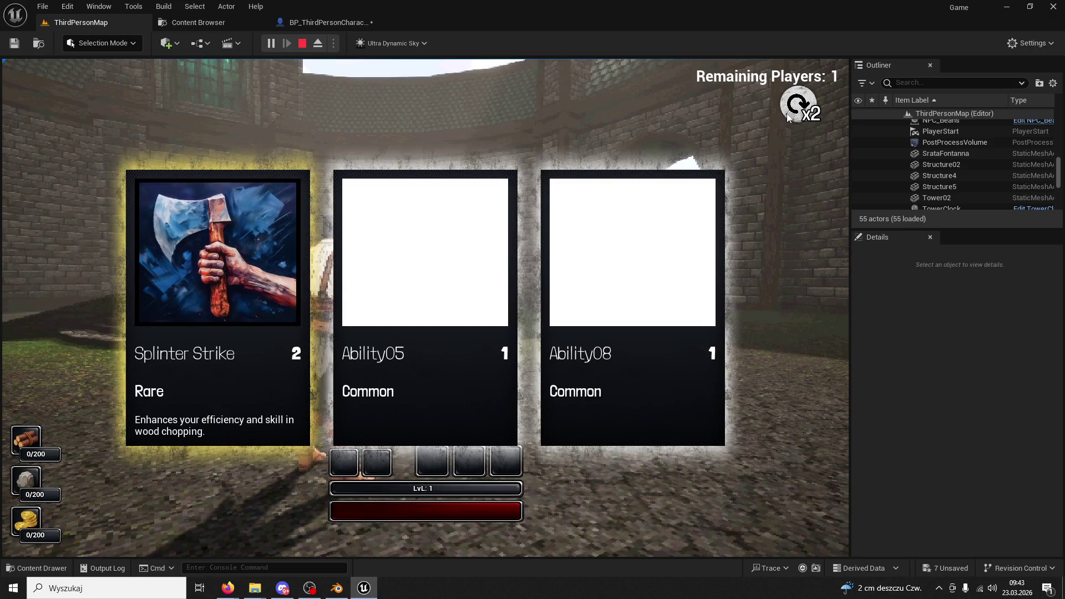
pyautogui.click(218, 294)
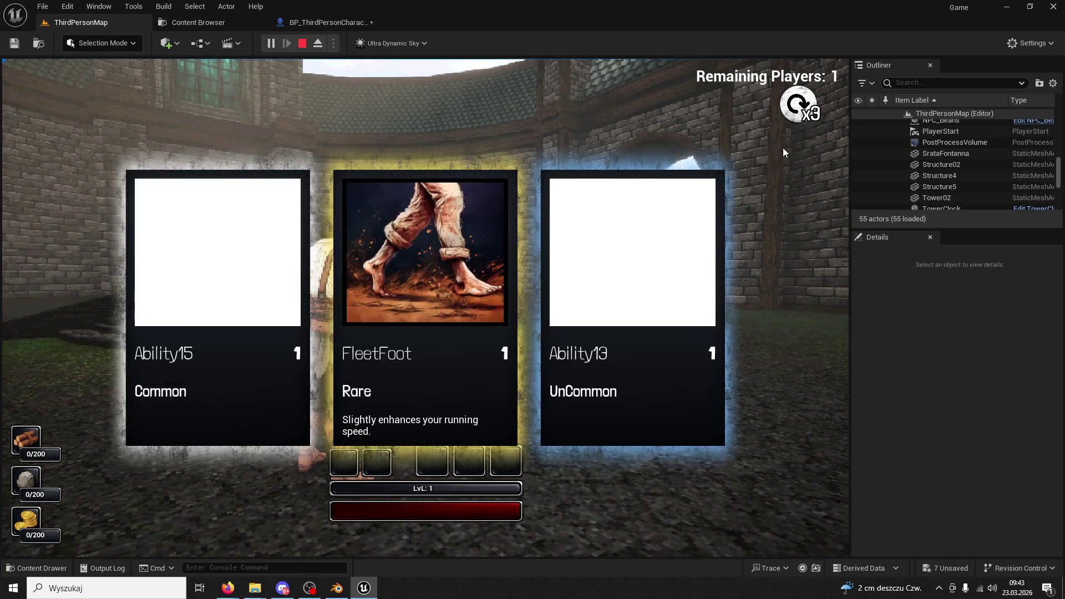
# Reroll twice, level up Splinter Strike once more, then choose another offered ability
pyautogui.click(799, 106)
pyautogui.click(799, 105)
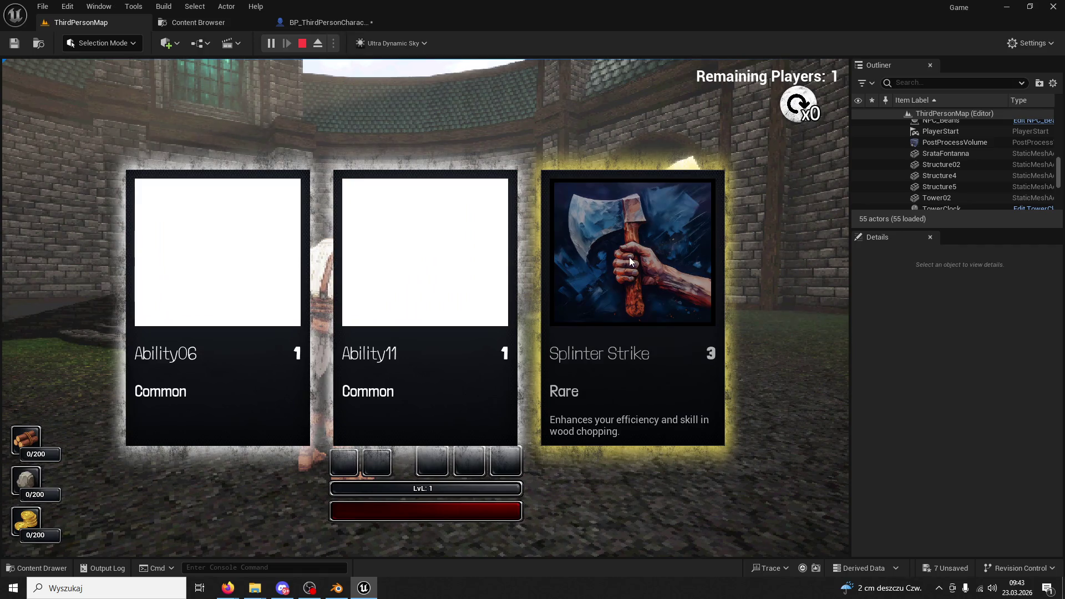
pyautogui.click(591, 256)
pyautogui.click(246, 261)
pyautogui.click(246, 262)
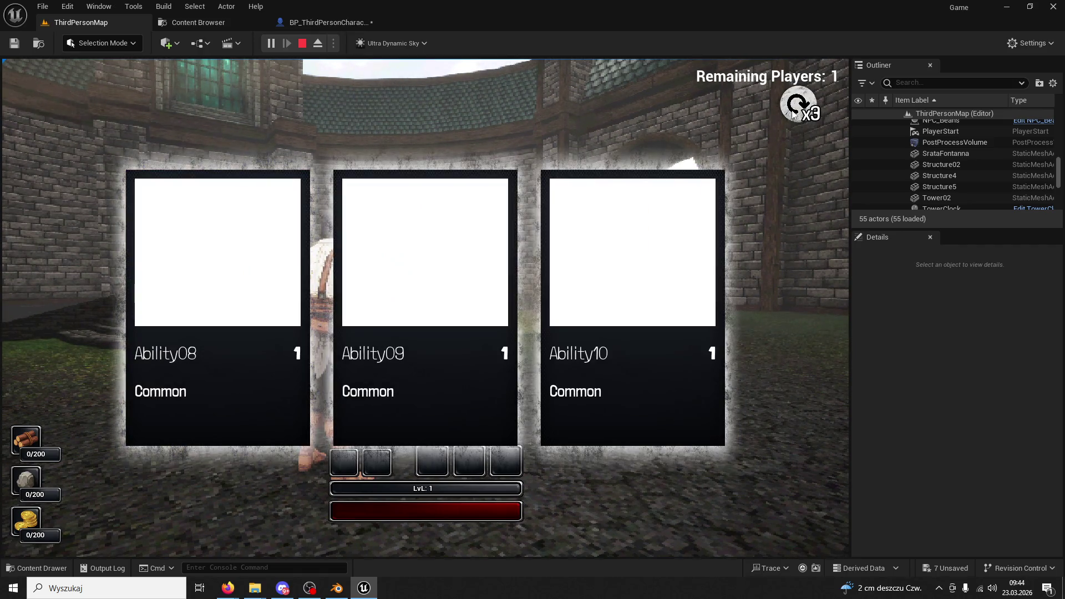
# Reroll the cards repeatedly, pick an ability, and resume live play
pyautogui.click(784, 114)
pyautogui.click(783, 114)
pyautogui.click(784, 113)
pyautogui.click(784, 114)
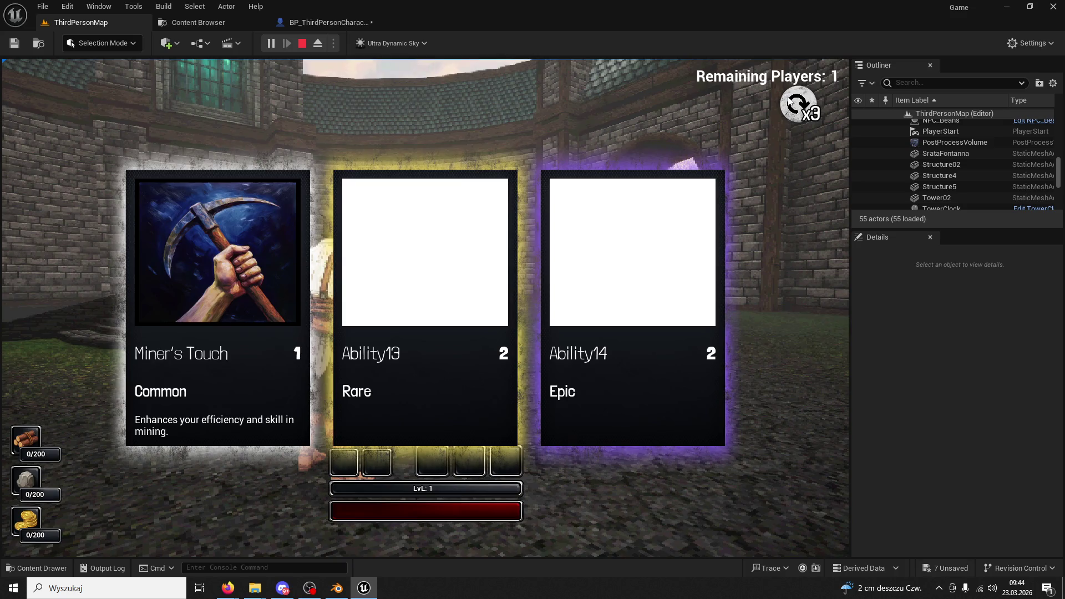
pyautogui.click(790, 102)
pyautogui.click(790, 102)
pyautogui.click(790, 102)
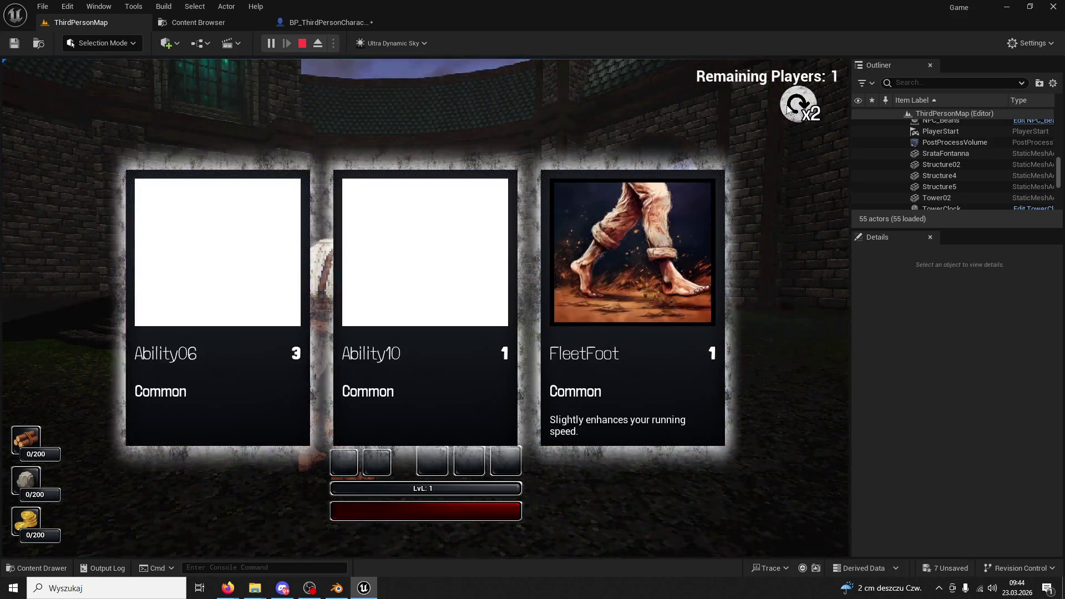
pyautogui.click(783, 105)
pyautogui.click(783, 106)
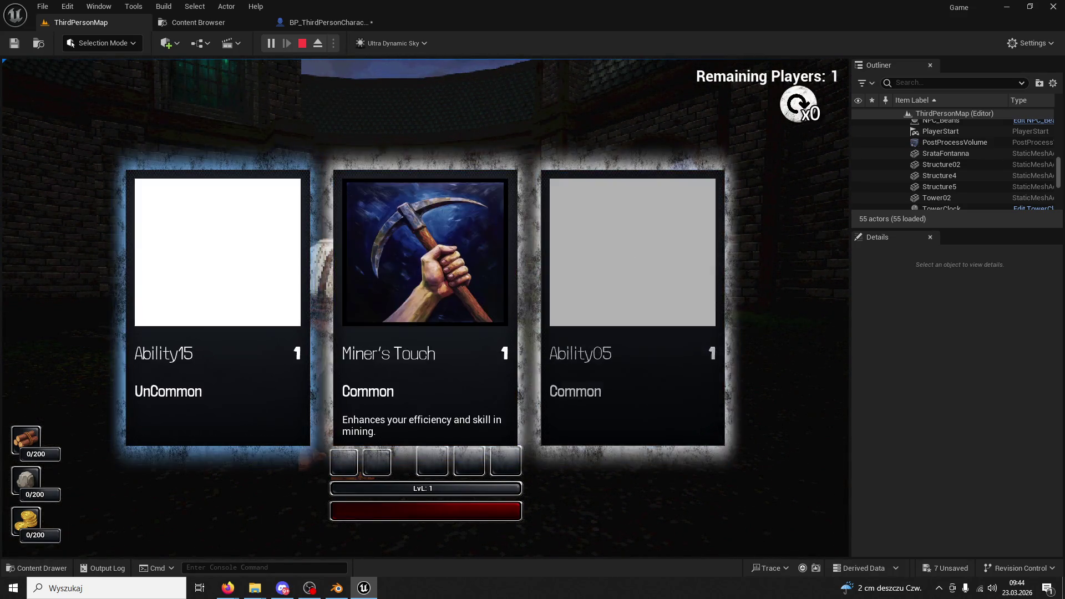
pyautogui.click(774, 123)
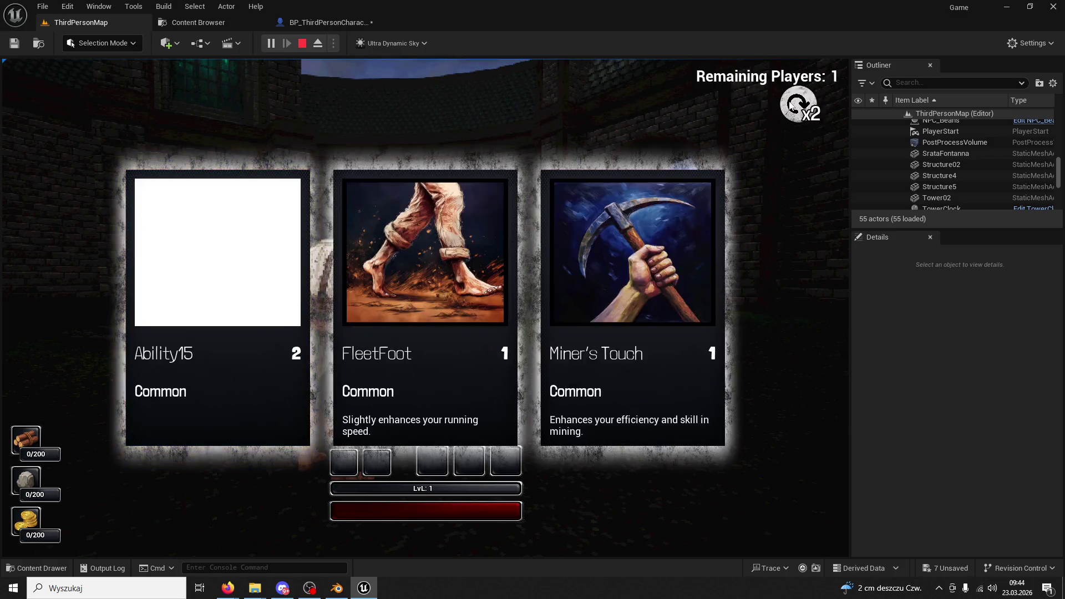
pyautogui.click(577, 241)
pyautogui.click(790, 121)
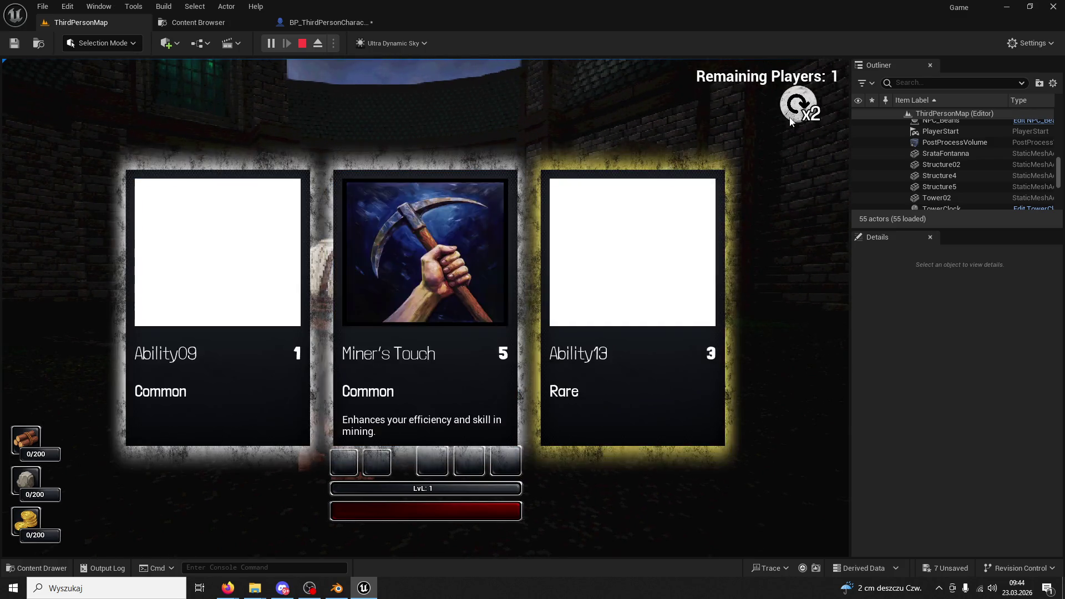
pyautogui.click(680, 215)
# Run the character around the dark tower's round platform and out the doorway, then stop the playtest
pyautogui.press('w')
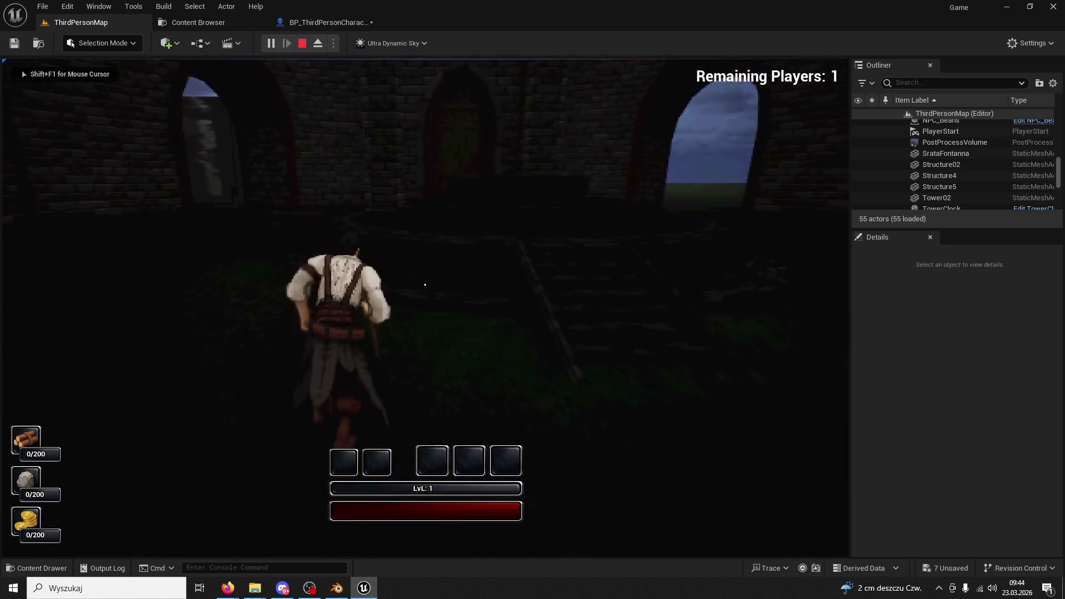
pyautogui.press('w')
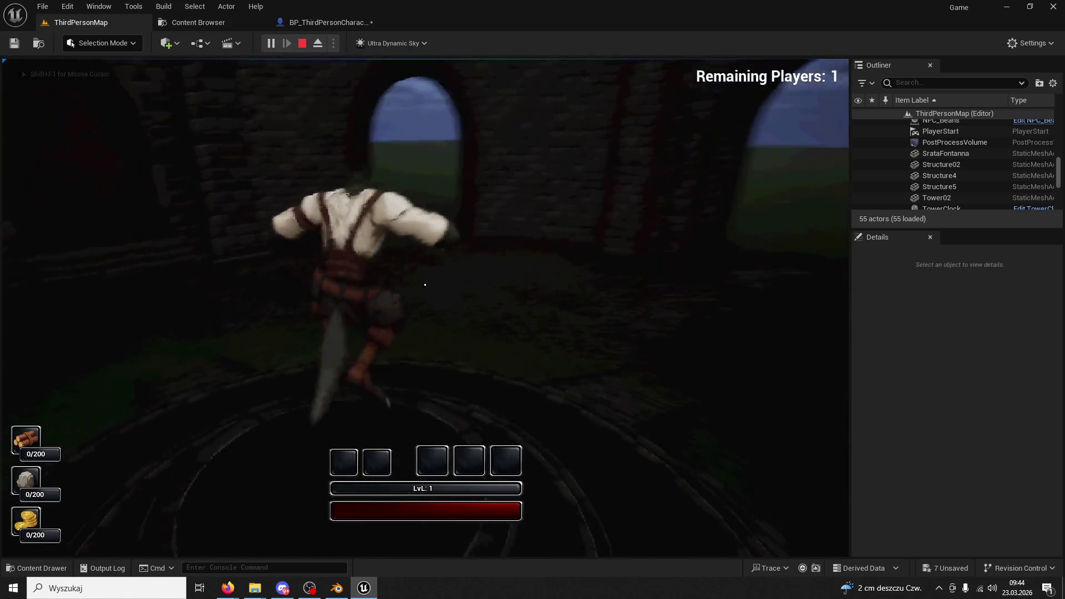
pyautogui.press('w')
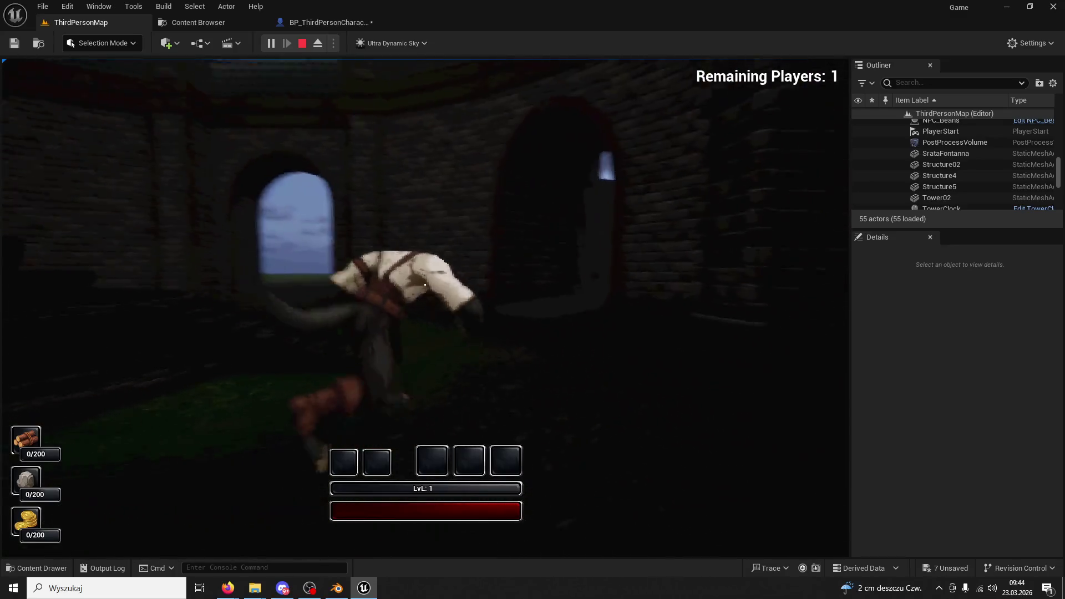
pyautogui.press('w')
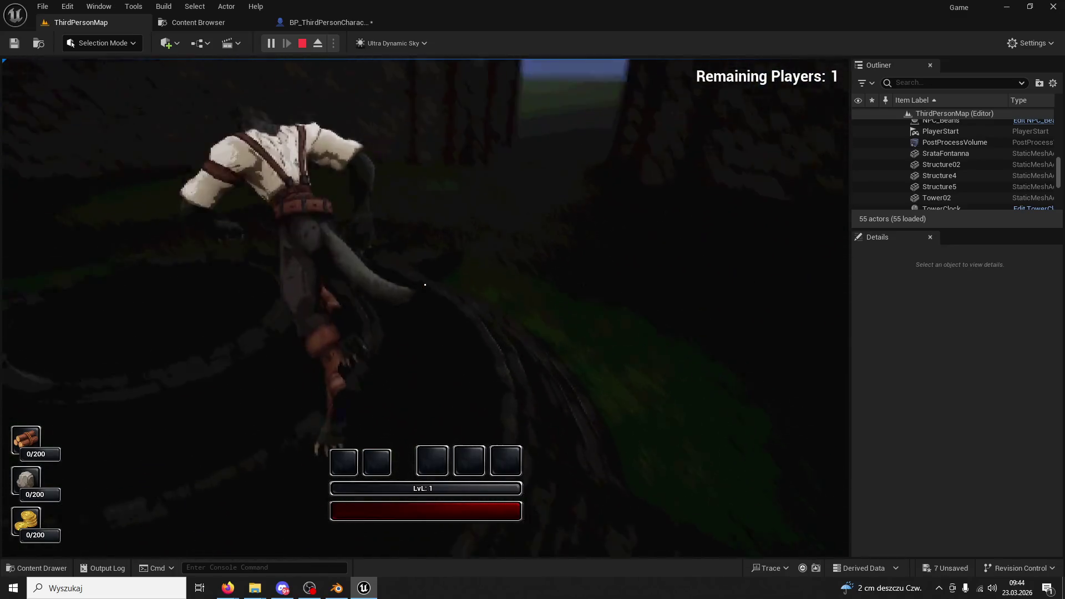
pyautogui.press('w')
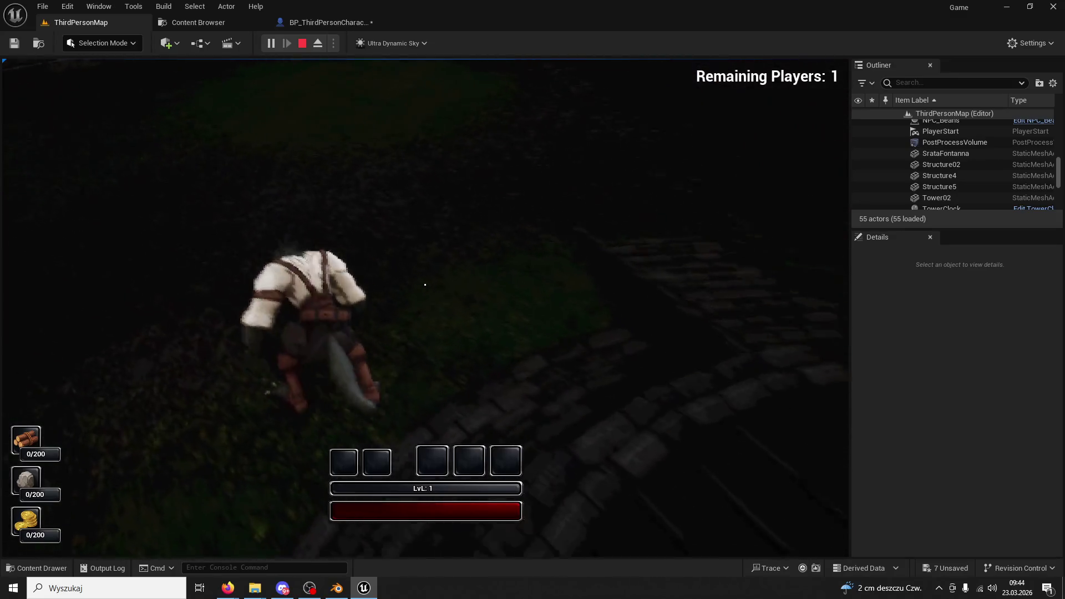
pyautogui.press('w')
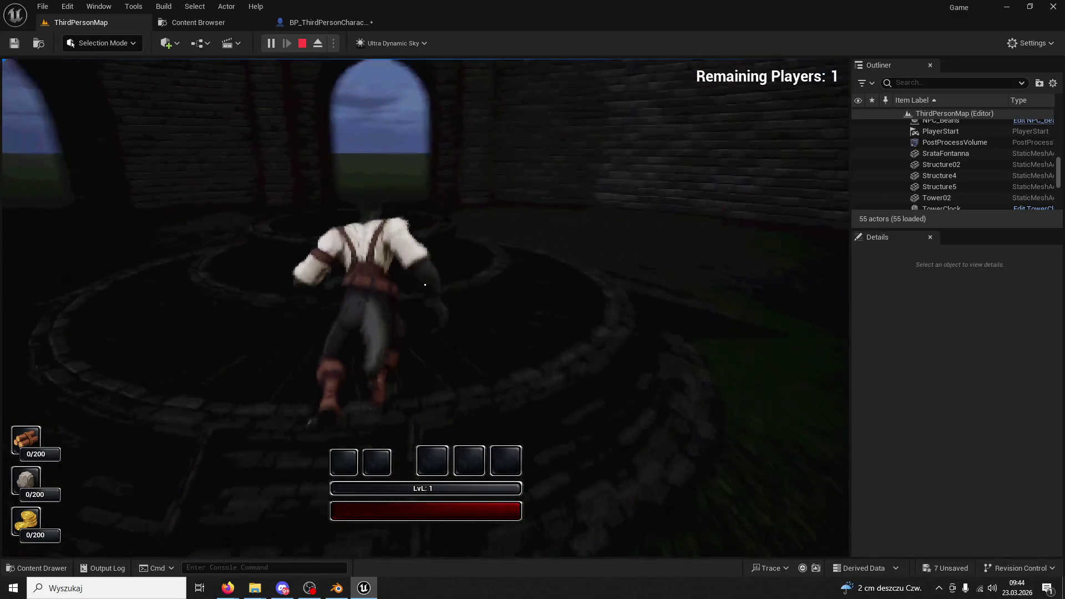
pyautogui.press('w')
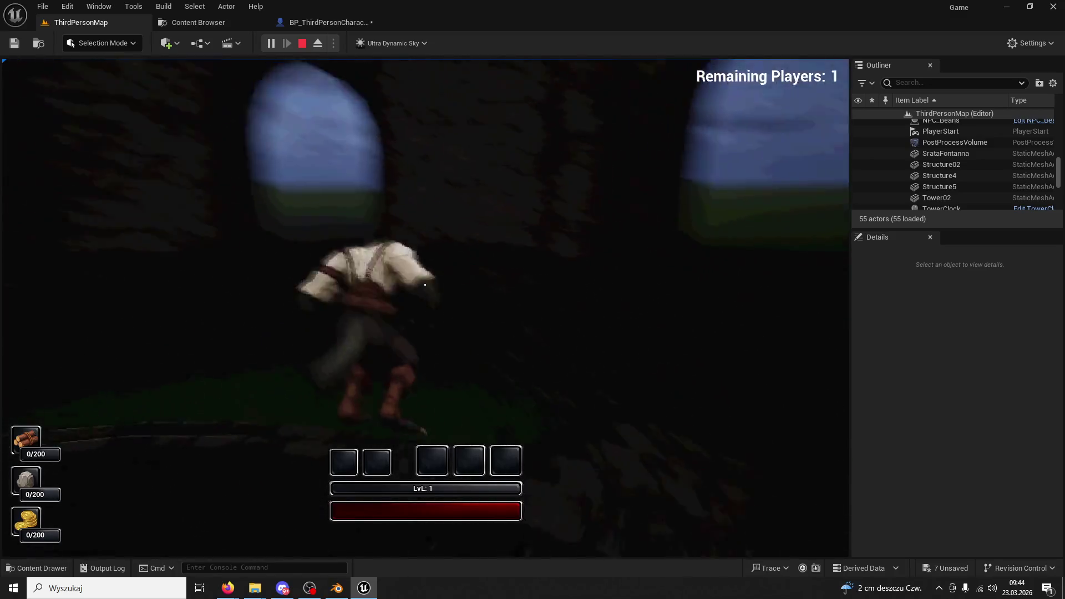
pyautogui.press('w')
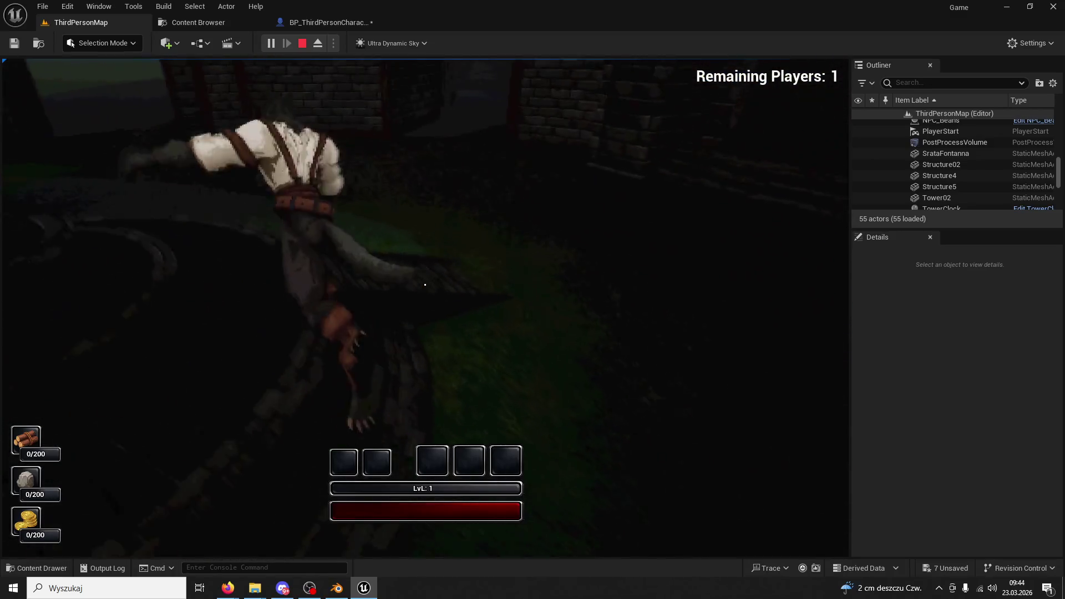
pyautogui.press('w')
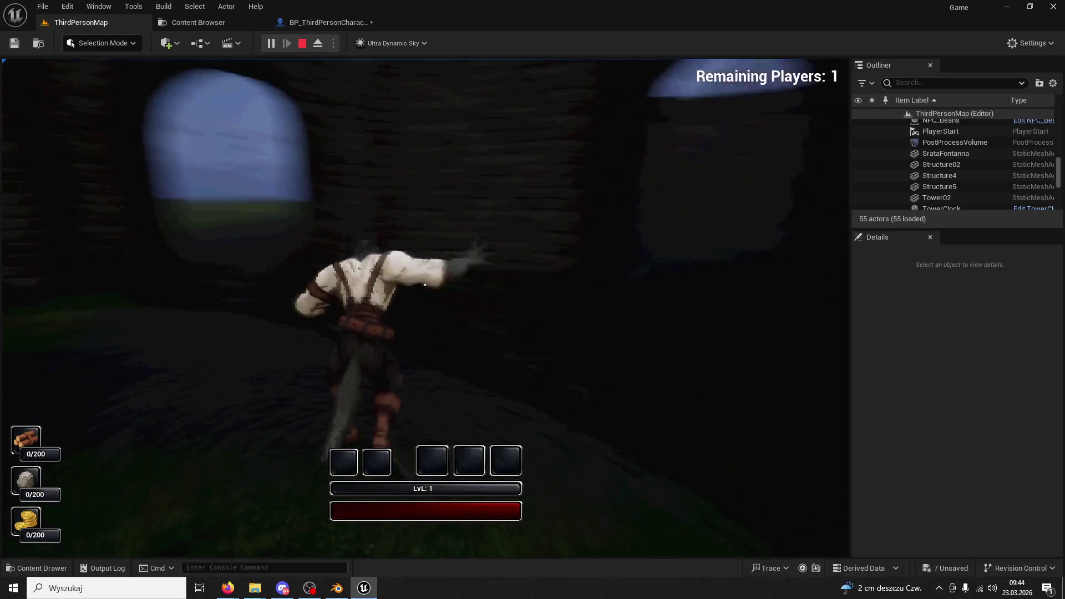
pyautogui.press('w')
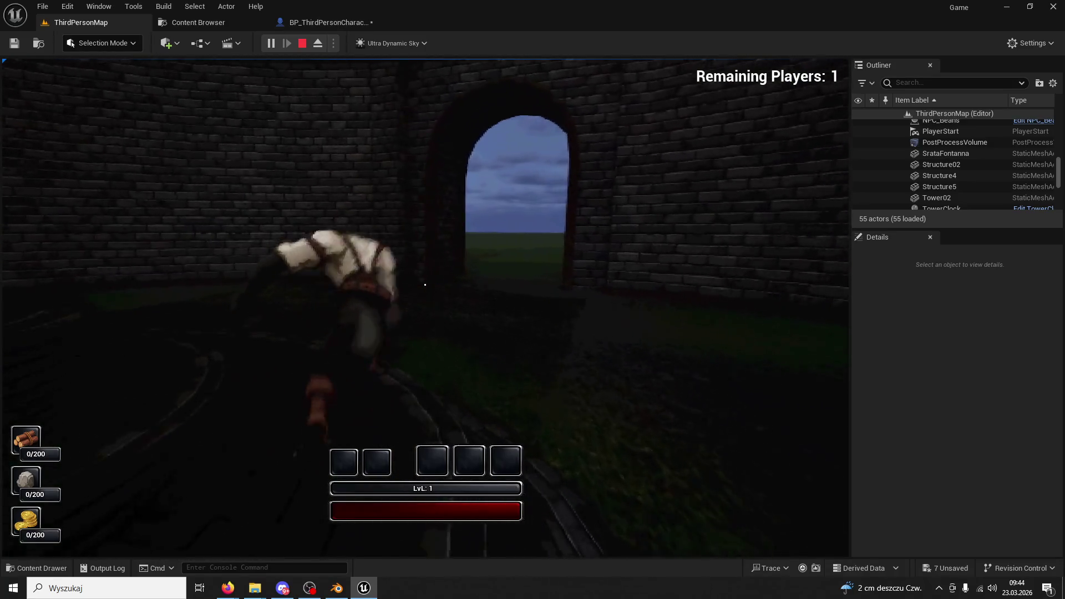
pyautogui.press('w')
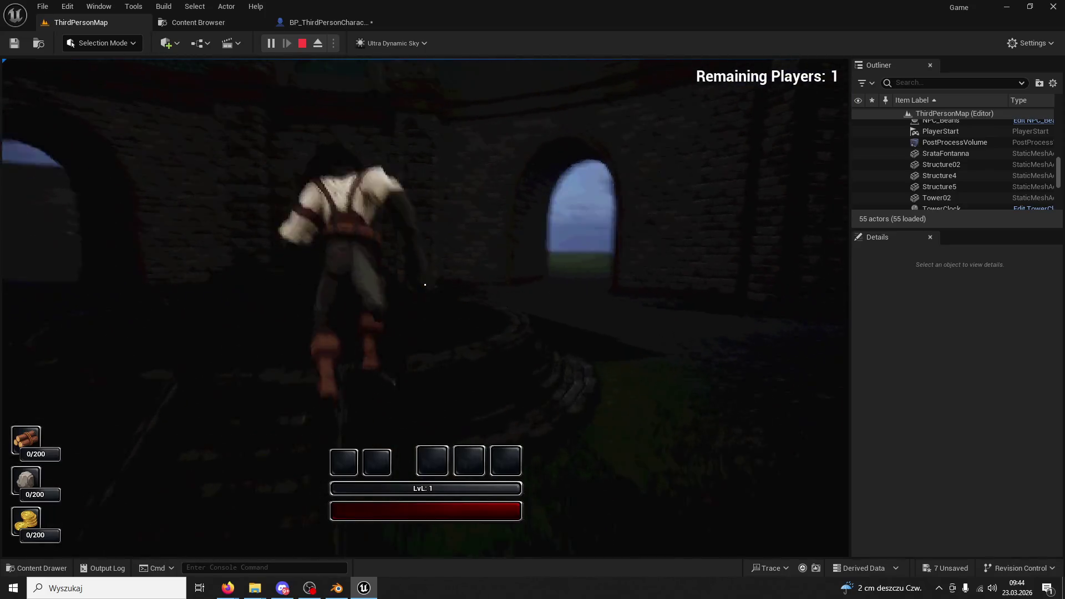
pyautogui.press('w')
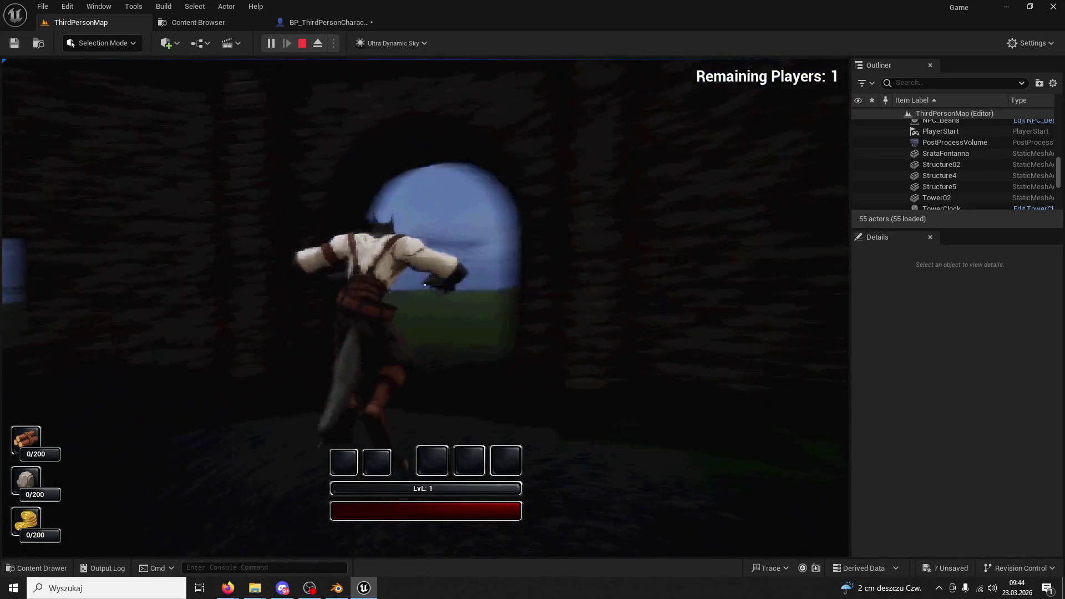
pyautogui.press('w')
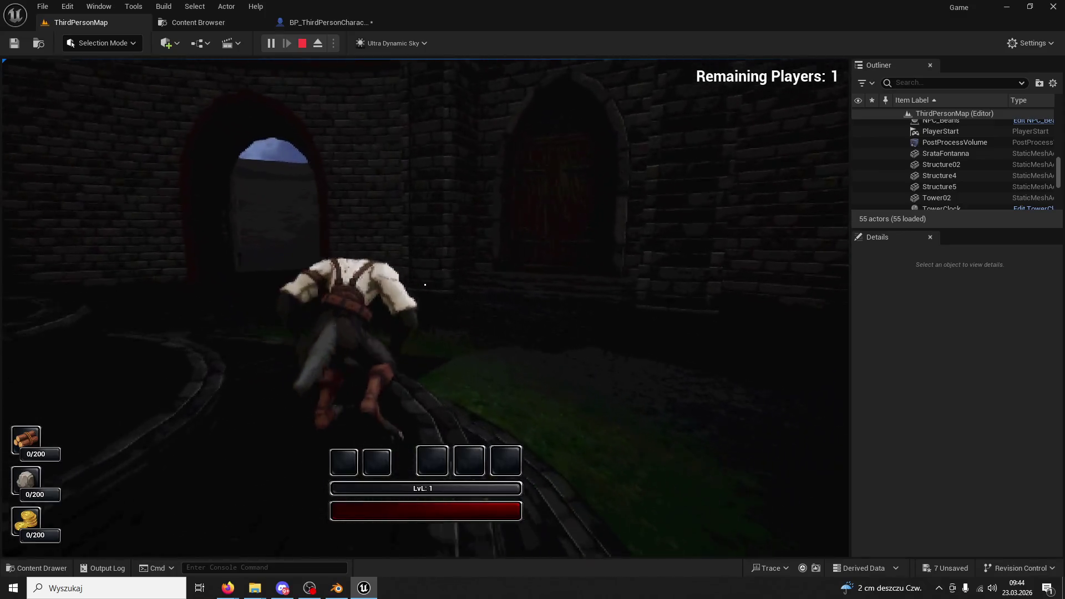
pyautogui.press('w')
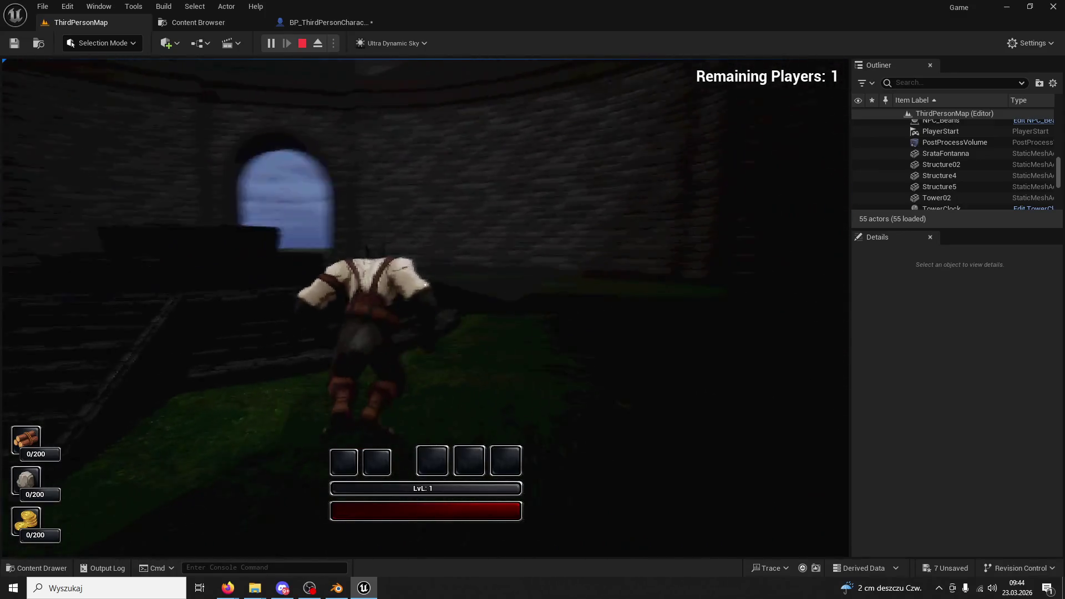
pyautogui.press('w')
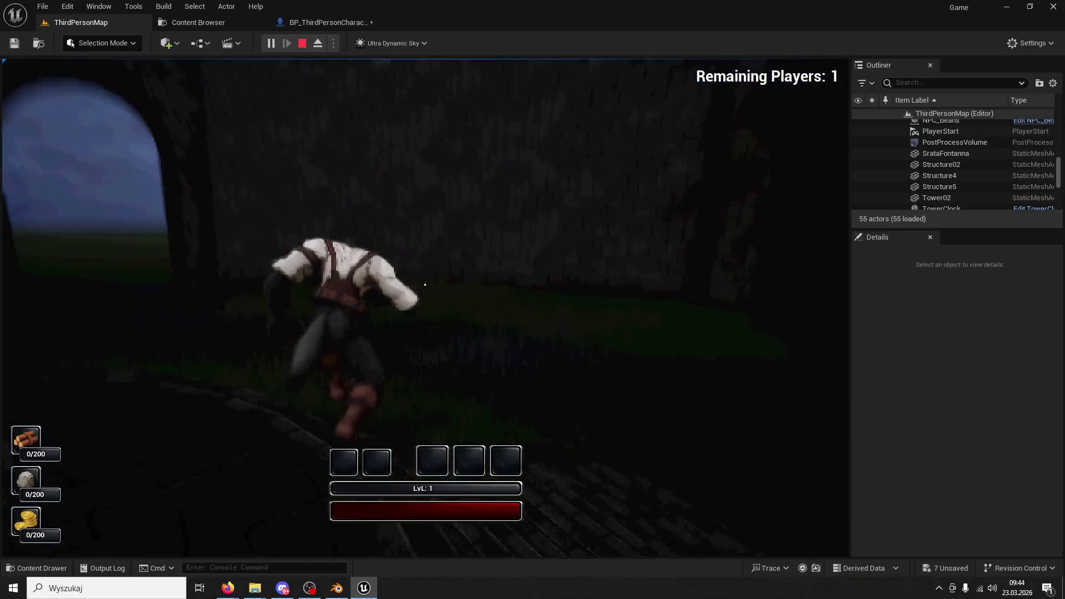
pyautogui.press('Escape')
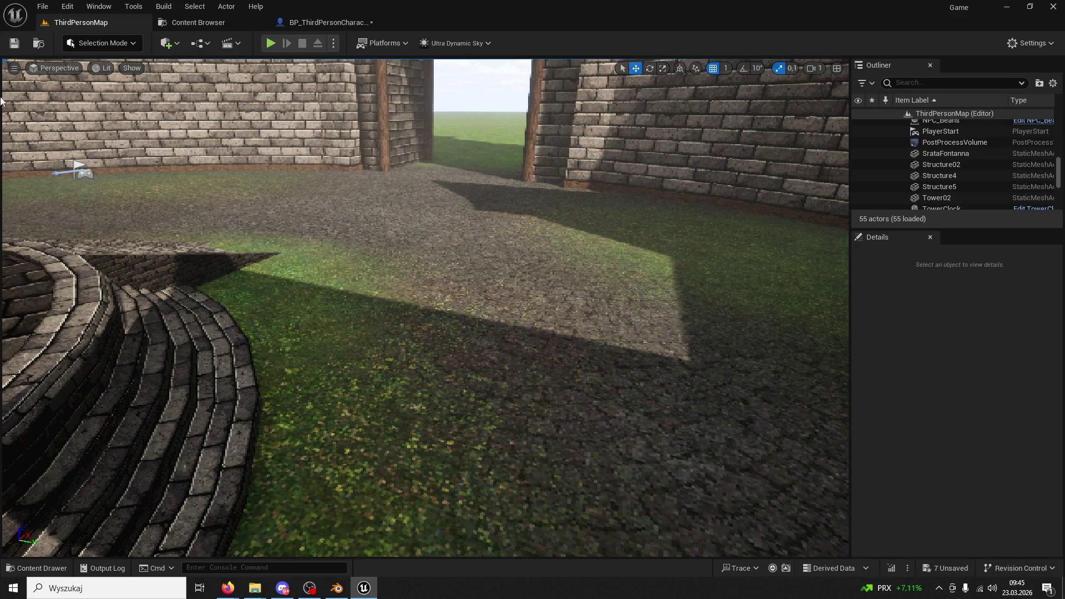
# Look over the arched wall, wooden door and brick wall, then bring Blender's HealingWard model forward
pyautogui.moveTo(442, 213)
pyautogui.mouseDown()
pyautogui.moveTo(332, 208)
pyautogui.moveTo(388, 210)
pyautogui.moveTo(458, 242)
pyautogui.mouseUp()
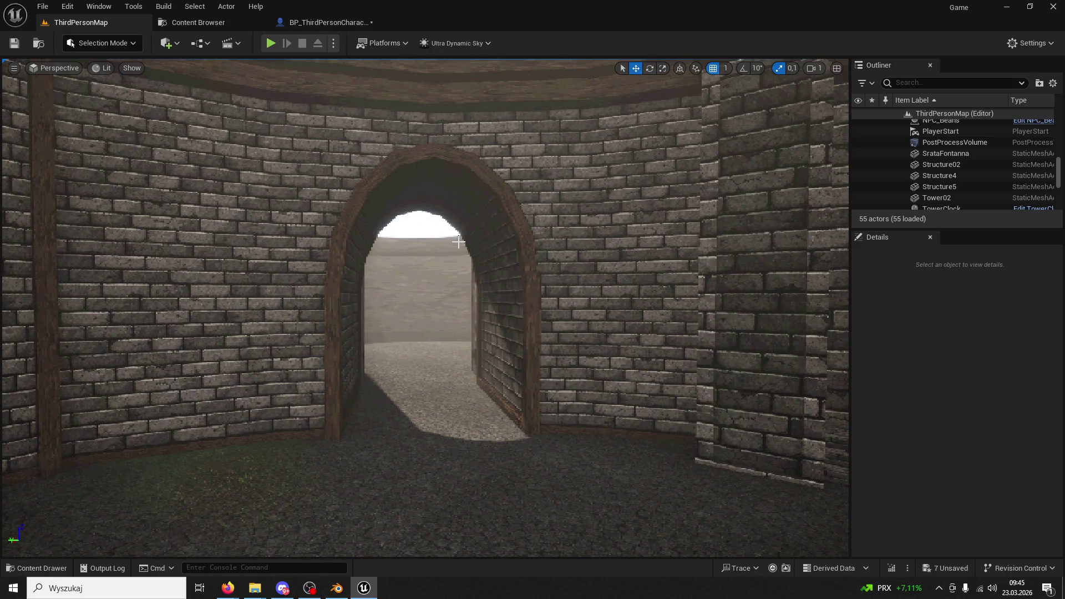
pyautogui.moveTo(458, 242)
pyautogui.mouseDown()
pyautogui.moveTo(538, 244)
pyautogui.moveTo(466, 245)
pyautogui.moveTo(499, 244)
pyautogui.moveTo(465, 233)
pyautogui.moveTo(471, 288)
pyautogui.moveTo(465, 244)
pyautogui.mouseUp()
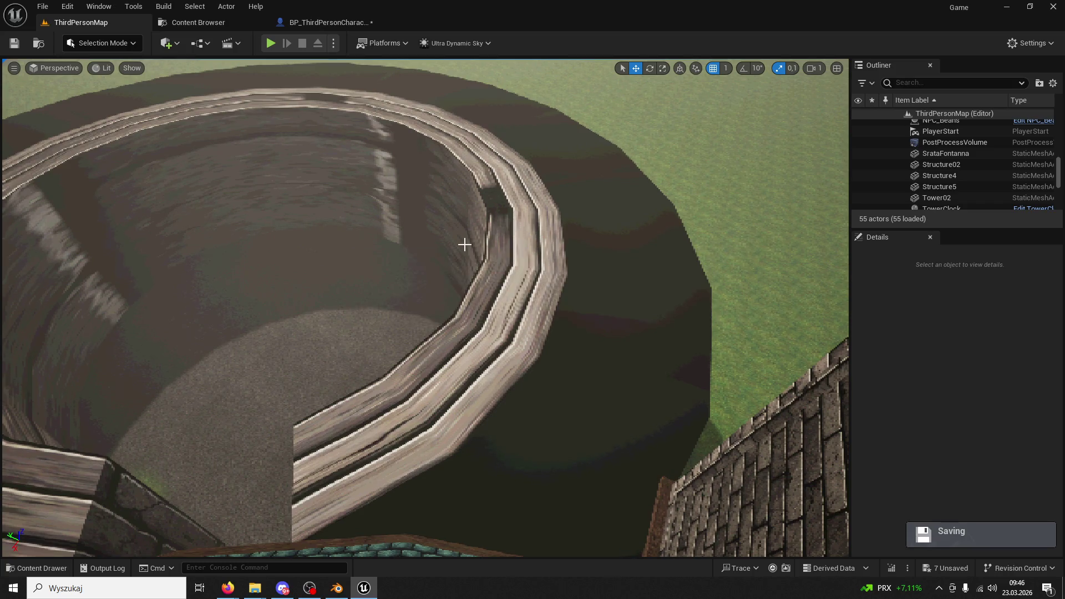
pyautogui.moveTo(465, 244)
pyautogui.mouseDown()
pyautogui.moveTo(555, 244)
pyautogui.moveTo(566, 277)
pyautogui.moveTo(566, 239)
pyautogui.moveTo(565, 260)
pyautogui.moveTo(516, 258)
pyautogui.moveTo(560, 252)
pyautogui.moveTo(557, 230)
pyautogui.moveTo(522, 227)
pyautogui.mouseUp()
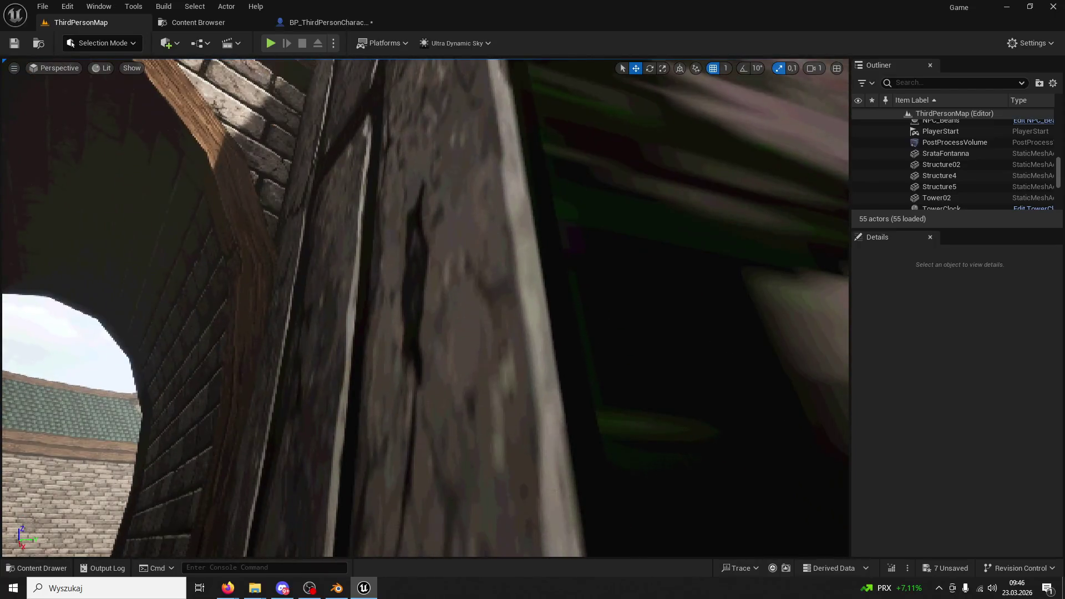
pyautogui.click(337, 588)
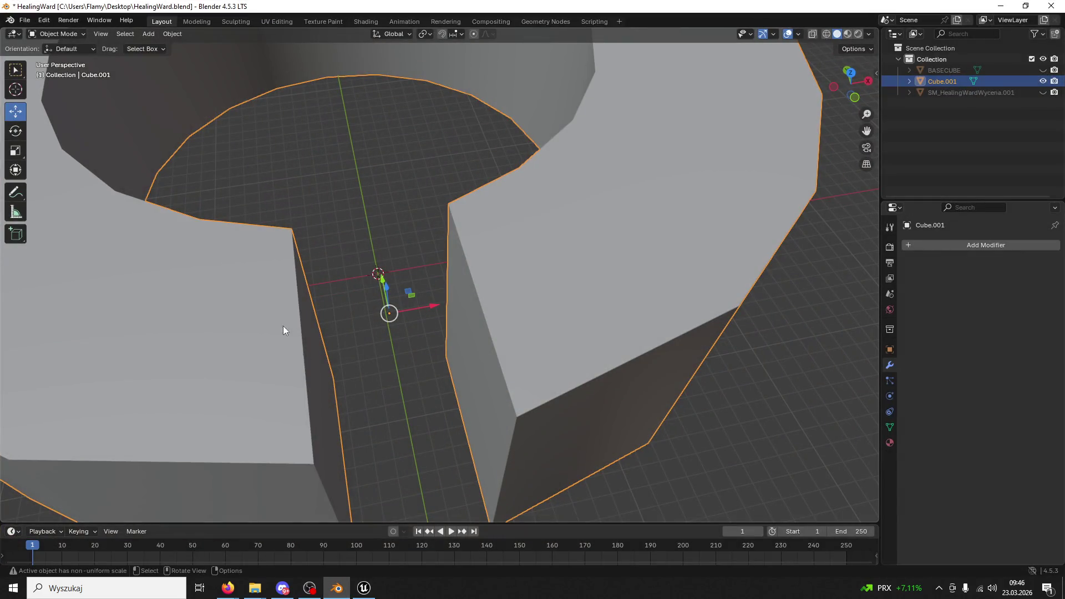
# In Edit Mode, try sliding the gap's side face along X, cancel it, and return to Object Mode
pyautogui.click(65, 35)
pyautogui.click(59, 53)
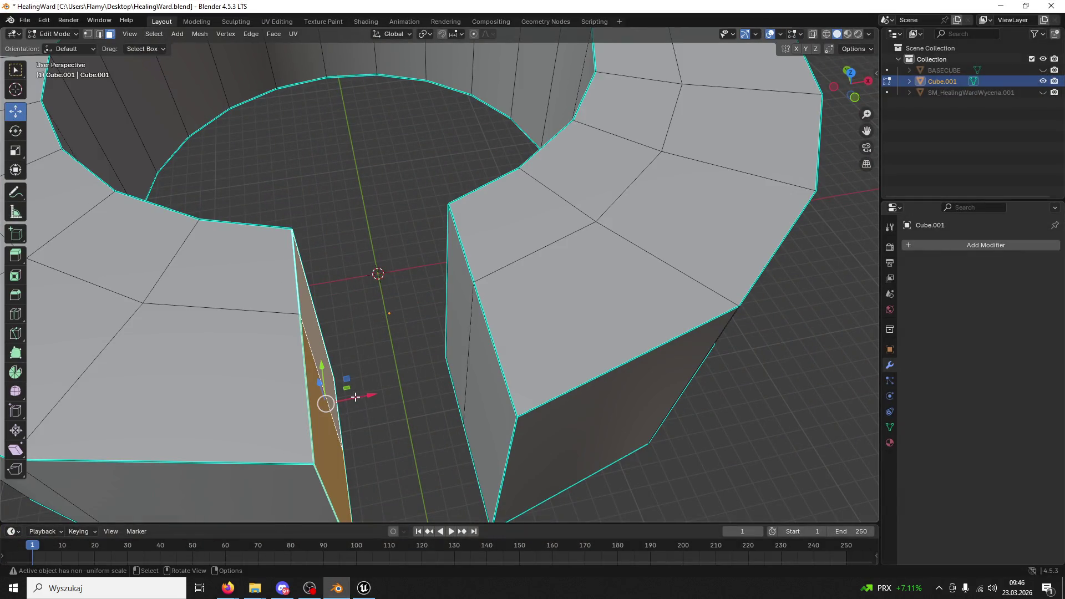
pyautogui.moveTo(370, 397); pyautogui.dragTo(363, 397)
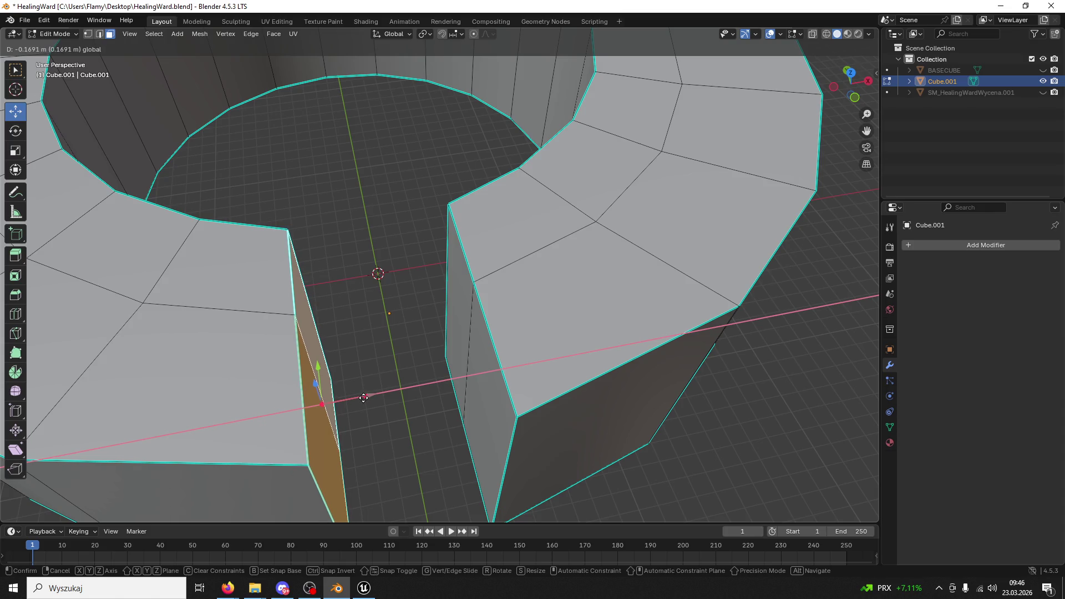
pyautogui.rightClick(364, 397)
pyautogui.click(55, 34)
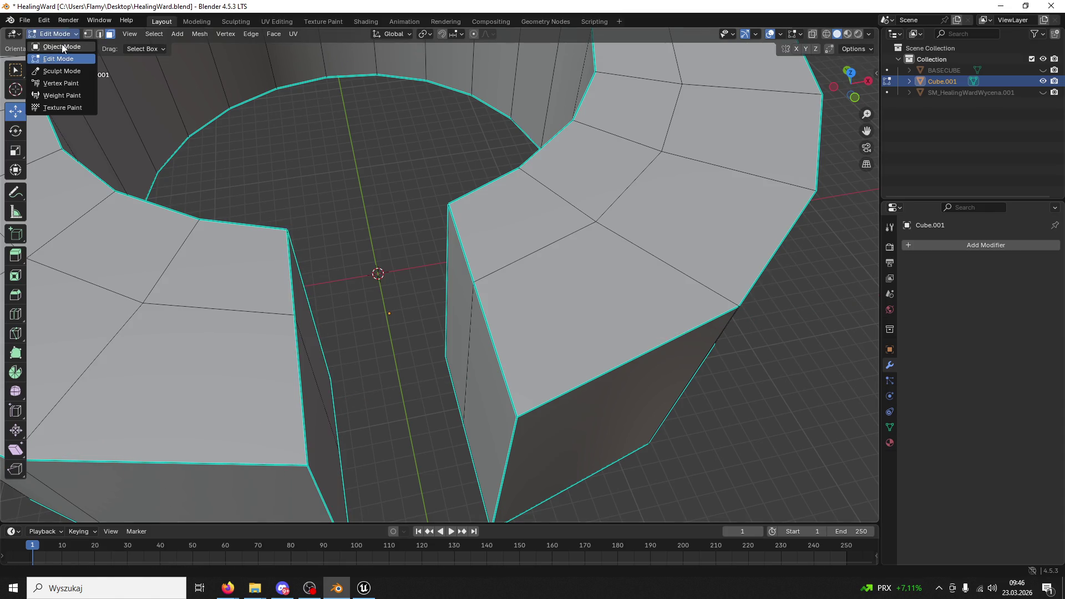
pyautogui.click(62, 47)
# Save HealingWard.blend and begin an FBX export from the File menu
pyautogui.hotkey('ctrl', 's')
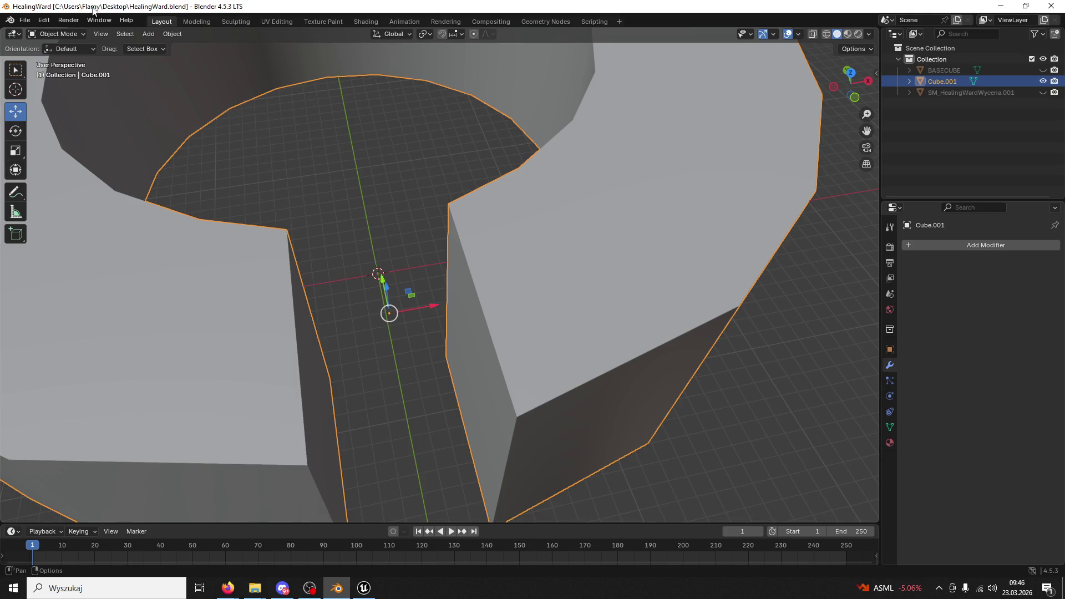
pyautogui.click(24, 20)
pyautogui.moveTo(81, 188)
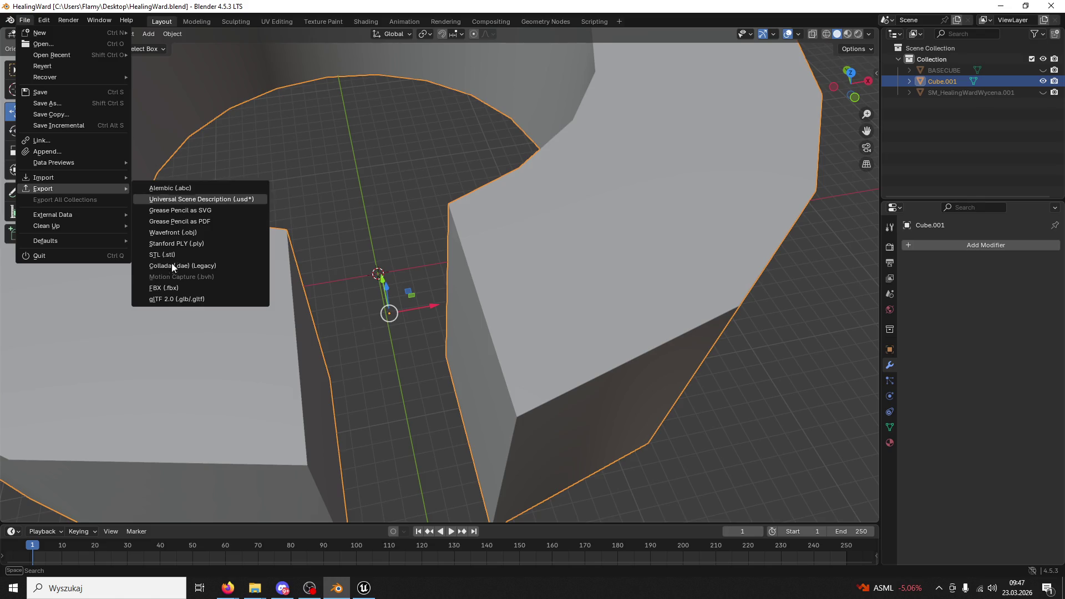
pyautogui.click(166, 287)
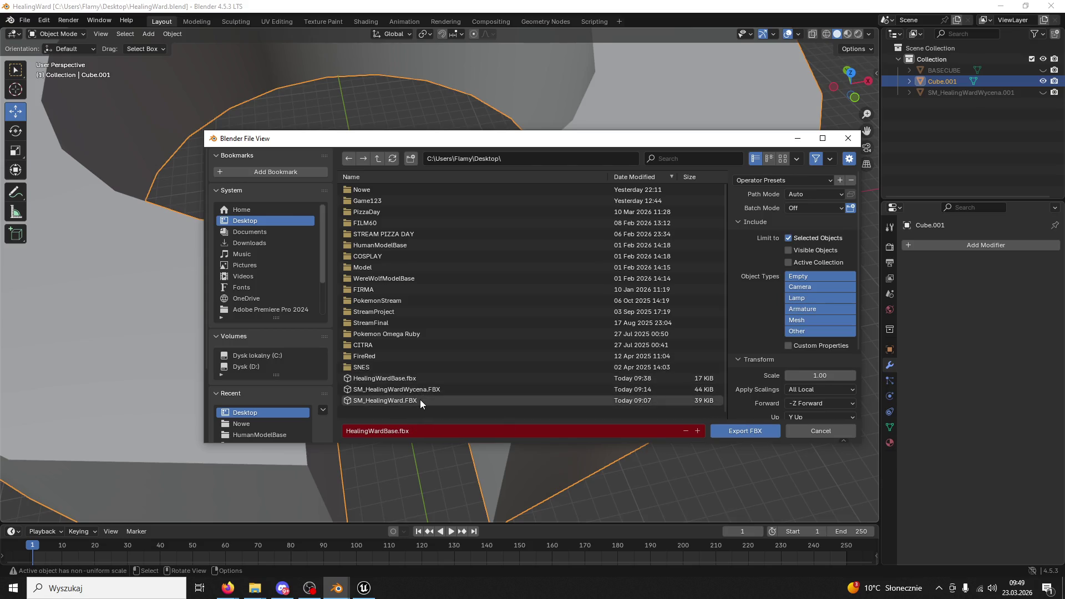
# Export the ring wall over HealingWardBase.fbx on the Desktop, then return to Unreal Engine
pyautogui.click(412, 377)
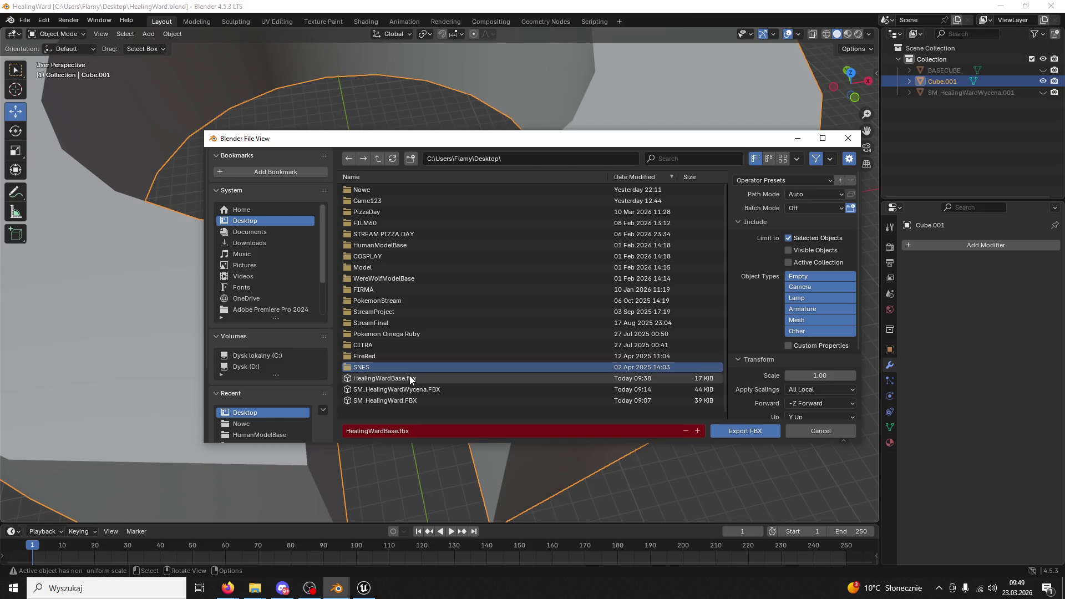
pyautogui.click(760, 425)
pyautogui.click(363, 588)
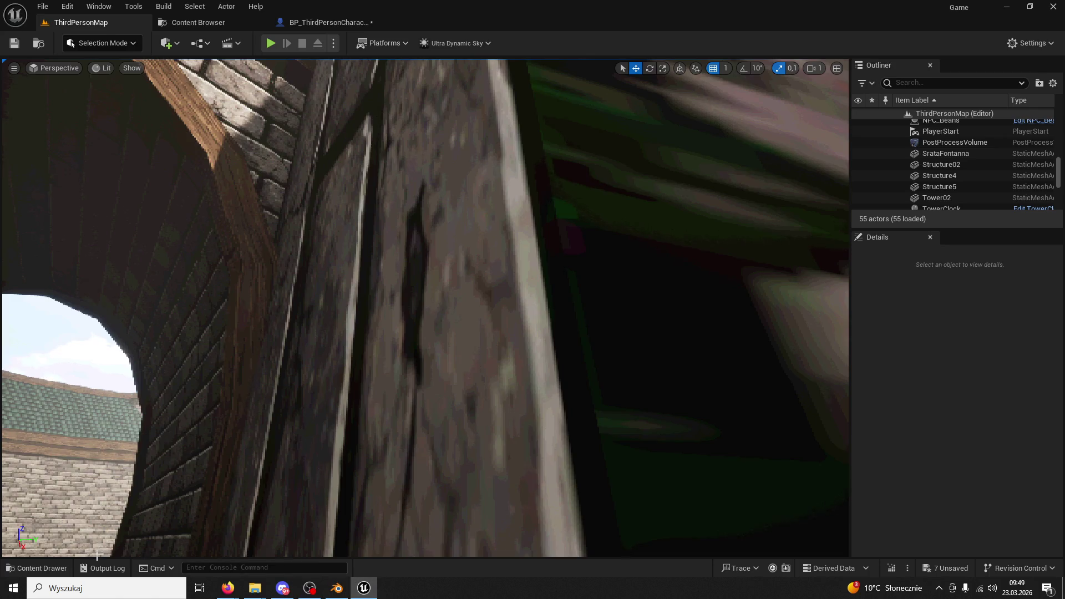
# In the Content Drawer, browse from Blueprints to the ModularV3 > Measure folder
pyautogui.click(38, 568)
pyautogui.click(363, 259)
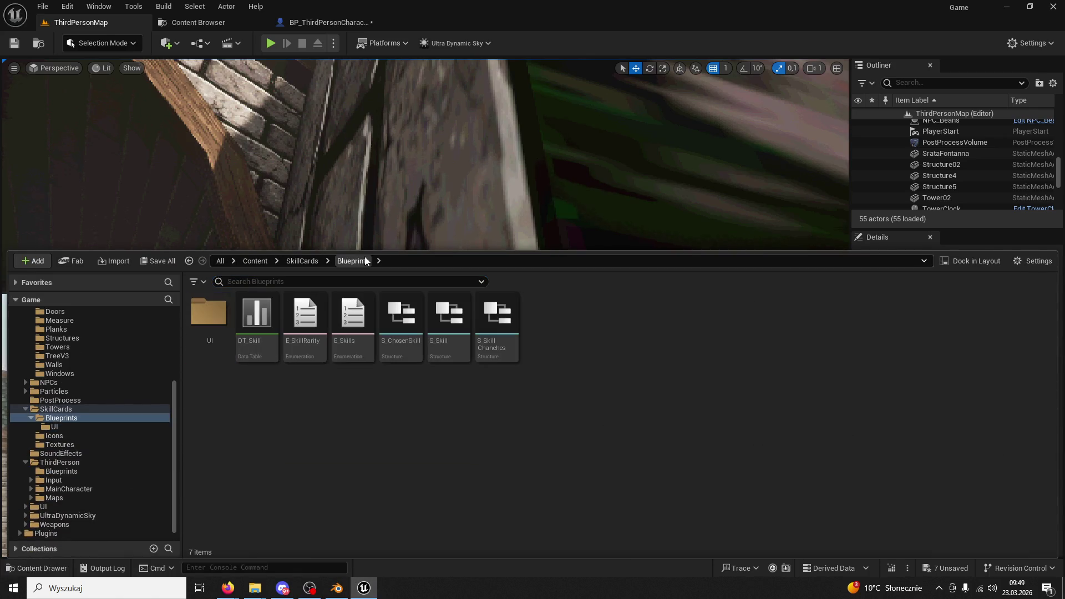
pyautogui.scroll(3, 113, 365)
pyautogui.click(75, 380)
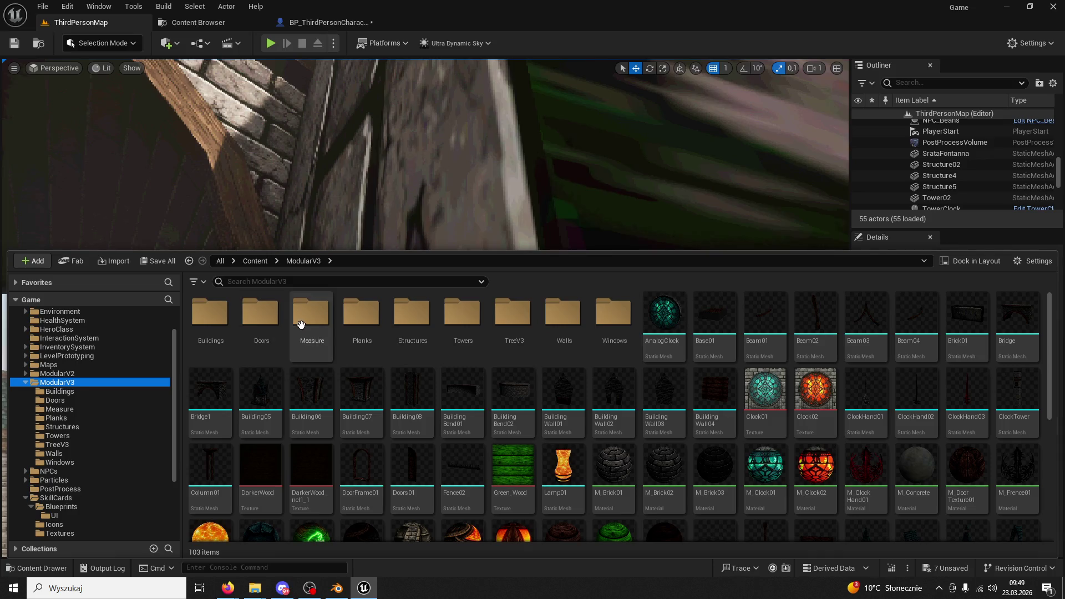
pyautogui.doubleClick(210, 312)
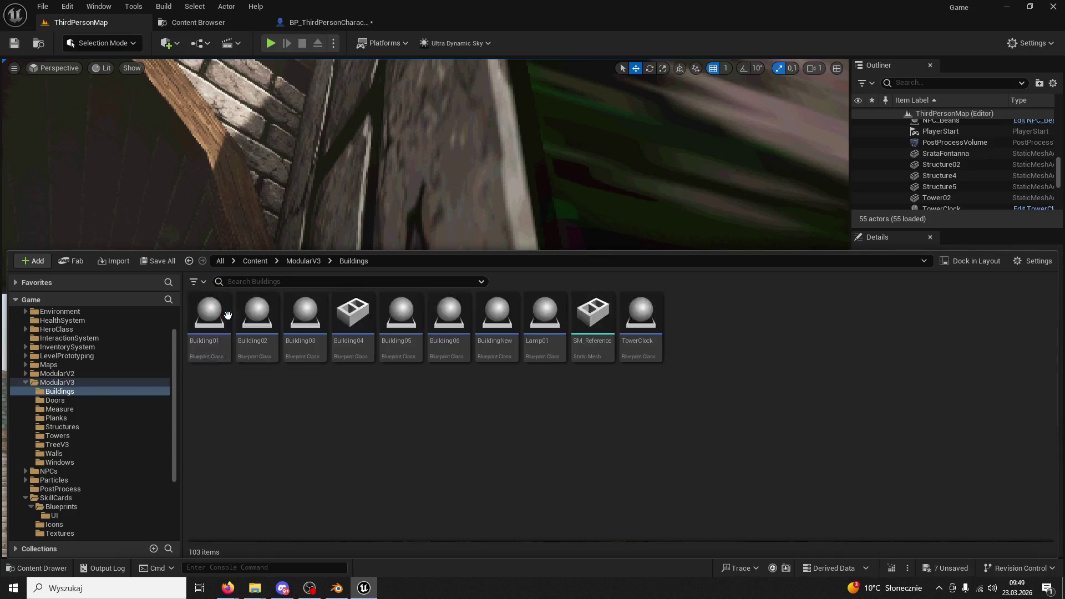
pyautogui.click(311, 261)
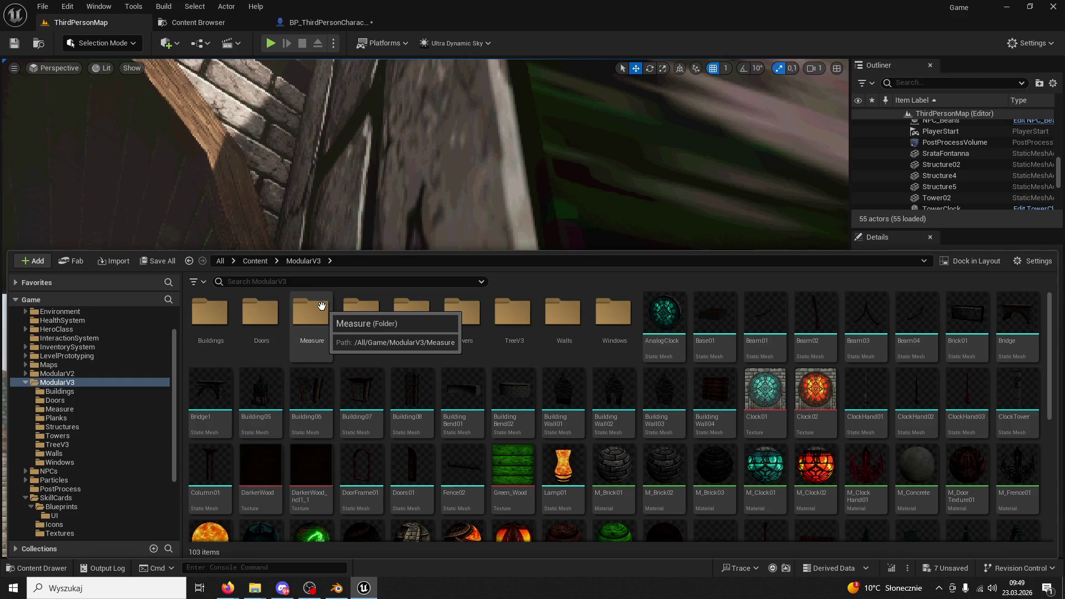
pyautogui.doubleClick(308, 314)
# Reimport HealingWardBase from the updated FBX and fly the view over to the wall
pyautogui.click(257, 314)
pyautogui.rightClick(262, 316)
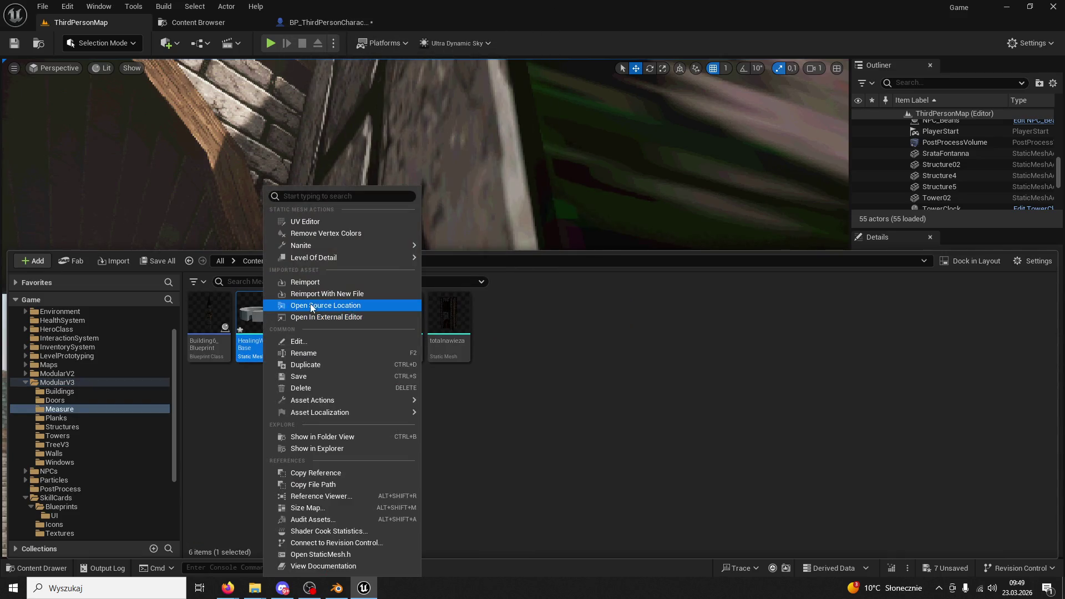
pyautogui.click(288, 293)
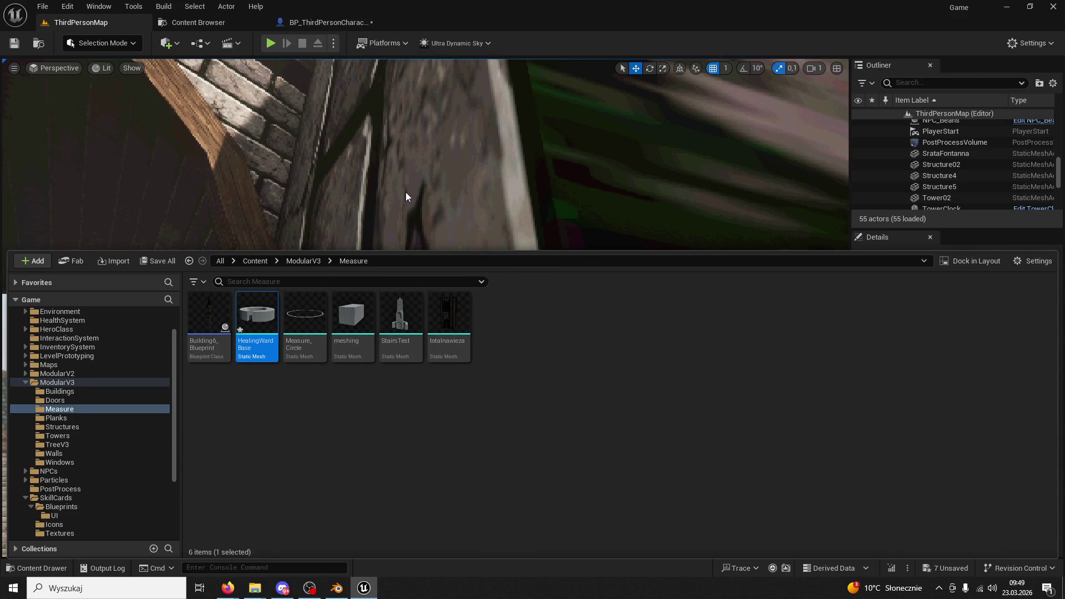
pyautogui.moveTo(353, 161)
pyautogui.mouseDown()
pyautogui.moveTo(366, 183)
pyautogui.moveTo(344, 160)
pyautogui.moveTo(355, 244)
pyautogui.moveTo(363, 164)
pyautogui.mouseUp()
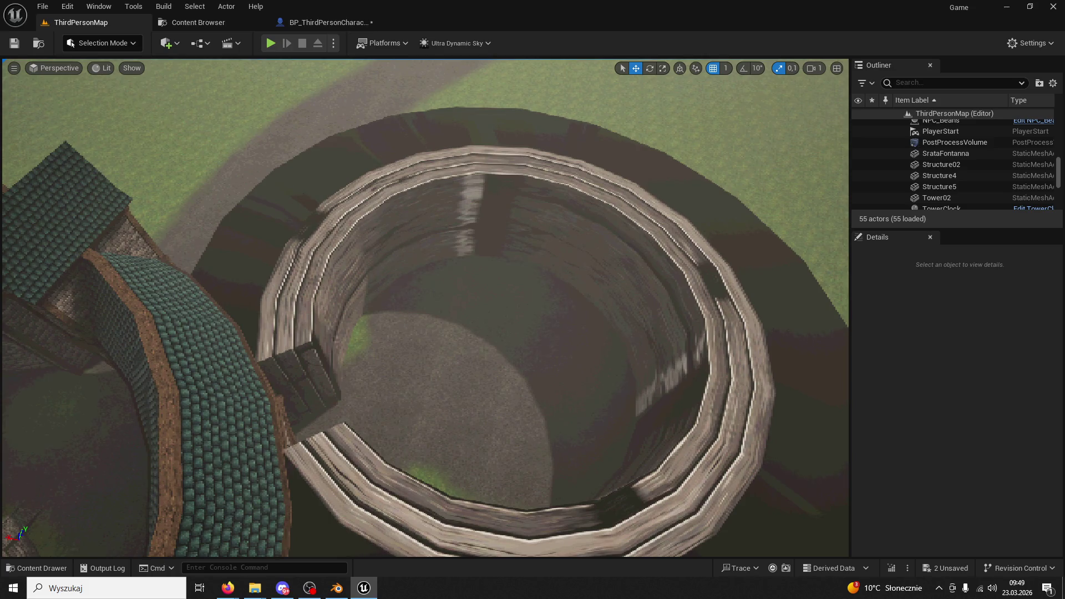
pyautogui.moveTo(619, 62); pyautogui.dragTo(620, 230)
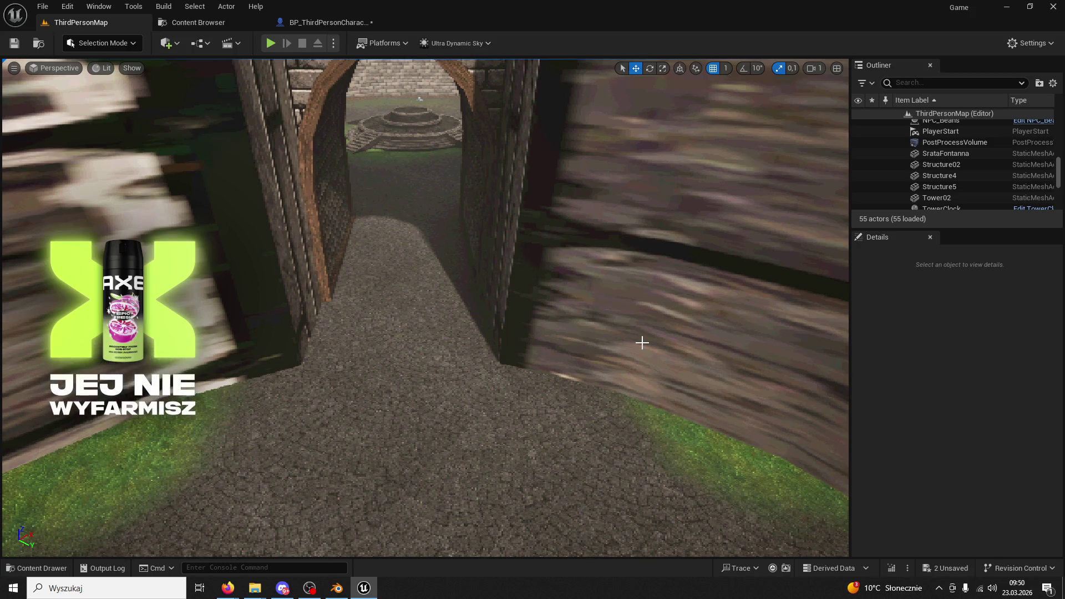
pyautogui.moveTo(592, 323)
pyautogui.mouseDown()
pyautogui.moveTo(693, 327)
pyautogui.moveTo(557, 340)
pyautogui.mouseUp()
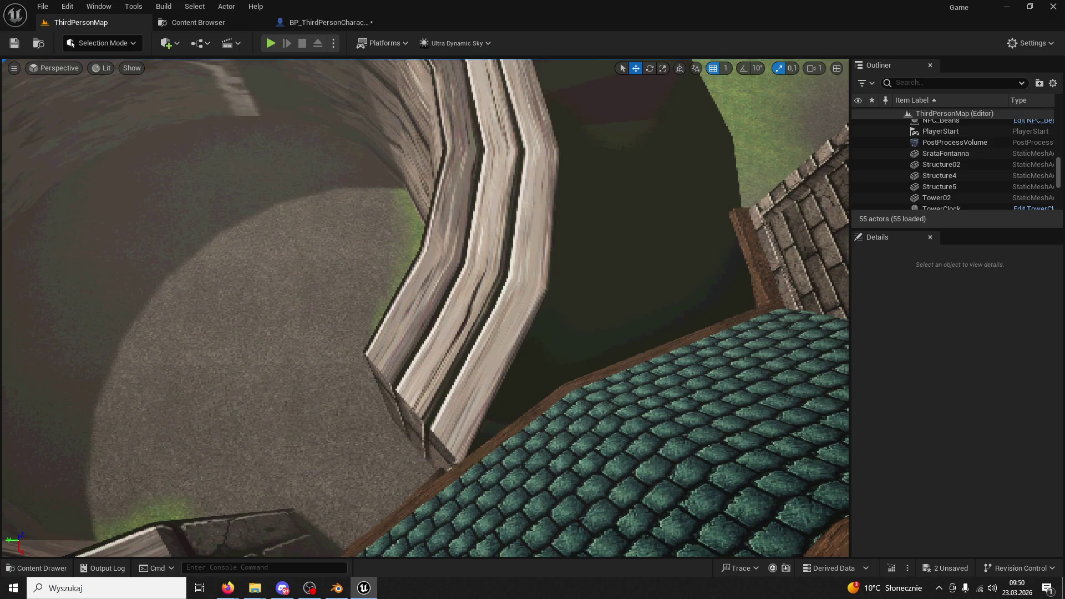
pyautogui.hotkey('alt', 'Tab')
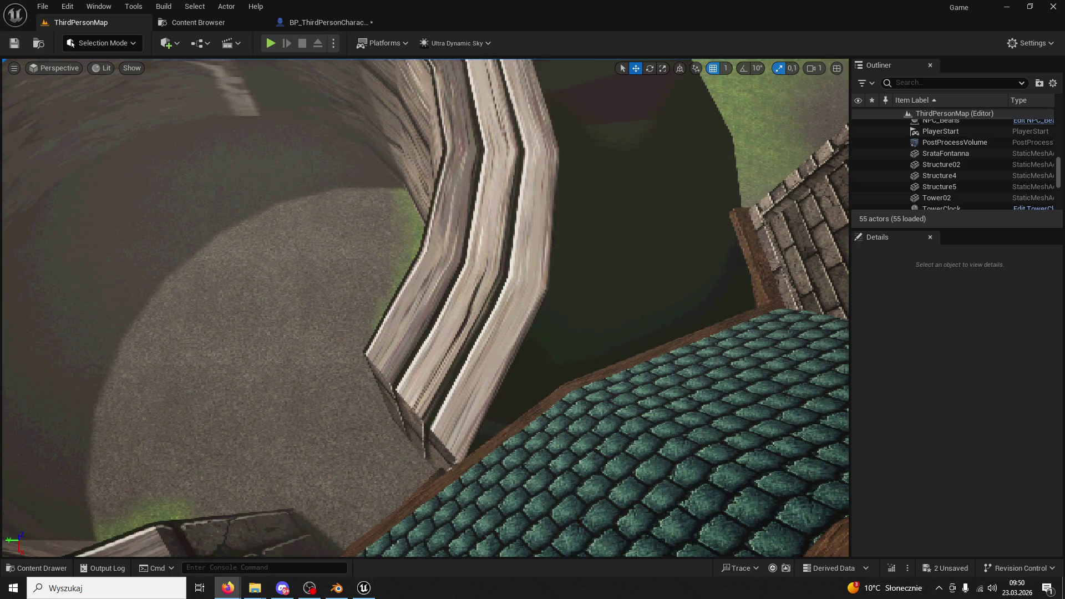
pyautogui.moveTo(499, 249)
pyautogui.mouseDown()
pyautogui.moveTo(473, 235)
pyautogui.moveTo(452, 258)
pyautogui.moveTo(488, 277)
pyautogui.mouseUp()
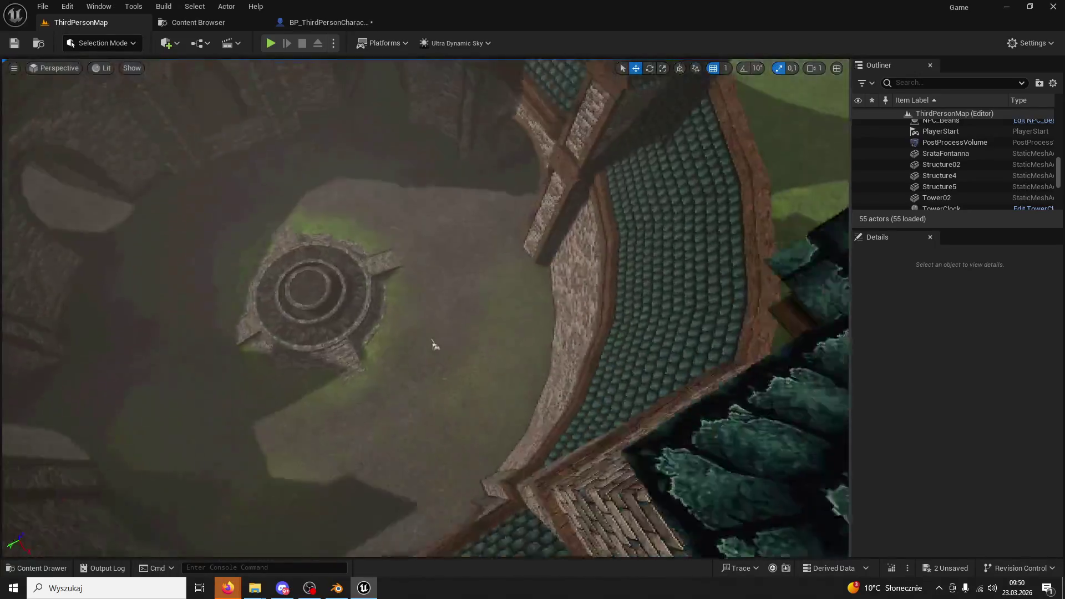
pyautogui.hotkey('ctrl', 'space')
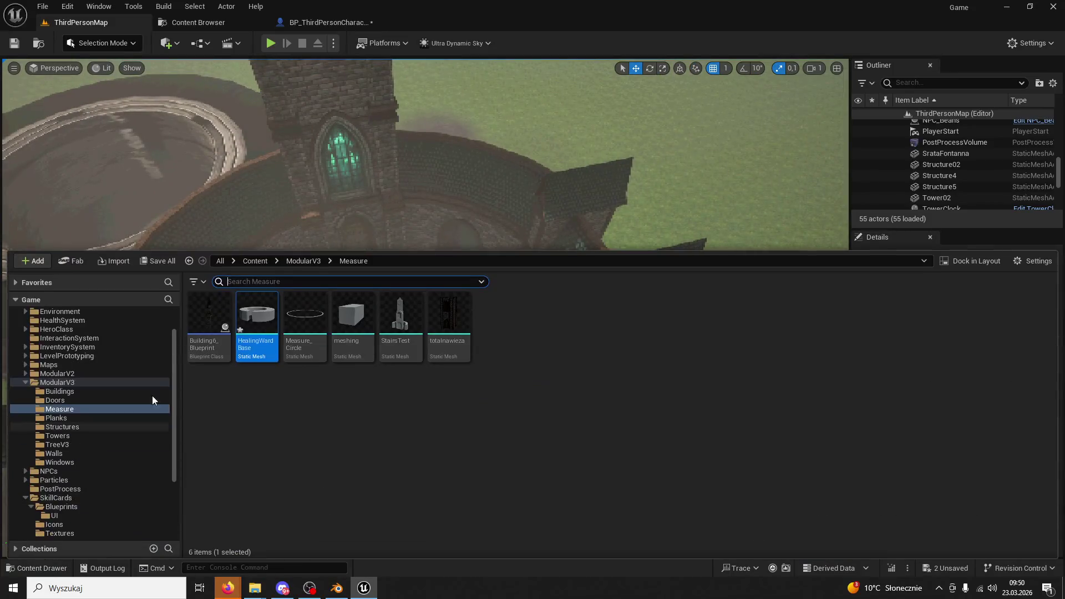
# From ModularV3 > Towers, place SM_Tower04 on the courtyard wall and lift it to height 2618
pyautogui.click(299, 262)
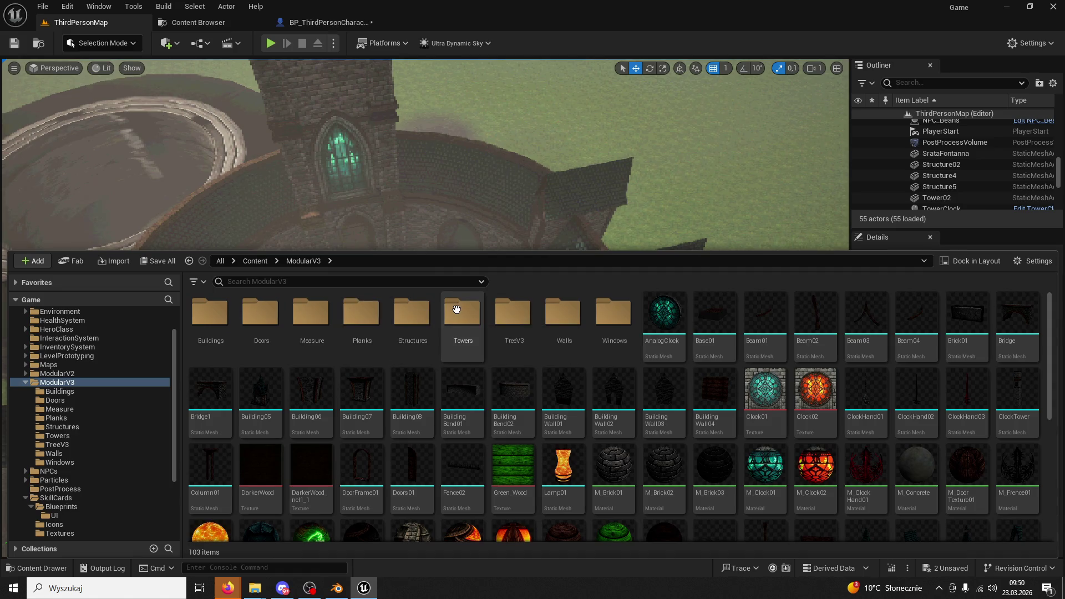
pyautogui.doubleClick(456, 308)
pyautogui.click(209, 316)
pyautogui.moveTo(355, 218)
pyautogui.mouseDown()
pyautogui.moveTo(502, 126)
pyautogui.moveTo(398, 244)
pyautogui.mouseUp()
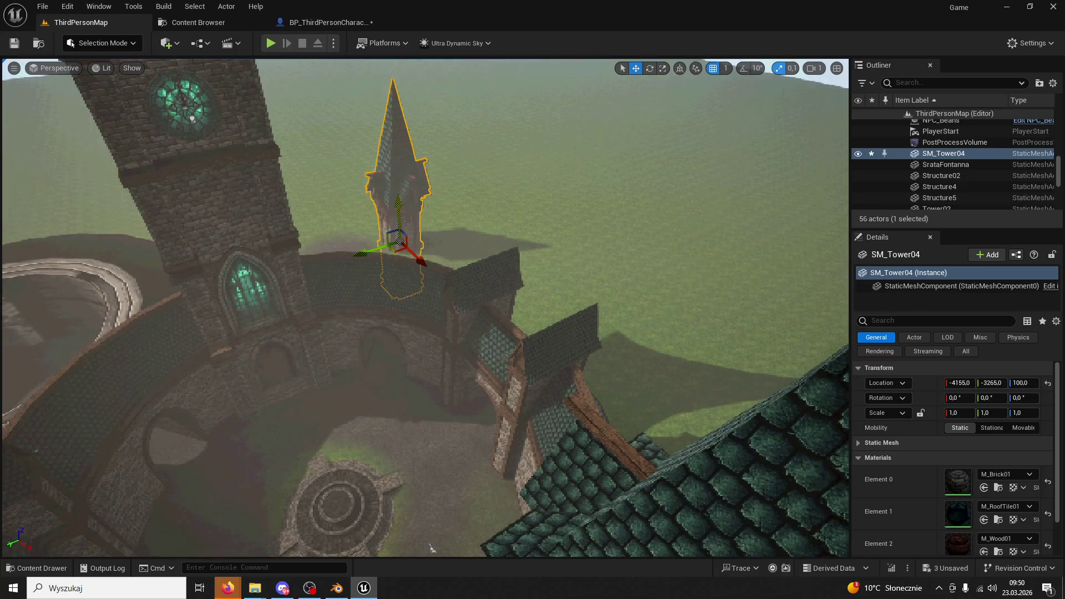
pyautogui.rightClick(358, 72)
pyautogui.click(408, 135)
pyautogui.press('f')
# Alt-drag several tower copies around it, raising SM_Tower5 to Z 4495 and lowering SM_Tower9, then start a playtest
pyautogui.moveTo(415, 313)
pyautogui.mouseDown()
pyautogui.moveTo(488, 308)
pyautogui.moveTo(438, 277)
pyautogui.mouseUp()
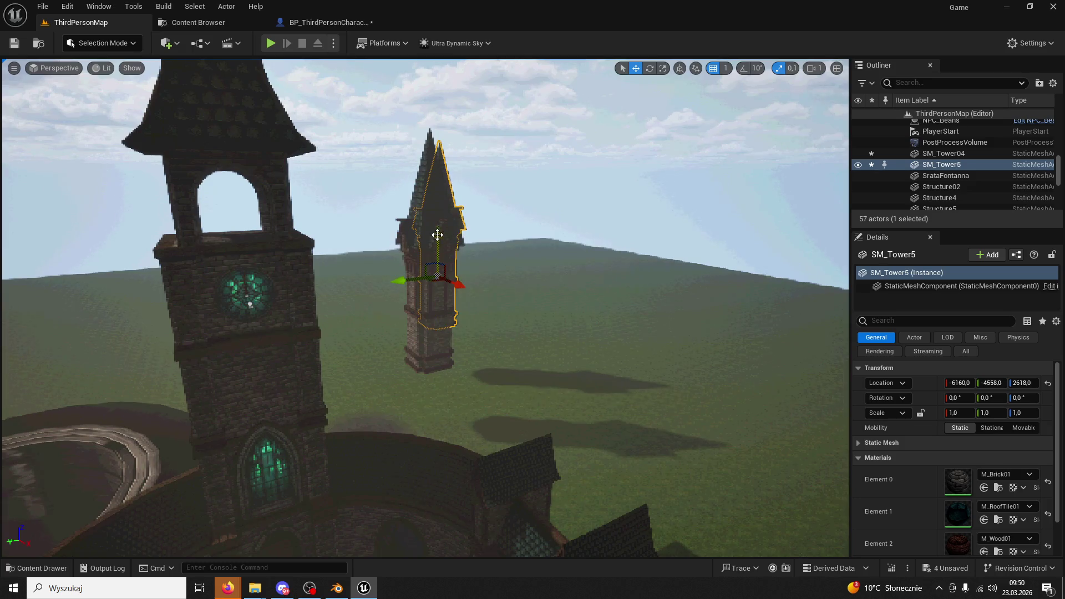
pyautogui.moveTo(438, 235); pyautogui.dragTo(435, 149)
pyautogui.moveTo(423, 198)
pyautogui.mouseDown()
pyautogui.moveTo(328, 195)
pyautogui.moveTo(352, 193)
pyautogui.mouseUp()
pyautogui.click(442, 295)
pyautogui.moveTo(441, 306); pyautogui.dragTo(395, 284)
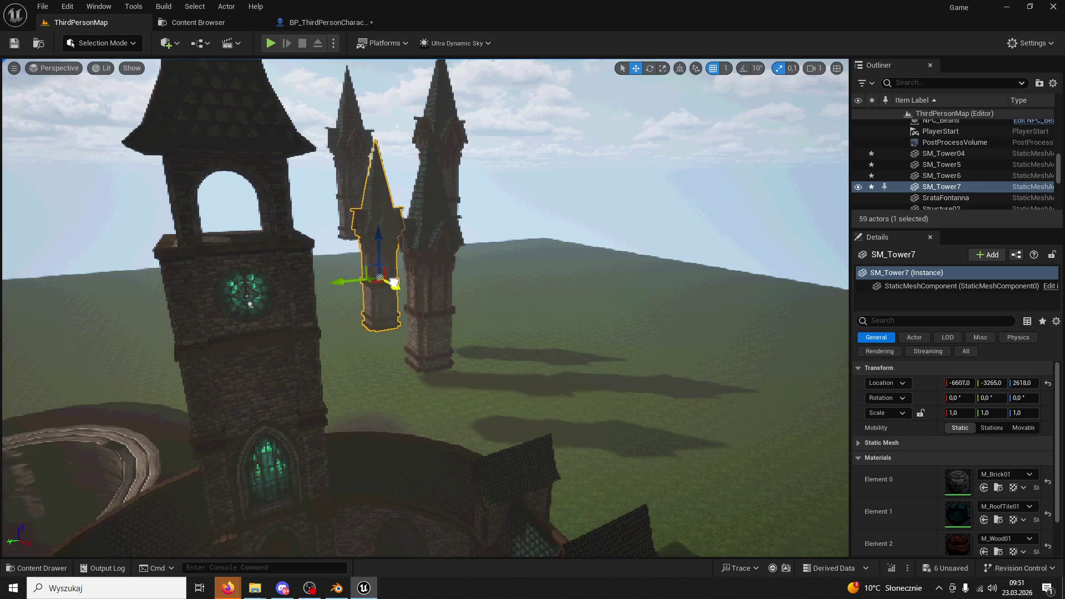
pyautogui.moveTo(359, 254)
pyautogui.mouseDown()
pyautogui.moveTo(518, 269)
pyautogui.moveTo(570, 305)
pyautogui.mouseUp()
pyautogui.click(570, 304)
pyautogui.click(550, 237)
pyautogui.moveTo(550, 237)
pyautogui.mouseDown()
pyautogui.moveTo(551, 288)
pyautogui.moveTo(505, 339)
pyautogui.moveTo(543, 340)
pyautogui.moveTo(429, 279)
pyautogui.moveTo(327, 300)
pyautogui.mouseUp()
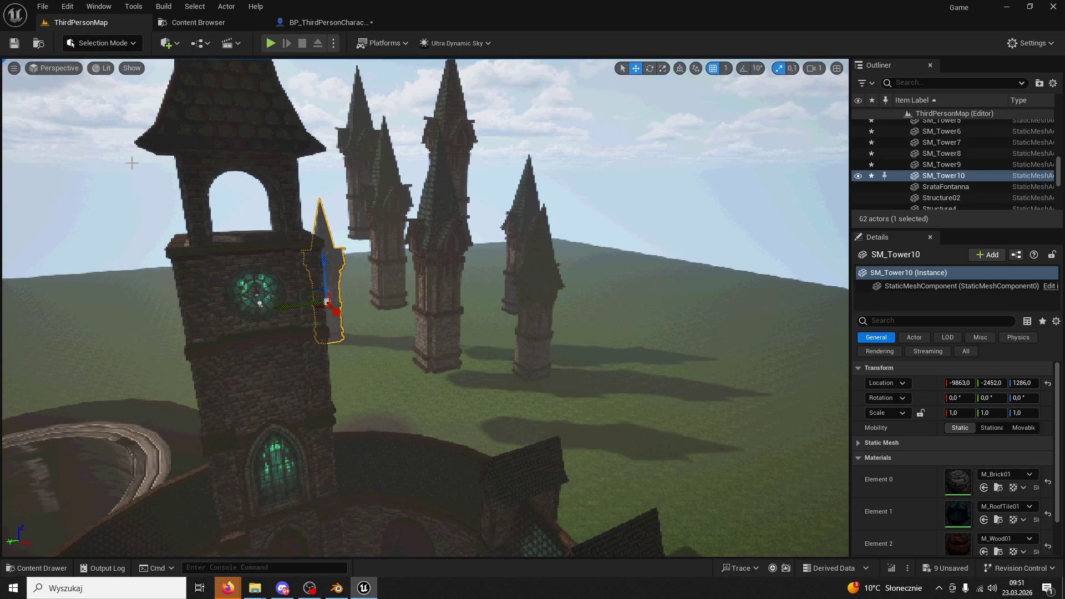
pyautogui.click(271, 44)
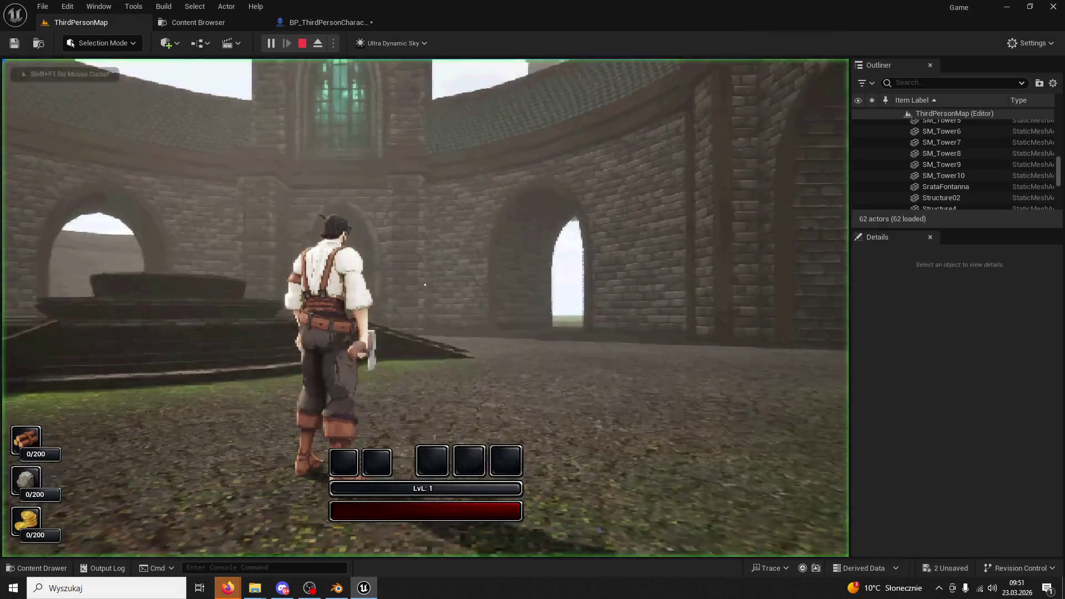
# Briefly playtest, then shift SM_Tower5 sideways to Y -5544, undoing a stray wall selection
pyautogui.press('w')
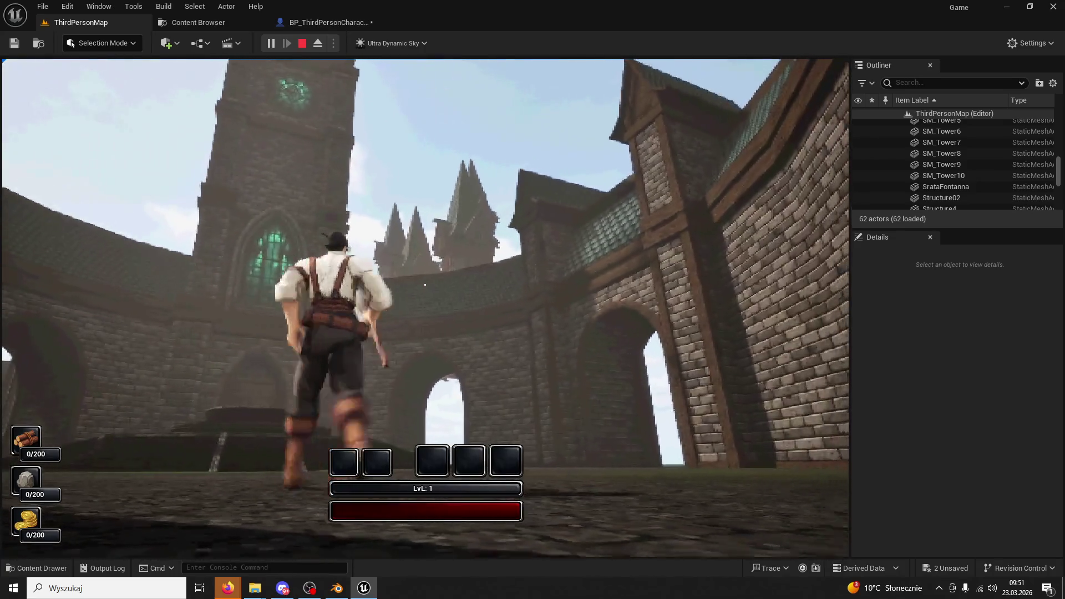
pyautogui.press('Escape')
pyautogui.click(476, 180)
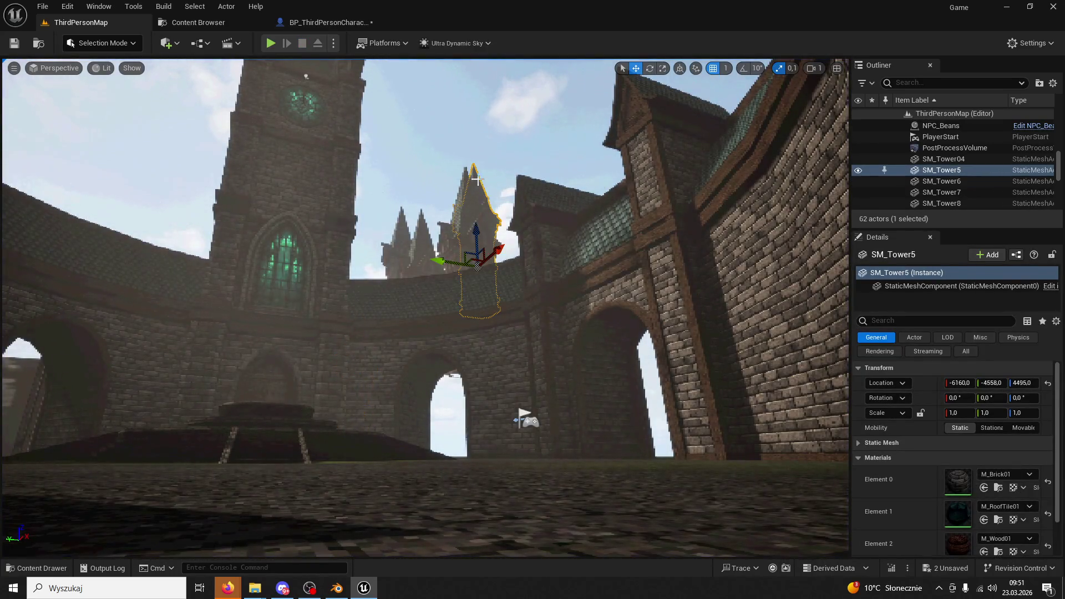
pyautogui.moveTo(460, 270); pyautogui.dragTo(490, 265)
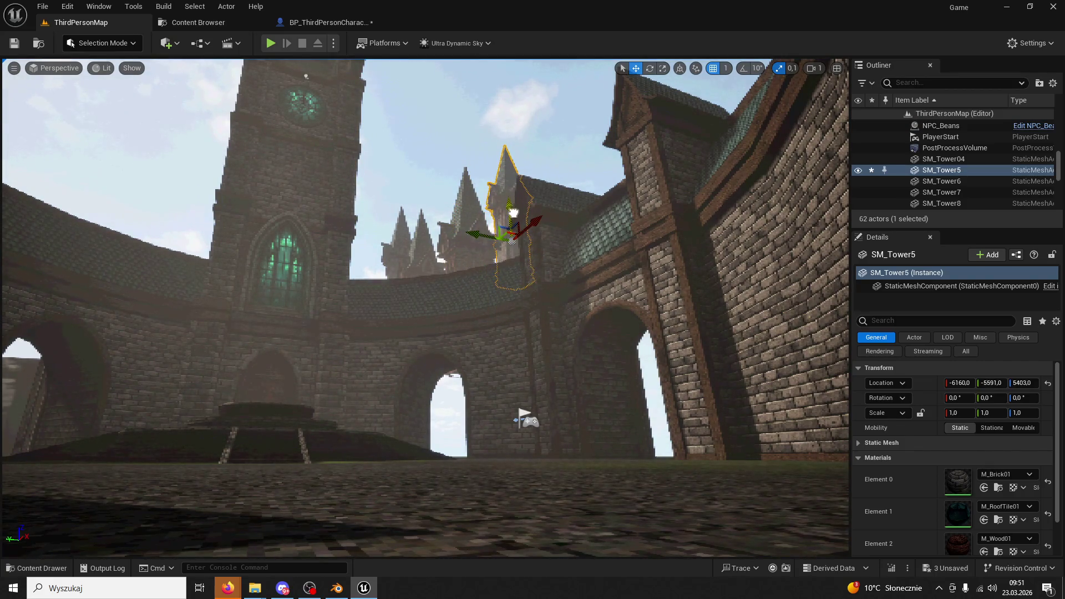
pyautogui.click(527, 305)
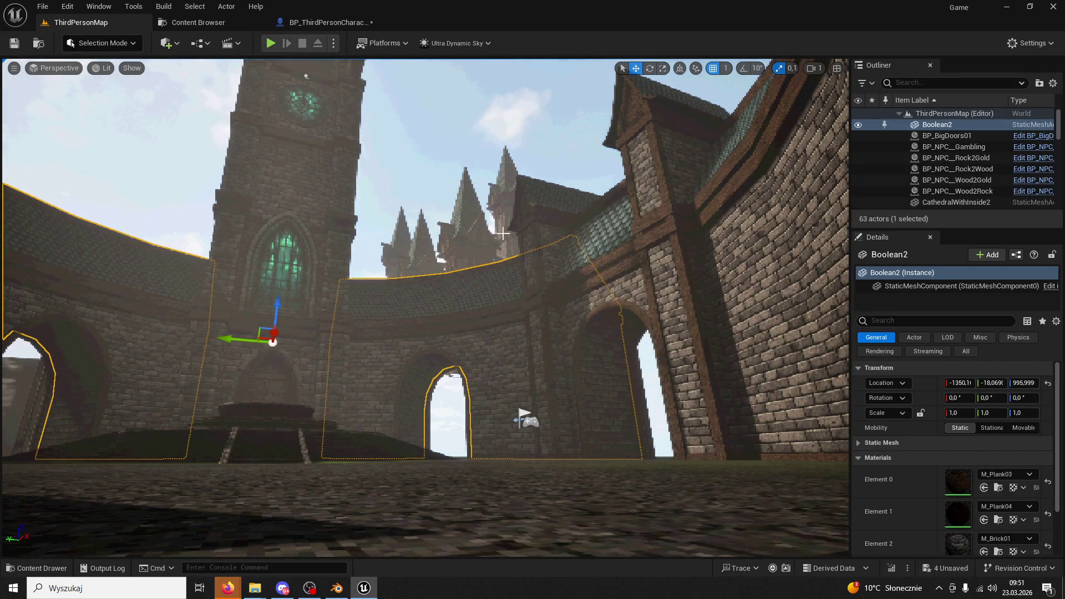
pyautogui.hotkey('ctrl', 'z')
# Nudge SM_Tower11 along Y, copy it as SM_Tower12 further along the wall, and fly around to inspect
pyautogui.click(400, 317)
pyautogui.click(443, 287)
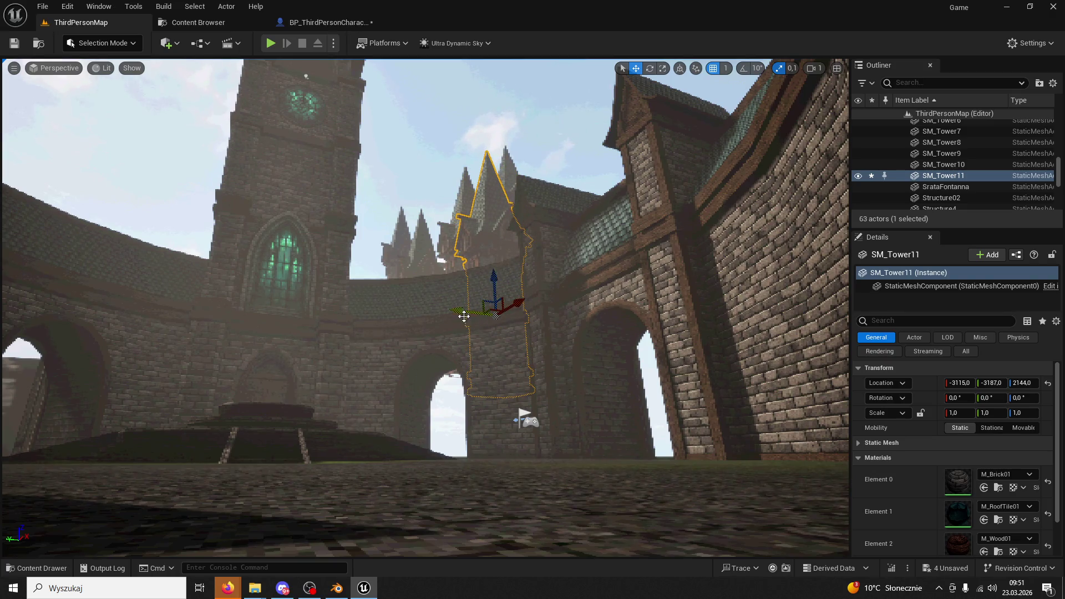
pyautogui.keyDown('alt'); pyautogui.moveTo(463, 317); pyautogui.dragTo(364, 308); pyautogui.keyUp('alt')
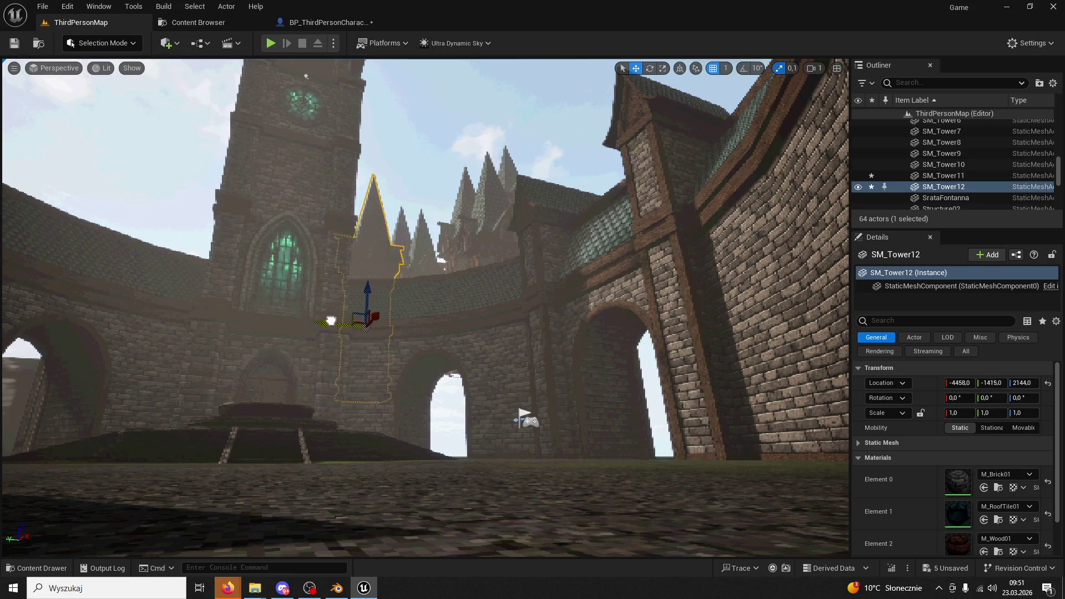
pyautogui.press('w')
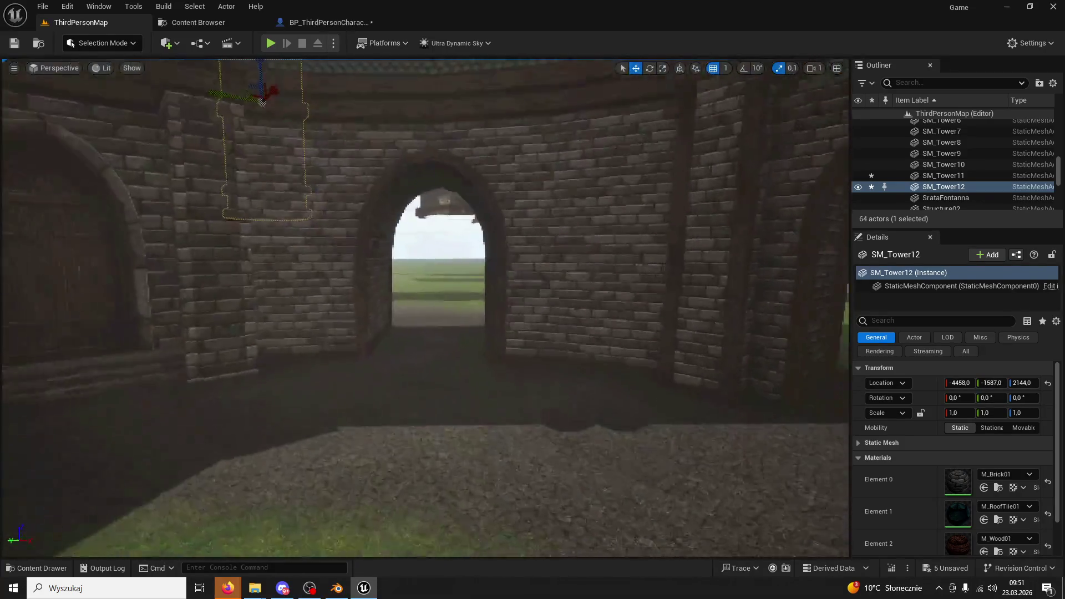
pyautogui.press('w')
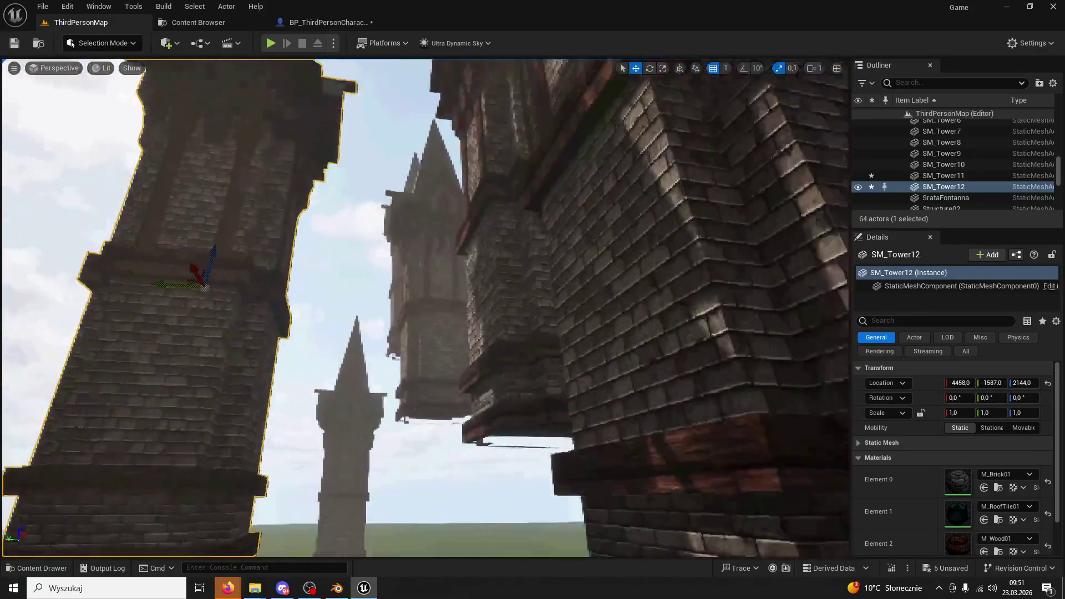
pyautogui.press('s')
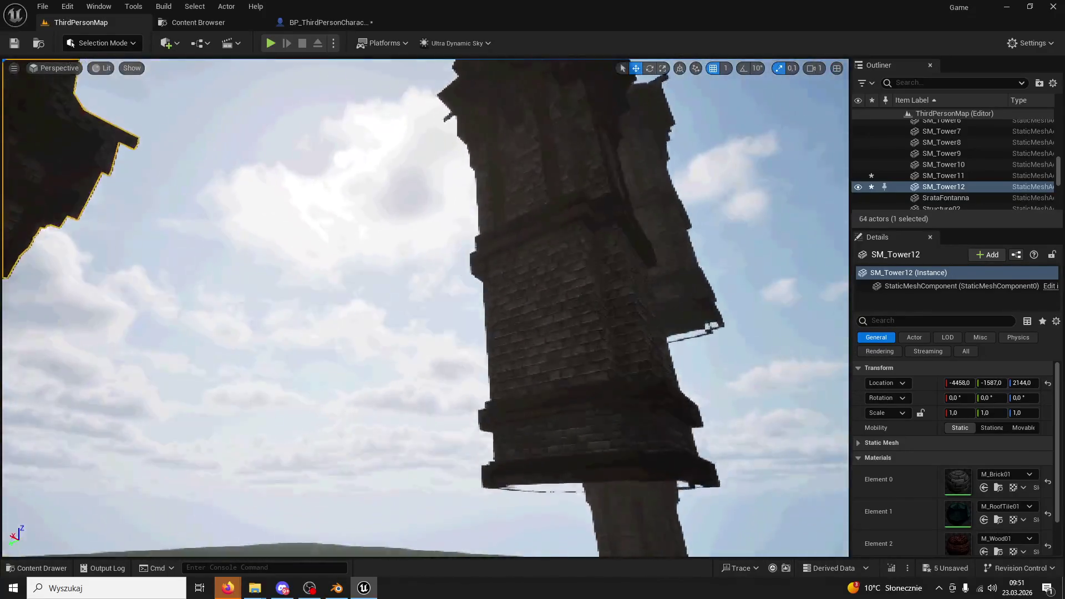
pyautogui.press('w')
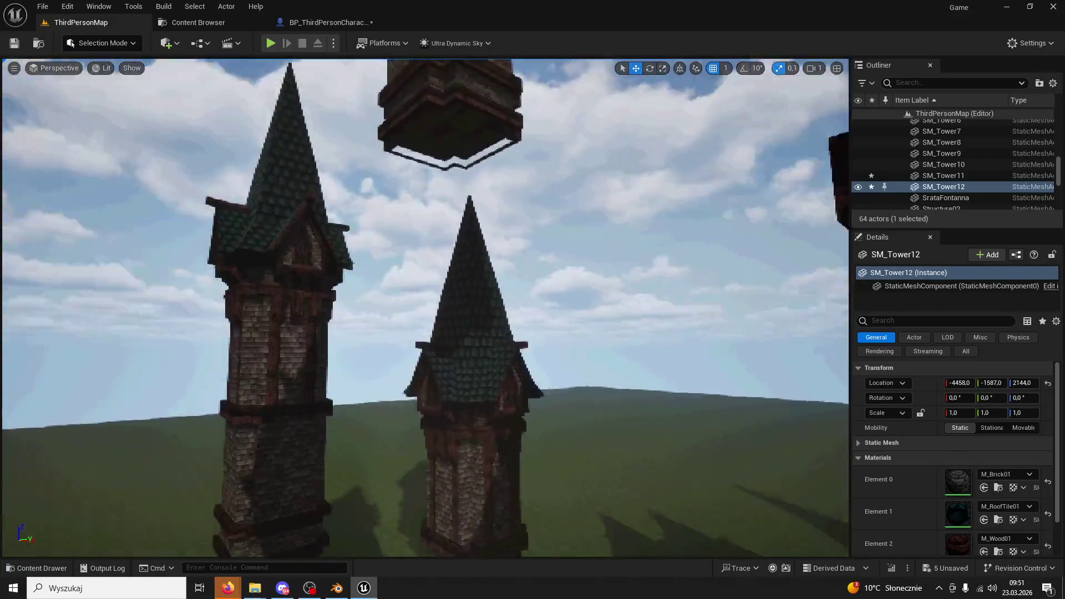
pyautogui.press('s')
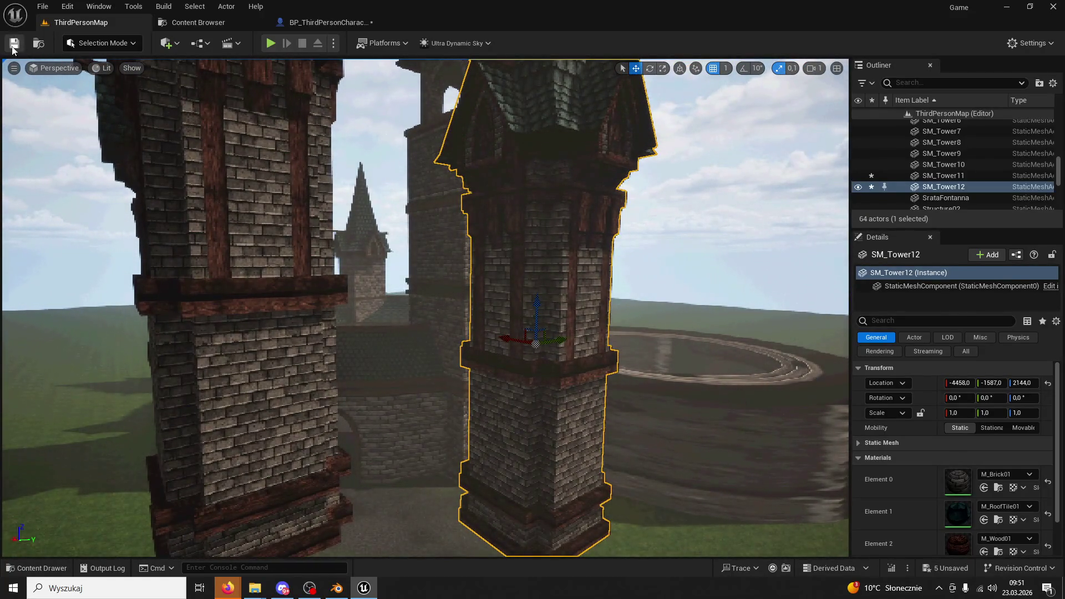
# Play the level, running past the fountain and through the archway into the walled arena, then Alt-Tab to Firefox
pyautogui.click(270, 43)
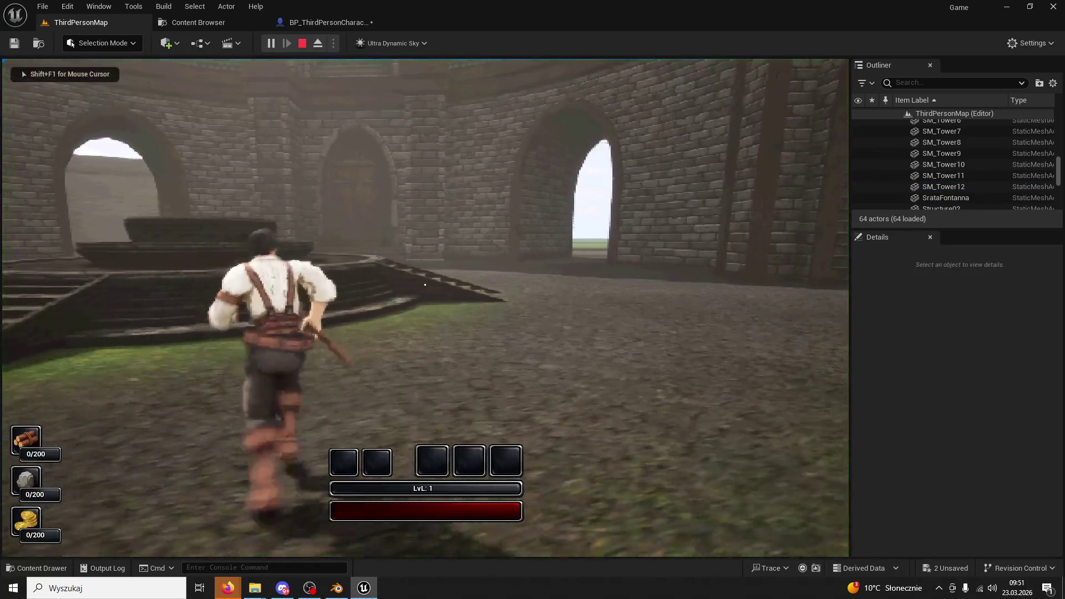
pyautogui.press('w')
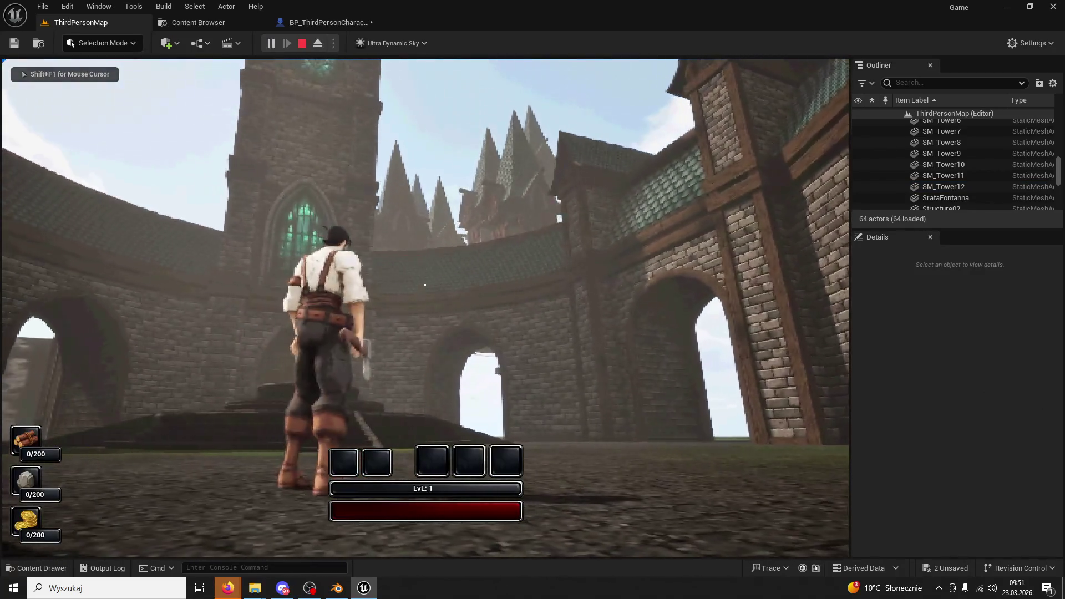
pyautogui.press('w')
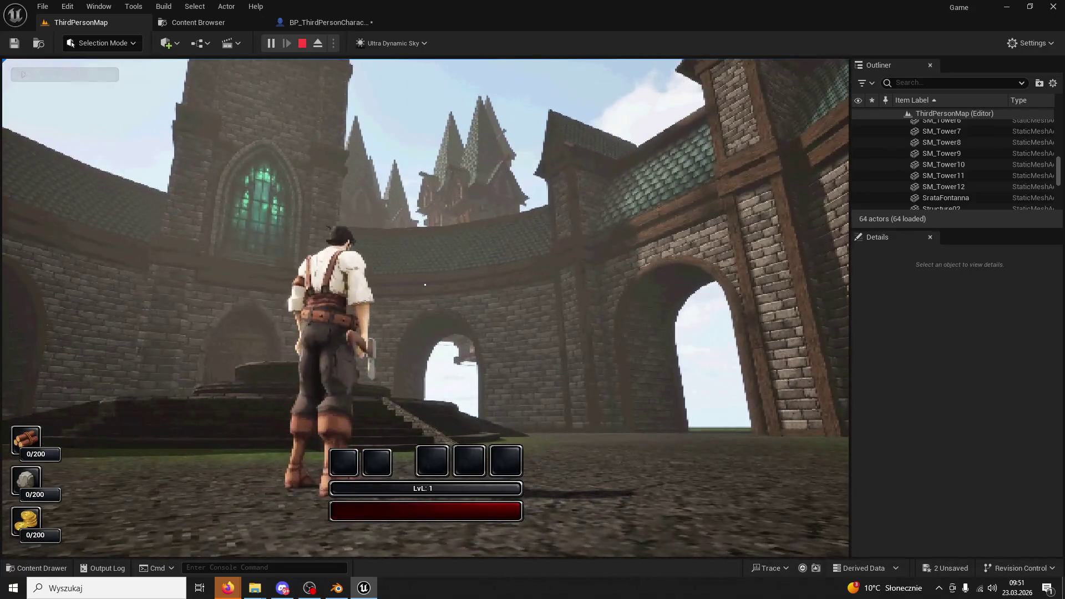
pyautogui.press('w')
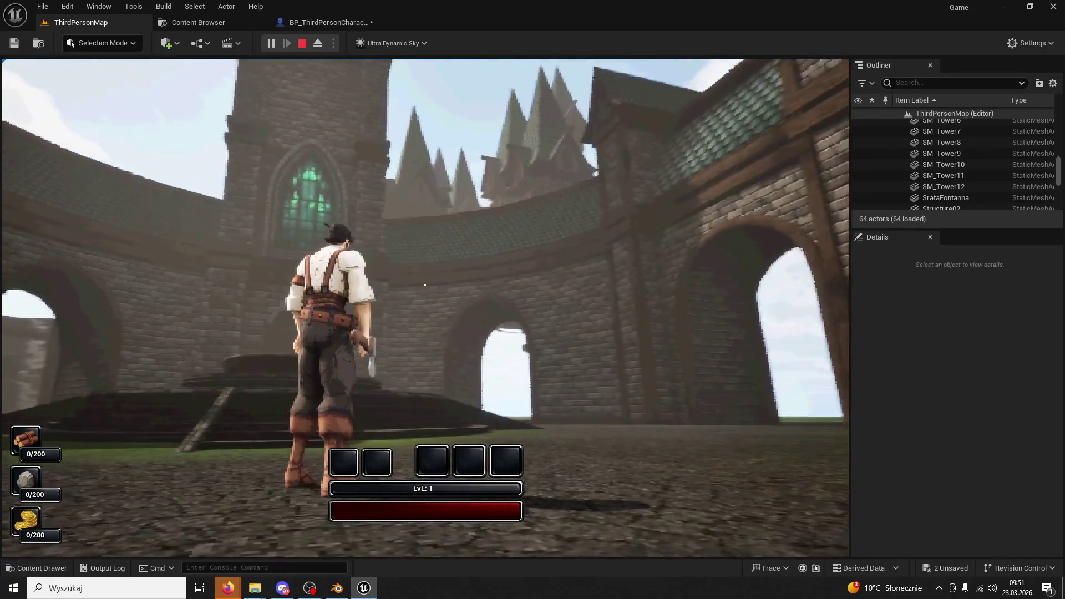
pyautogui.press('w')
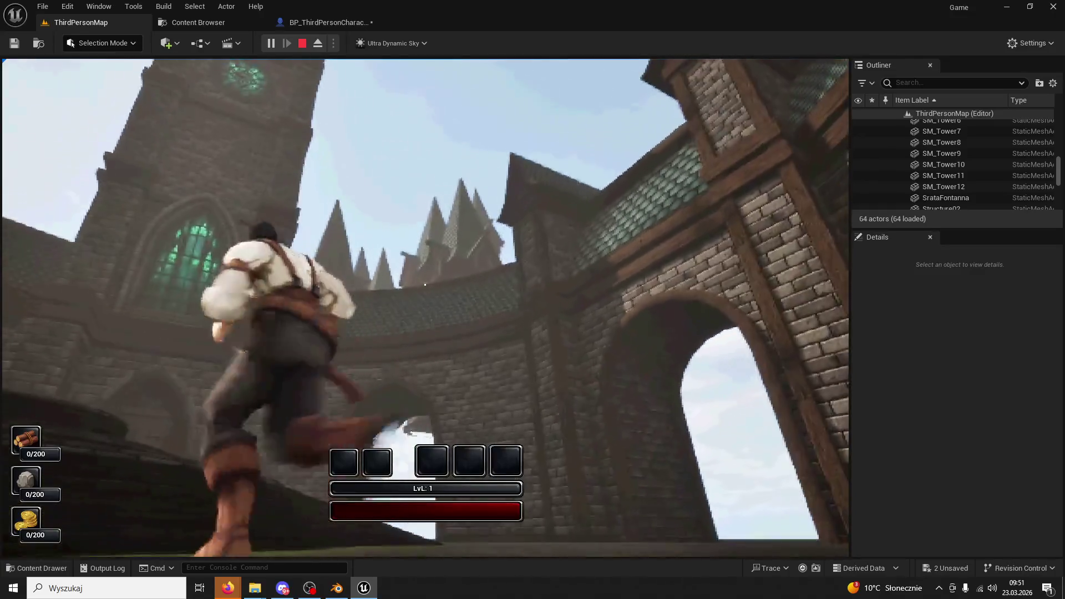
pyautogui.press('w')
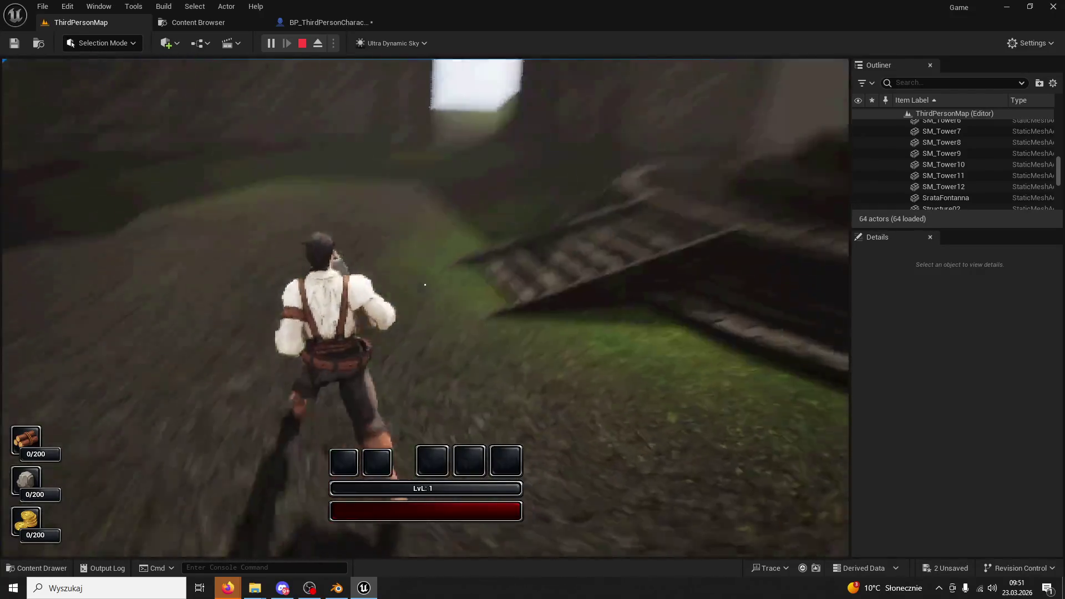
pyautogui.press('w')
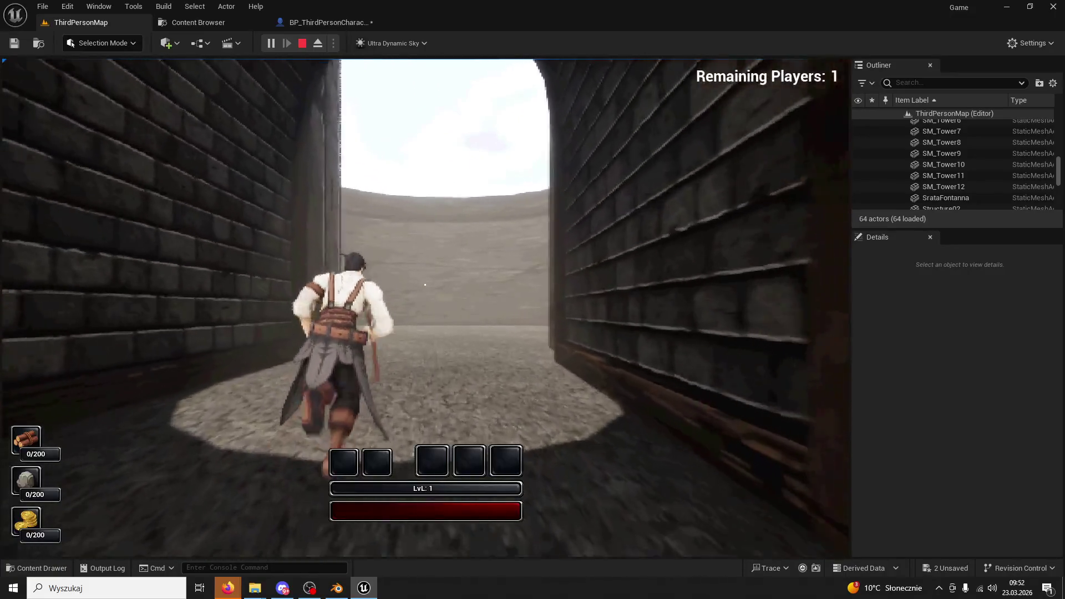
pyautogui.press('w')
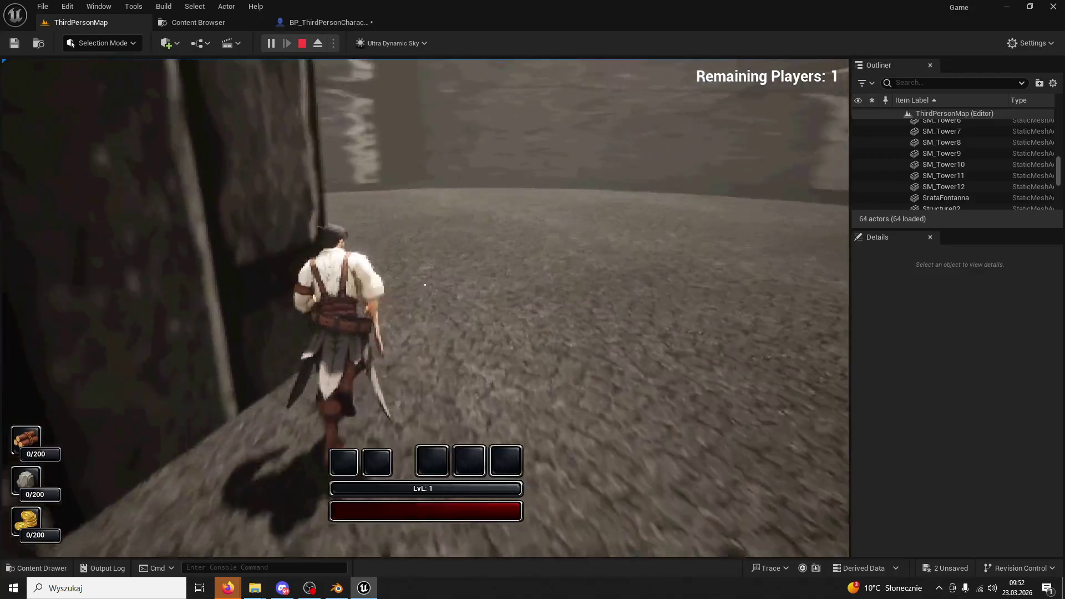
pyautogui.press('w')
pyautogui.press('w')
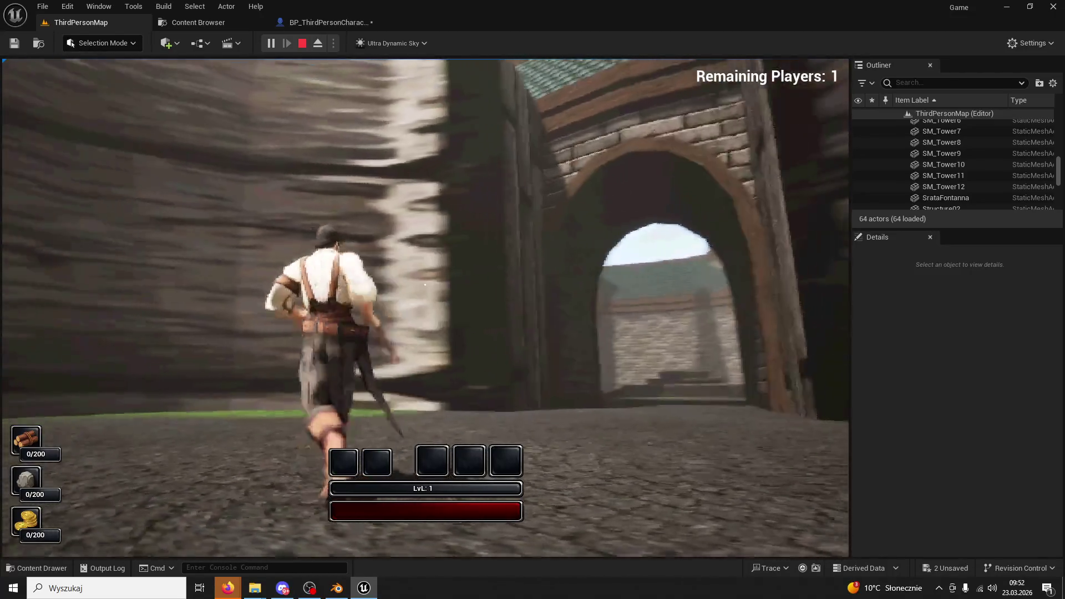
pyautogui.press('w')
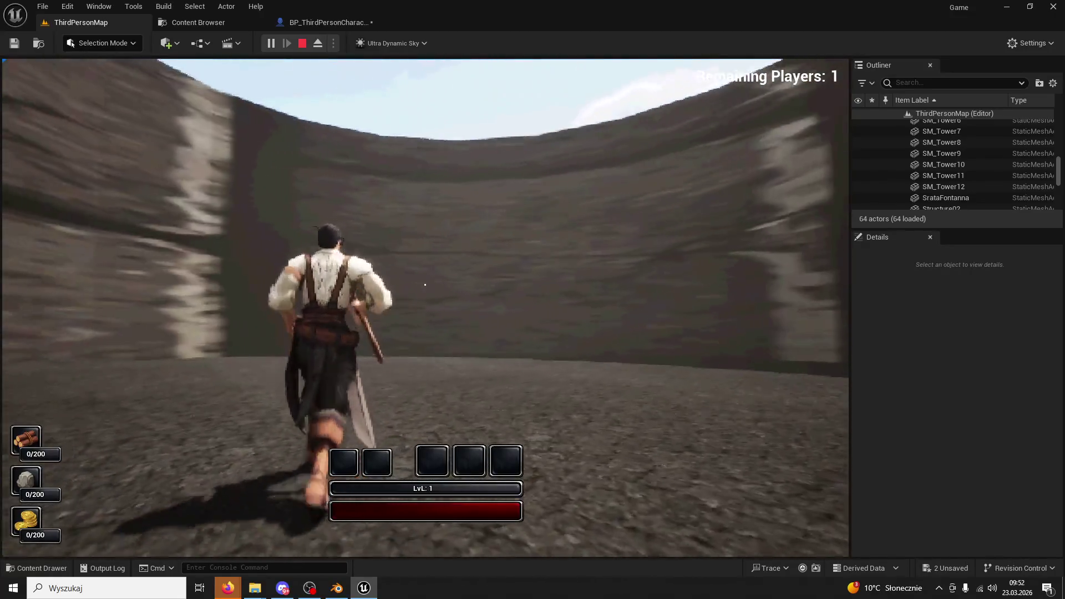
pyautogui.press('super')
pyautogui.press('super')
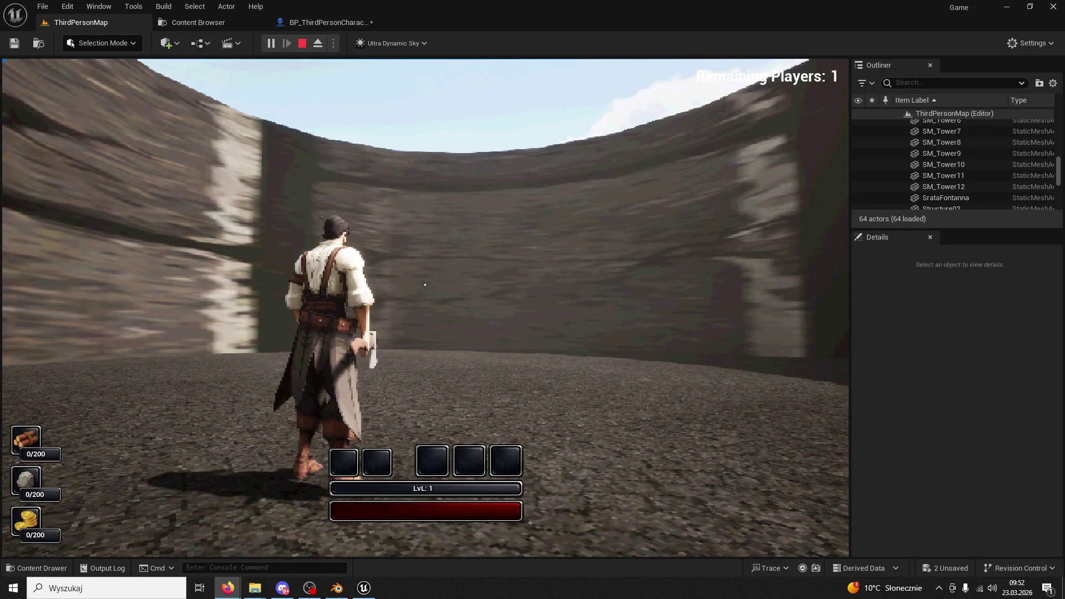
pyautogui.hotkey('alt', 'Tab')
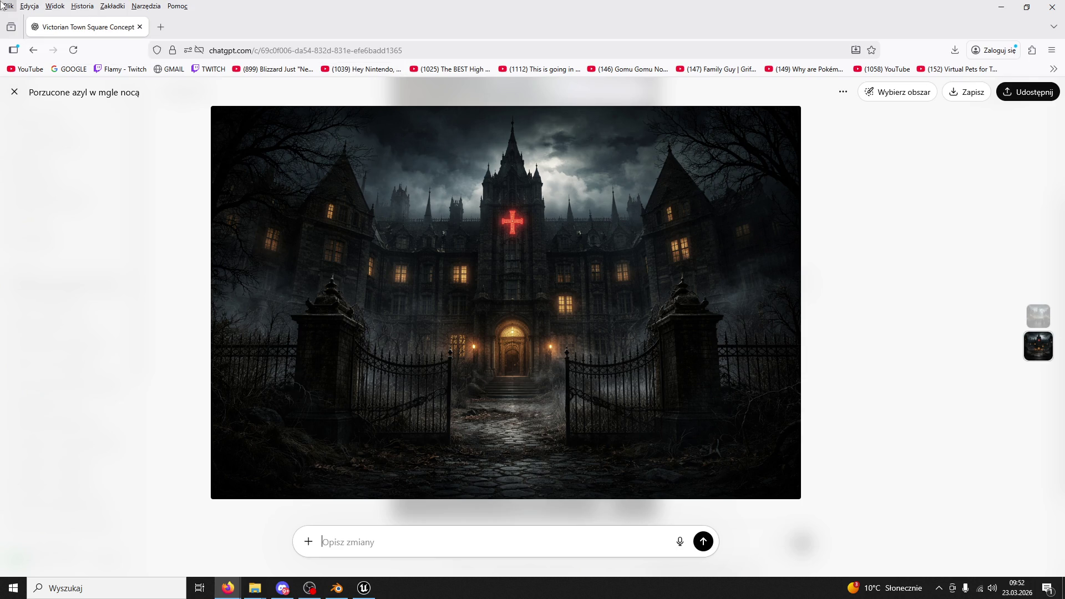
# Look over the gothic asylum concept image, then Alt-Tab back to the running game
pyautogui.hotkey('alt', 'Tab')
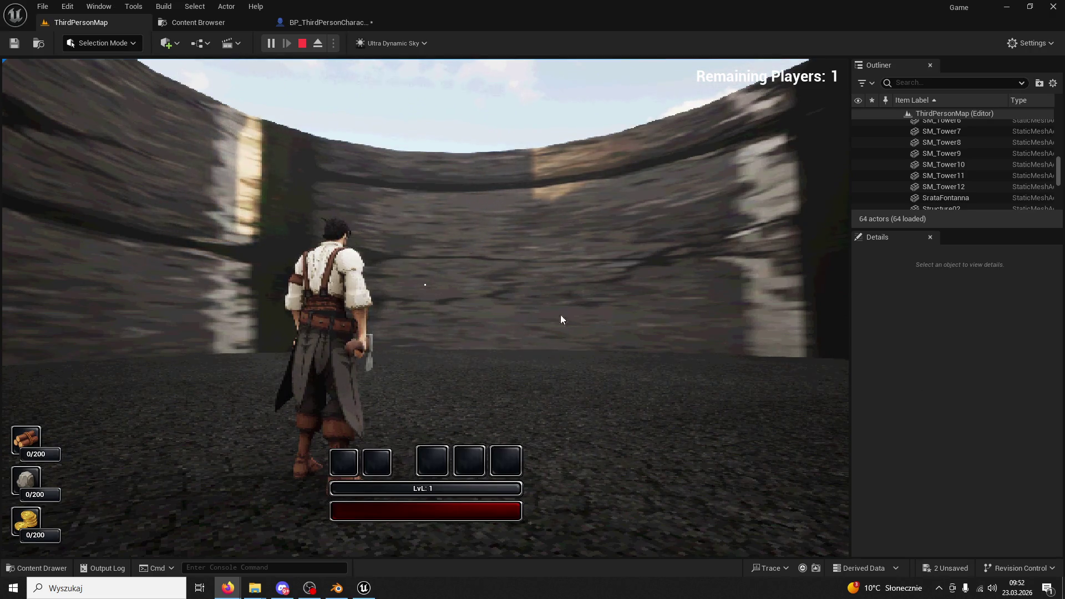
# Run the character through the corridor and doorway back to the courtyard, then stop the playtest
pyautogui.click(631, 326)
pyautogui.press('w')
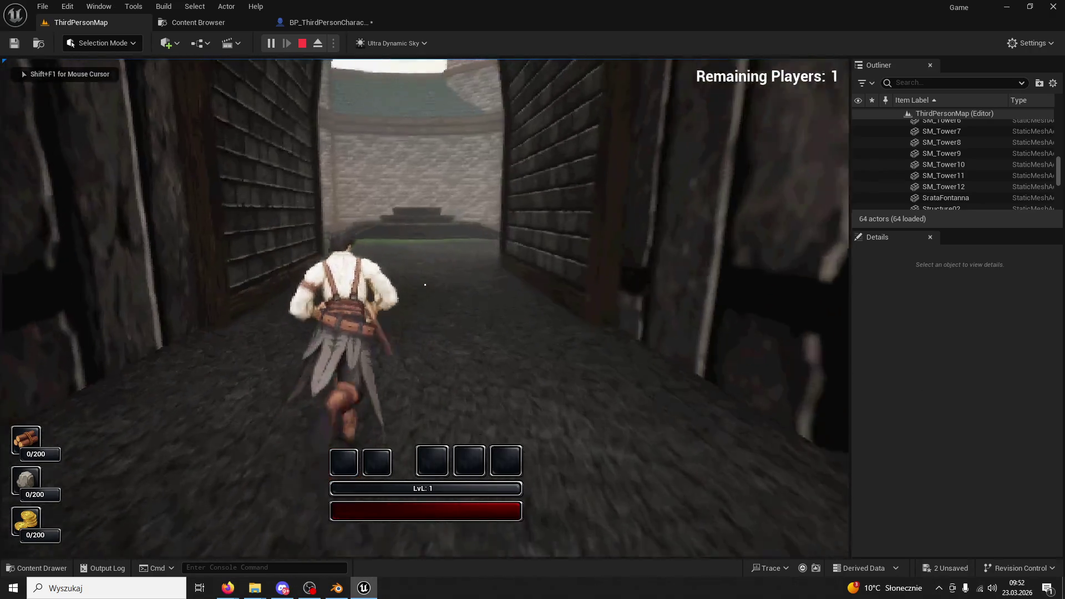
pyautogui.press('w')
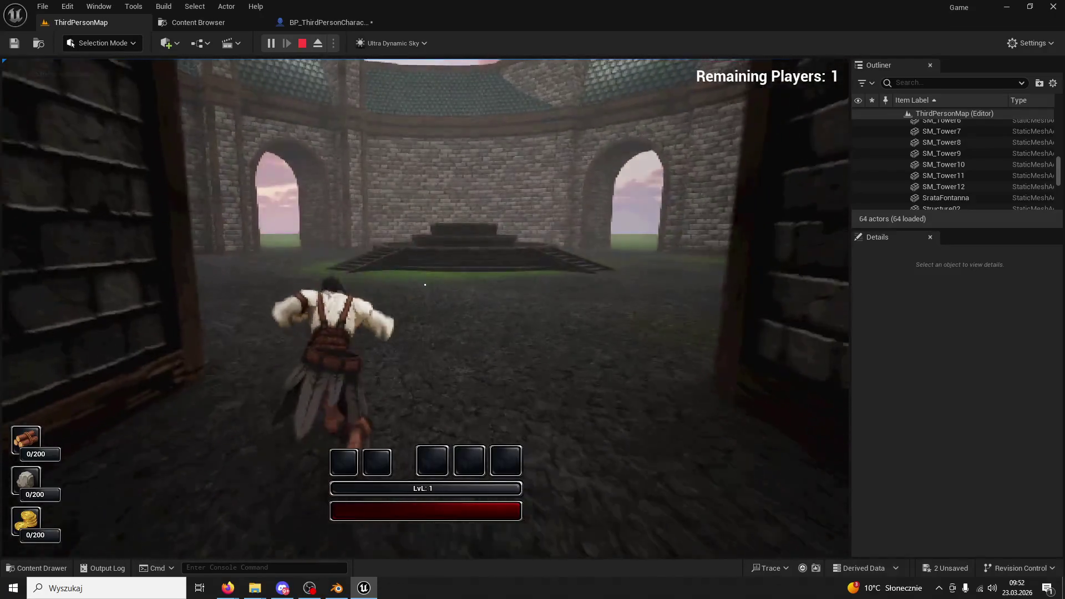
pyautogui.press('w')
pyautogui.press('Escape')
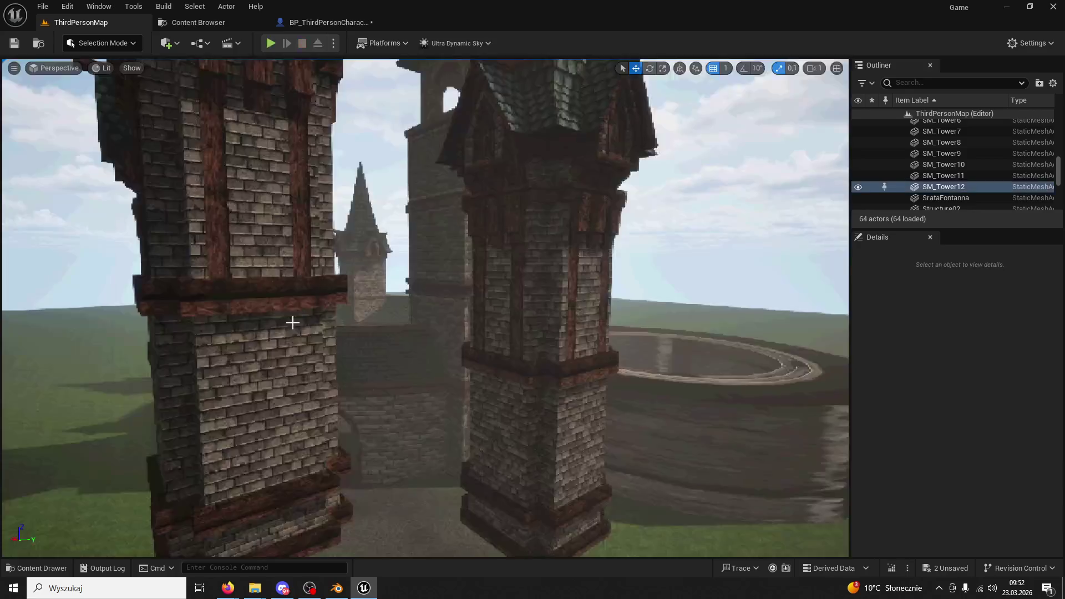
# Select SM_Tower12 and fly the view through the tower, passage and courtyard to the archway
pyautogui.click(292, 322)
pyautogui.press('w')
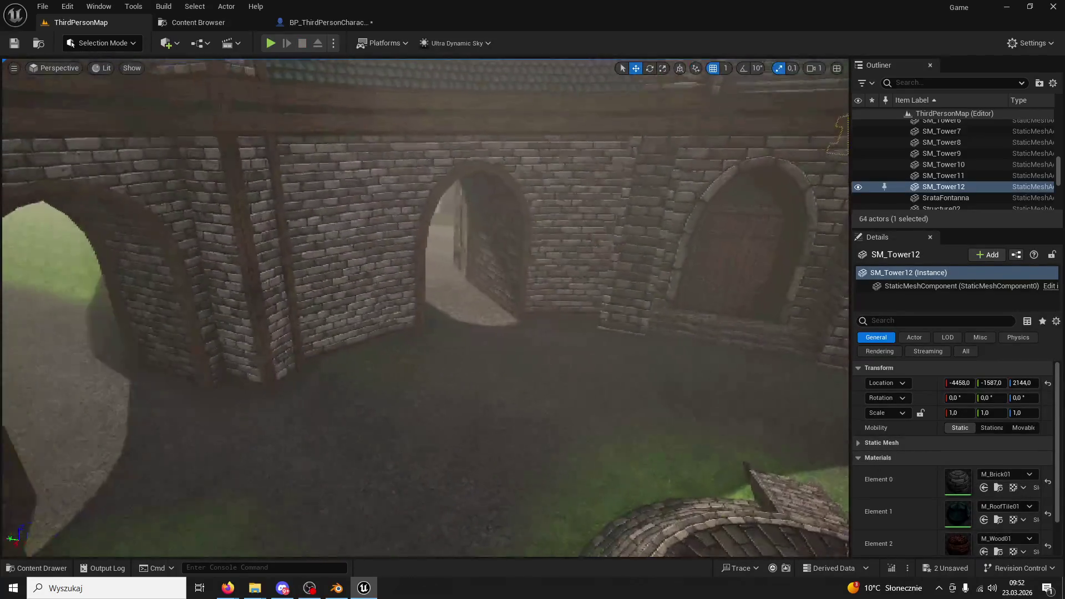
pyautogui.press('w')
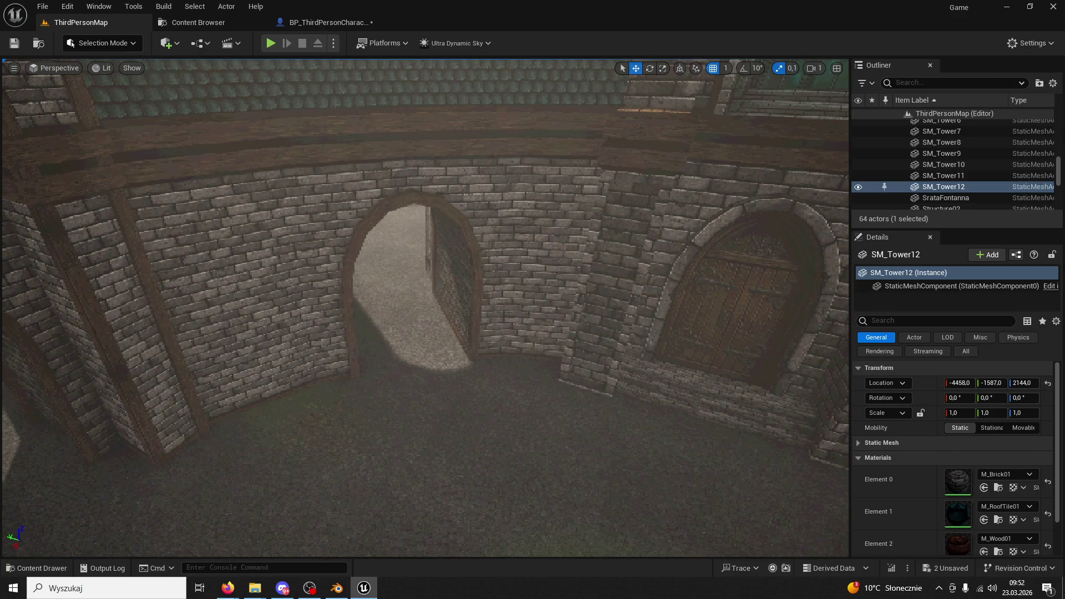
pyautogui.press('w')
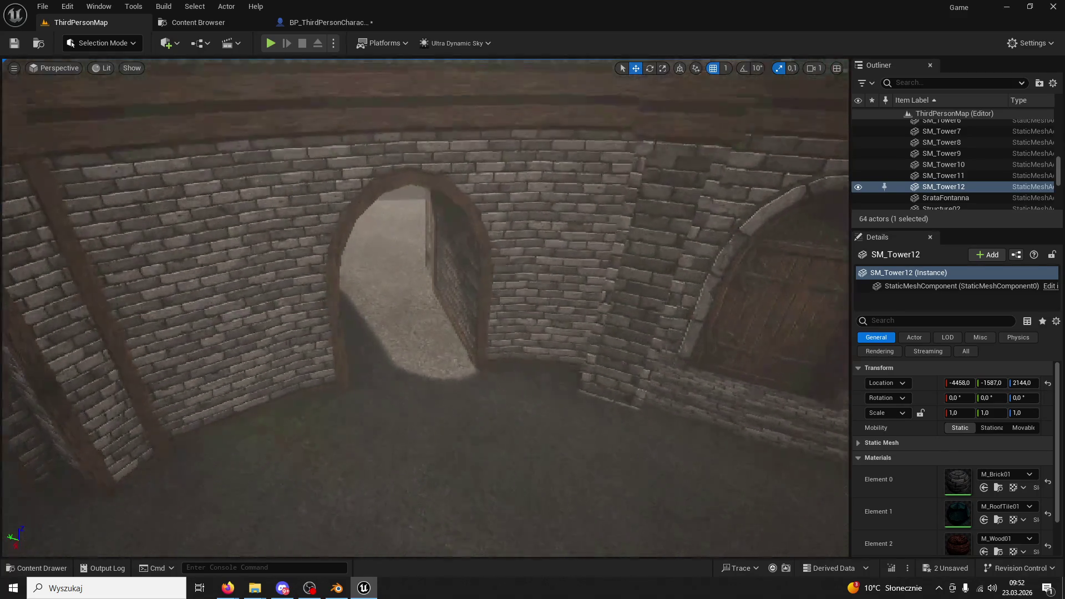
pyautogui.press('w')
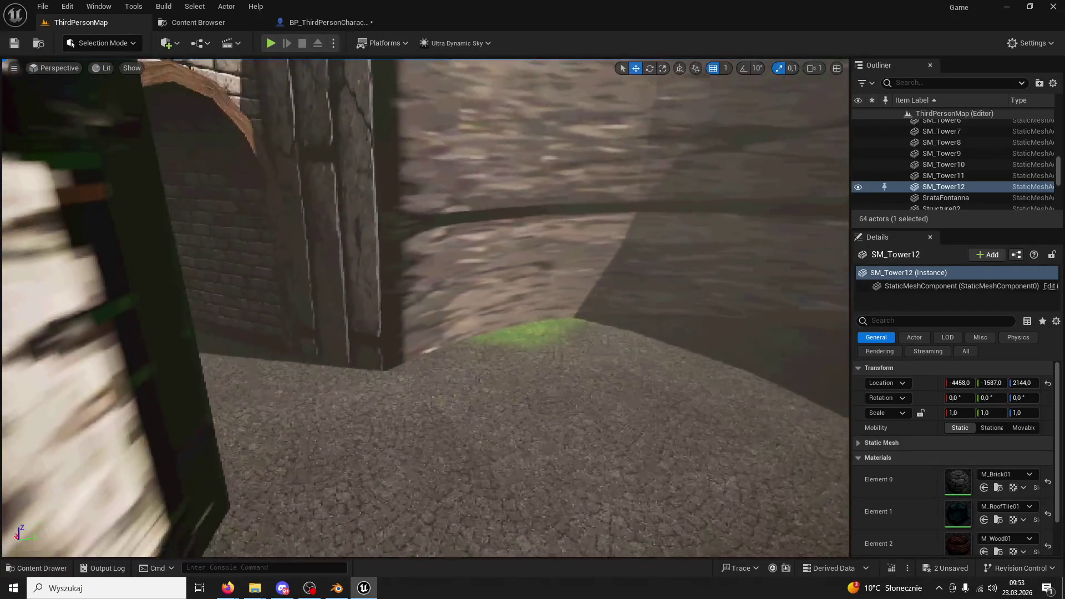
pyautogui.press('w')
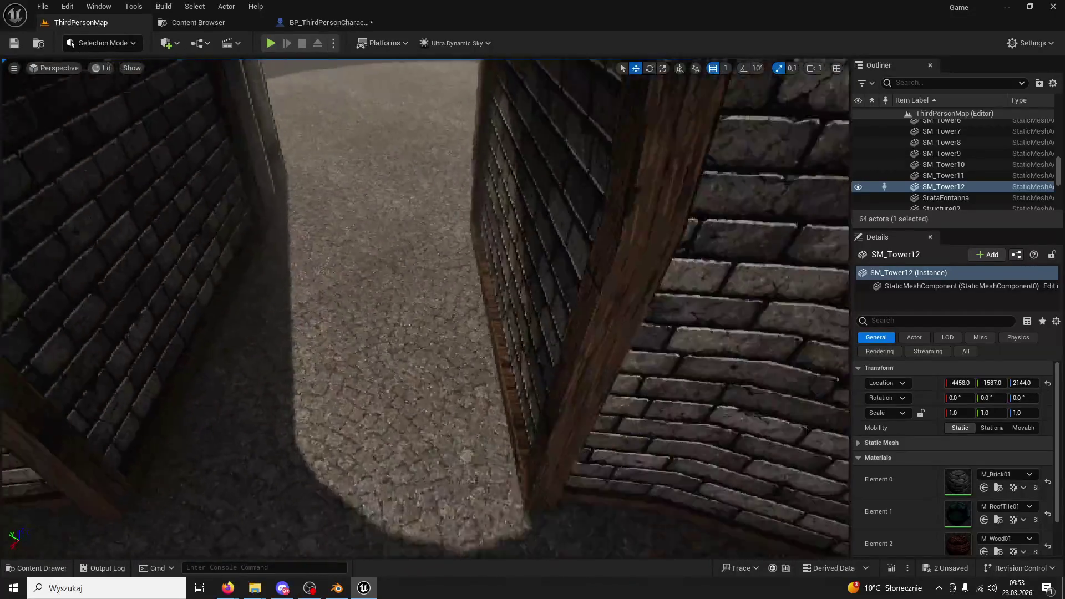
pyautogui.press('w')
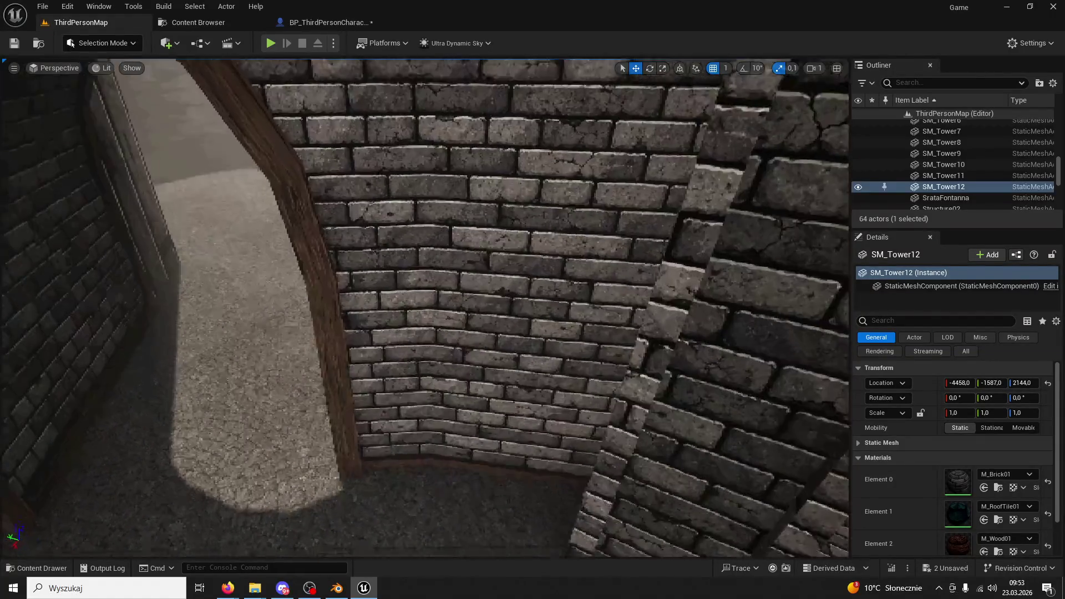
pyautogui.press('w')
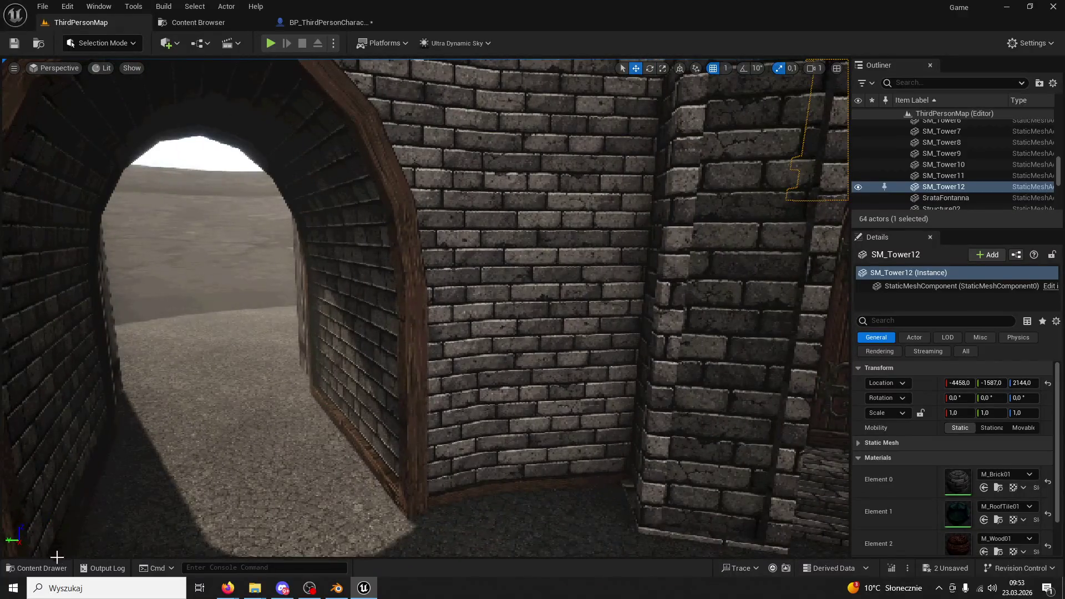
# Open the Content Drawer and browse into the BuildingSystem folder
pyautogui.click(36, 568)
pyautogui.scroll(3, 96, 311)
pyautogui.click(81, 331)
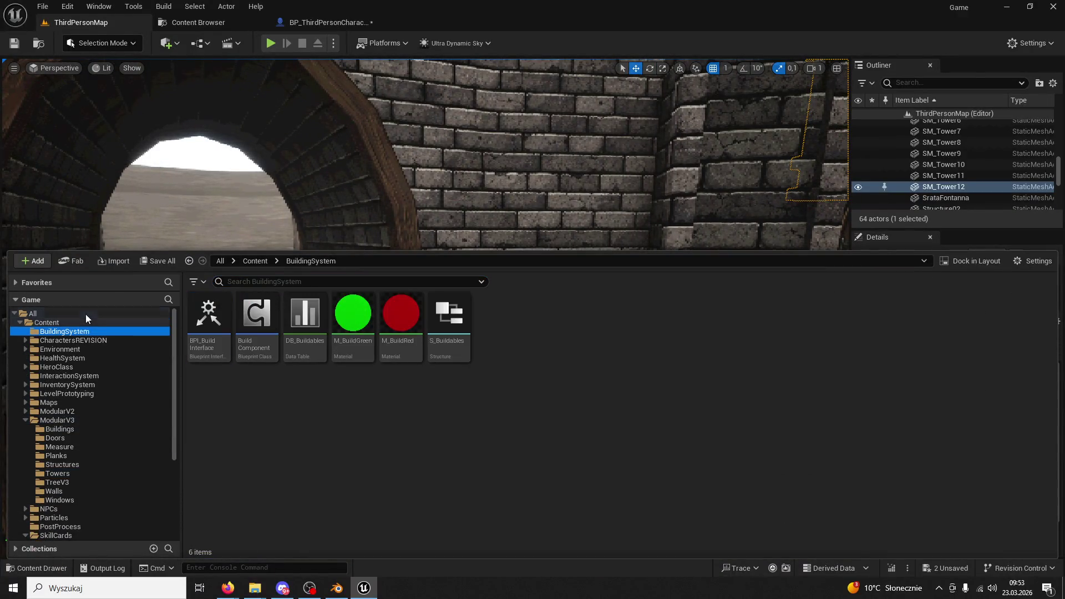
# Search Content for 'fence' and place Fence02 by the arch, rotated to run across it
pyautogui.click(86, 313)
pyautogui.click(83, 322)
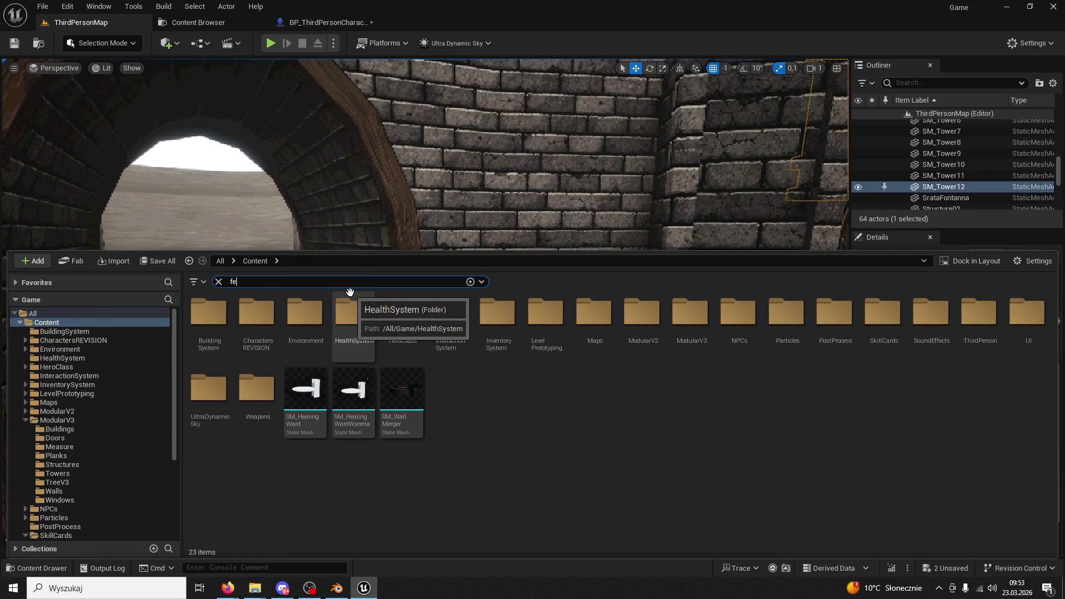
pyautogui.write('nce')
pyautogui.moveTo(265, 327)
pyautogui.mouseDown()
pyautogui.moveTo(340, 205)
pyautogui.moveTo(350, 463)
pyautogui.mouseUp()
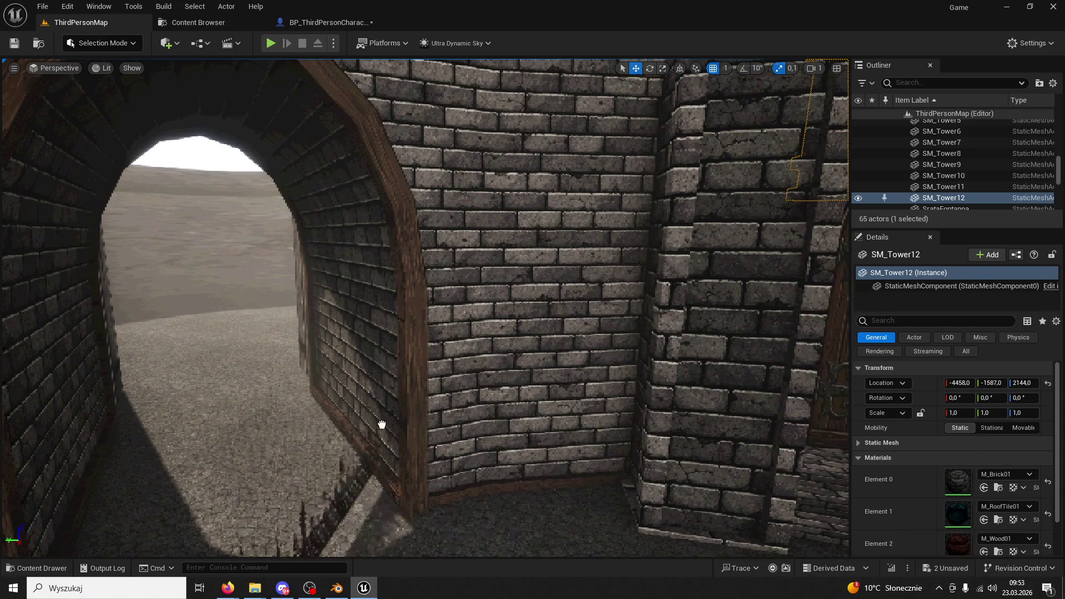
pyautogui.press('f')
pyautogui.click(649, 68)
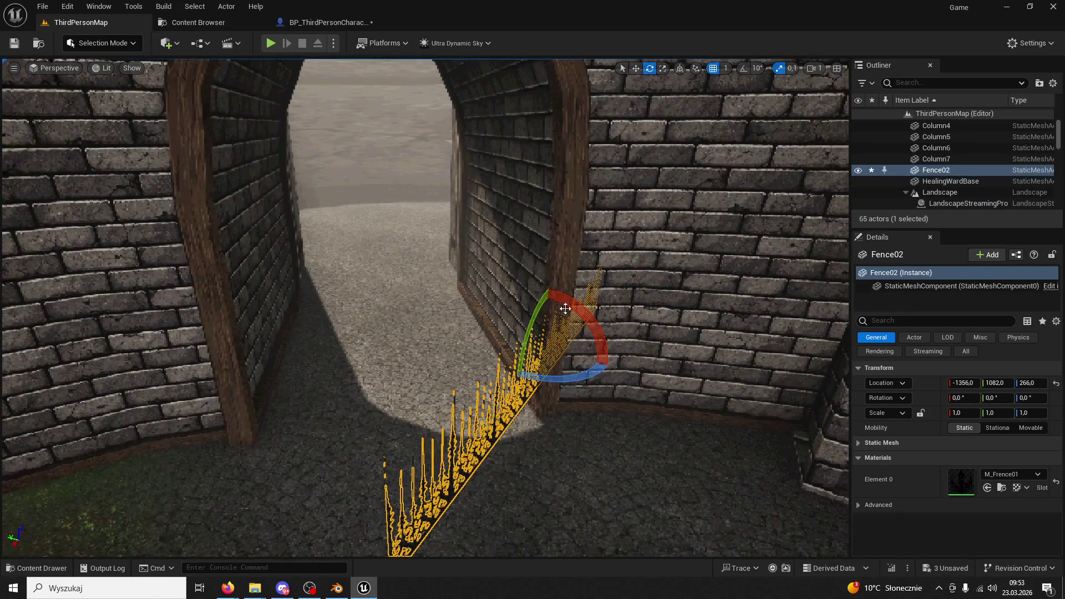
pyautogui.moveTo(561, 377); pyautogui.dragTo(580, 283)
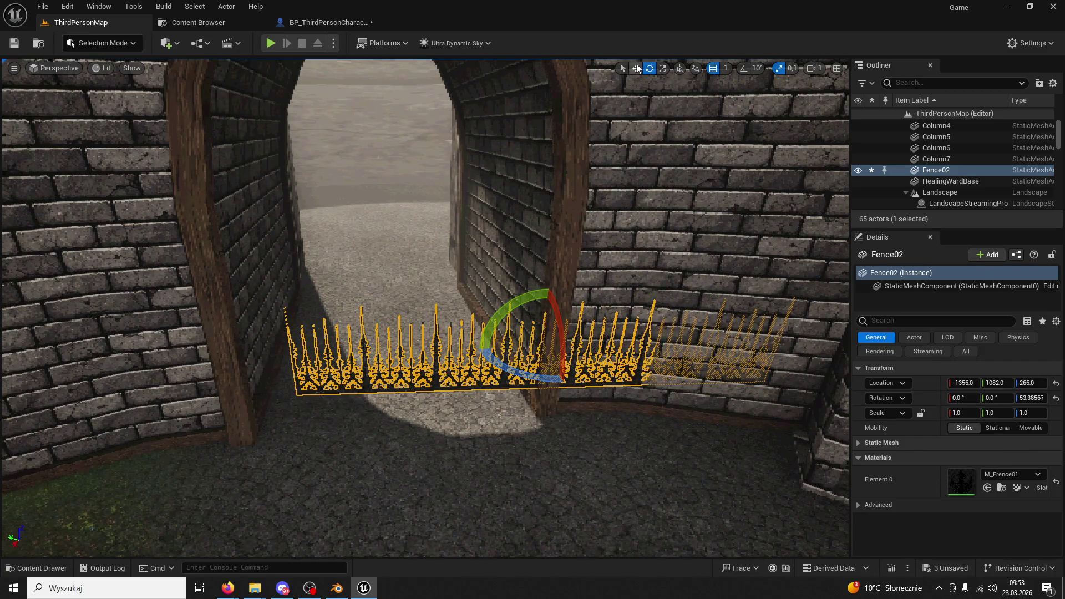
pyautogui.moveTo(545, 321)
pyautogui.mouseDown()
pyautogui.moveTo(526, 194)
pyautogui.moveTo(283, 219)
pyautogui.moveTo(266, 203)
pyautogui.moveTo(240, 203)
pyautogui.moveTo(653, 231)
pyautogui.moveTo(114, 266)
pyautogui.moveTo(518, 240)
pyautogui.moveTo(684, 278)
pyautogui.mouseUp()
# Delete the trial fence and pull the view back to see both arches open
pyautogui.press('Delete')
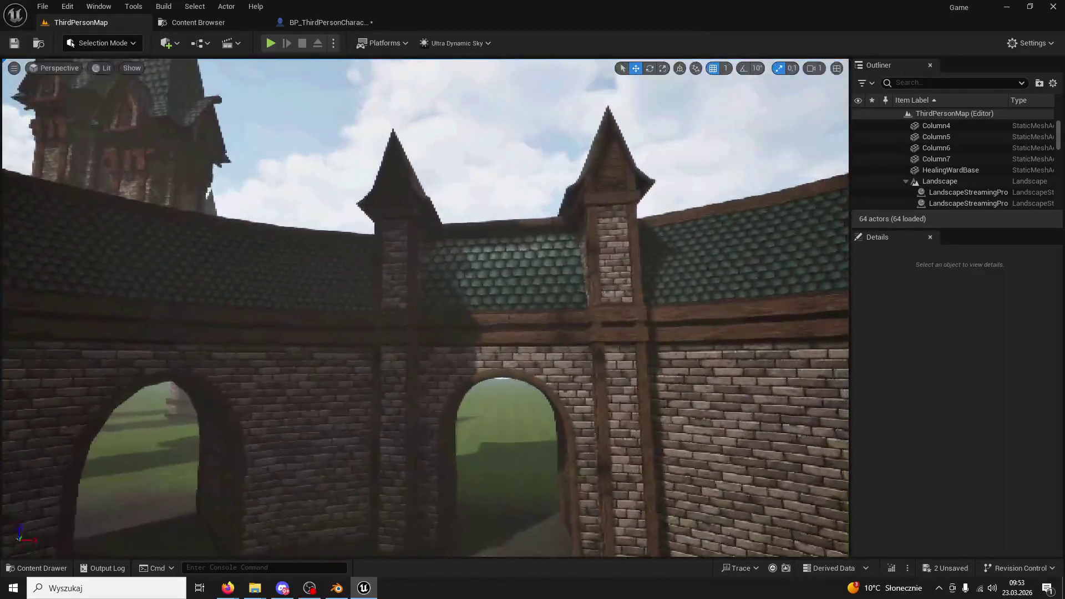
pyautogui.moveTo(667, 361)
pyautogui.mouseDown()
pyautogui.moveTo(671, 338)
pyautogui.moveTo(667, 361)
pyautogui.moveTo(668, 349)
pyautogui.mouseUp()
pyautogui.moveTo(550, 233); pyautogui.dragTo(510, 277)
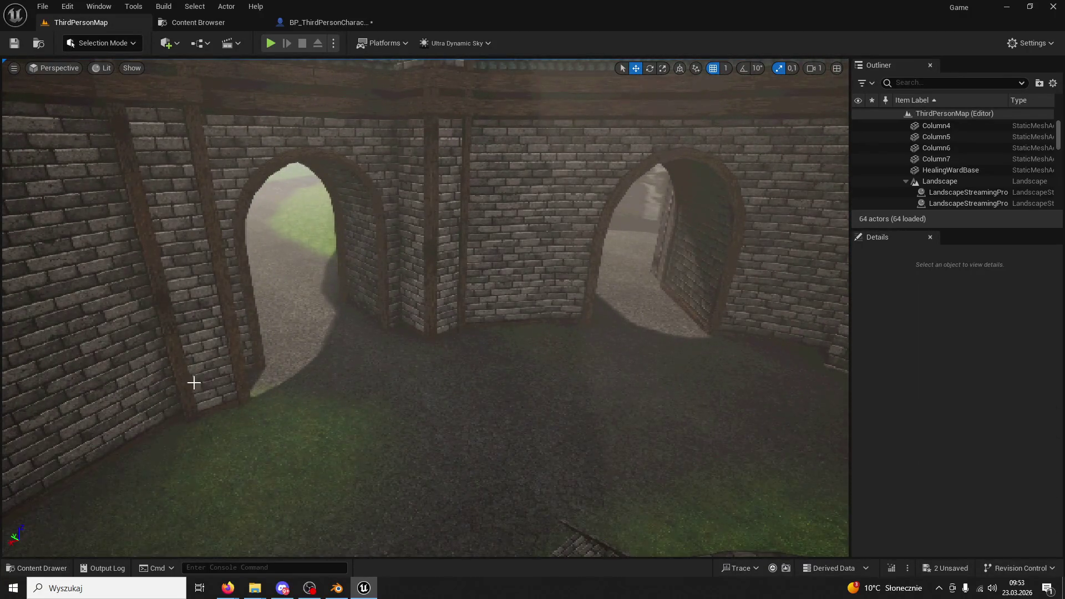
pyautogui.click(50, 566)
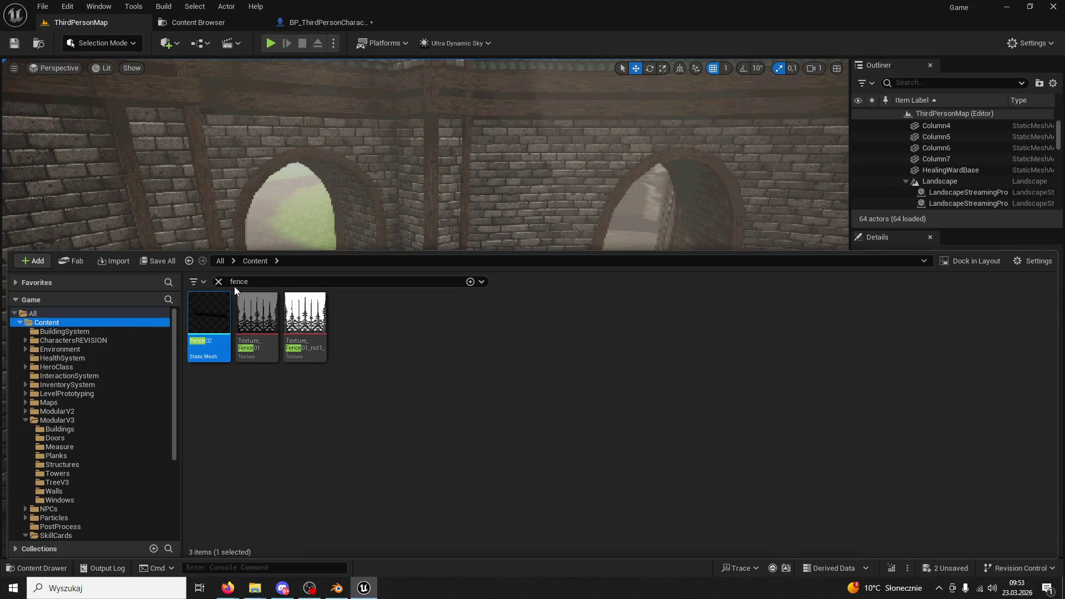
# Search for 'ropuch' and place the RopuchLogo mesh by the courtyard wall
pyautogui.click(219, 282)
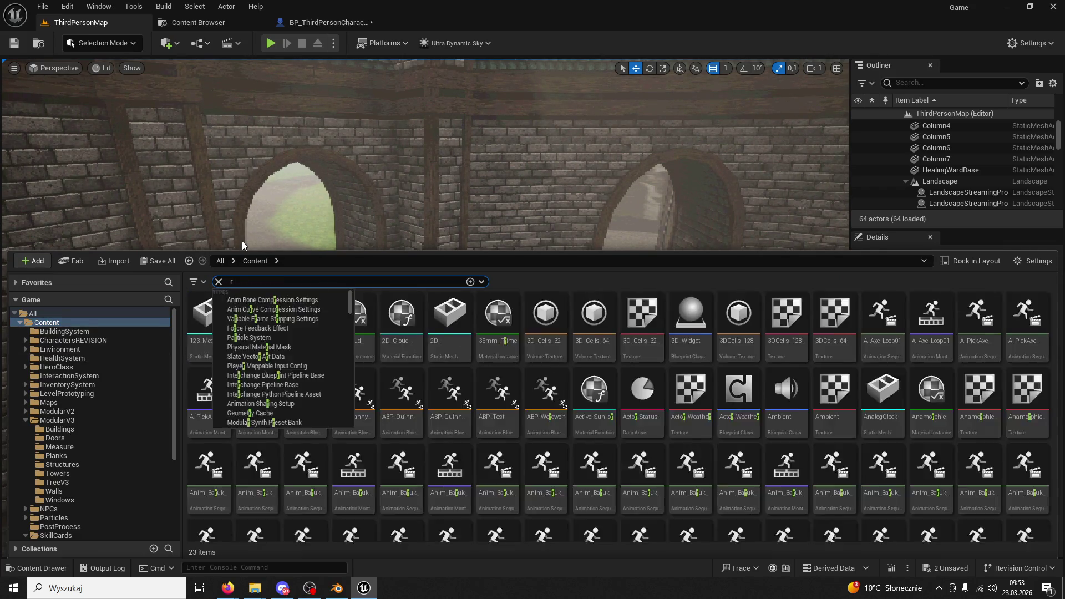
pyautogui.write('opucha')
pyautogui.press('BackSpace')
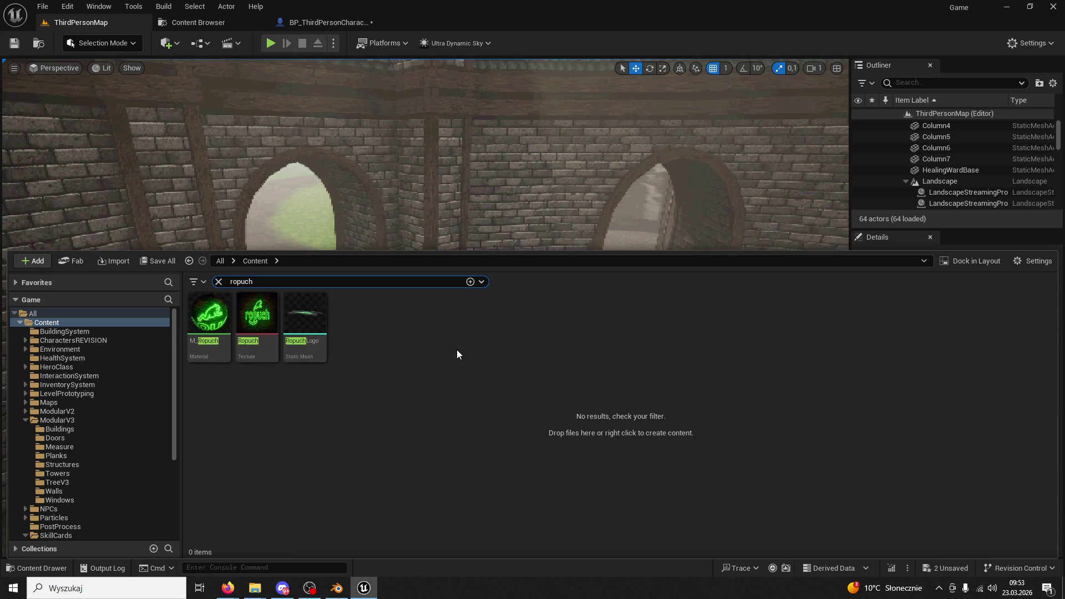
pyautogui.moveTo(314, 323)
pyautogui.mouseDown()
pyautogui.moveTo(492, 244)
pyautogui.moveTo(475, 297)
pyautogui.mouseUp()
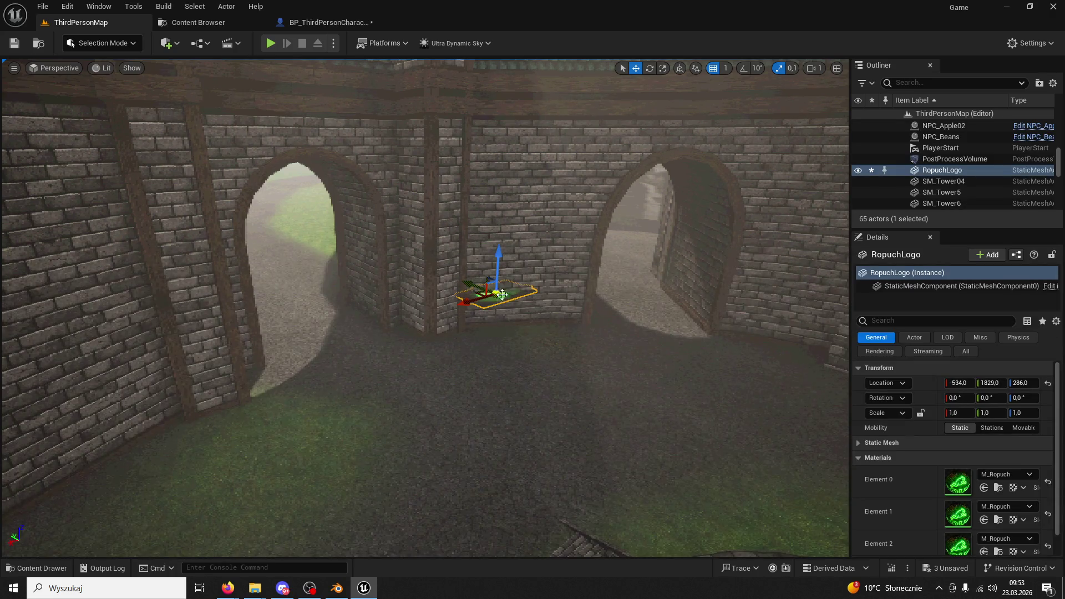
pyautogui.press('f')
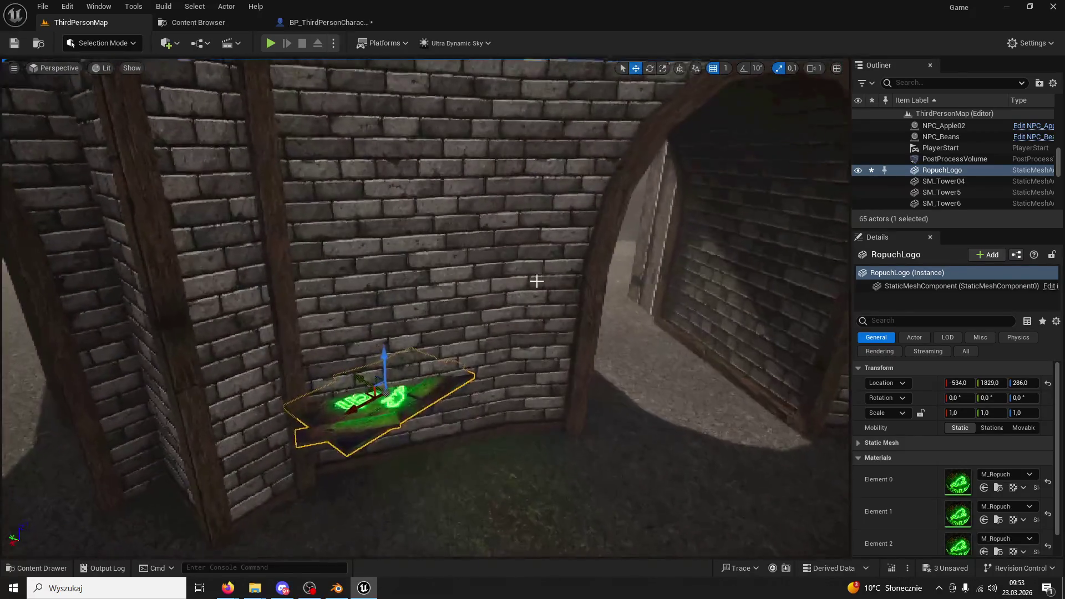
# Stand the Ropuch logo upright, raise it up the wall between the arches, and start a playtest
pyautogui.moveTo(406, 361)
pyautogui.mouseDown()
pyautogui.moveTo(398, 402)
pyautogui.moveTo(341, 430)
pyautogui.mouseUp()
pyautogui.moveTo(406, 387); pyautogui.dragTo(403, 355)
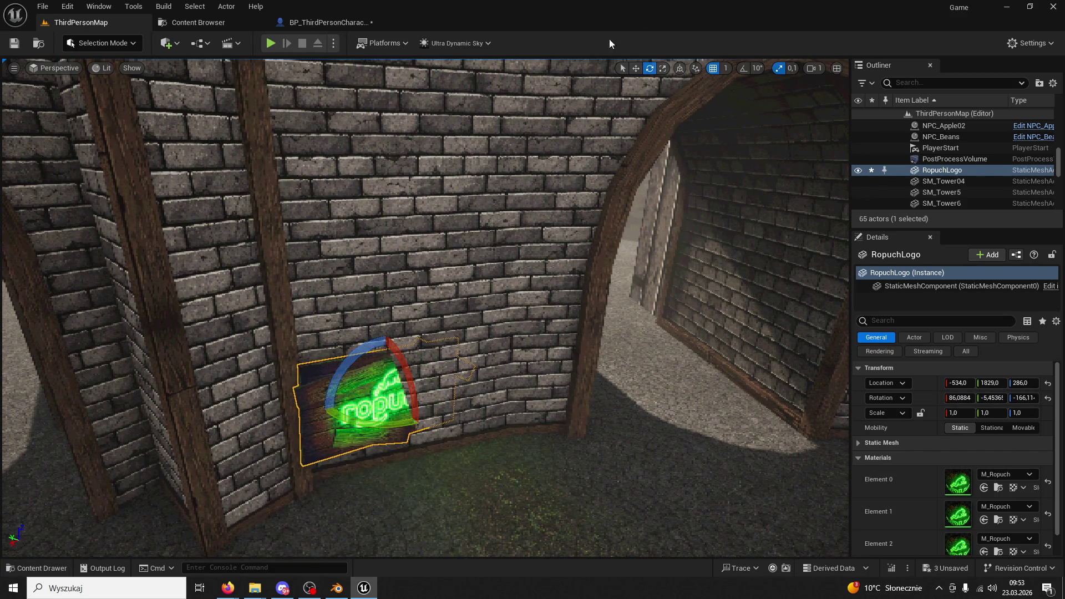
pyautogui.click(636, 68)
pyautogui.moveTo(377, 438)
pyautogui.mouseDown()
pyautogui.moveTo(387, 311)
pyautogui.moveTo(404, 255)
pyautogui.moveTo(428, 268)
pyautogui.mouseUp()
pyautogui.click(649, 69)
pyautogui.moveTo(388, 195)
pyautogui.mouseDown()
pyautogui.moveTo(363, 207)
pyautogui.moveTo(58, 5)
pyautogui.mouseUp()
pyautogui.click(271, 45)
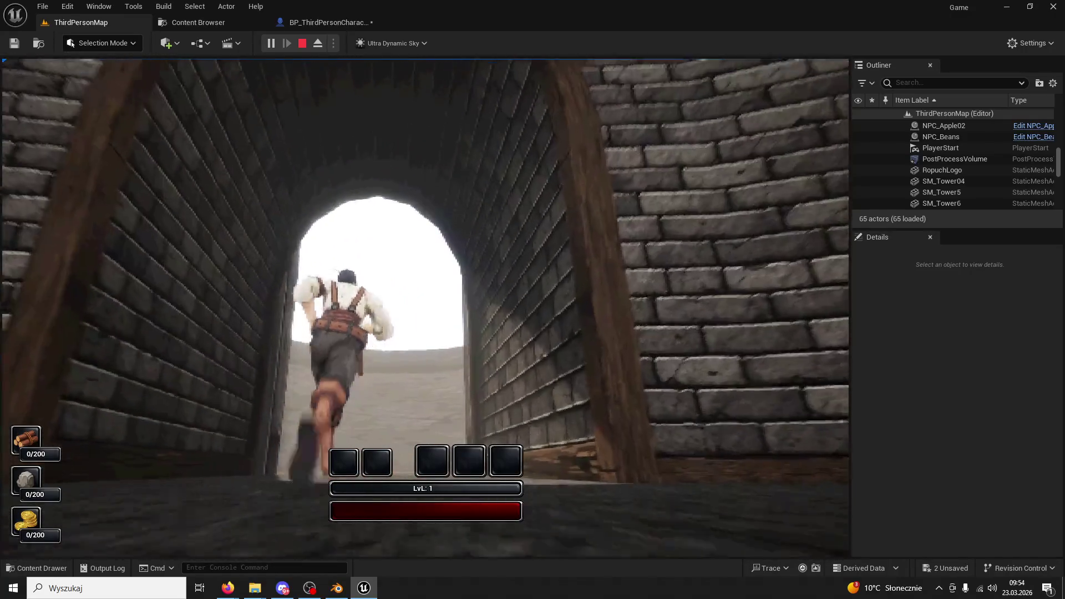
# Stop the playtest and fly the view around the castle, ending back on the logo wall
pyautogui.press('Escape')
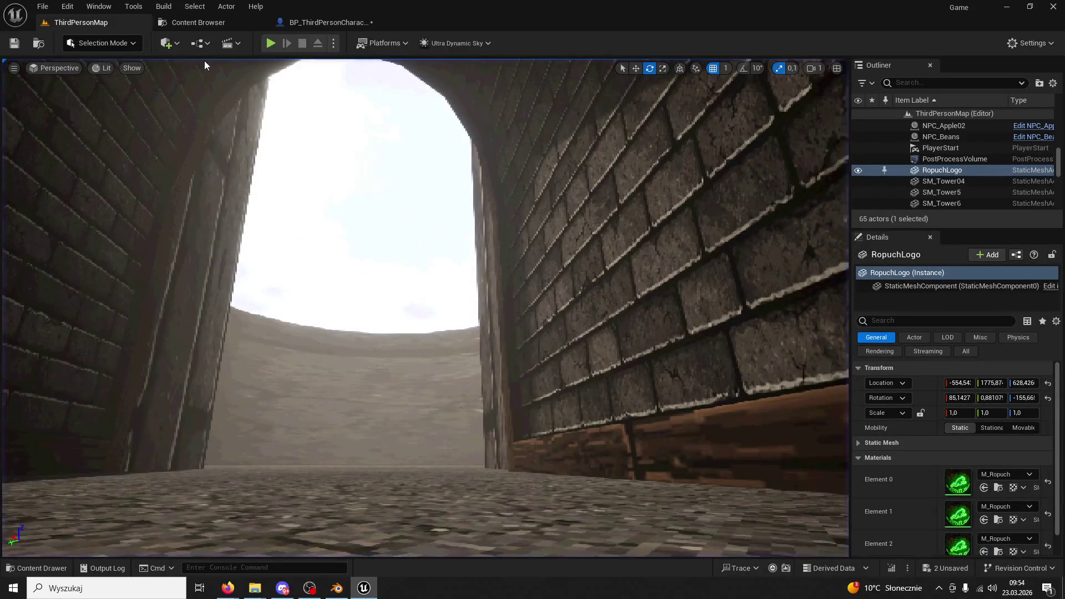
pyautogui.moveTo(189, 67); pyautogui.dragTo(188, 68)
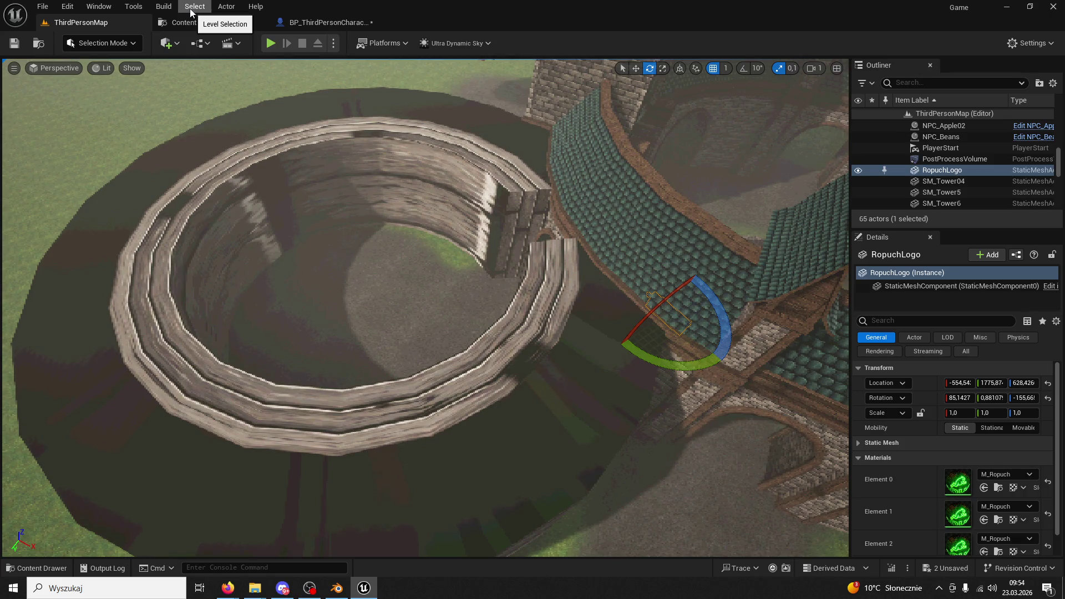
pyautogui.moveTo(803, 439); pyautogui.dragTo(802, 440)
pyautogui.moveTo(414, 180); pyautogui.dragTo(414, 180)
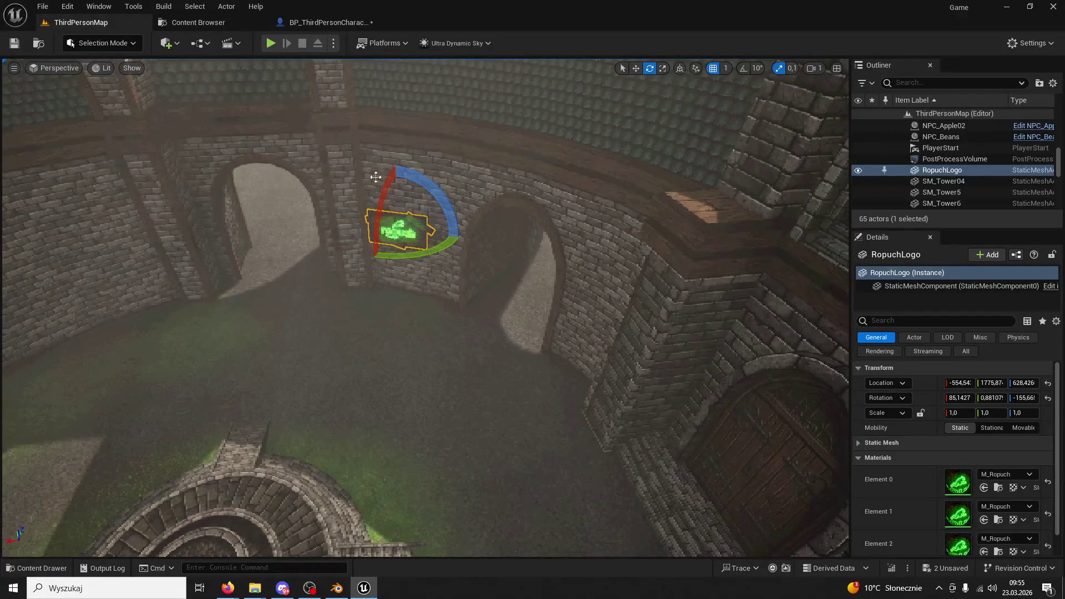
# Close the separate Content Browser tab, review the HealingWard gap in Blender, then open Unreal's play options
pyautogui.click(218, 23)
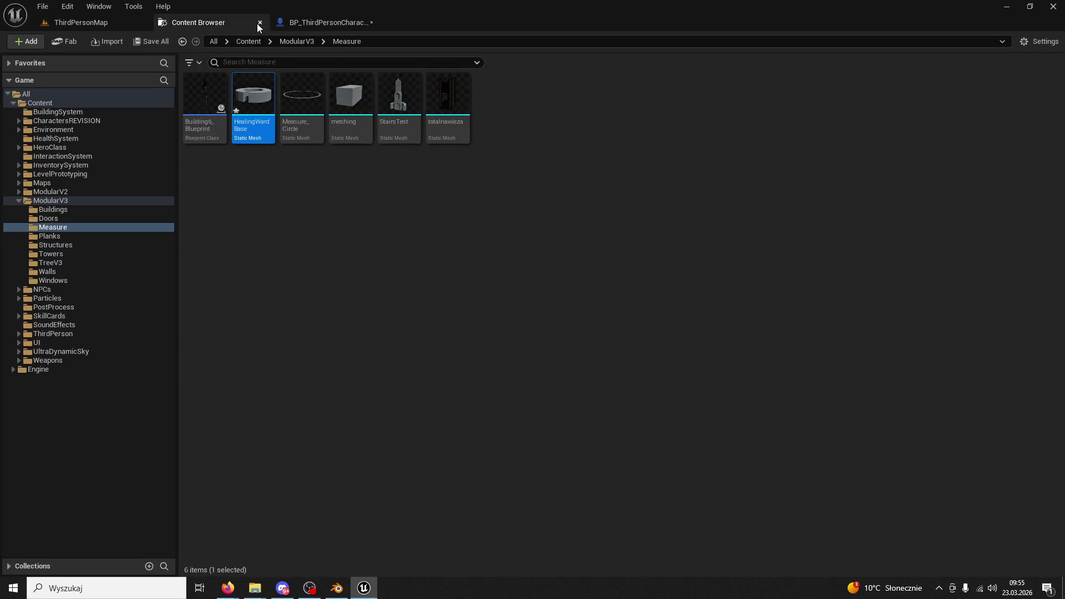
pyautogui.click(257, 23)
pyautogui.click(340, 587)
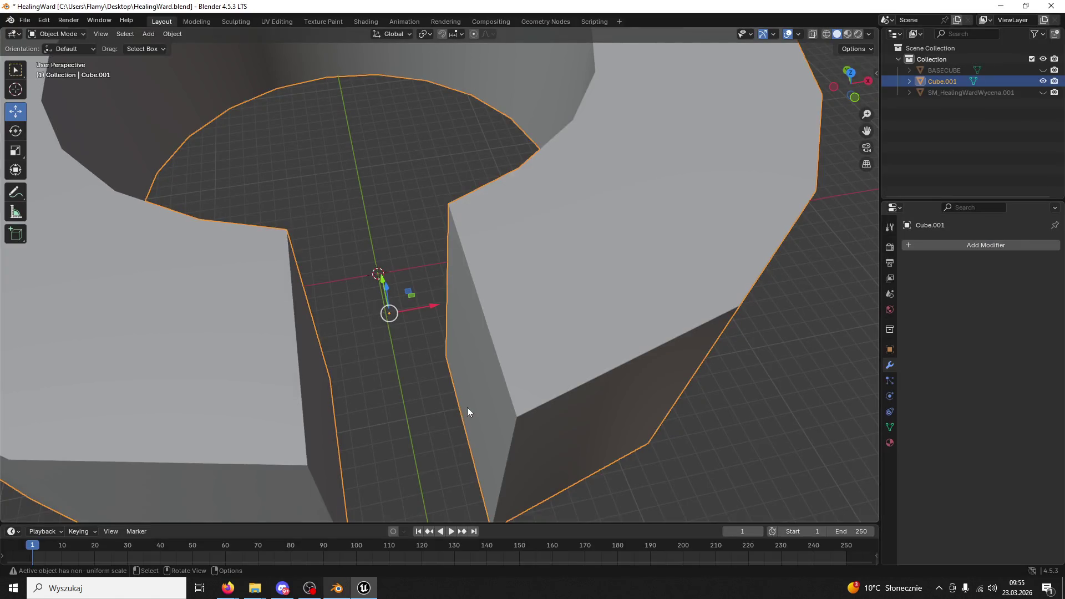
pyautogui.click(371, 594)
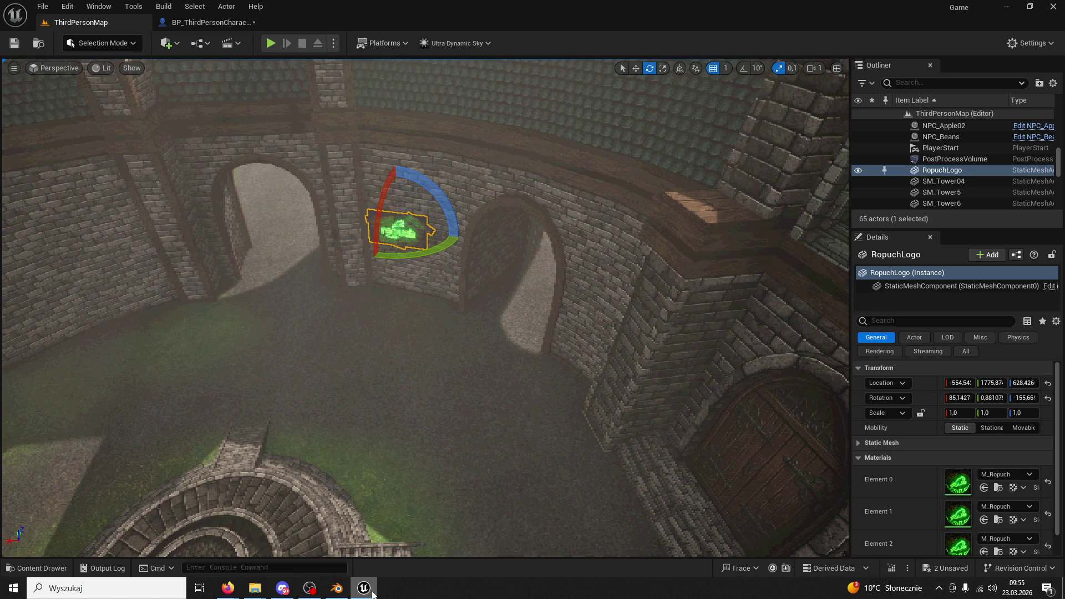
pyautogui.click(335, 589)
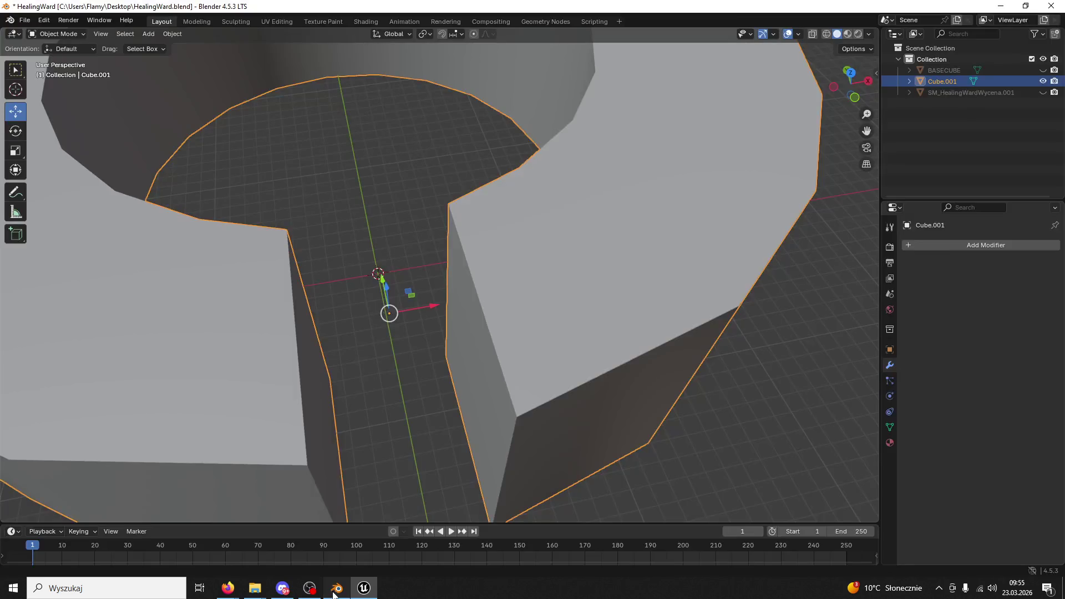
pyautogui.click(363, 591)
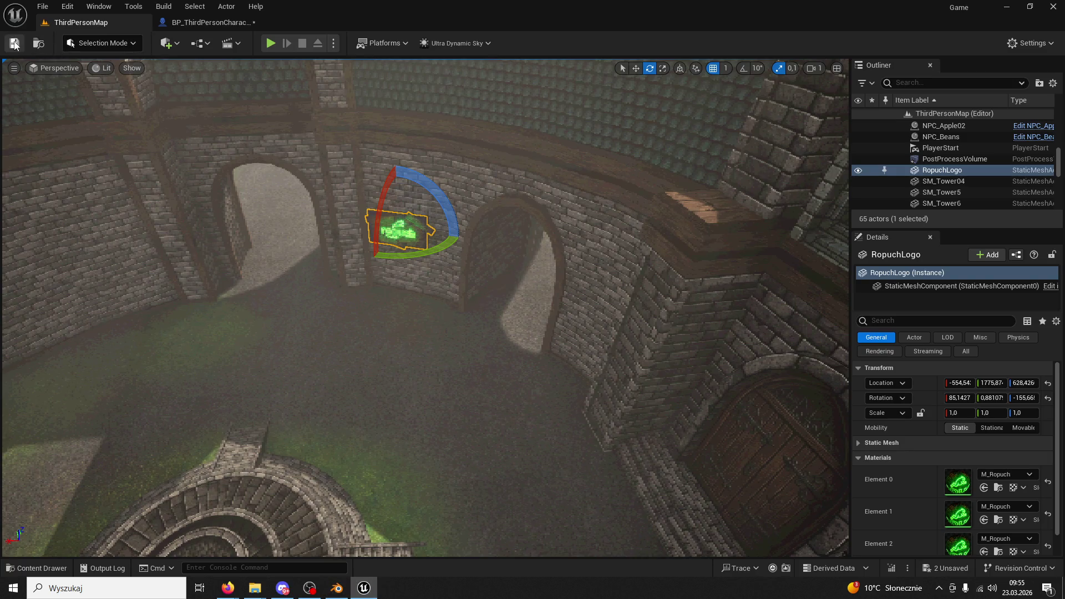
pyautogui.click(333, 43)
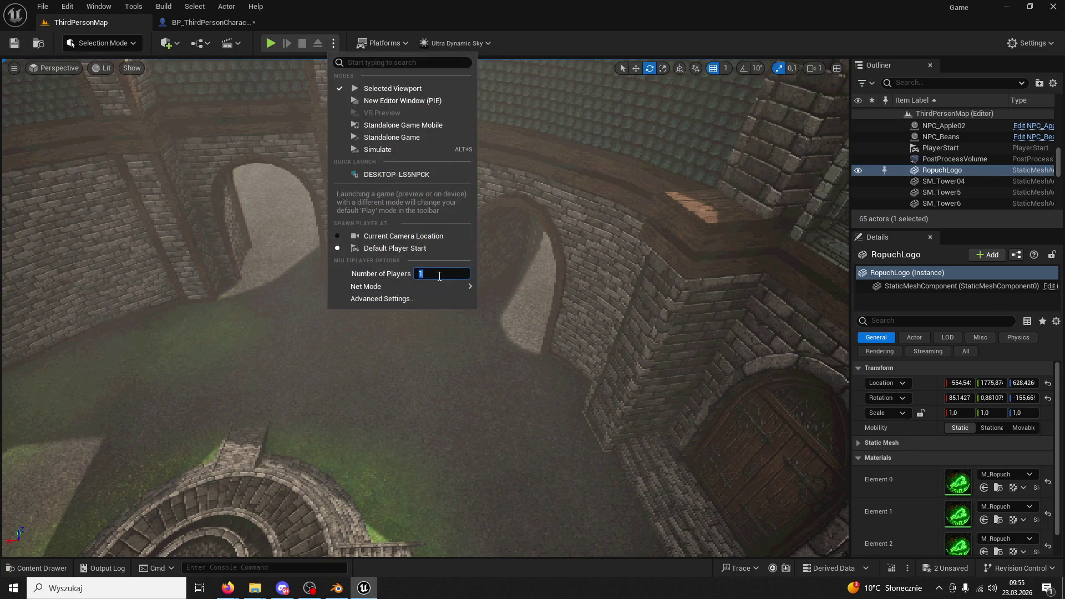
# Set Number of Players to 2 and start a two-player playtest
pyautogui.write('2')
pyautogui.click(15, 49)
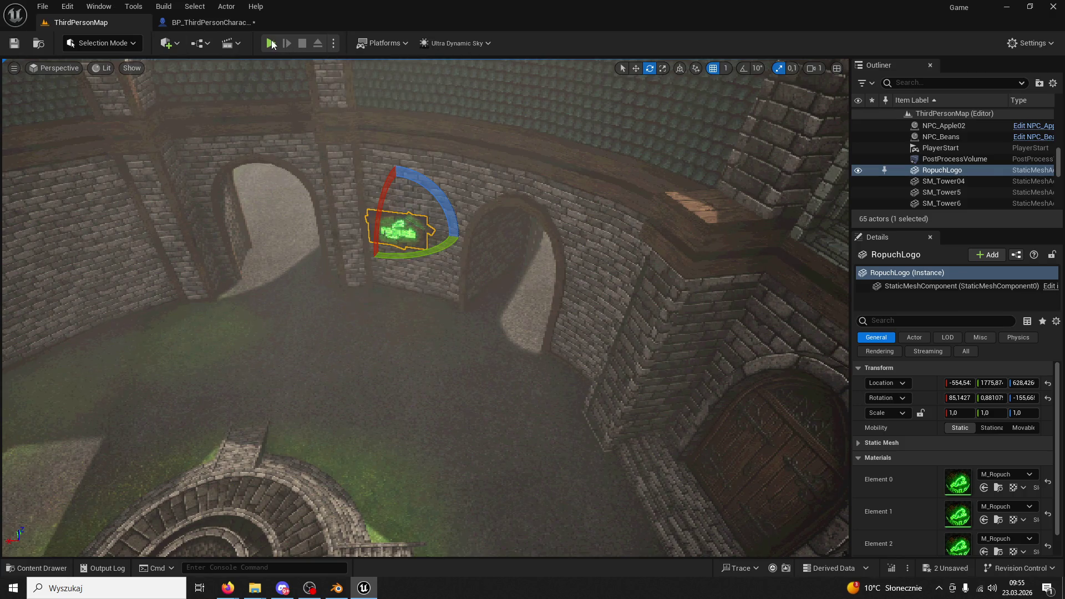
pyautogui.click(270, 42)
# Run the character across the courtyard onto the fountain, then bring Blender's HealingWard.blend to the front
pyautogui.press('super')
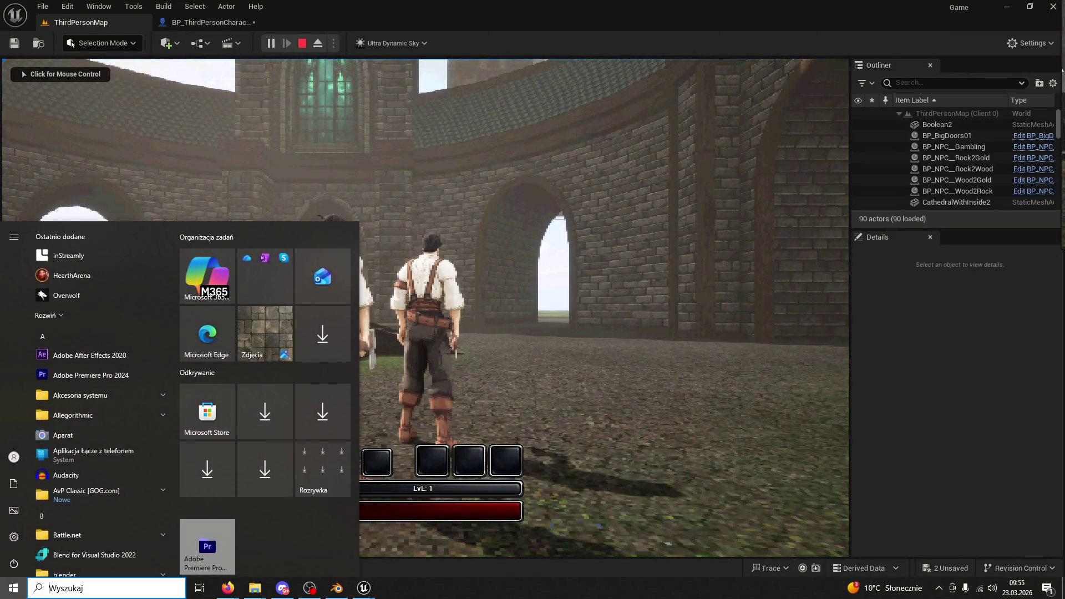
pyautogui.press('super')
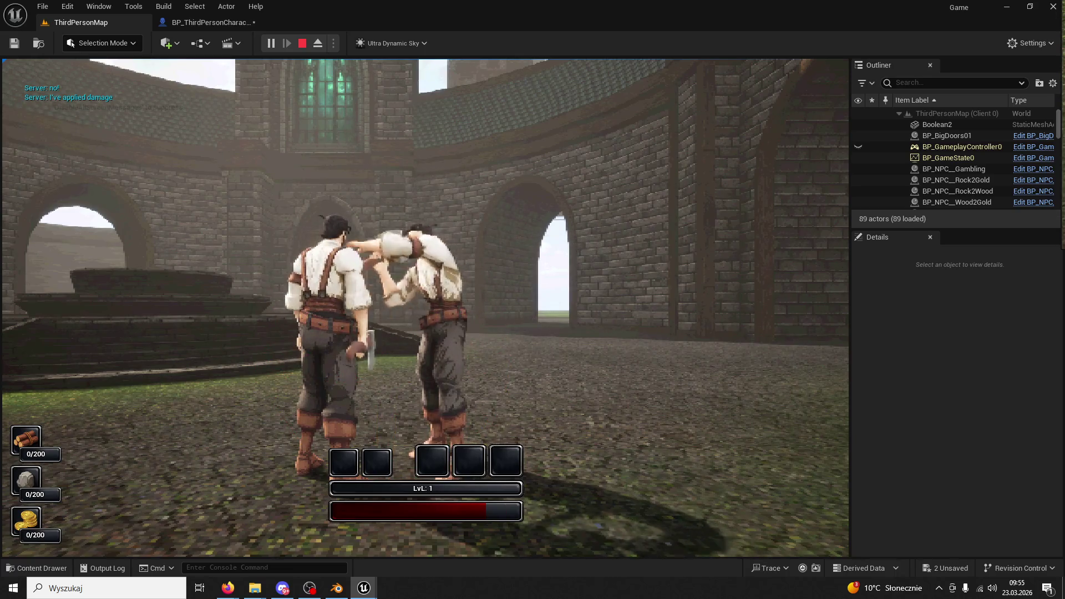
pyautogui.press('super')
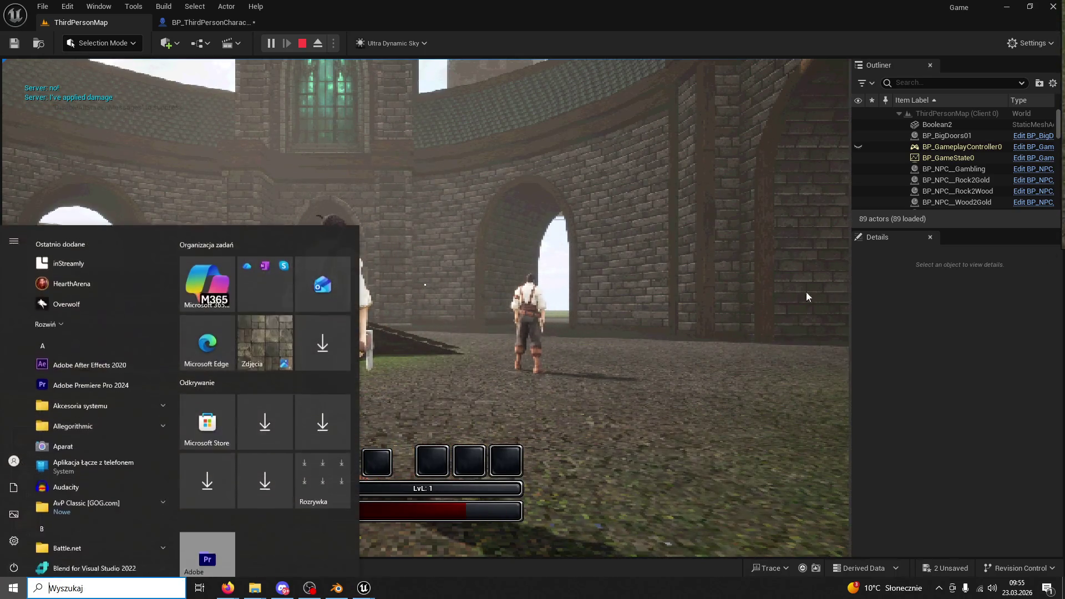
pyautogui.press('super')
pyautogui.press('space')
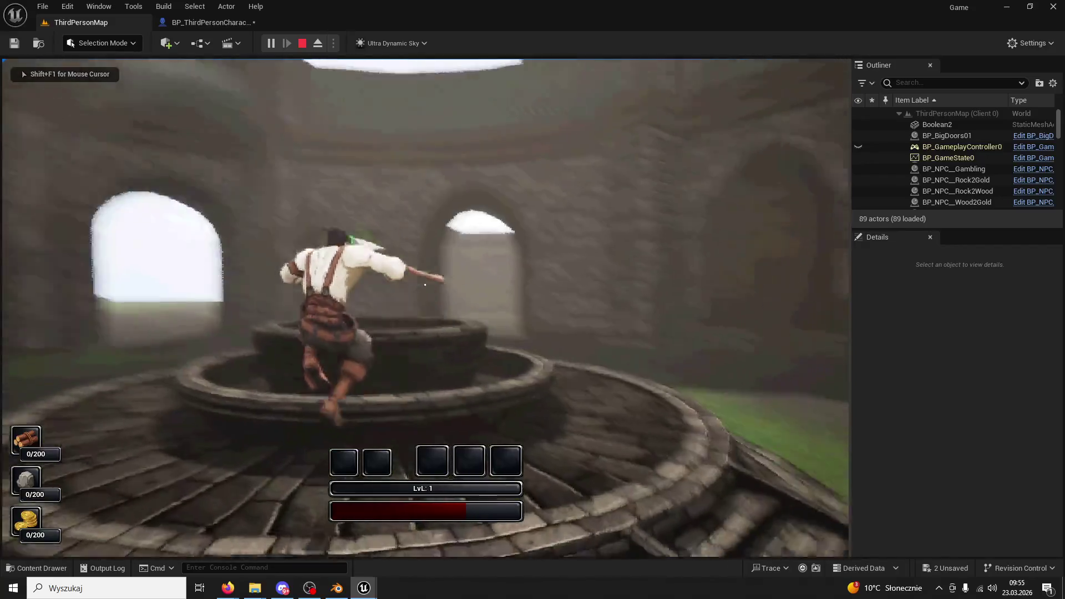
pyautogui.press('super')
pyautogui.press('super')
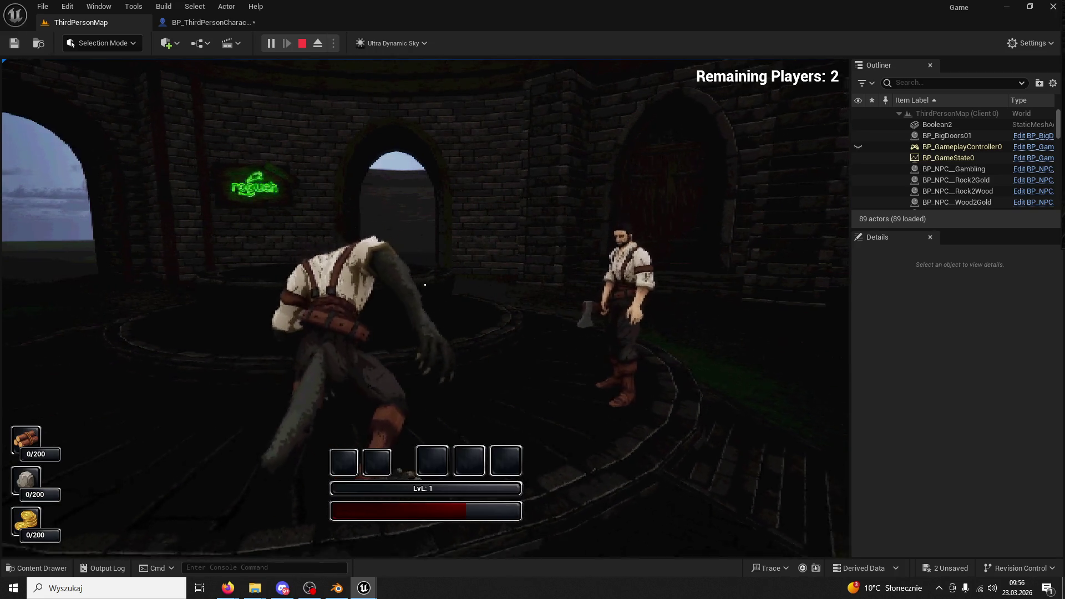
pyautogui.press('super')
pyautogui.hotkey('alt', 'Tab')
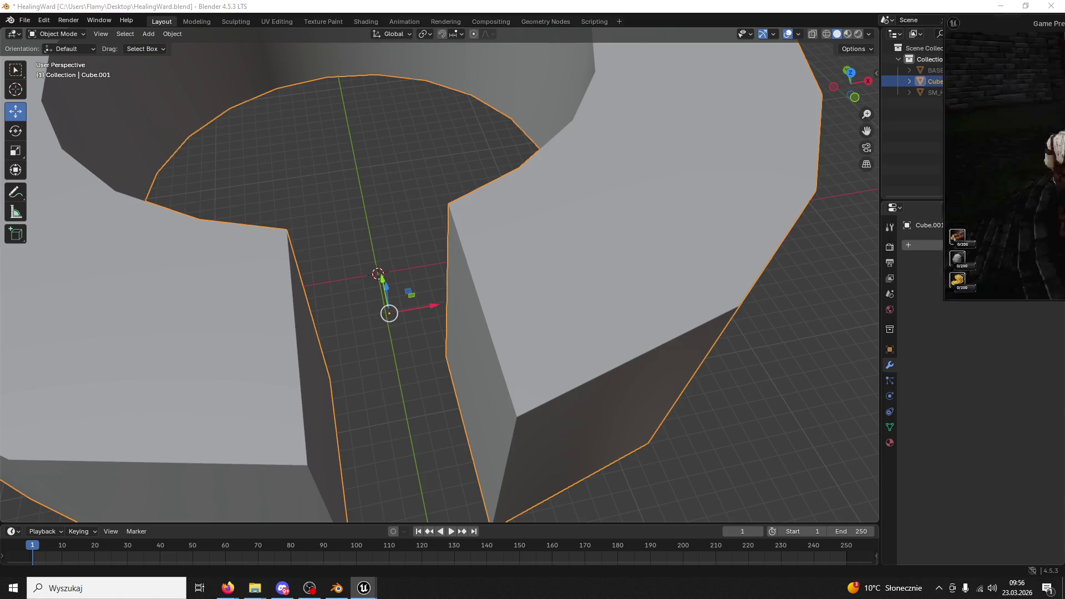
# Return to the game preview and play the round until Client 1 dies and the werewolf wins
pyautogui.hotkey('alt', 'Tab')
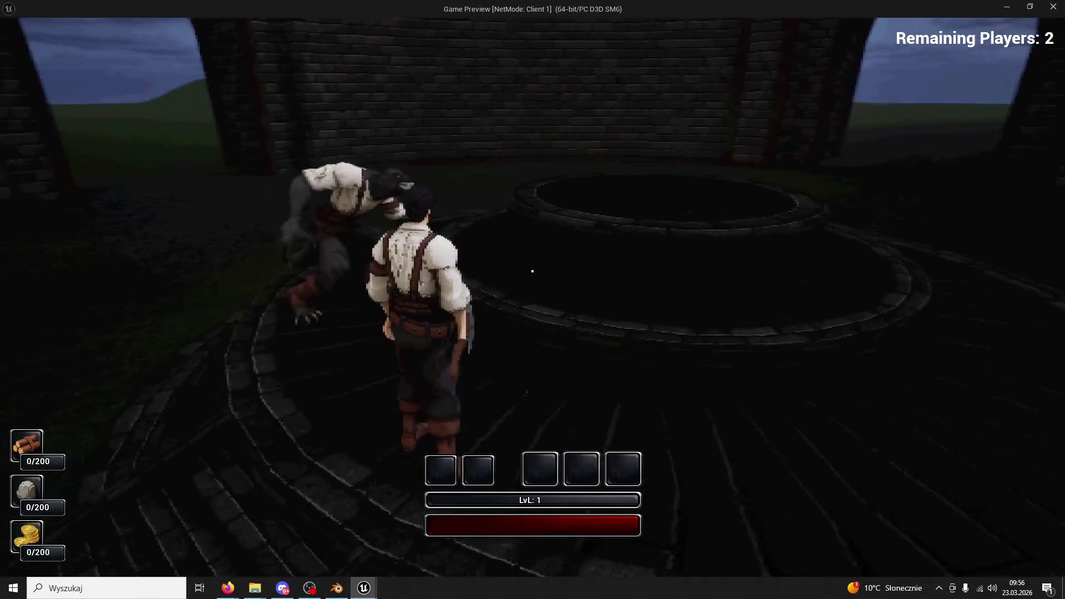
pyautogui.press('super')
pyautogui.press('super')
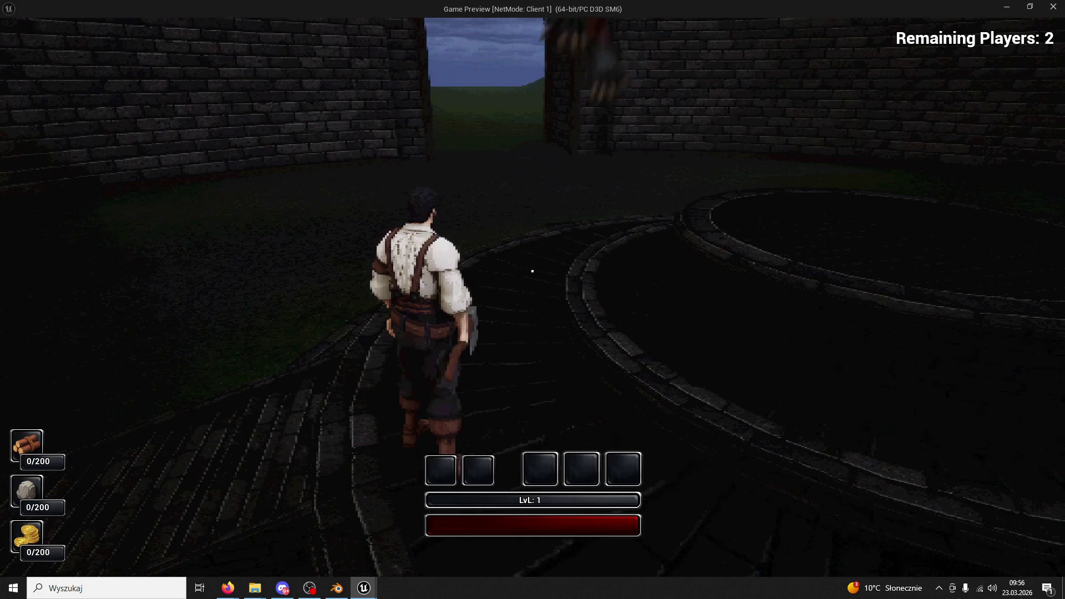
pyautogui.press('super')
pyautogui.press('super')
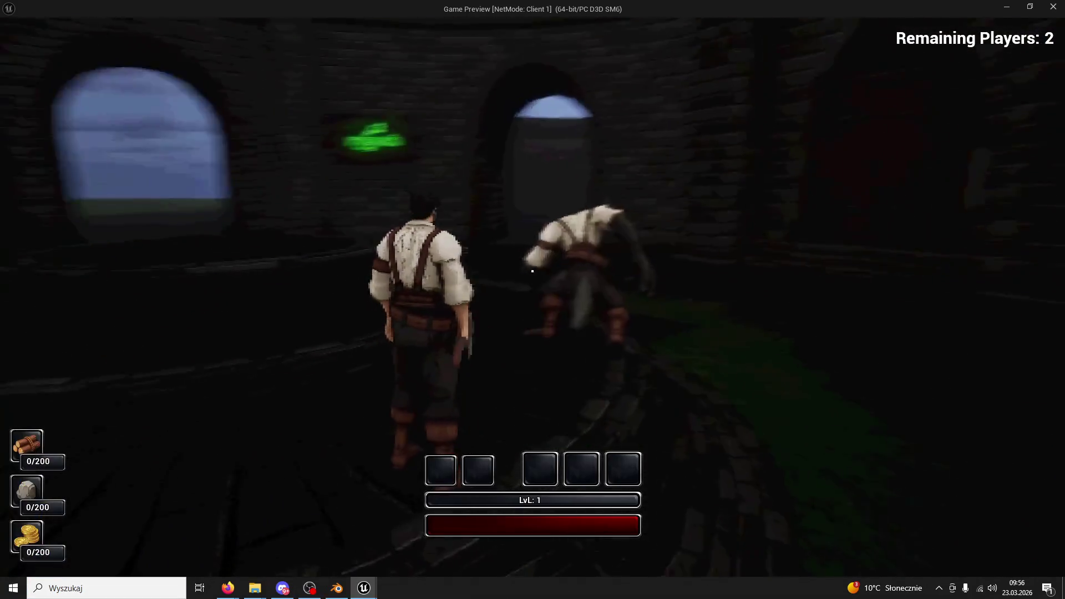
pyautogui.press('super')
pyautogui.press('super')
pyautogui.press('super')
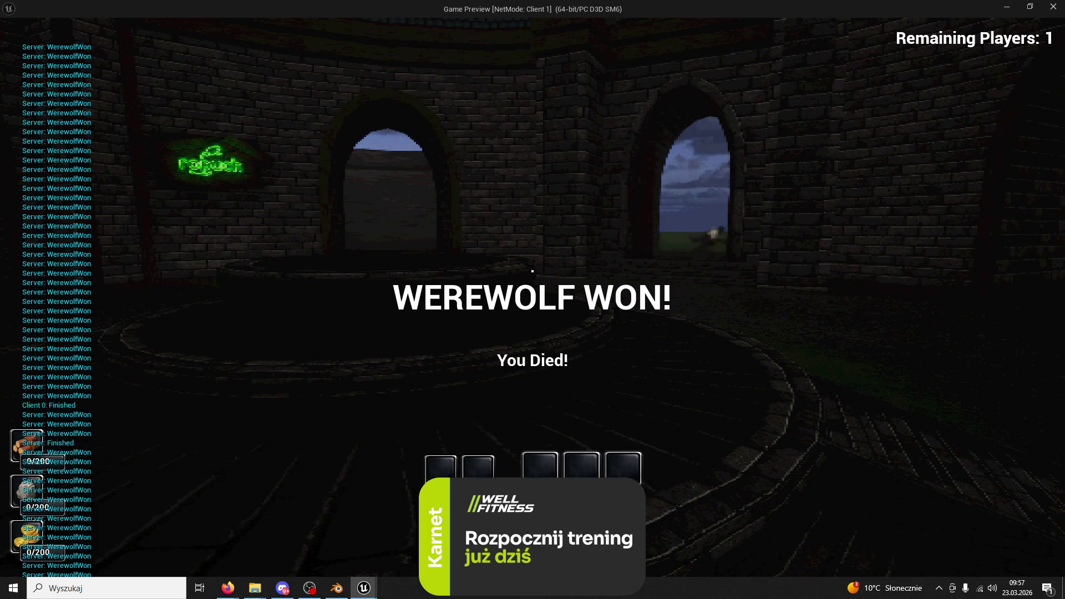
# Stop the two-player playtest, dismiss the Message Log, and maximize the editor window
pyautogui.press('Escape')
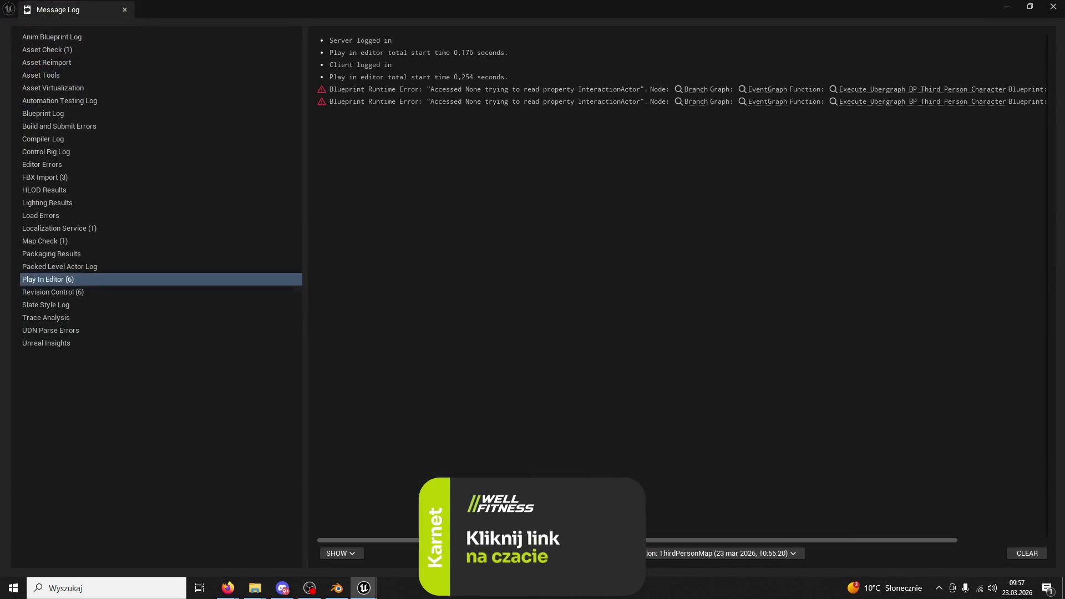
pyautogui.click(125, 10)
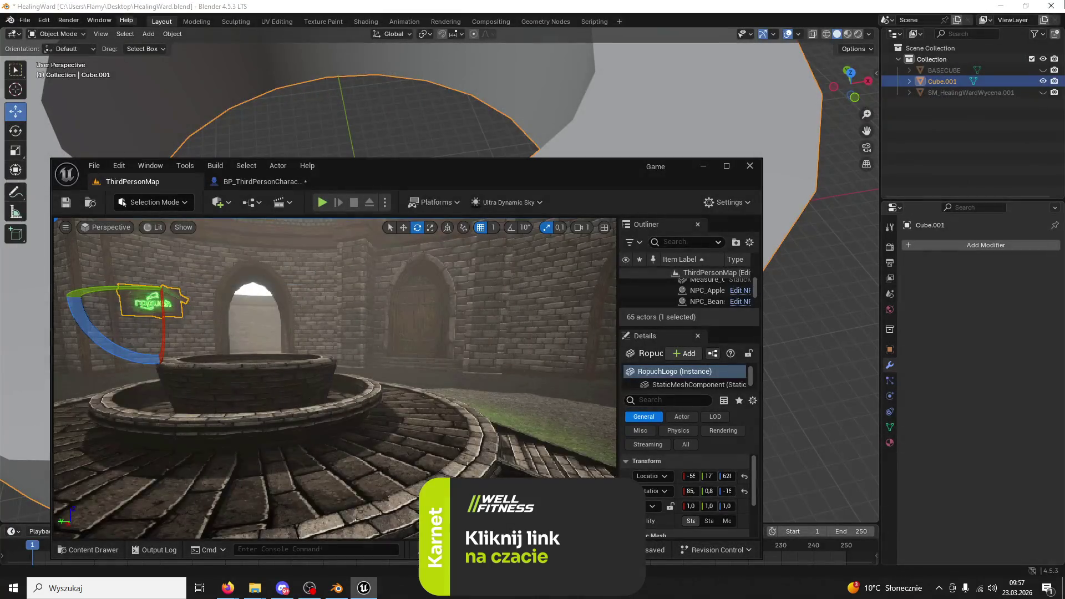
pyautogui.doubleClick(601, 175)
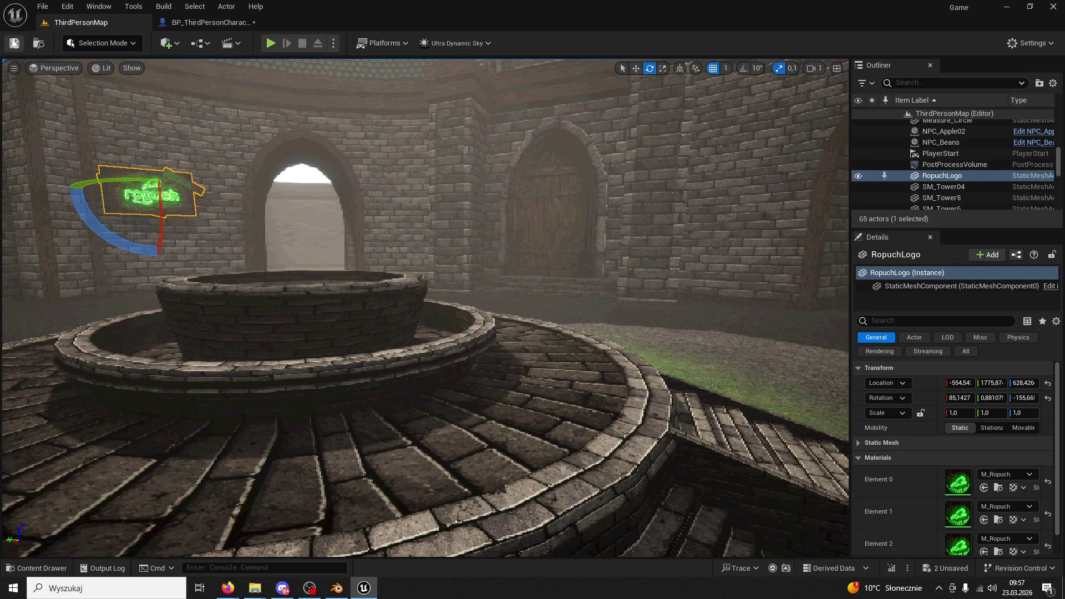
# Close Unreal Engine, saving the modified BP_ThirdPersonCharacter and HealingWardBase assets
pyautogui.click(1053, 6)
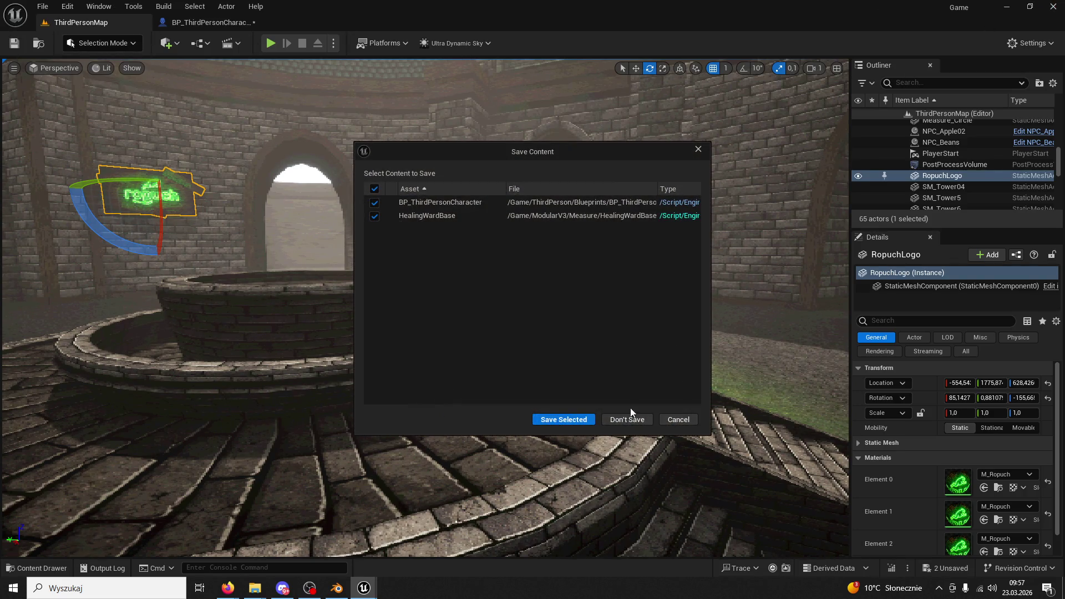
pyautogui.click(565, 422)
pyautogui.scroll(4, 523, 409)
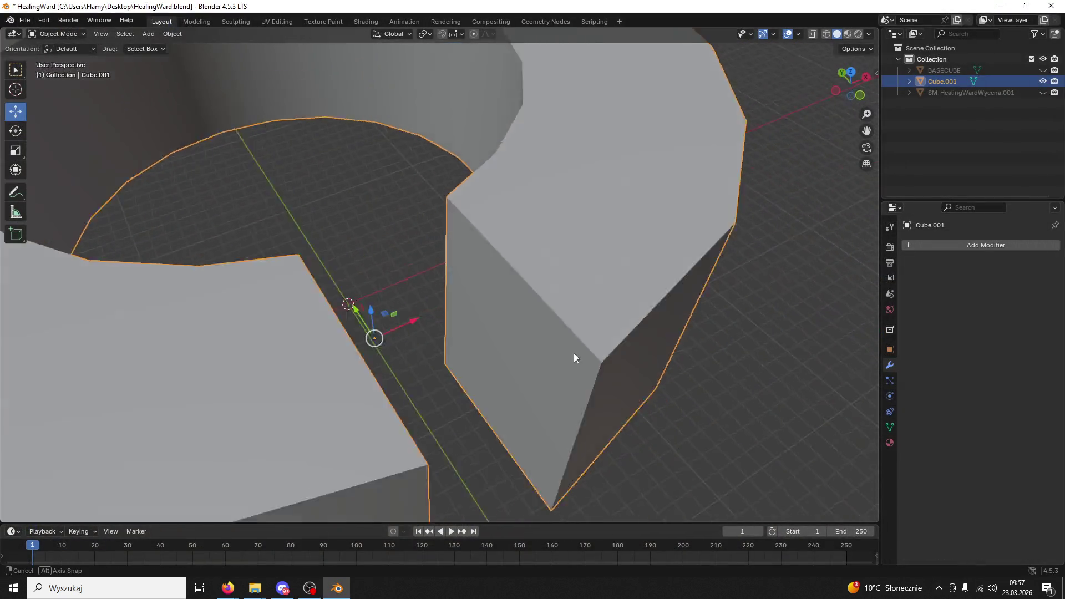
# Hide BASECUBE in the Outliner and keep Cube.001 and SM_HealingWardWycena.001 visible
pyautogui.click(1043, 71)
pyautogui.moveTo(673, 200)
pyautogui.mouseDown()
pyautogui.moveTo(497, 215)
pyautogui.moveTo(392, 205)
pyautogui.moveTo(382, 163)
pyautogui.mouseUp()
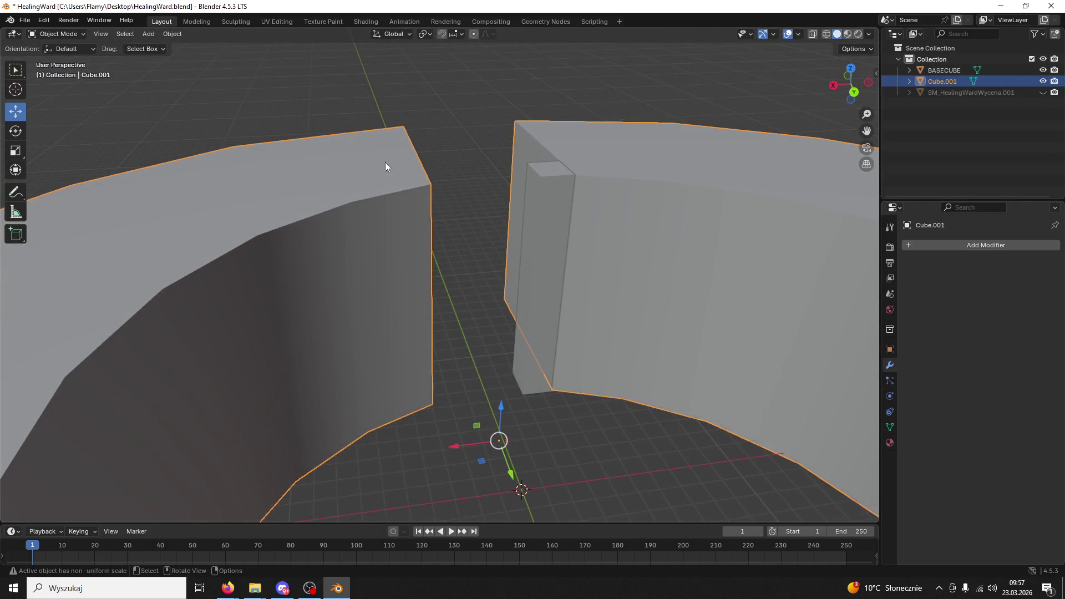
pyautogui.click(1043, 81)
pyautogui.click(1043, 81)
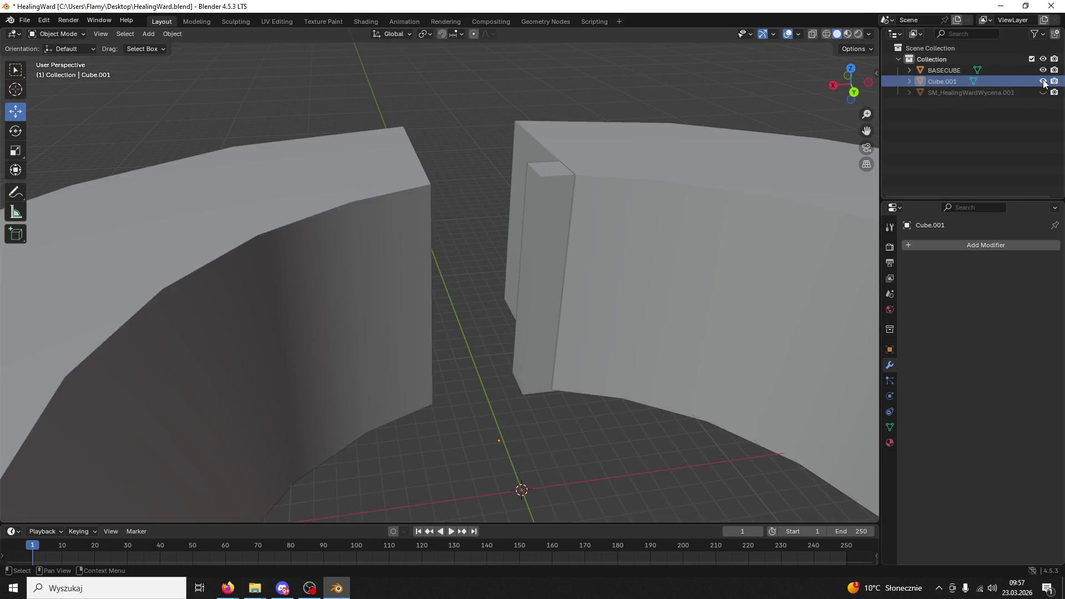
pyautogui.click(1043, 70)
pyautogui.click(1043, 92)
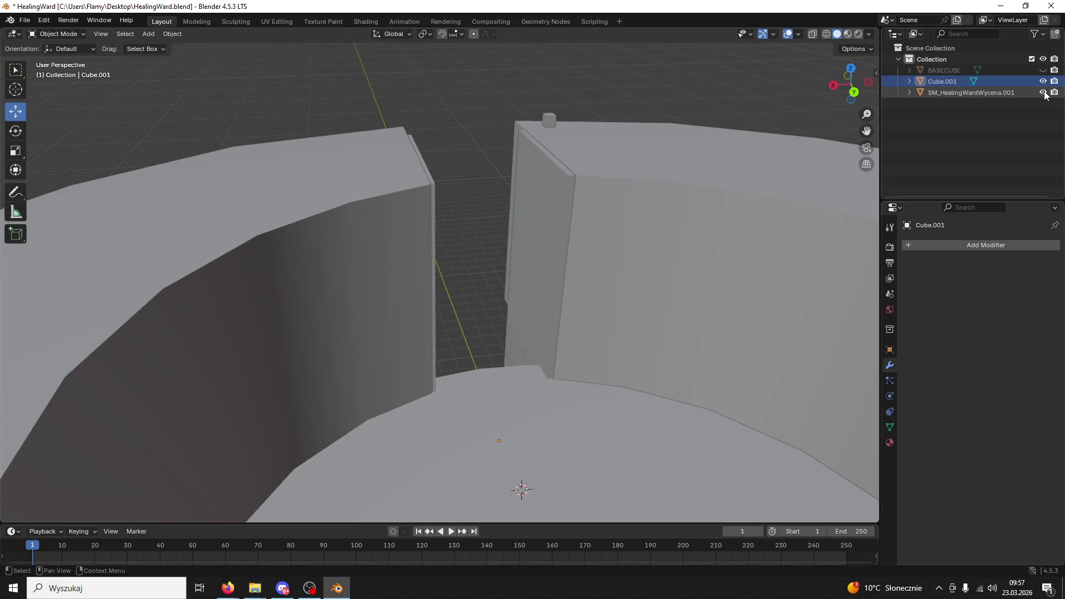
pyautogui.click(1043, 92)
pyautogui.click(1043, 92)
pyautogui.moveTo(638, 161); pyautogui.dragTo(438, 148)
# Select SM_HealingWardWycena.001 and shift it along the Y axis
pyautogui.click(538, 249)
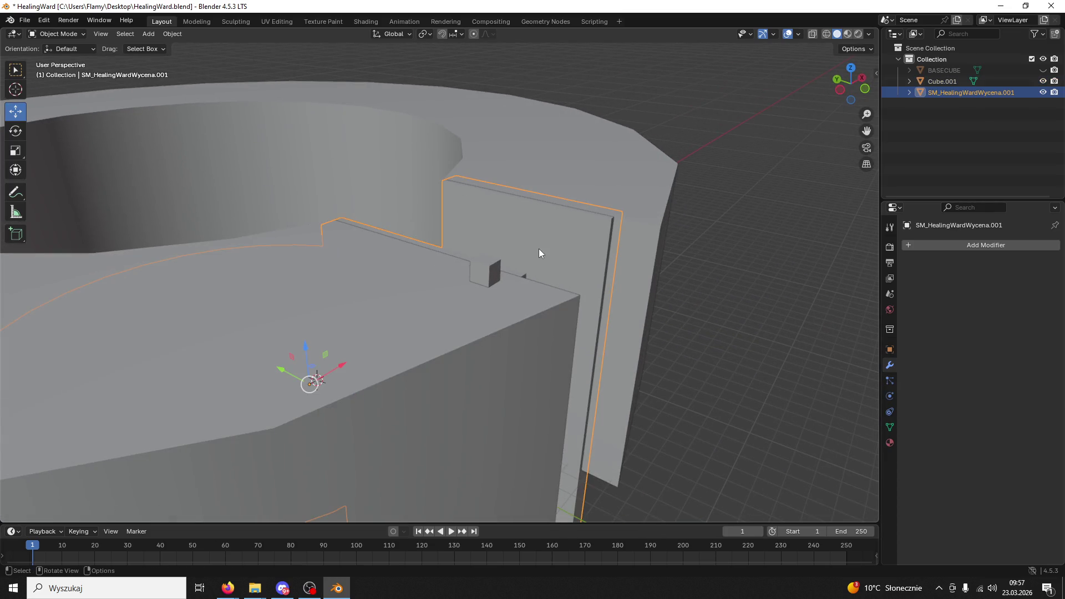
pyautogui.moveTo(290, 376)
pyautogui.mouseDown()
pyautogui.moveTo(332, 388)
pyautogui.moveTo(378, 335)
pyautogui.moveTo(538, 319)
pyautogui.moveTo(541, 307)
pyautogui.moveTo(437, 291)
pyautogui.moveTo(409, 274)
pyautogui.moveTo(381, 355)
pyautogui.mouseUp()
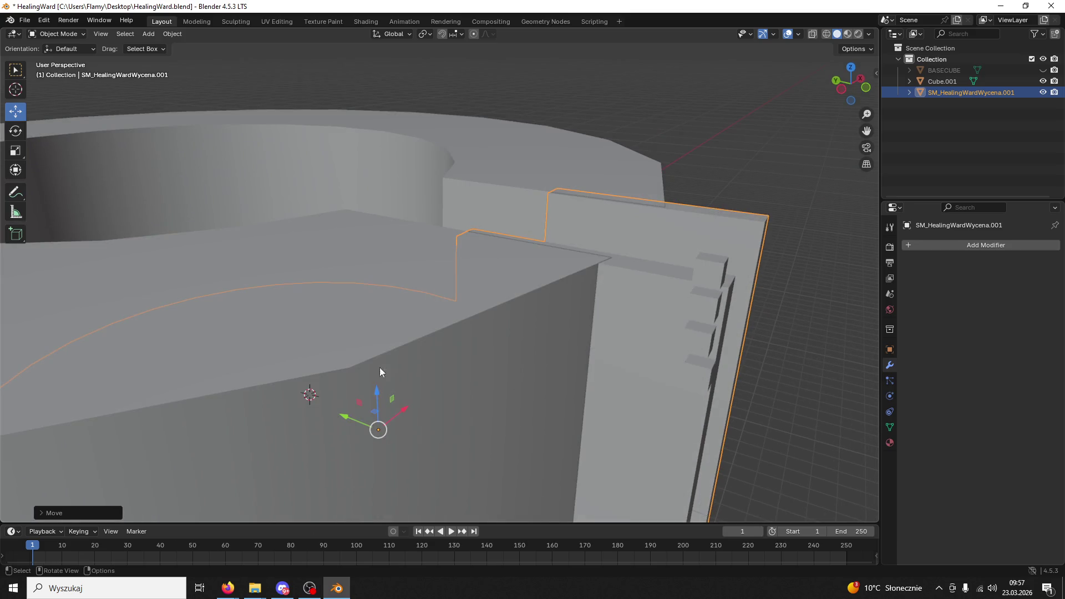
pyautogui.moveTo(352, 412); pyautogui.dragTo(274, 322)
# Select the Cube.001 ring wall and put it in Edit Mode
pyautogui.click(35, 34)
pyautogui.click(53, 57)
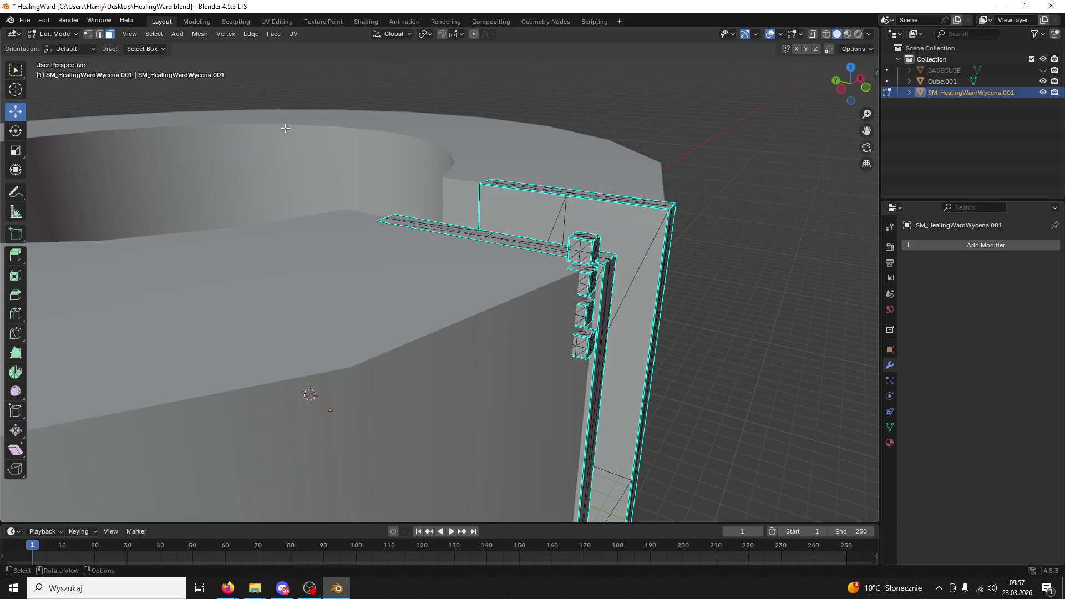
pyautogui.scroll(3, 333, 171)
pyautogui.scroll(-2, 332, 171)
pyautogui.click(55, 34)
pyautogui.click(53, 46)
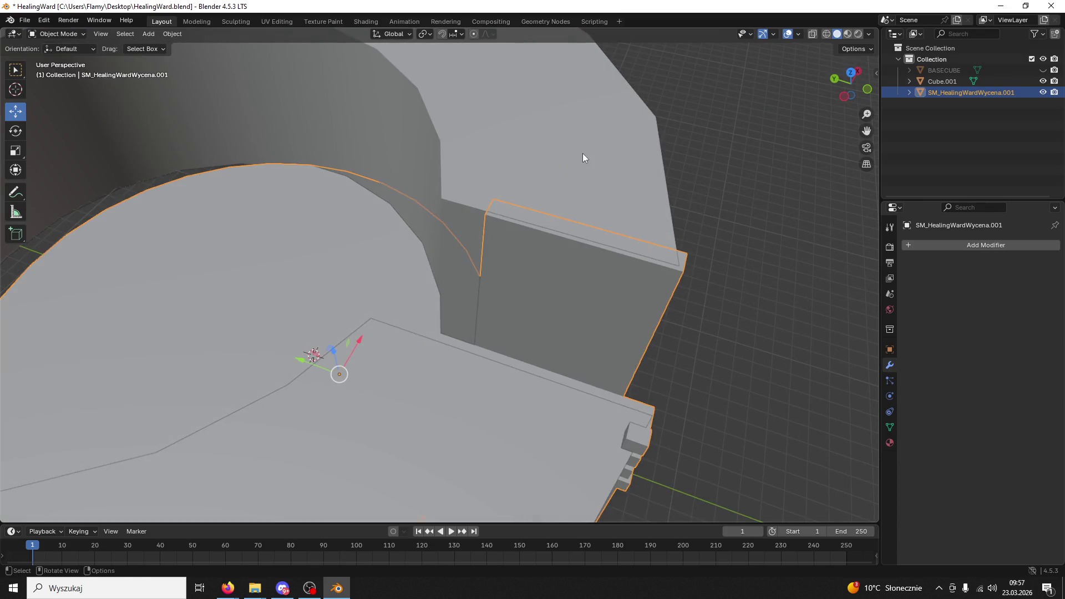
pyautogui.click(582, 153)
pyautogui.scroll(2, 490, 131)
pyautogui.click(59, 37)
pyautogui.click(55, 57)
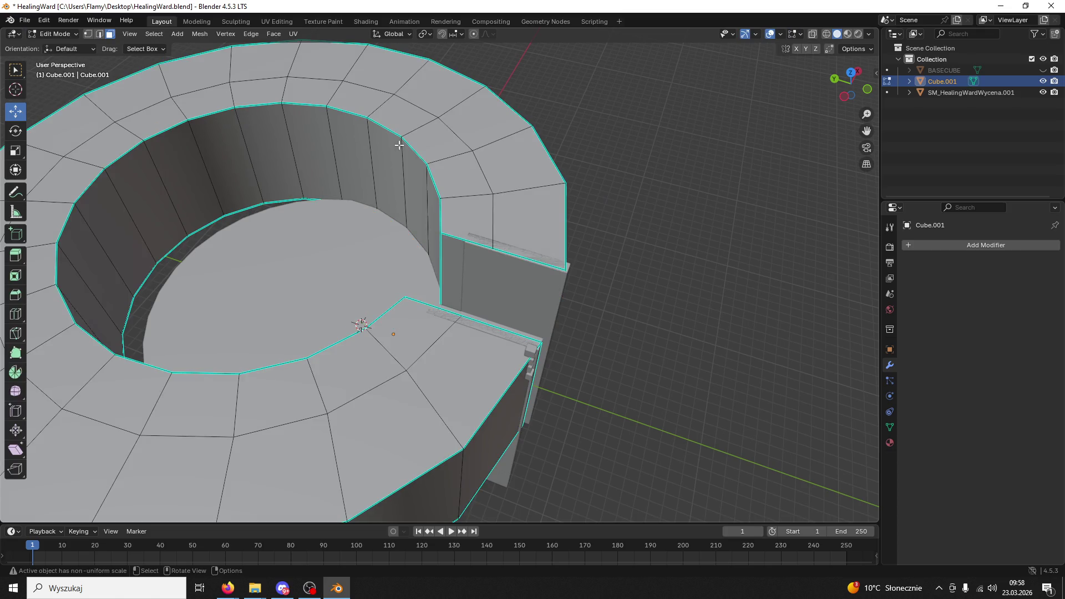
# In edge select mode, add an edge loop around the ring and slide it toward the outer rim
pyautogui.click(488, 177)
pyautogui.scroll(-4, 489, 176)
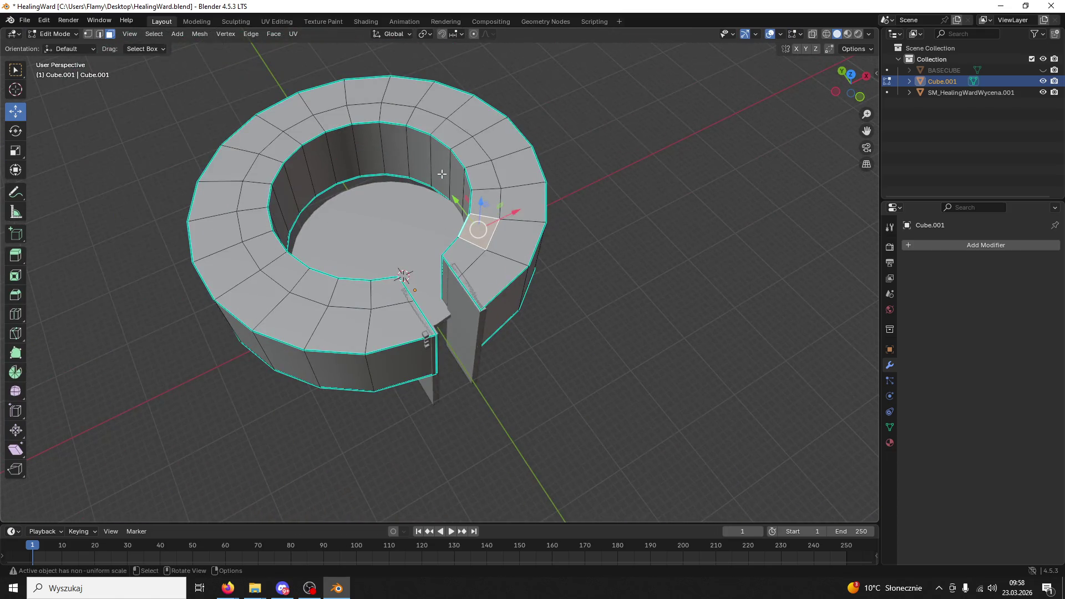
pyautogui.click(100, 35)
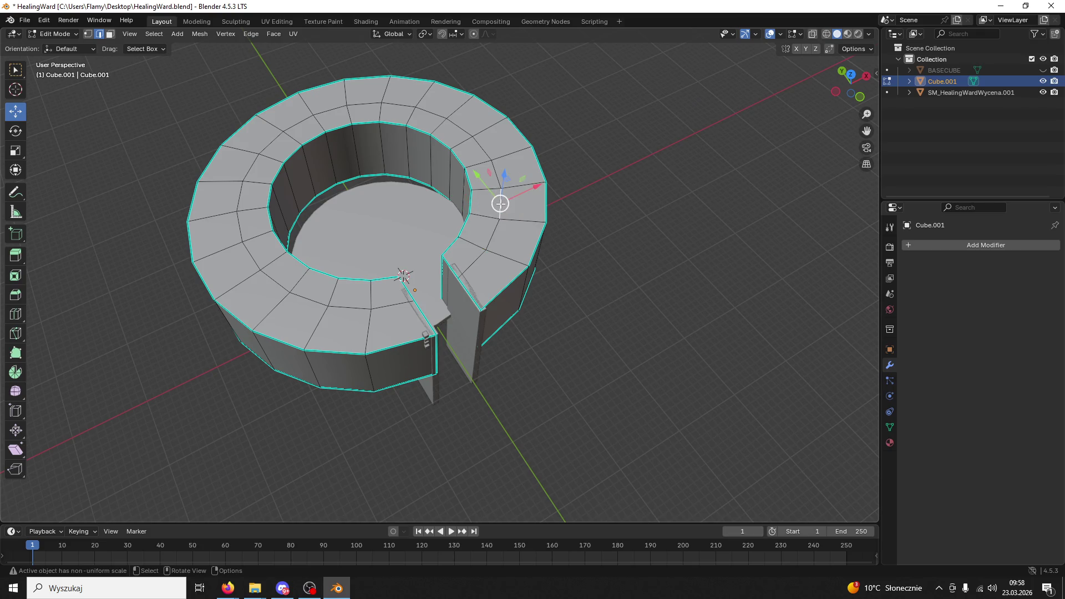
pyautogui.hotkey('ctrl', 'r')
pyautogui.click(495, 211)
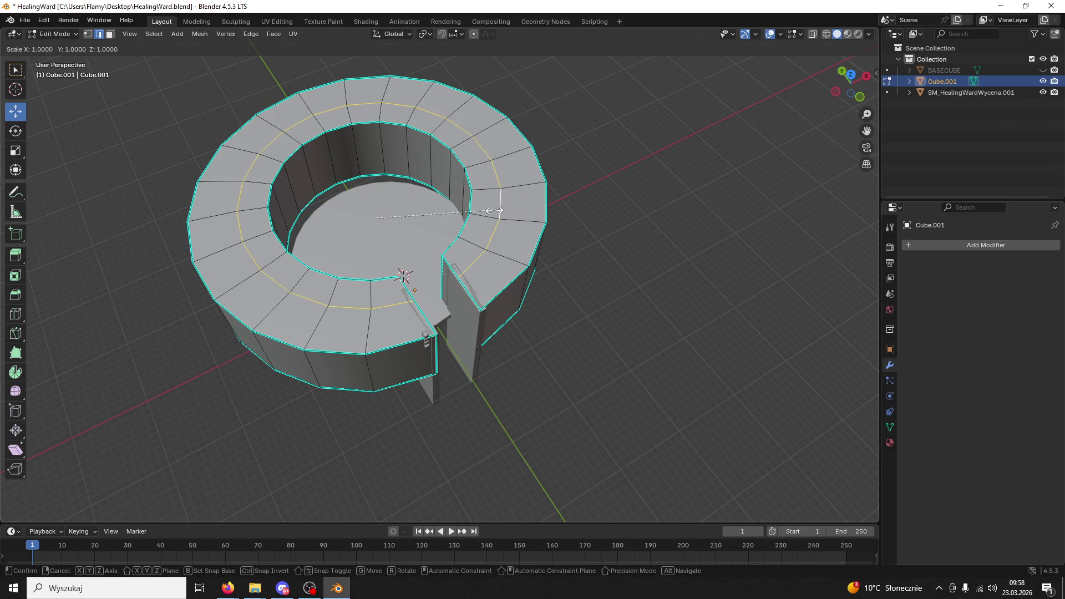
pyautogui.click(506, 206)
pyautogui.moveTo(506, 206)
pyautogui.mouseDown()
pyautogui.moveTo(450, 59)
pyautogui.moveTo(460, 155)
pyautogui.moveTo(439, 266)
pyautogui.moveTo(416, 273)
pyautogui.moveTo(513, 249)
pyautogui.mouseUp()
# Scale the selected loop and raise the top loop about 1.5 m along Z
pyautogui.press('s')
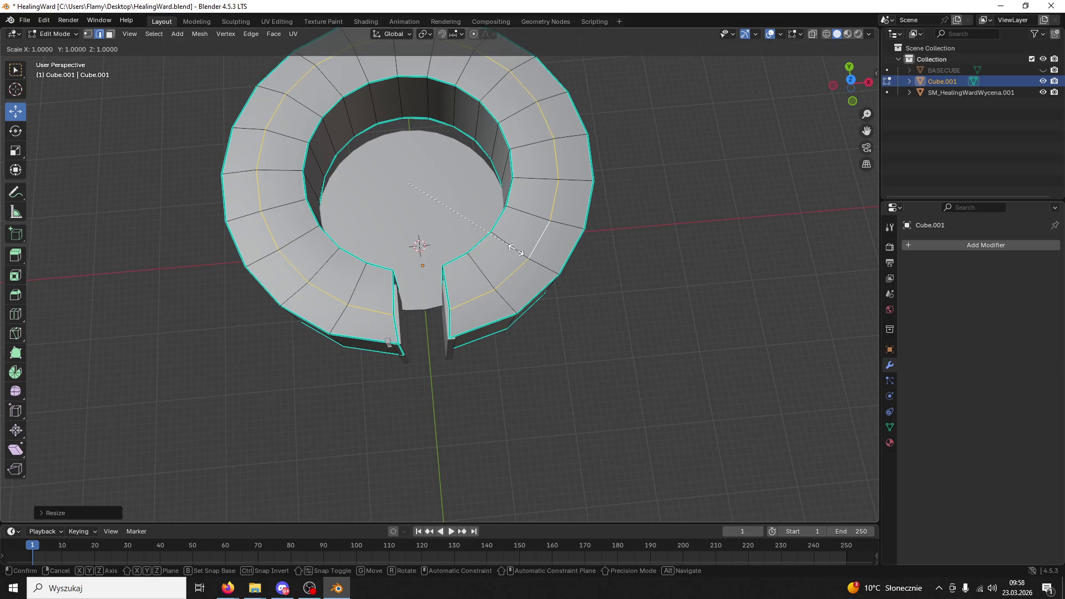
pyautogui.click(502, 133)
pyautogui.moveTo(502, 133)
pyautogui.mouseDown()
pyautogui.moveTo(495, 150)
pyautogui.moveTo(509, 238)
pyautogui.moveTo(501, 233)
pyautogui.moveTo(530, 248)
pyautogui.moveTo(433, 164)
pyautogui.moveTo(430, 117)
pyautogui.moveTo(411, 166)
pyautogui.mouseUp()
pyautogui.press('s')
pyautogui.click(530, 247)
pyautogui.moveTo(488, 238)
pyautogui.mouseDown()
pyautogui.moveTo(526, 204)
pyautogui.moveTo(623, 216)
pyautogui.mouseUp()
# Save HealingWard.blend and orbit the view into the wall gap
pyautogui.scroll(6, 561, 221)
pyautogui.scroll(-3, 558, 235)
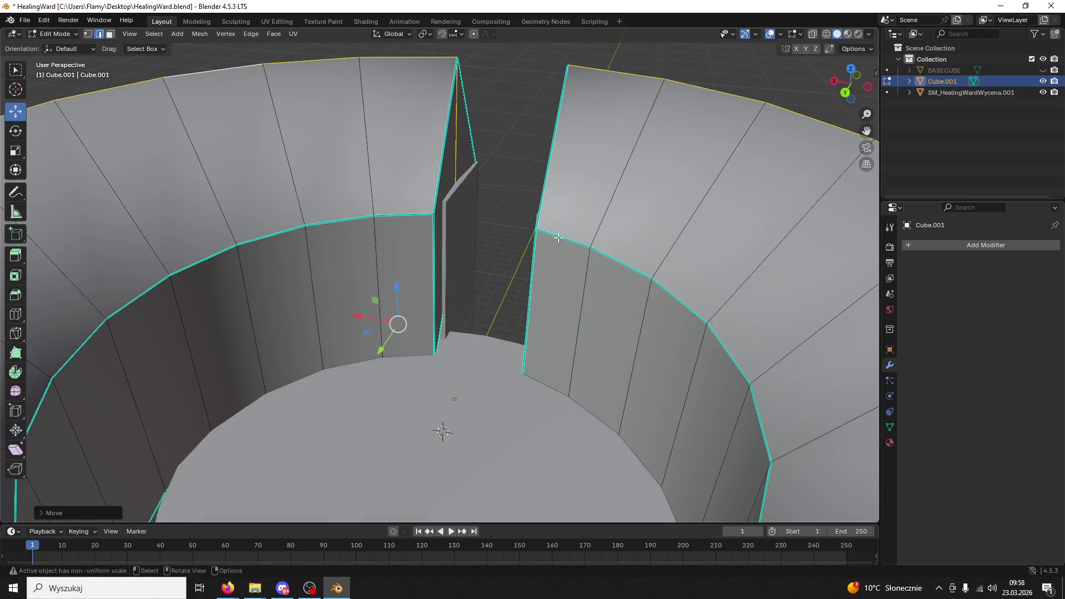
pyautogui.hotkey('ctrl', 's')
pyautogui.scroll(4, 542, 255)
pyautogui.moveTo(492, 249)
pyautogui.mouseDown()
pyautogui.moveTo(509, 239)
pyautogui.moveTo(515, 253)
pyautogui.mouseUp()
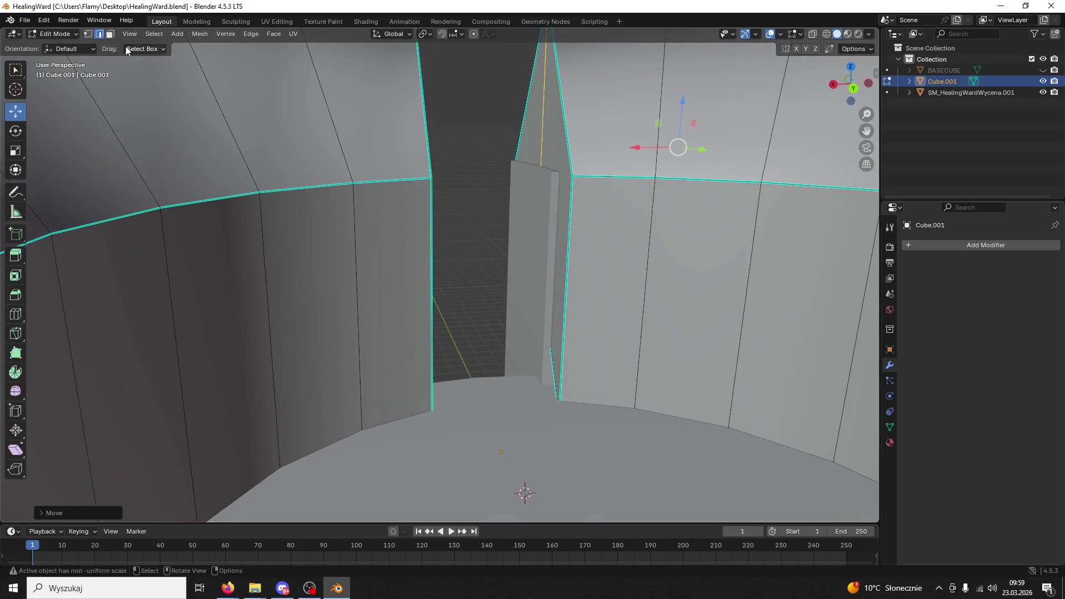
pyautogui.click(55, 34)
# Back in Object Mode, apply automatic smooth shading to the ring wall
pyautogui.click(53, 45)
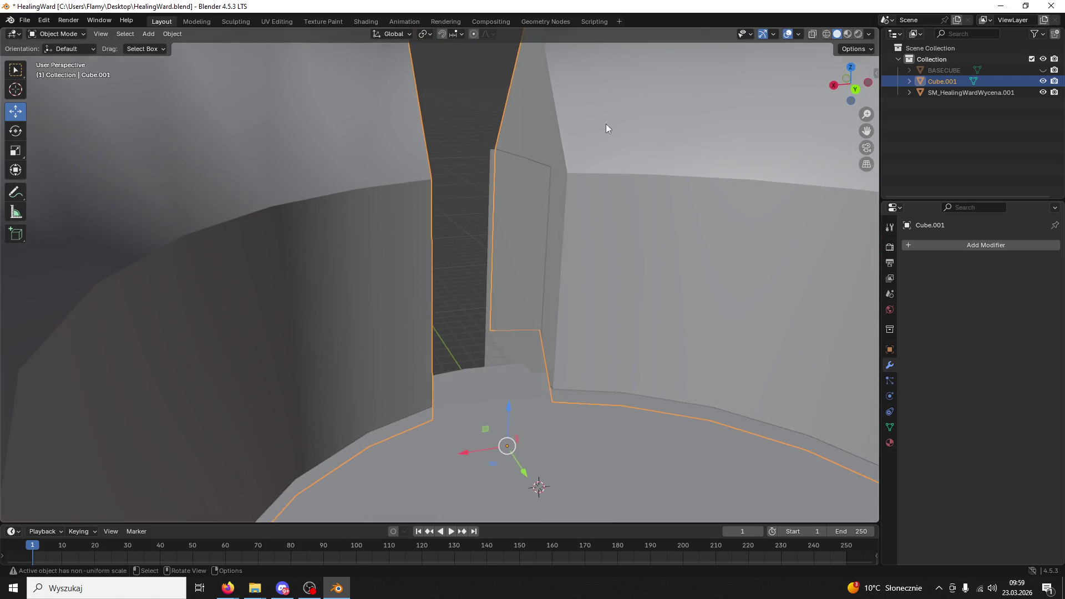
pyautogui.scroll(-8, 557, 130)
pyautogui.scroll(-3, 538, 285)
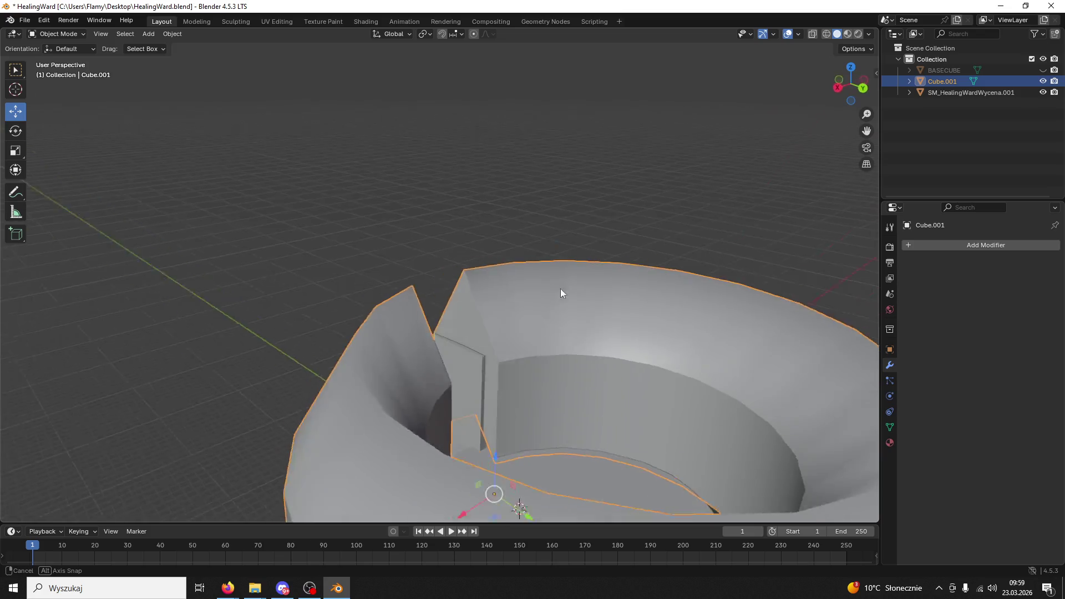
pyautogui.rightClick(668, 295)
pyautogui.click(667, 294)
# Shift SM_HealingWardWycena.001 along the Y axis and view the walls from above
pyautogui.scroll(2, 515, 322)
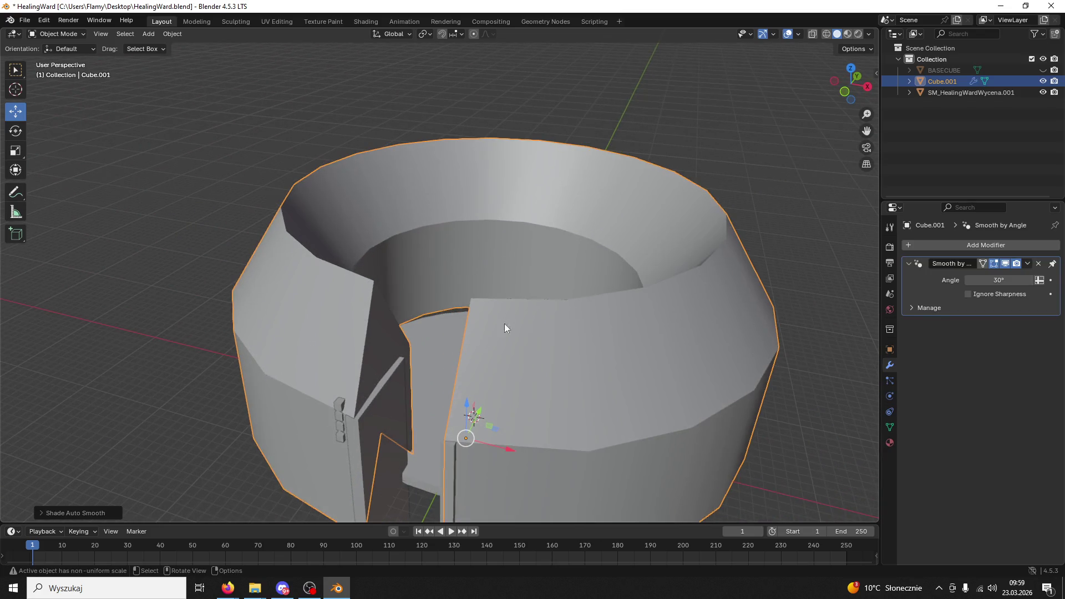
pyautogui.click(448, 413)
pyautogui.moveTo(476, 401); pyautogui.dragTo(507, 372)
pyautogui.scroll(5, 487, 371)
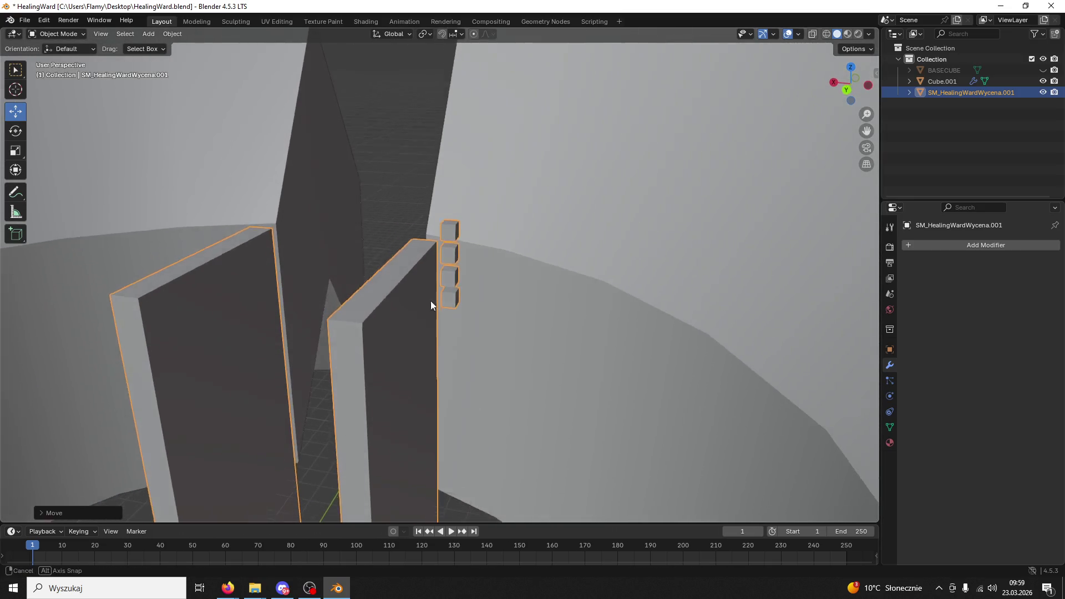
pyautogui.moveTo(431, 301)
pyautogui.mouseDown()
pyautogui.moveTo(442, 373)
pyautogui.moveTo(360, 484)
pyautogui.mouseUp()
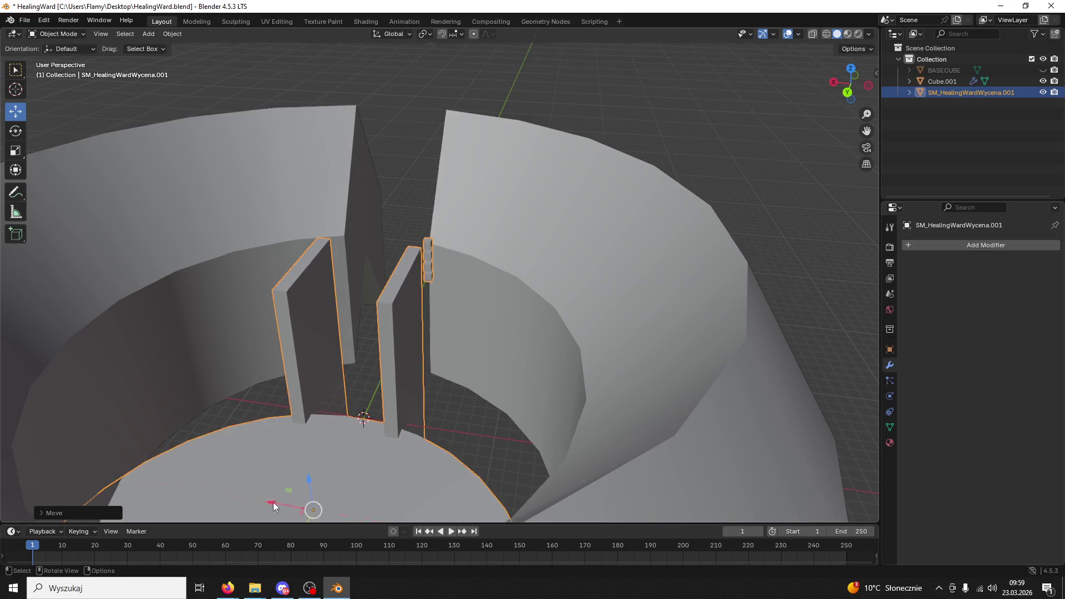
pyautogui.scroll(8, 427, 391)
# Select Cube.001 and save HealingWard.blend
pyautogui.click(509, 295)
pyautogui.hotkey('ctrl', 's')
pyautogui.click(55, 34)
# Copy-paste the ring wall, rename the duplicate to 'Backup', and reselect Cube.001
pyautogui.hotkey('ctrl', 'c')
pyautogui.hotkey('ctrl', 'v')
pyautogui.doubleClick(949, 92)
pyautogui.write('Backup')
pyautogui.press('Return')
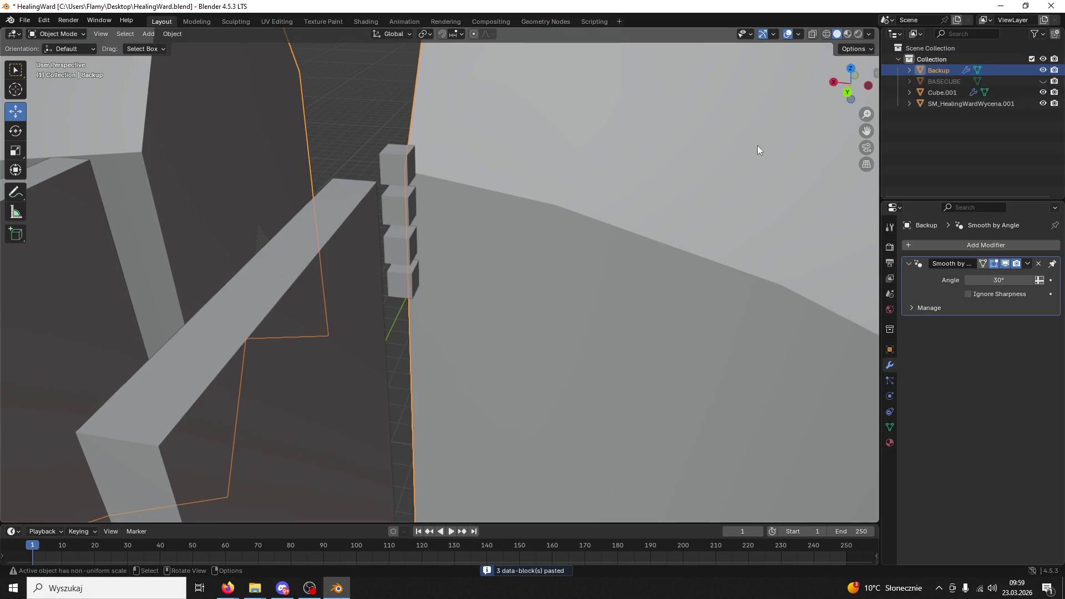
pyautogui.click(410, 201)
# Briefly enter Edit Mode on Cube.001, then nudge the SM_HealingWardWycena.001 gate mesh slightly along Y
pyautogui.scroll(2, 399, 199)
pyautogui.click(385, 197)
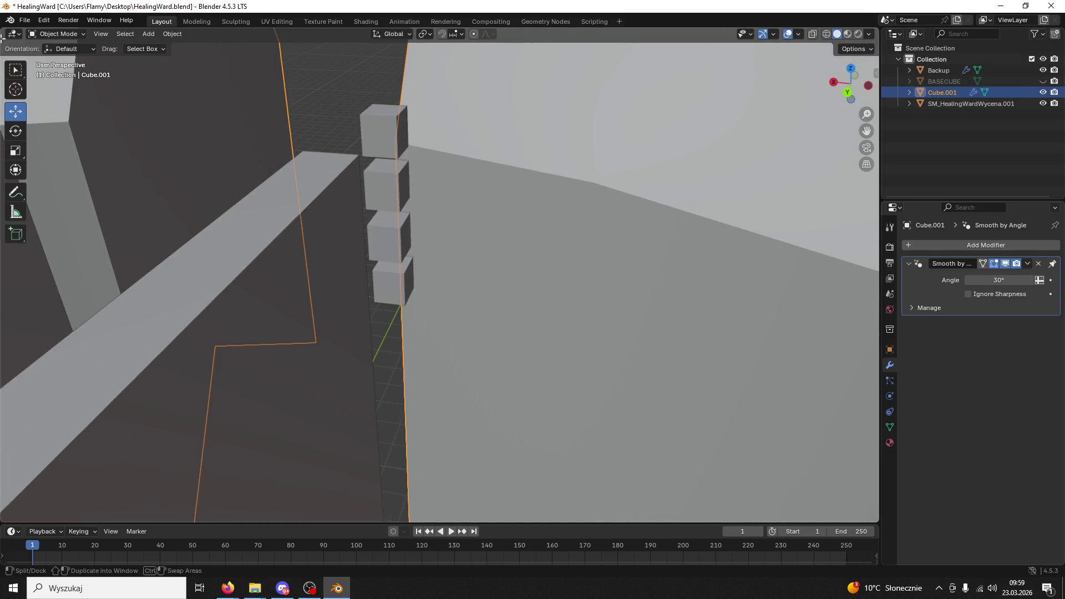
pyautogui.click(51, 36)
pyautogui.click(66, 60)
pyautogui.scroll(4, 545, 221)
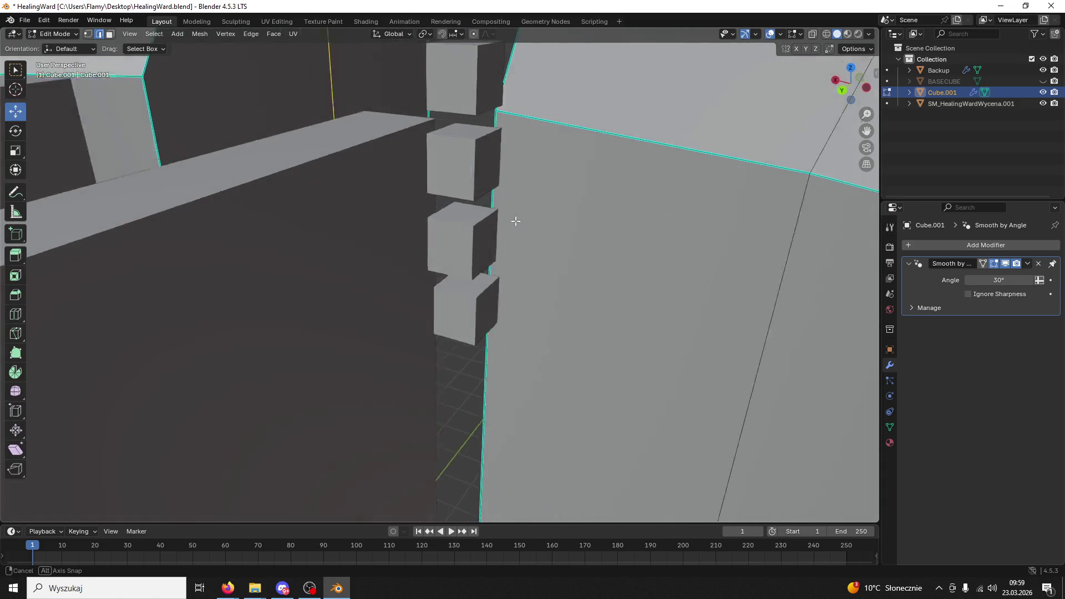
pyautogui.click(66, 34)
pyautogui.click(72, 49)
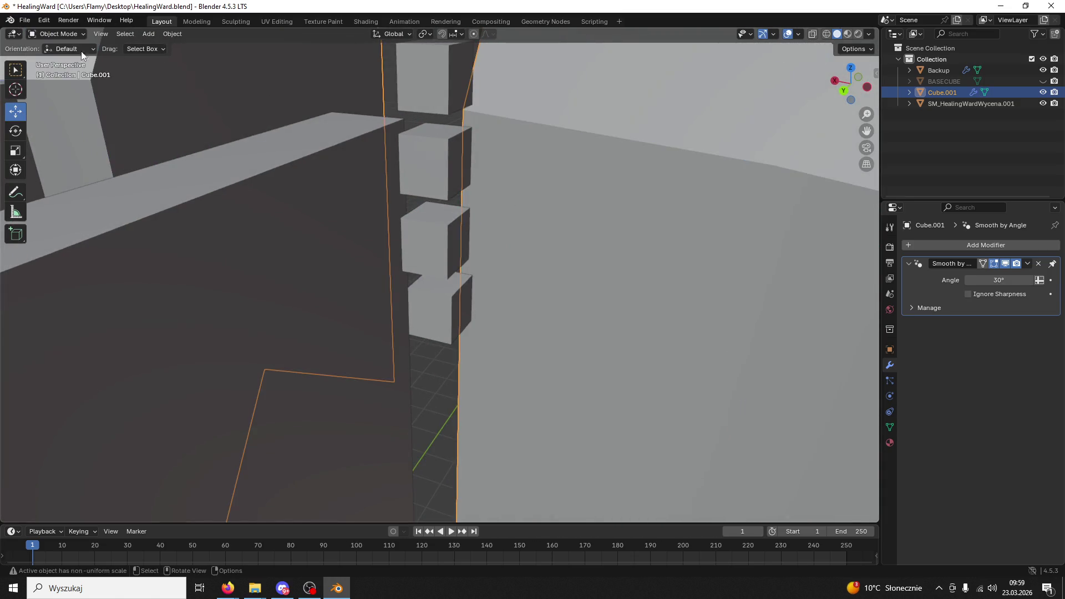
pyautogui.click(445, 178)
pyautogui.scroll(-6, 378, 221)
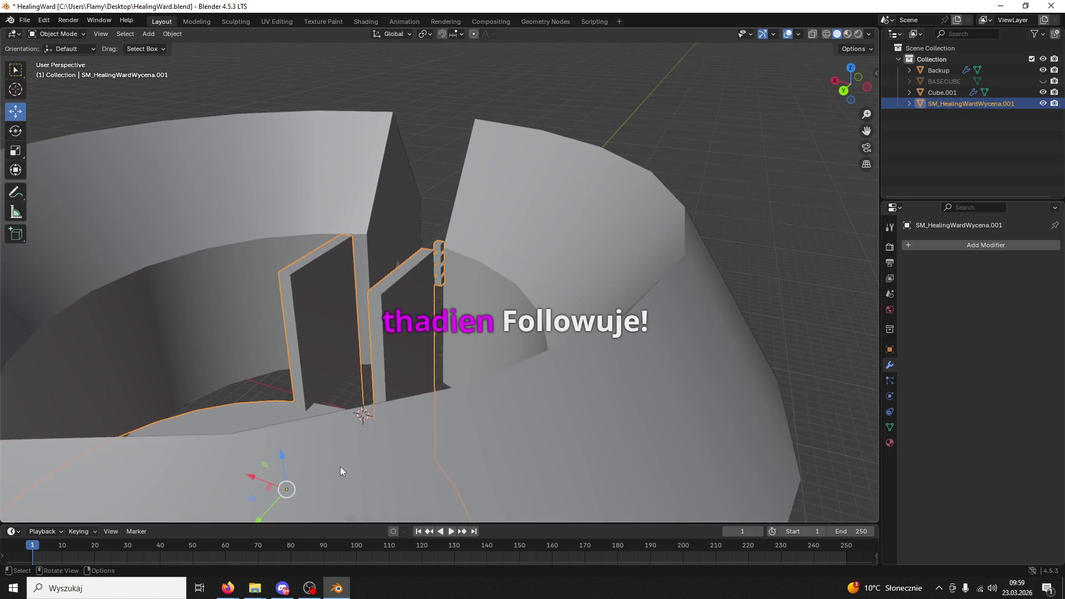
pyautogui.moveTo(270, 509); pyautogui.dragTo(280, 498)
pyautogui.hotkey('alt', 'Tab')
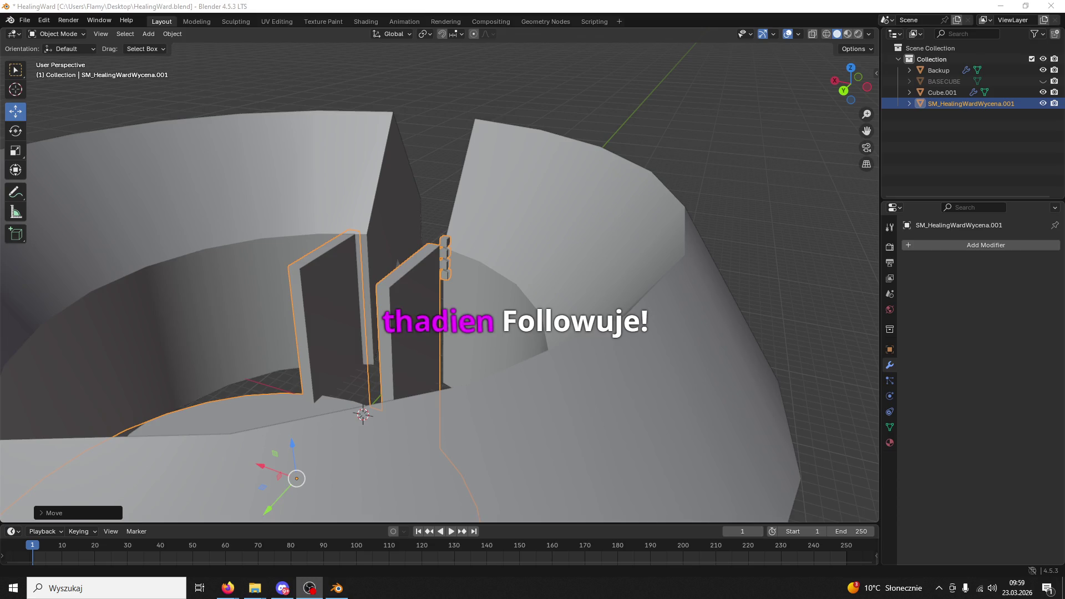
# In Cube.001's Edit Mode, add a loop cut around the wall after cancelling a first attempt
pyautogui.click(597, 277)
pyautogui.scroll(5, 591, 271)
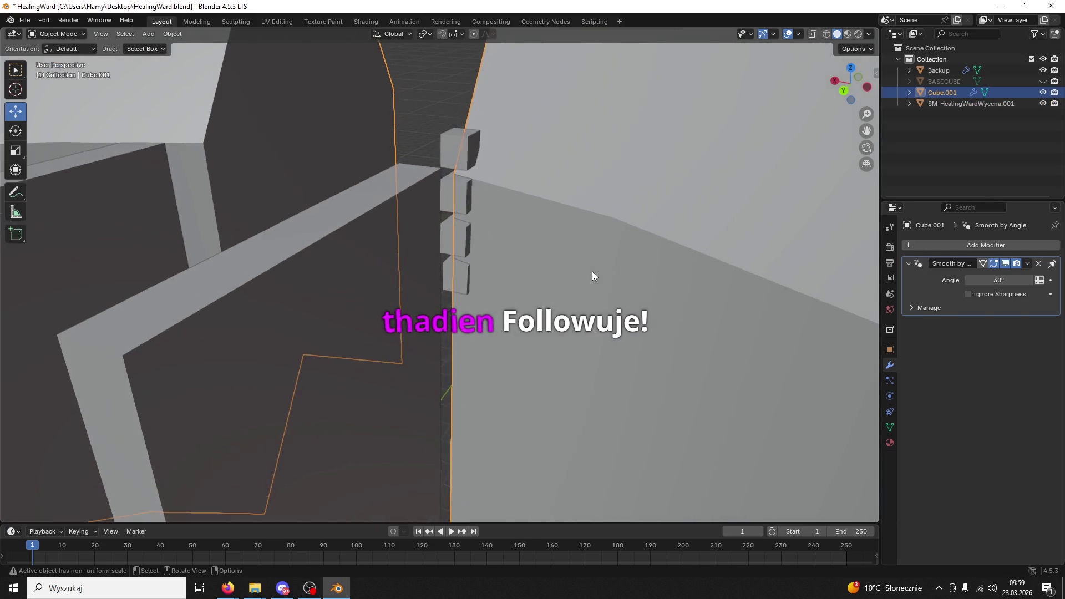
pyautogui.scroll(3, 624, 282)
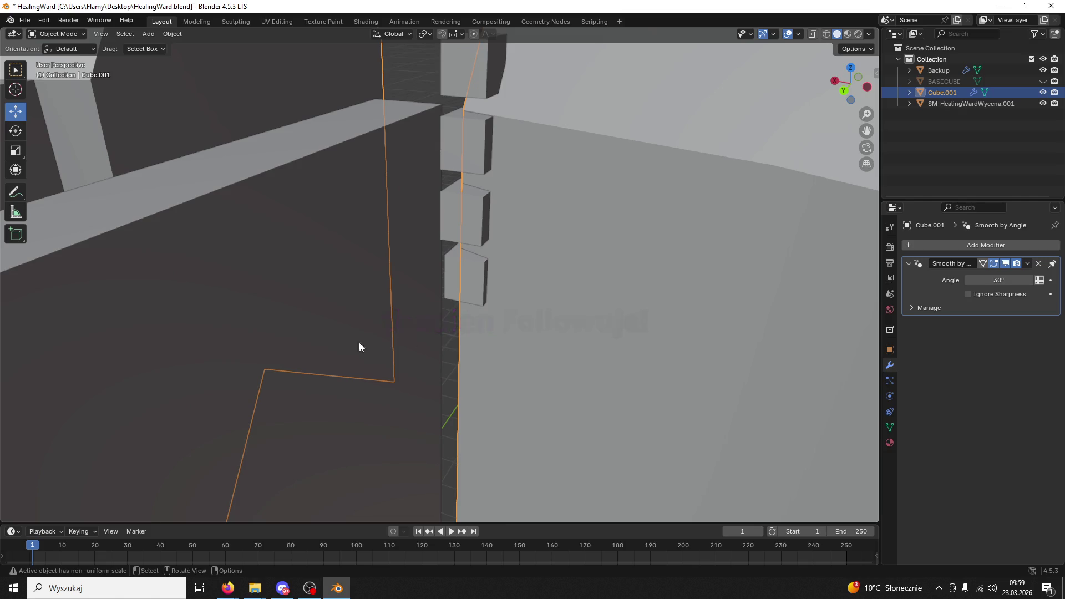
pyautogui.click(55, 33)
pyautogui.click(58, 55)
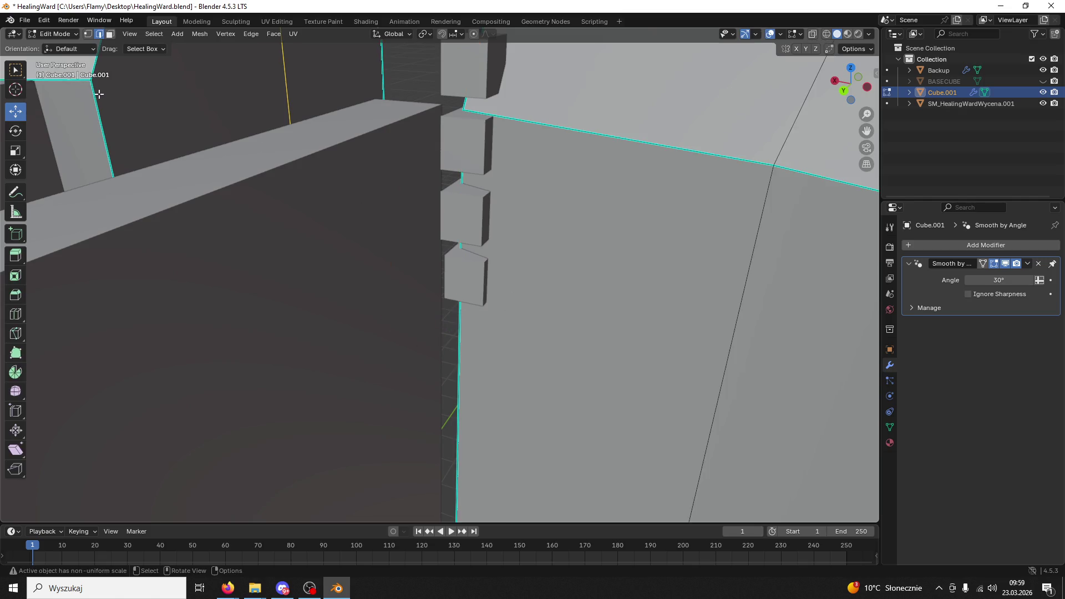
pyautogui.hotkey('ctrl', 'r')
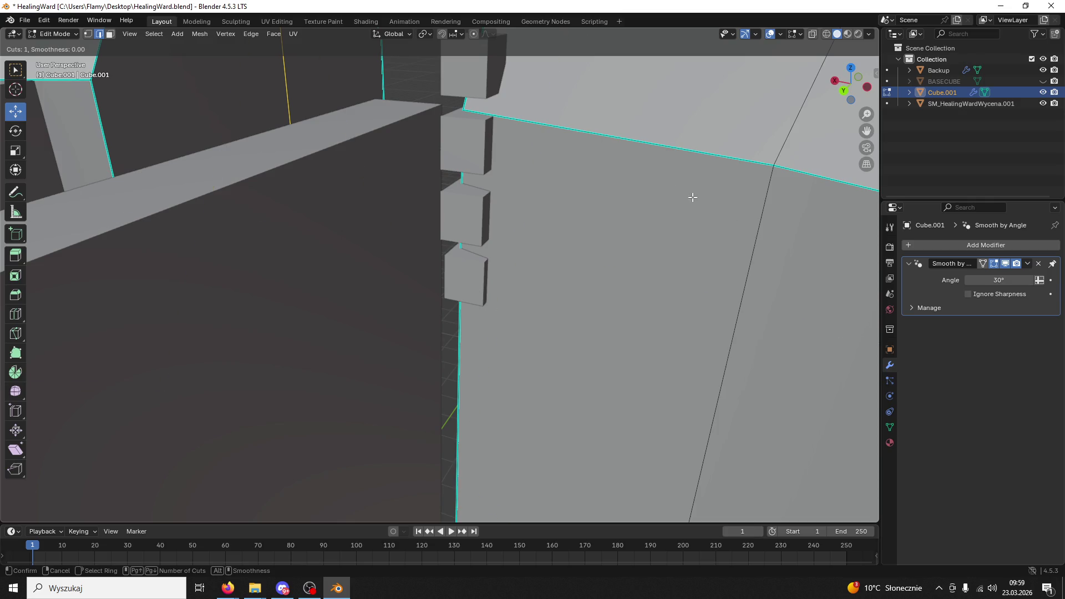
pyautogui.rightClick(748, 234)
pyautogui.scroll(-6, 749, 229)
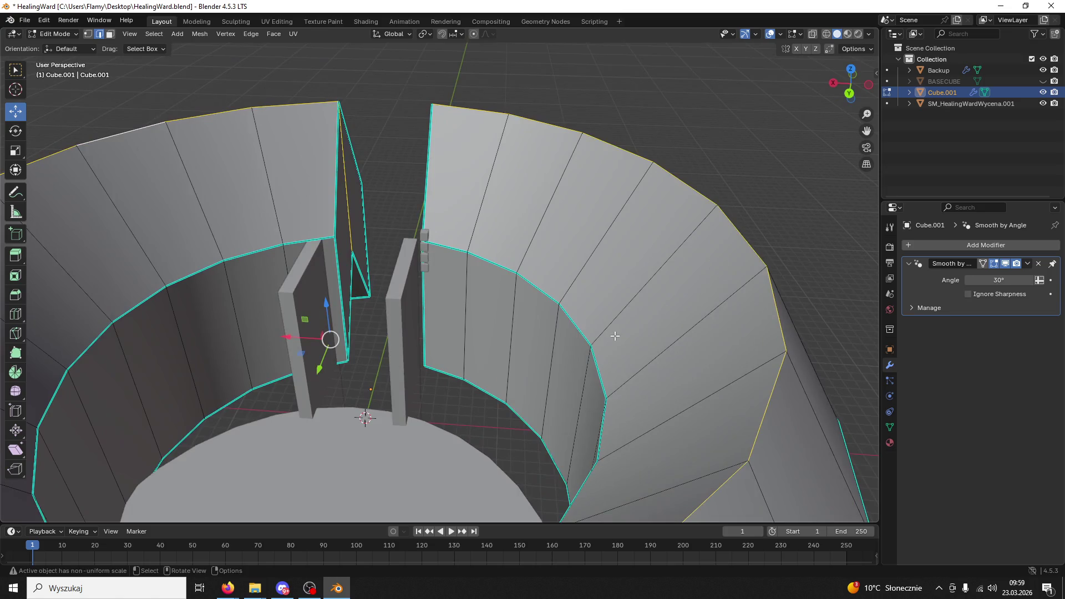
pyautogui.scroll(5, 615, 336)
pyautogui.hotkey('ctrl', 'r')
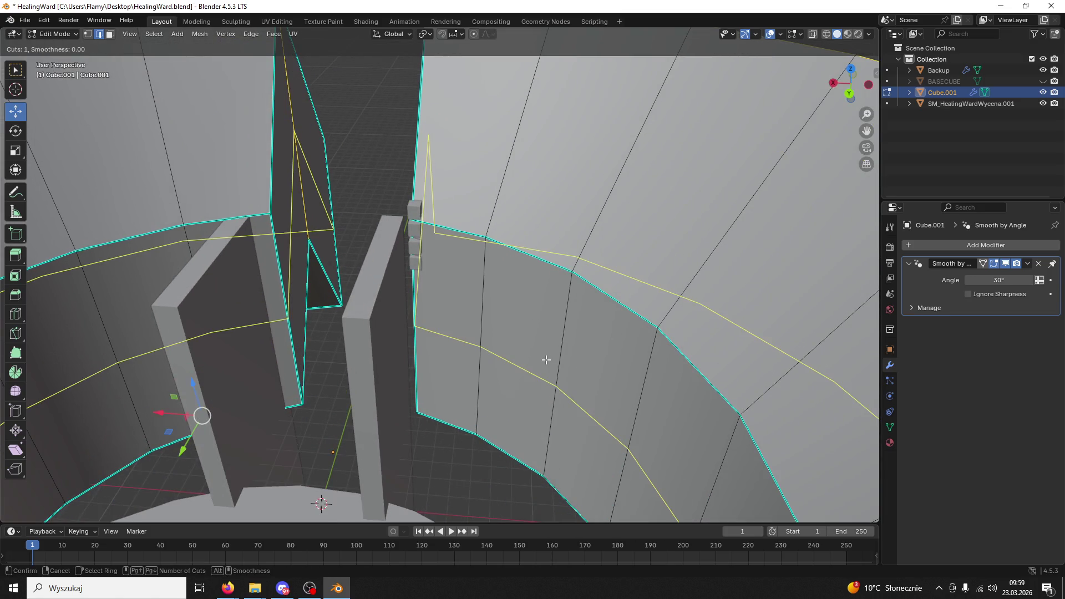
pyautogui.click(546, 360)
pyautogui.click(504, 333)
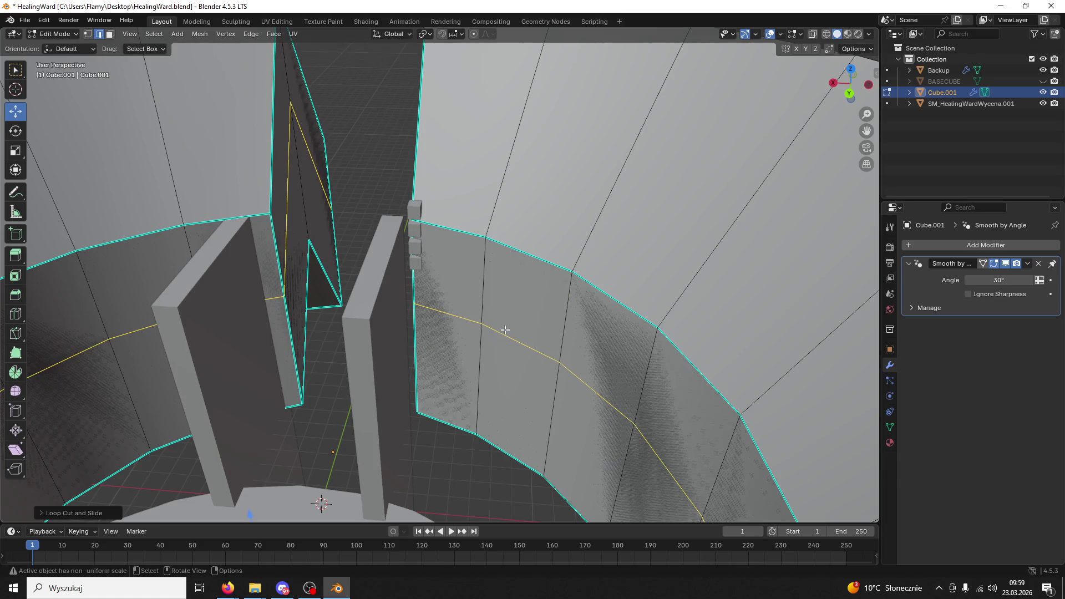
# Undo back past the Backup object and the Smooth by Angle modifier
pyautogui.hotkey('ctrl', 'z')
pyautogui.hotkey('ctrl', 'z')
pyautogui.hotkey('ctrl', 'z')
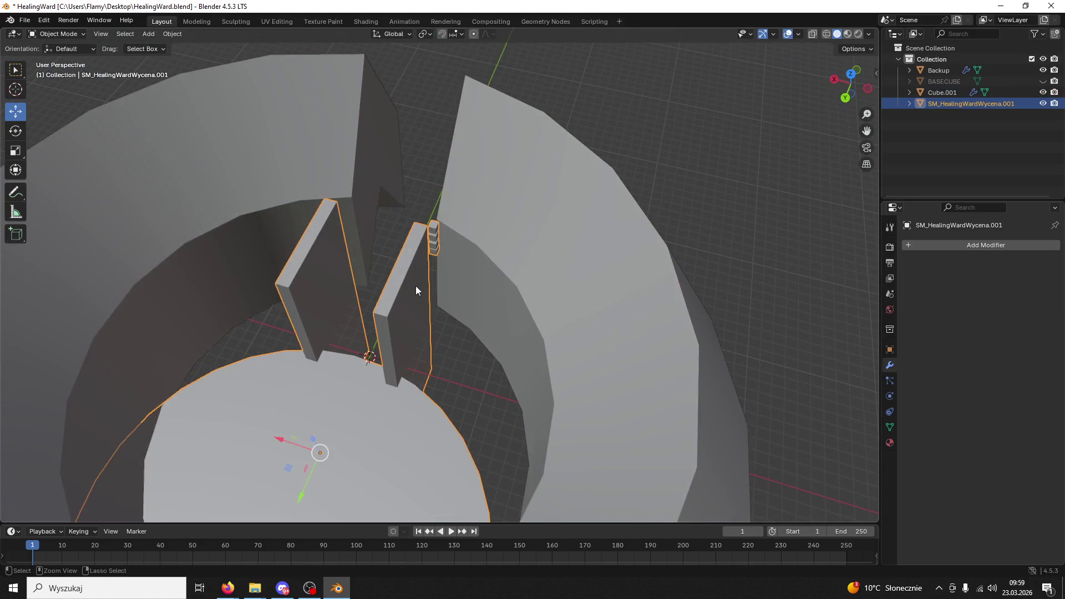
pyautogui.hotkey('ctrl', 'z')
pyautogui.hotkey('ctrl', 'z')
pyautogui.hotkey('ctrl', 'z')
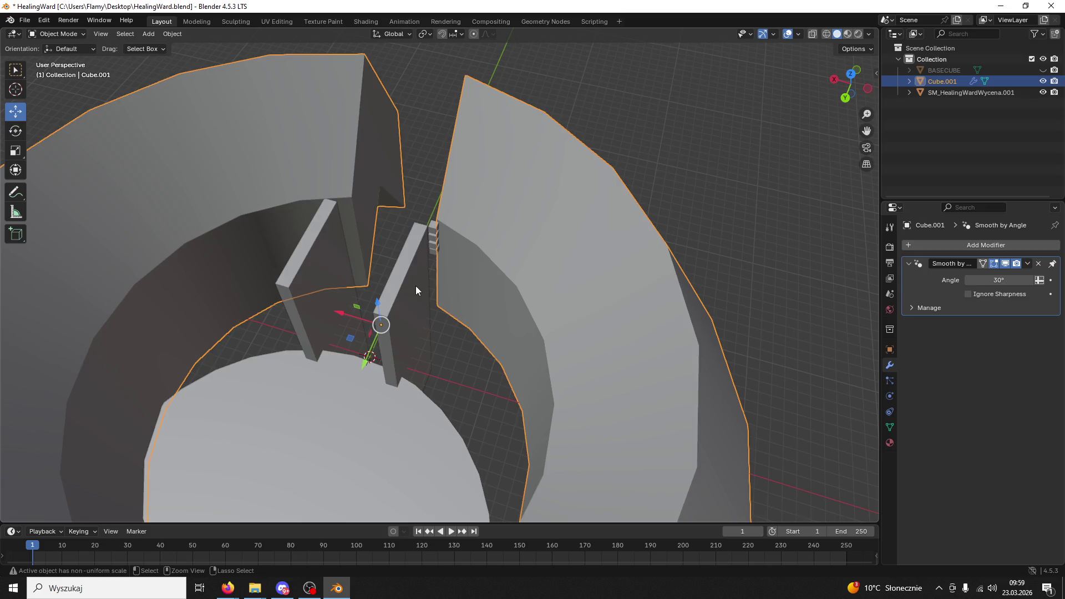
pyautogui.hotkey('ctrl', 'z')
pyautogui.hotkey('ctrl', 'z')
pyautogui.hotkey('ctrl', 'z')
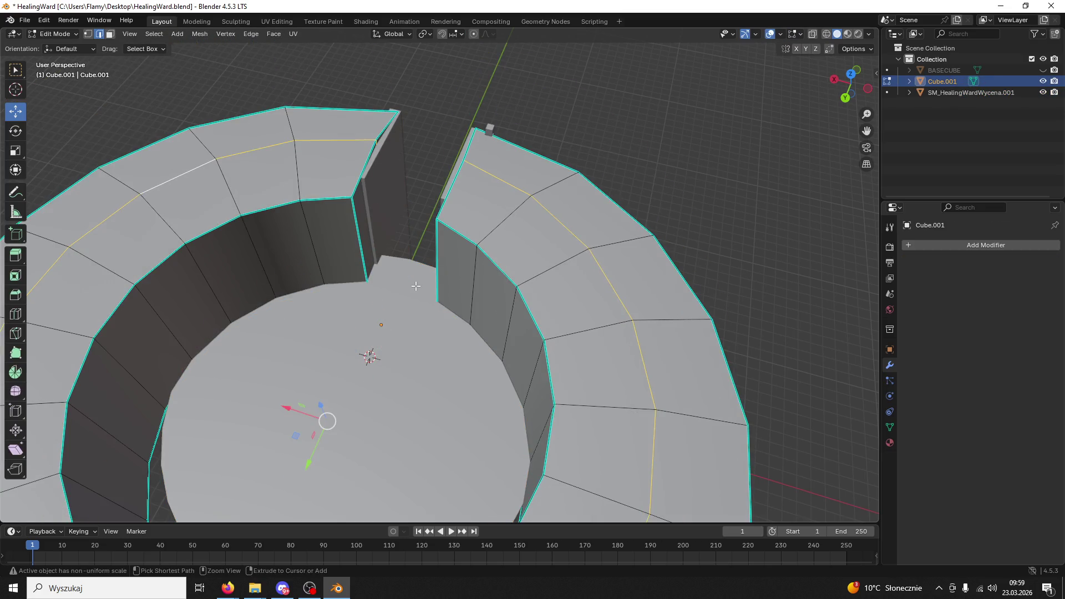
pyautogui.scroll(4, 417, 277)
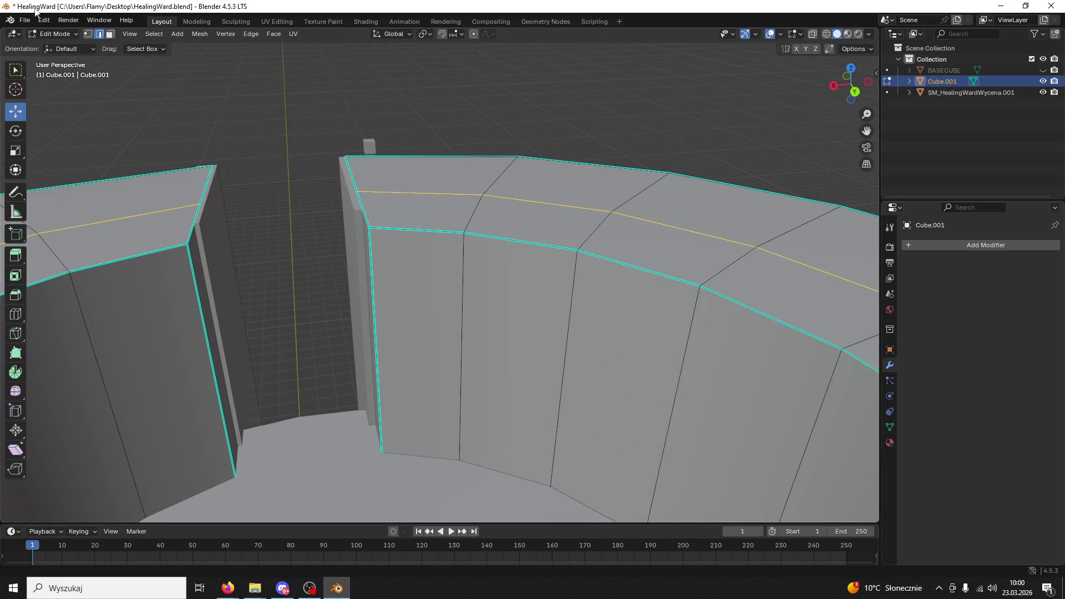
# In Object Mode, slide the SM_HealingWardWycena.001 gate mesh along the Y axis
pyautogui.click(68, 33)
pyautogui.click(62, 46)
pyautogui.click(295, 481)
pyautogui.scroll(-5, 377, 377)
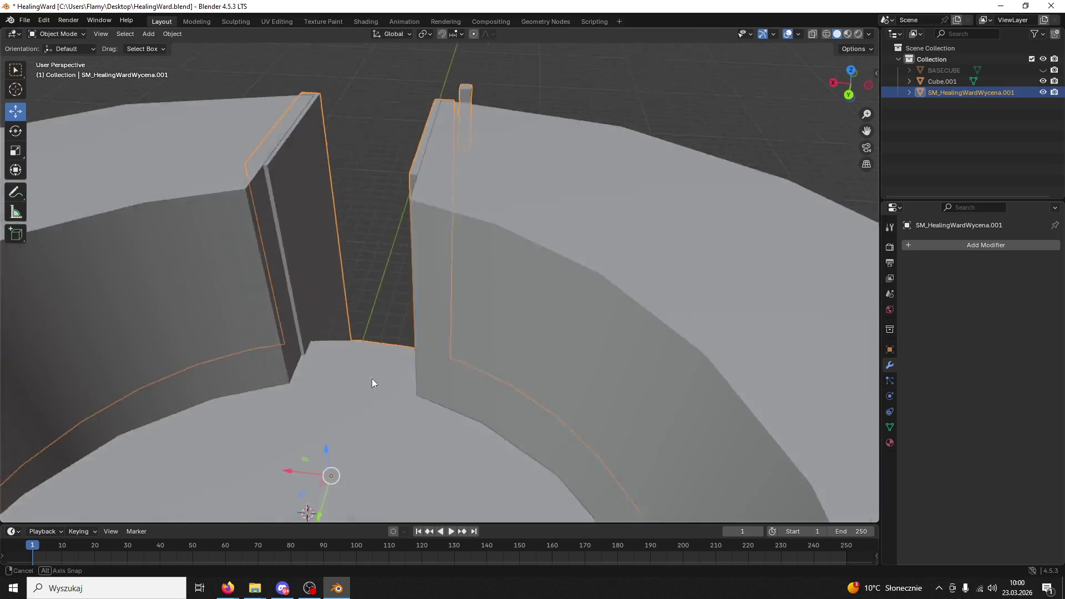
pyautogui.moveTo(384, 347); pyautogui.dragTo(287, 368)
pyautogui.scroll(6, 332, 344)
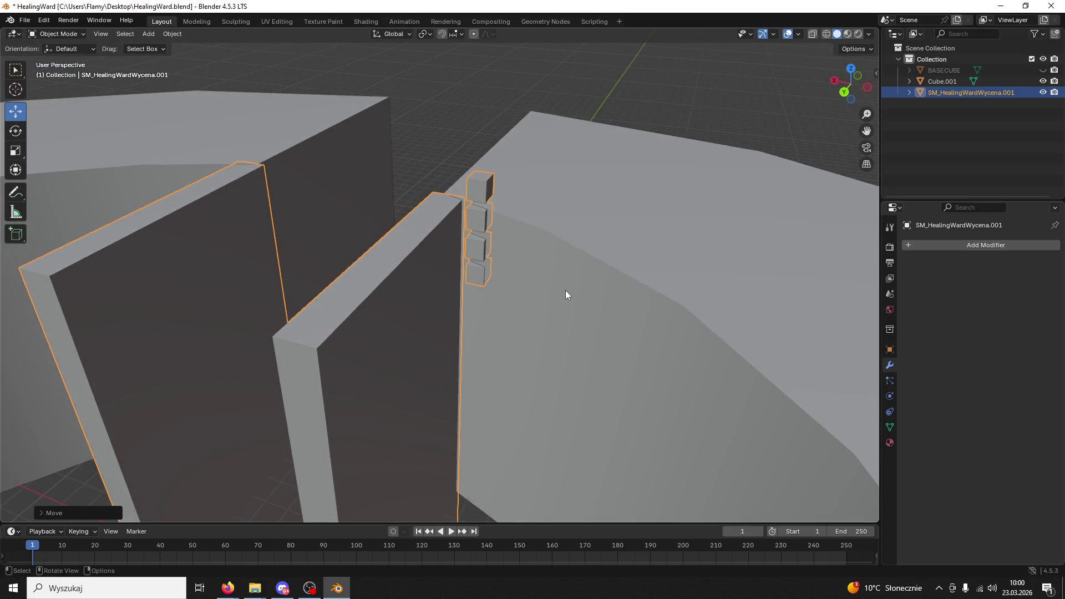
# Inspect Cube.001's gate gap in Edit Mode, then minimize Blender and open the Game123 project
pyautogui.click(564, 291)
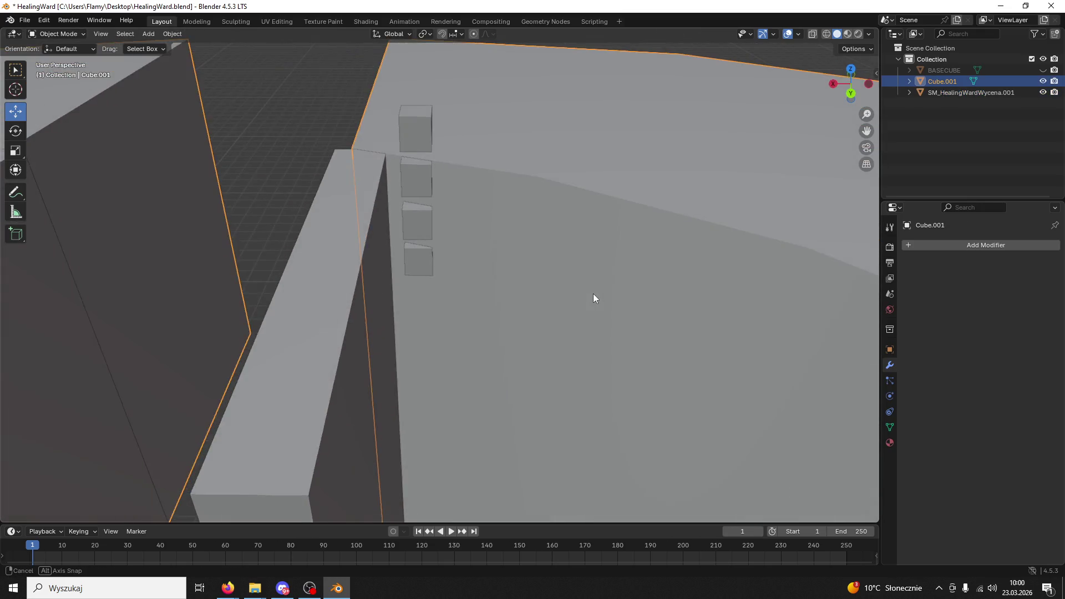
pyautogui.moveTo(593, 295)
pyautogui.mouseDown()
pyautogui.moveTo(544, 292)
pyautogui.moveTo(606, 265)
pyautogui.moveTo(446, 156)
pyautogui.moveTo(461, 160)
pyautogui.moveTo(441, 202)
pyautogui.moveTo(474, 279)
pyautogui.moveTo(580, 305)
pyautogui.mouseUp()
pyautogui.scroll(5, 580, 305)
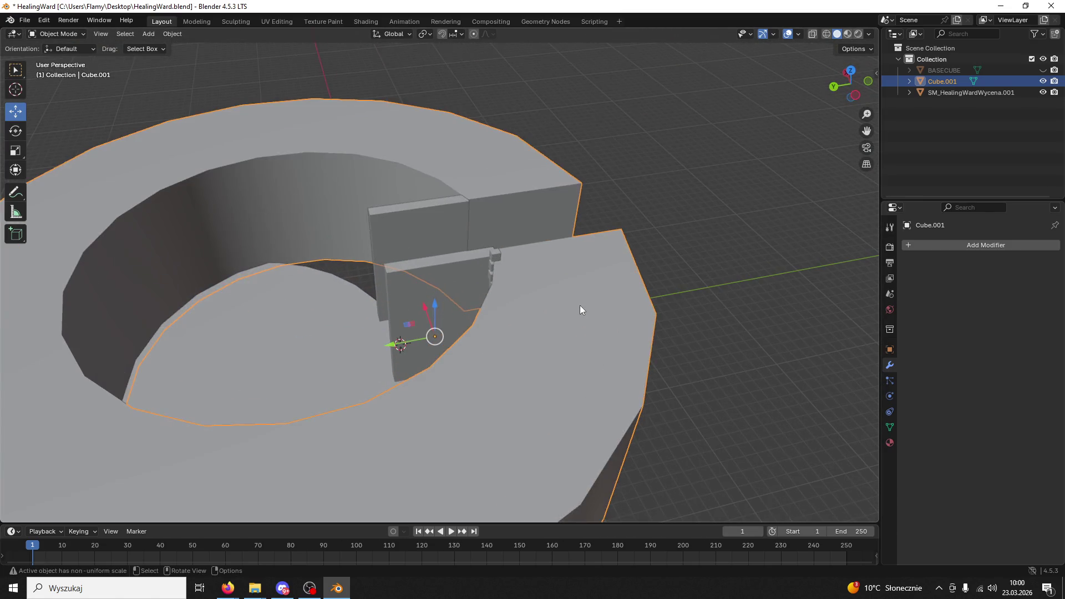
pyautogui.scroll(2, 533, 309)
pyautogui.moveTo(501, 310); pyautogui.dragTo(611, 281)
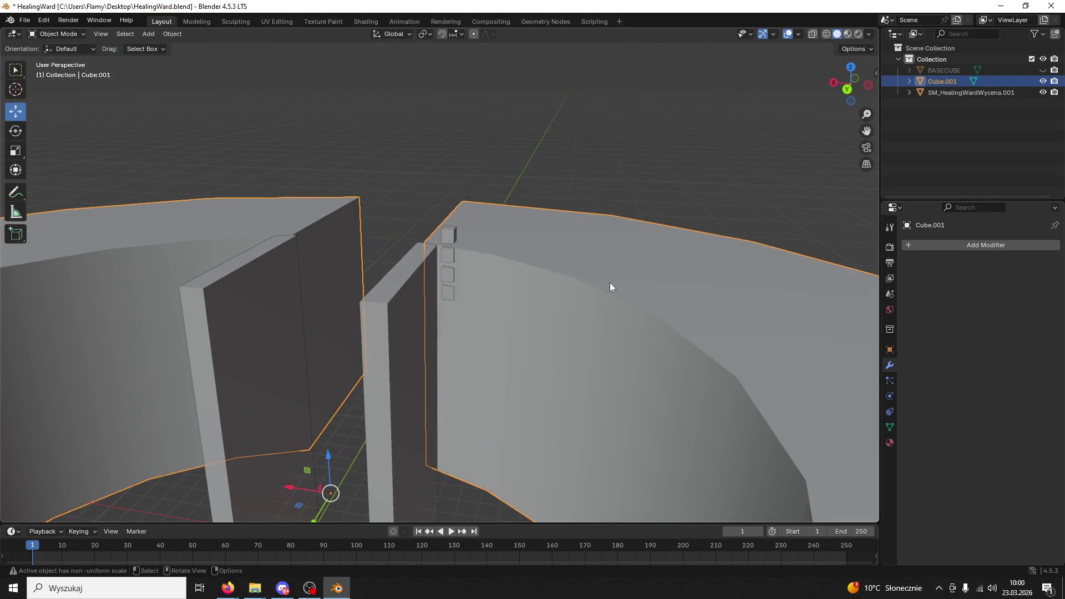
pyautogui.click(55, 34)
pyautogui.click(52, 58)
pyautogui.scroll(2, 512, 341)
pyautogui.moveTo(508, 340)
pyautogui.mouseDown()
pyautogui.moveTo(543, 317)
pyautogui.moveTo(552, 327)
pyautogui.moveTo(534, 376)
pyautogui.moveTo(506, 347)
pyautogui.moveTo(518, 349)
pyautogui.moveTo(523, 334)
pyautogui.mouseUp()
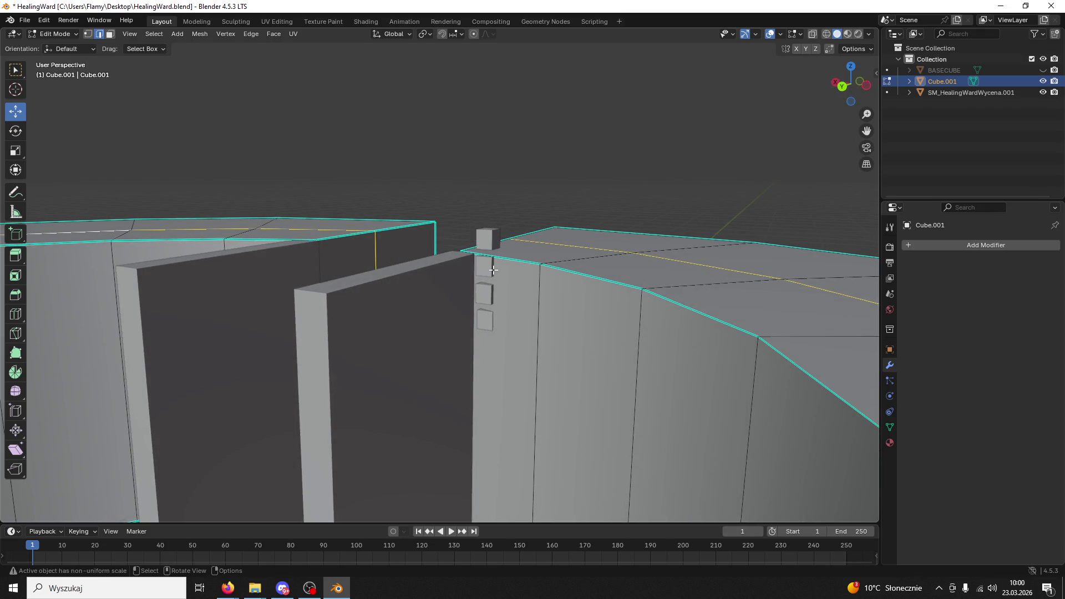
pyautogui.moveTo(493, 270)
pyautogui.mouseDown()
pyautogui.moveTo(477, 278)
pyautogui.moveTo(517, 292)
pyautogui.moveTo(495, 291)
pyautogui.mouseUp()
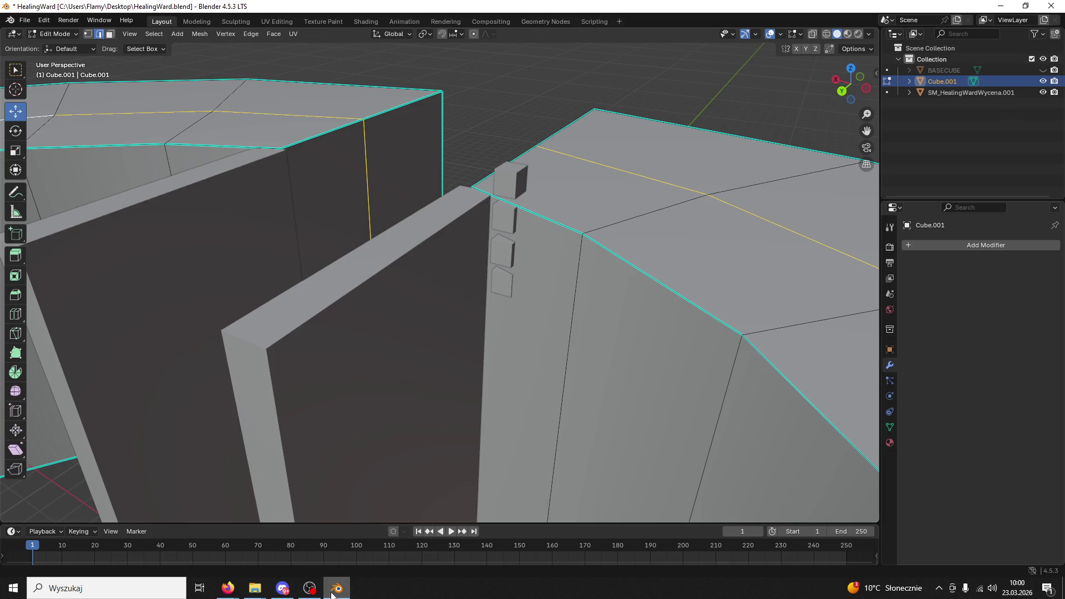
pyautogui.click(336, 588)
pyautogui.click(1041, 472)
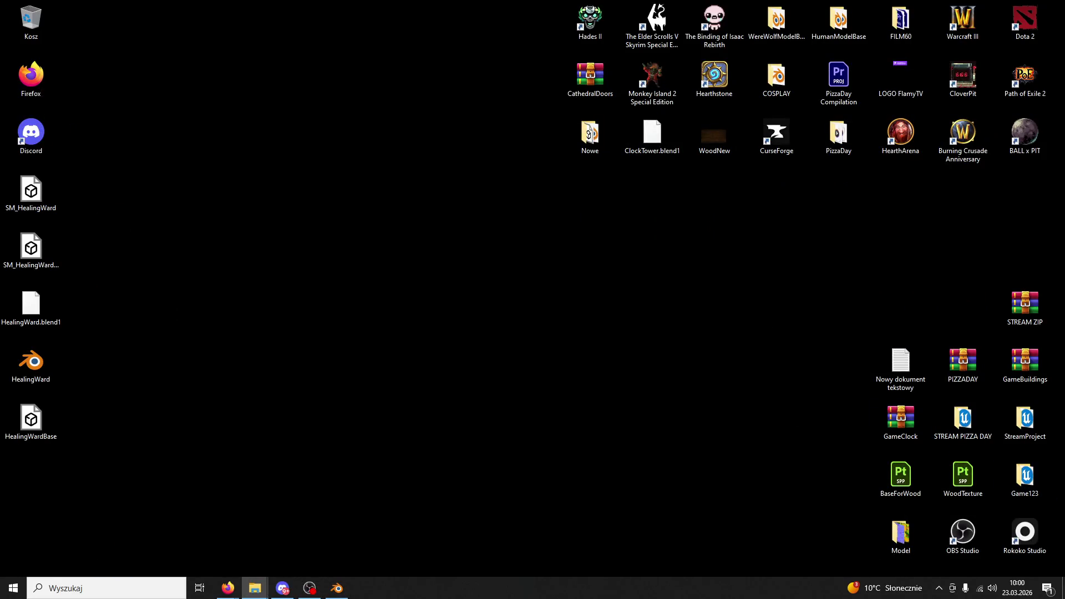
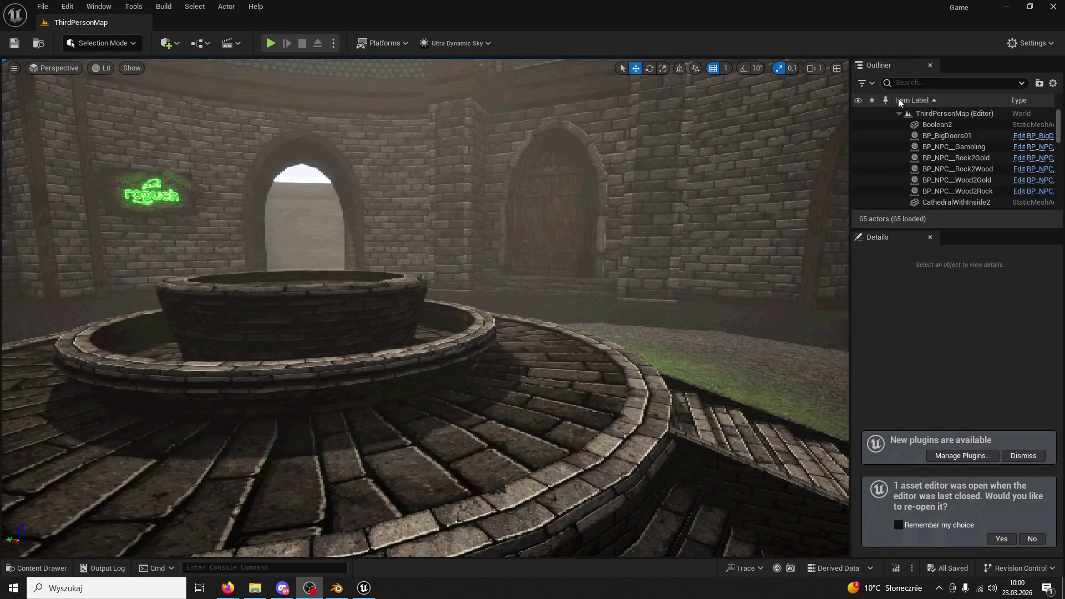
# Zoom in on the arched doorway, select the HealingWardBase mesh, and bring up Blender's HealingWard model
pyautogui.scroll(10, 426, 308)
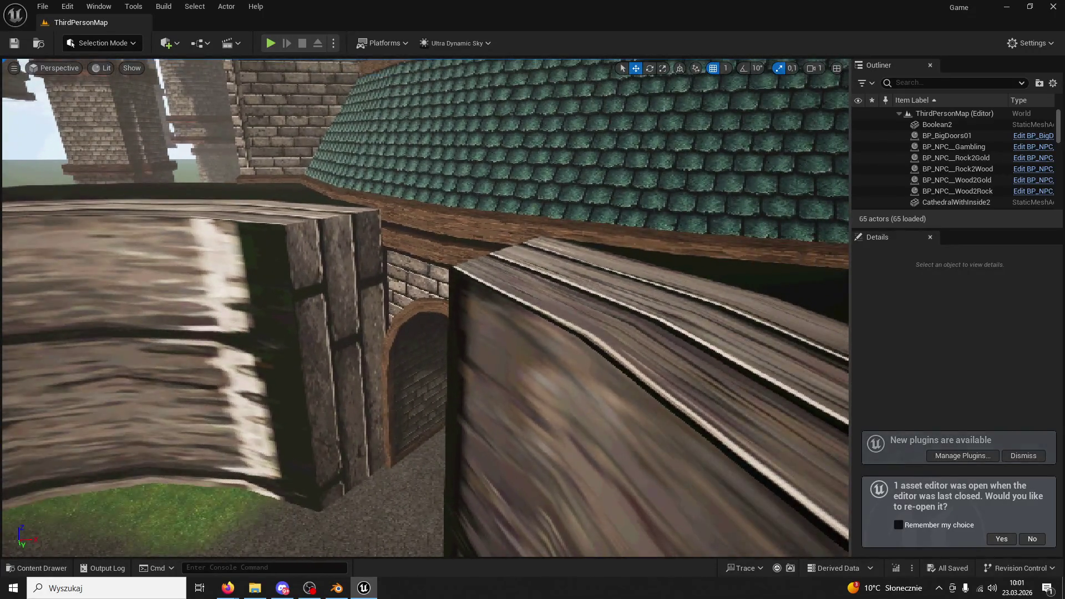
pyautogui.click(419, 332)
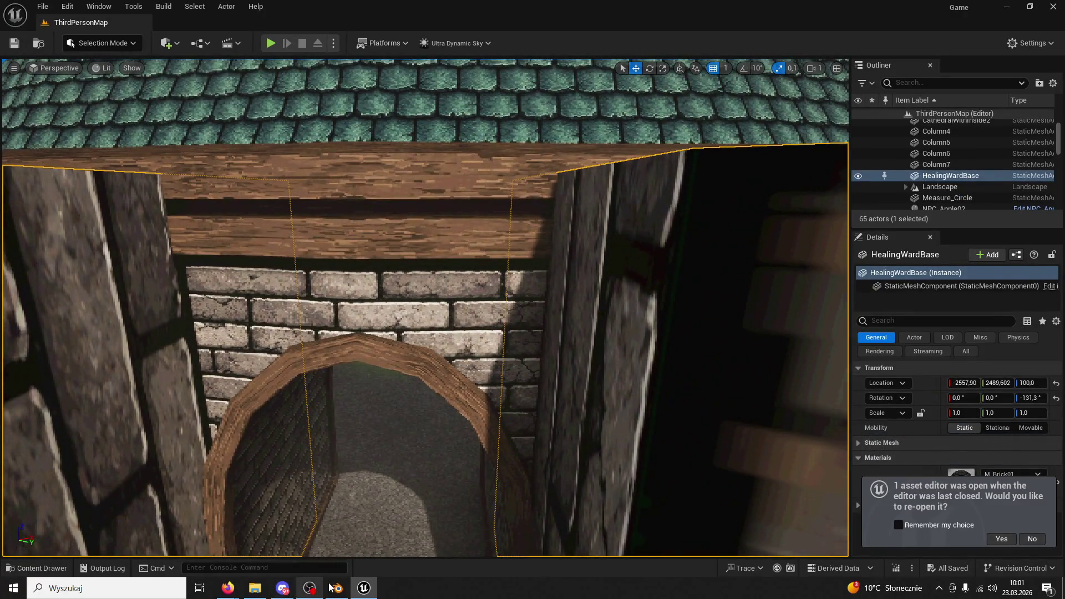
pyautogui.click(333, 589)
pyautogui.scroll(5, 442, 347)
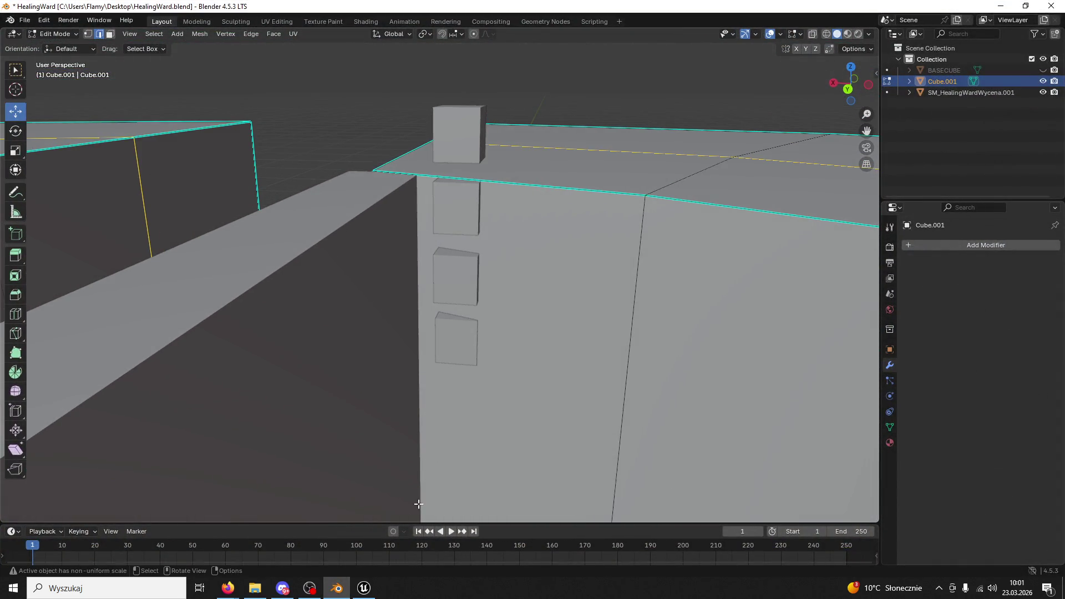
# Mark seams on the ring's pillar edge and outer edge loop
pyautogui.click(364, 589)
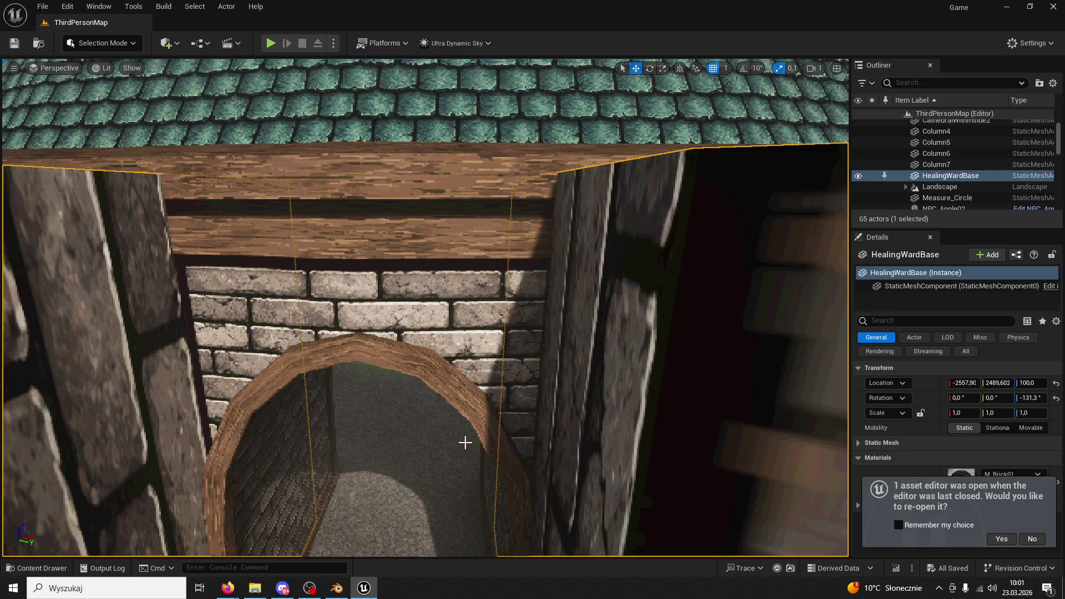
pyautogui.click(346, 584)
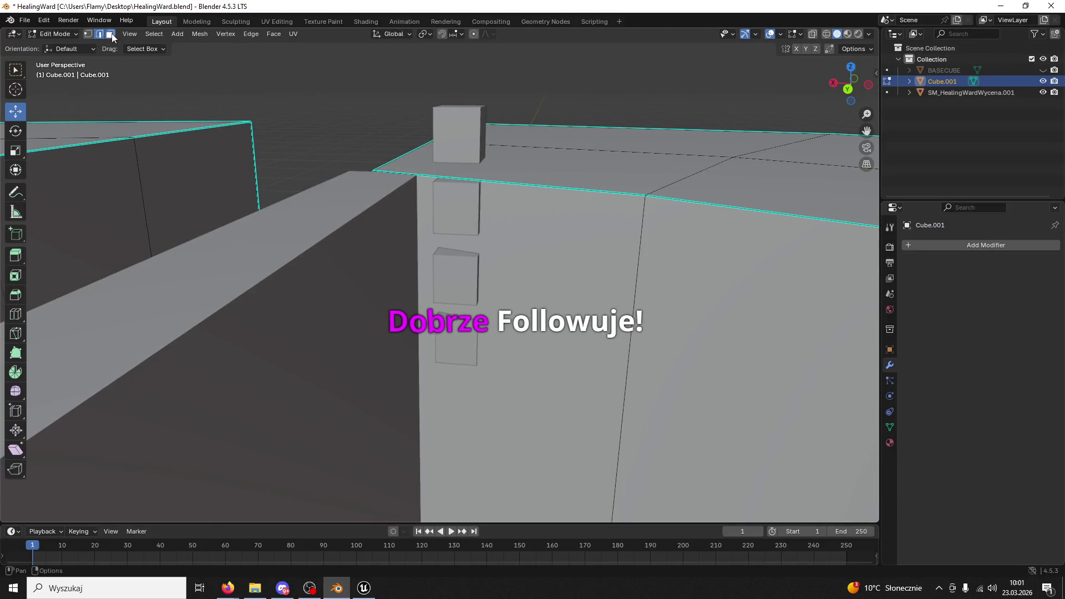
pyautogui.click(547, 148)
pyautogui.scroll(-10, 566, 183)
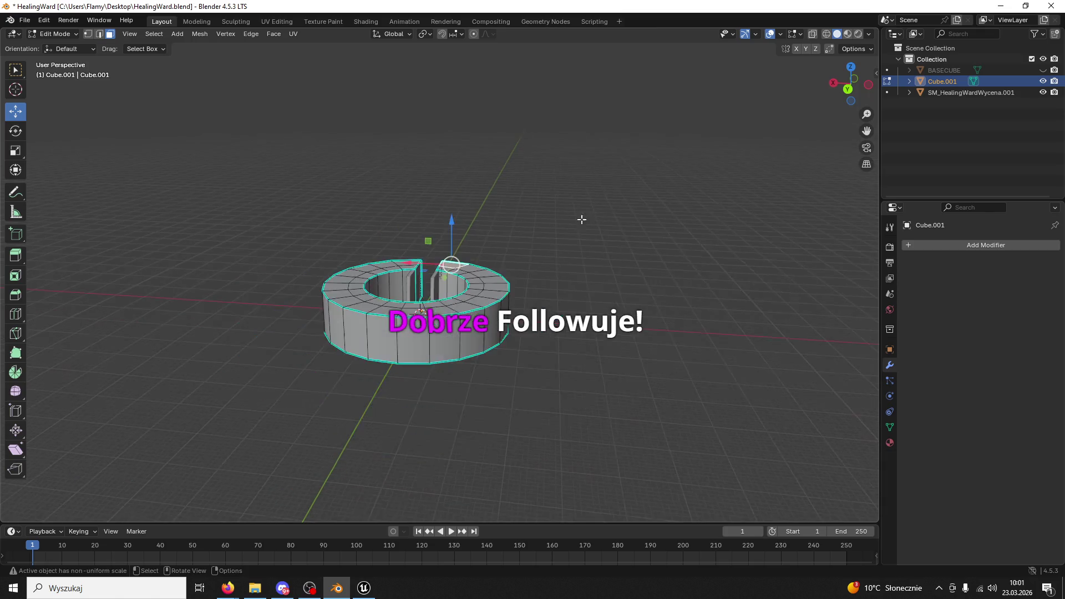
pyautogui.scroll(4, 549, 280)
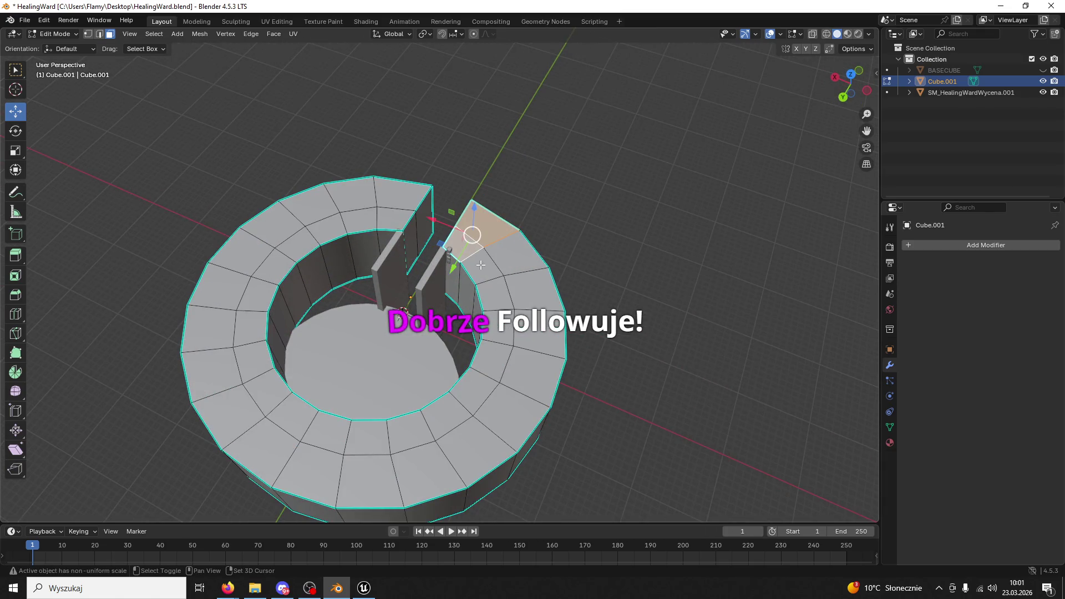
pyautogui.keyDown('shift'); pyautogui.click(392, 301); pyautogui.keyUp('shift')
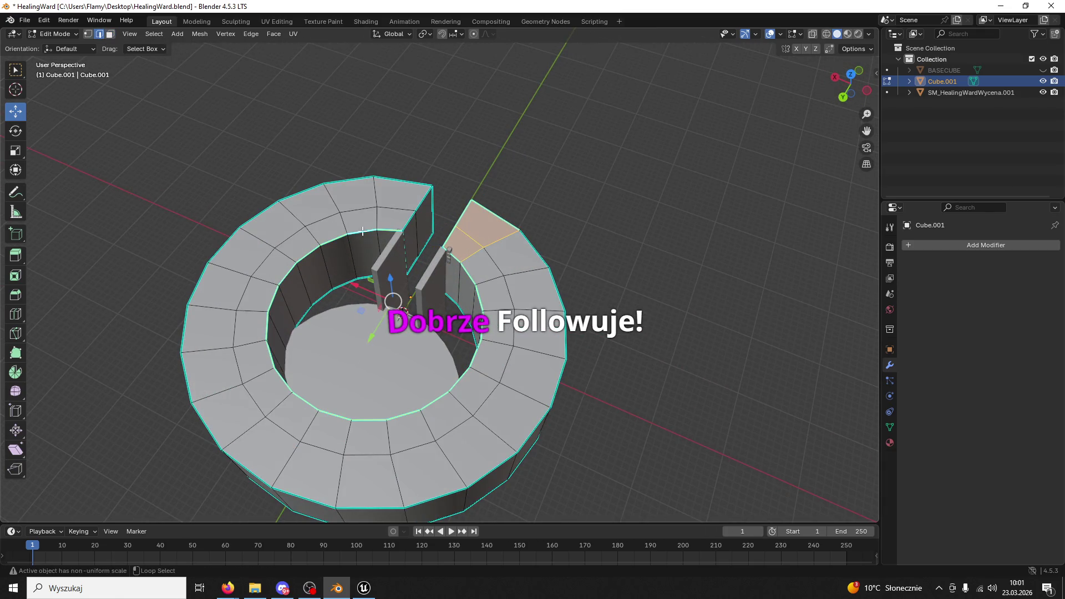
pyautogui.keyDown('alt'); pyautogui.keyDown('shift'); pyautogui.click(561, 295); pyautogui.keyUp('shift'); pyautogui.keyUp('alt')
pyautogui.hotkey('ctrl', 'e')
pyautogui.click(517, 431)
# Mark a seam on a single edge at the ring's cut, then clear it again
pyautogui.click(404, 221)
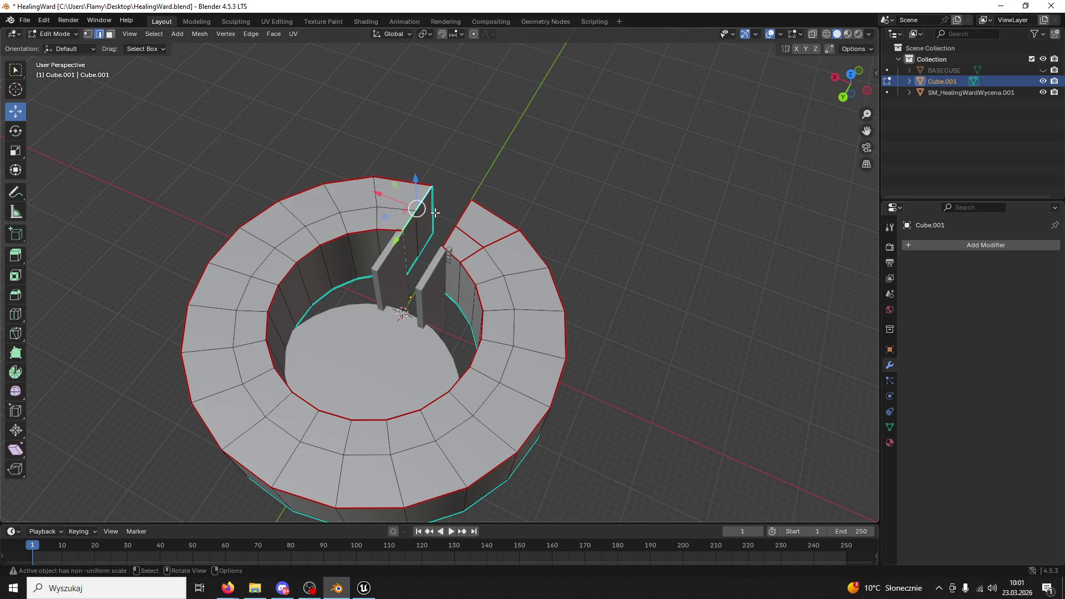
pyautogui.hotkey('ctrl', 'e')
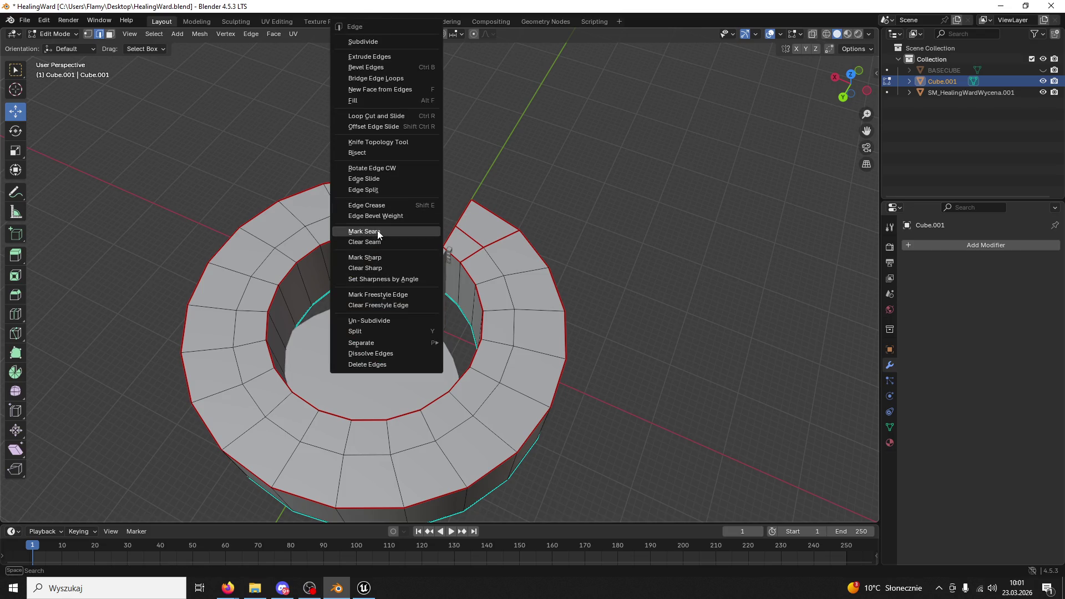
pyautogui.click(378, 233)
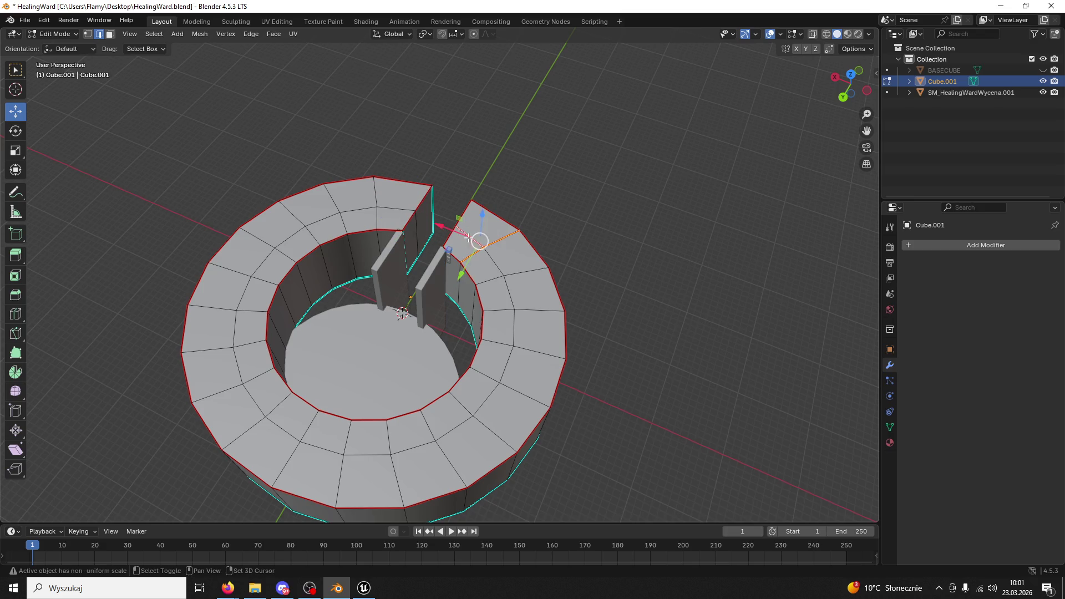
pyautogui.hotkey('ctrl', 'e')
pyautogui.click(435, 247)
pyautogui.scroll(3, 352, 219)
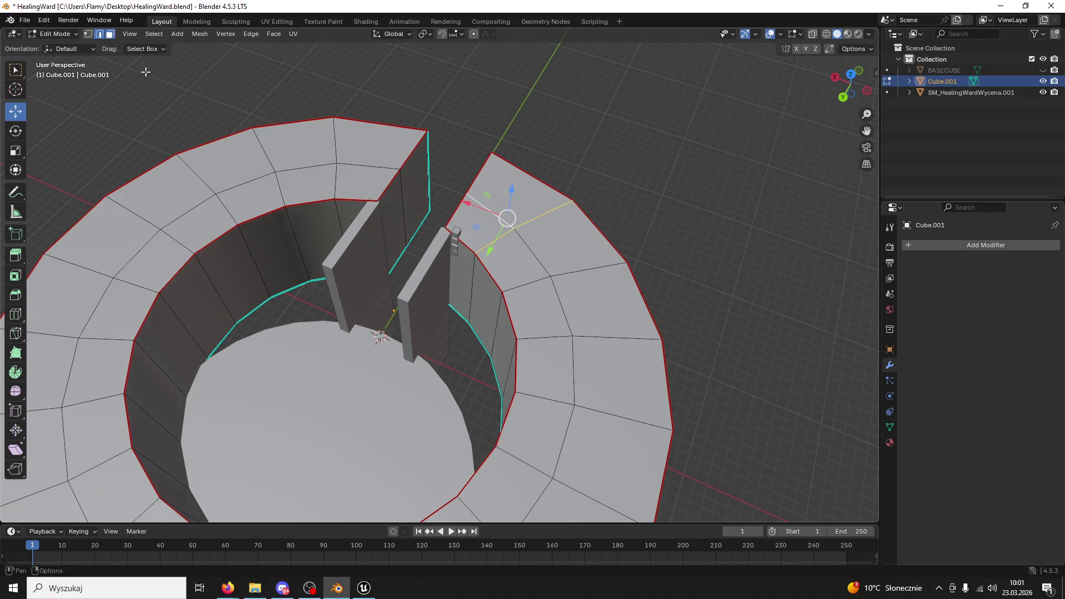
# Select the ring's linked top faces and raise them about 0.88 m, then nudge slightly down
pyautogui.click(219, 153)
pyautogui.hotkey('ctrl', 'l')
pyautogui.moveTo(332, 329); pyautogui.dragTo(365, 315)
pyautogui.scroll(2, 355, 309)
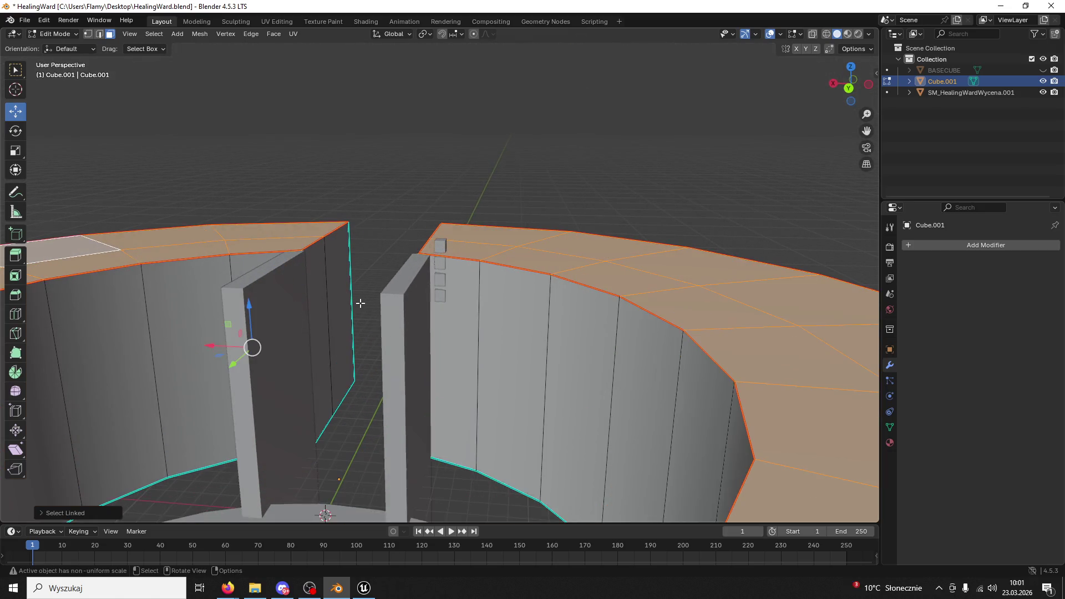
pyautogui.moveTo(248, 300); pyautogui.dragTo(220, 275)
pyautogui.scroll(4, 412, 267)
pyautogui.scroll(-5, 204, 337)
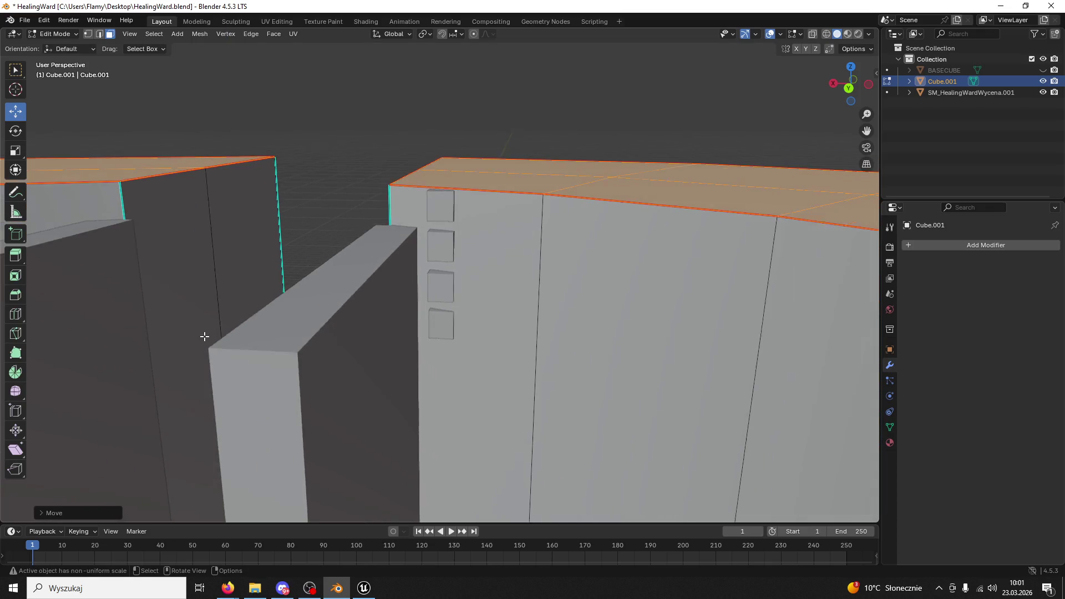
pyautogui.moveTo(88, 315); pyautogui.dragTo(90, 316)
# Return to Object Mode and save HealingWard.blend
pyautogui.click(38, 34)
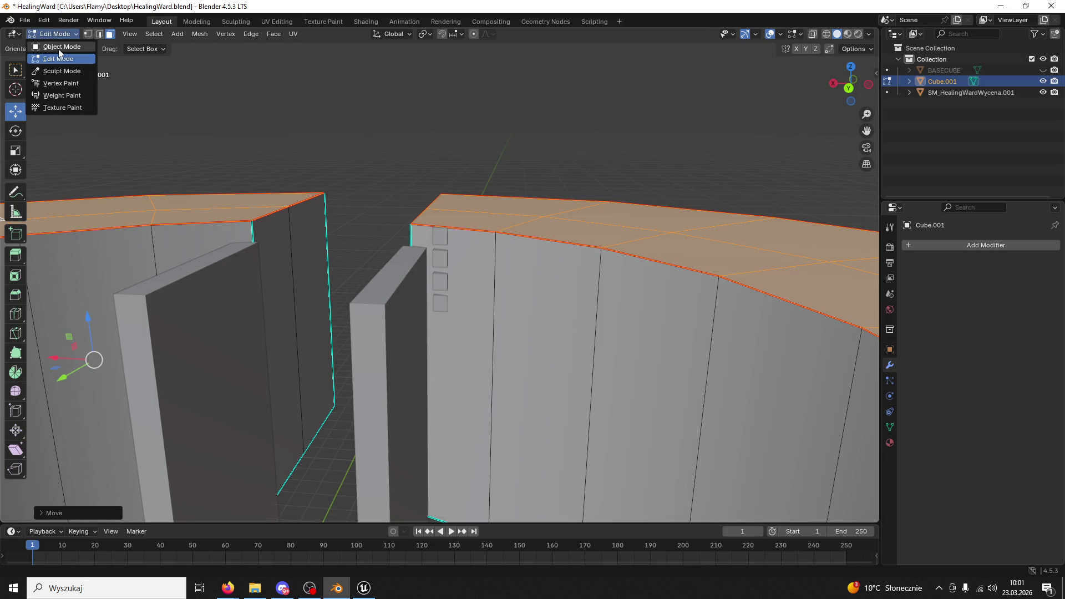
pyautogui.click(59, 47)
pyautogui.scroll(-5, 411, 161)
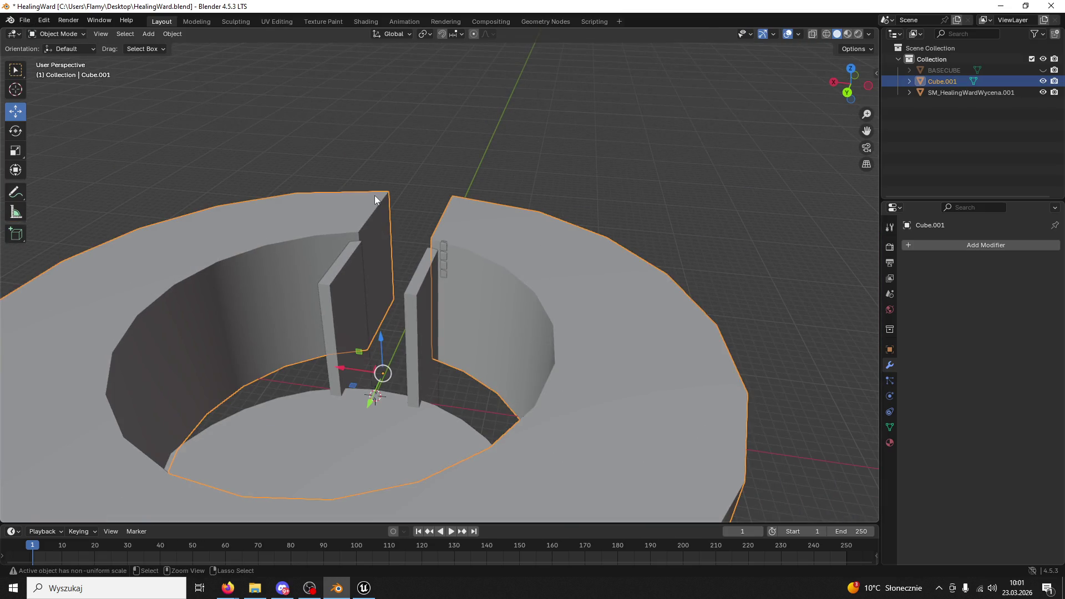
pyautogui.hotkey('ctrl', 's')
pyautogui.click(25, 20)
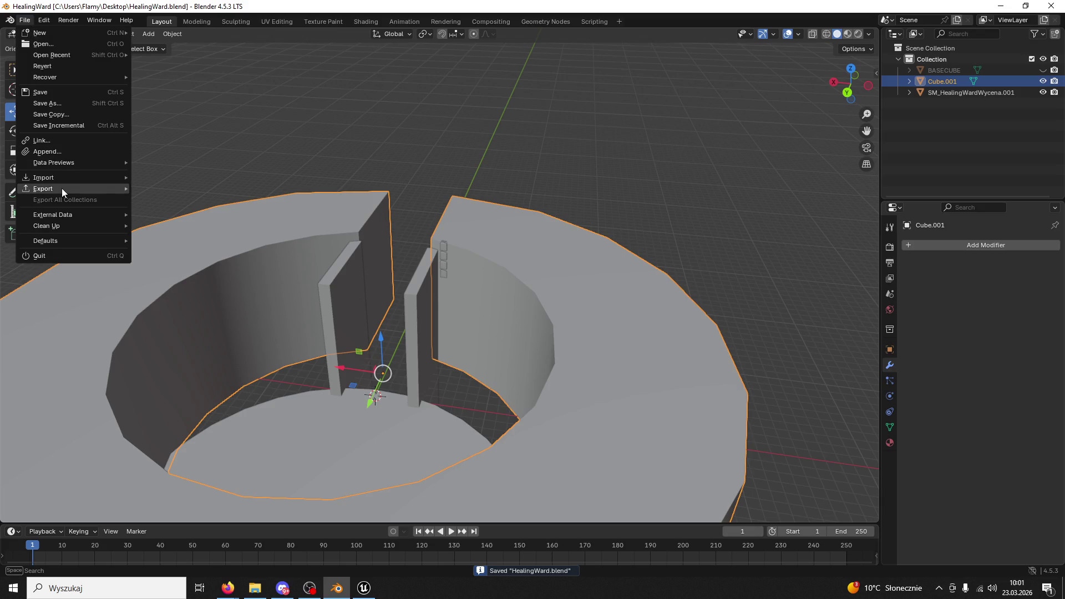
# Export the model as FBX, overwriting HealingWardBase.fbx on the Desktop
pyautogui.moveTo(62, 188)
pyautogui.click(185, 288)
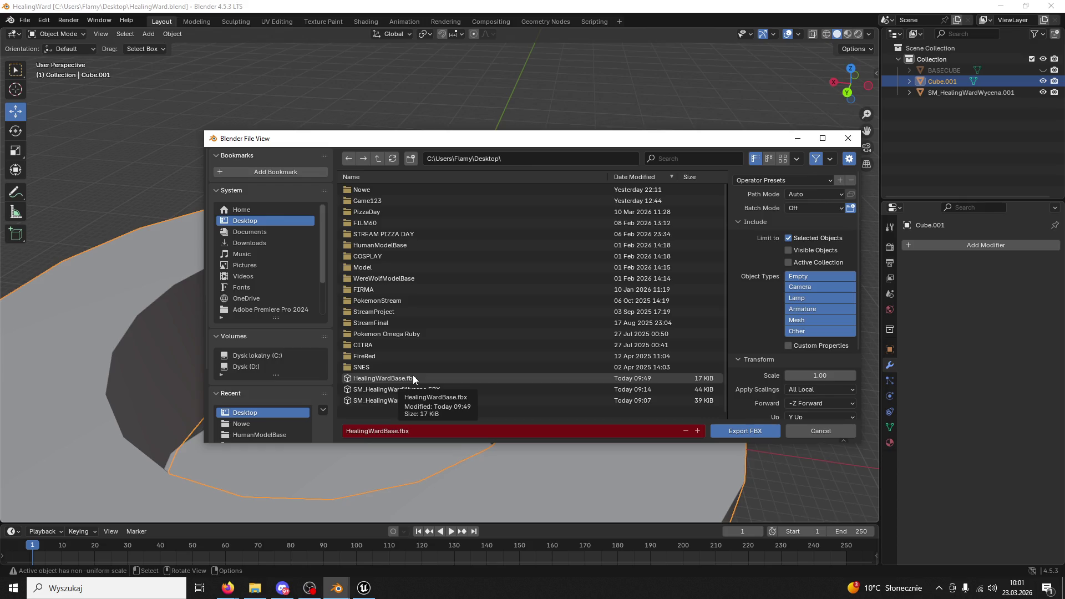
pyautogui.click(424, 390)
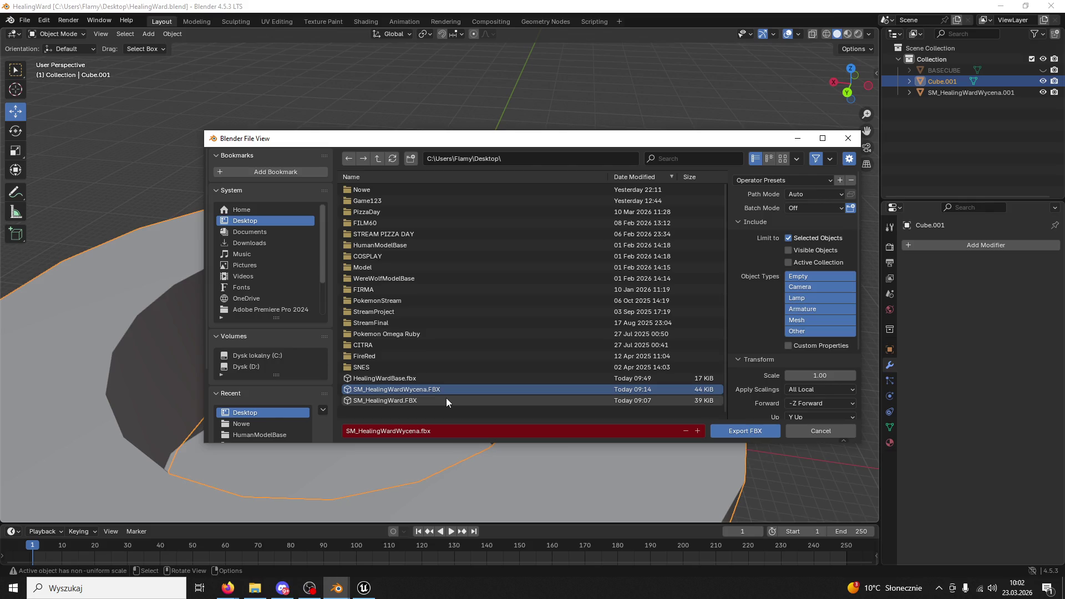
pyautogui.click(397, 378)
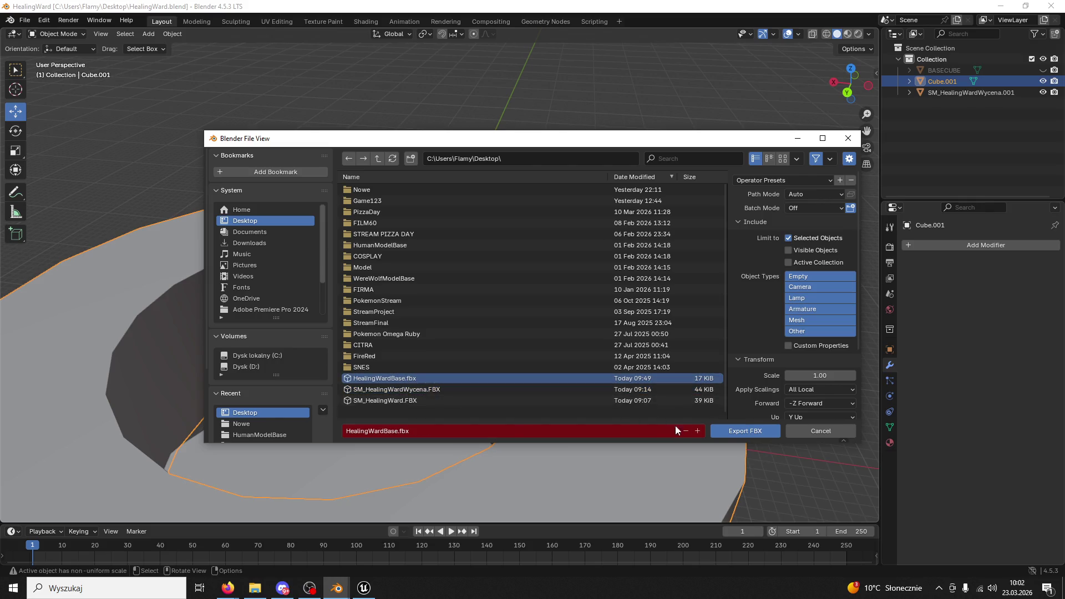
pyautogui.click(717, 430)
pyautogui.click(366, 589)
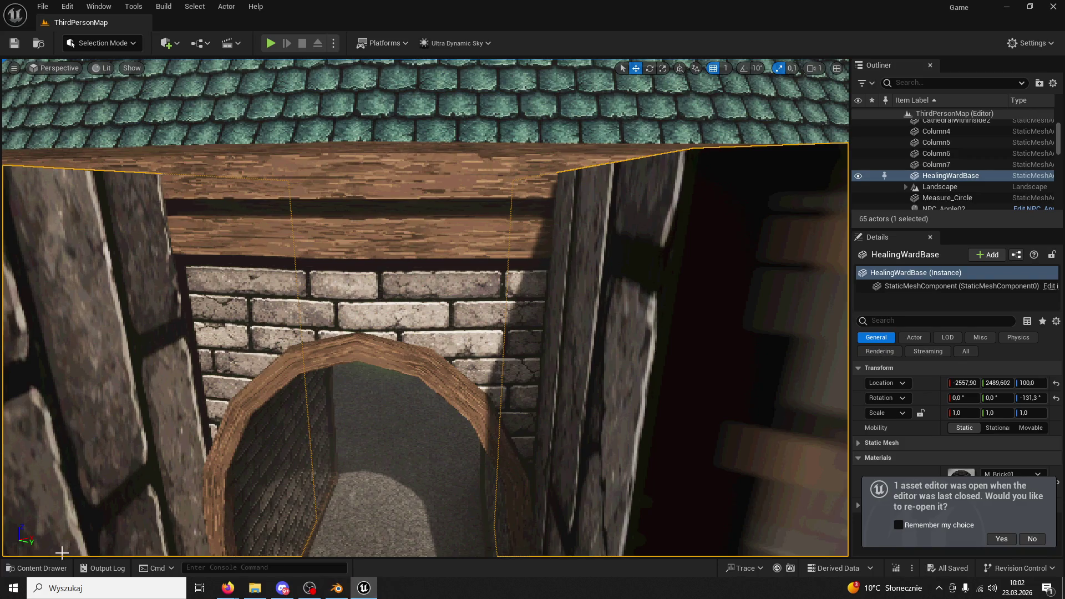
# Browse the Content Drawer through ModularV3 into the Measure folder
pyautogui.click(36, 568)
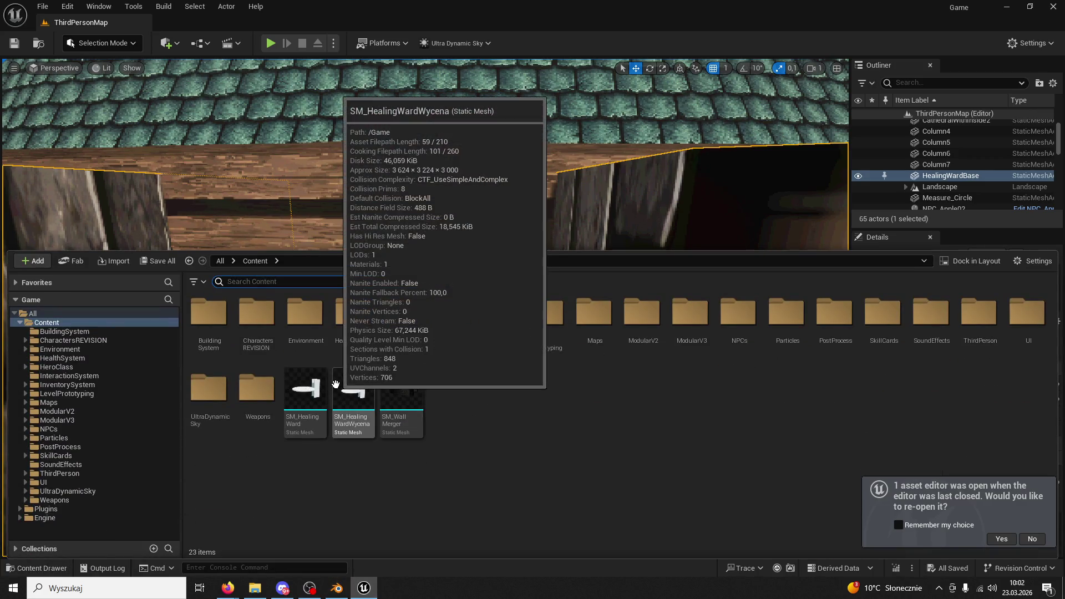
pyautogui.click(87, 419)
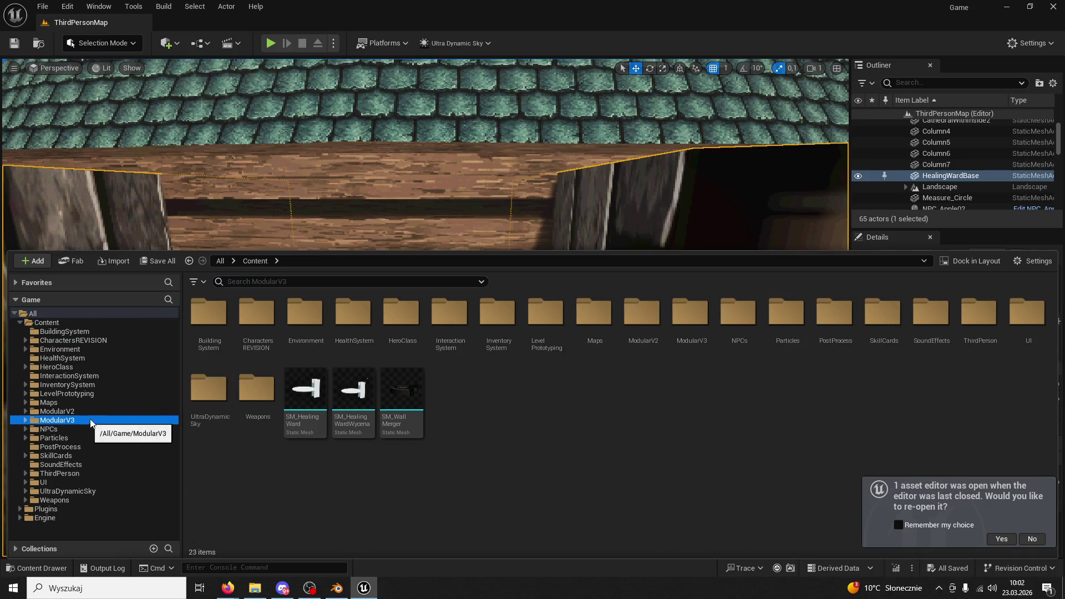
pyautogui.click(507, 308)
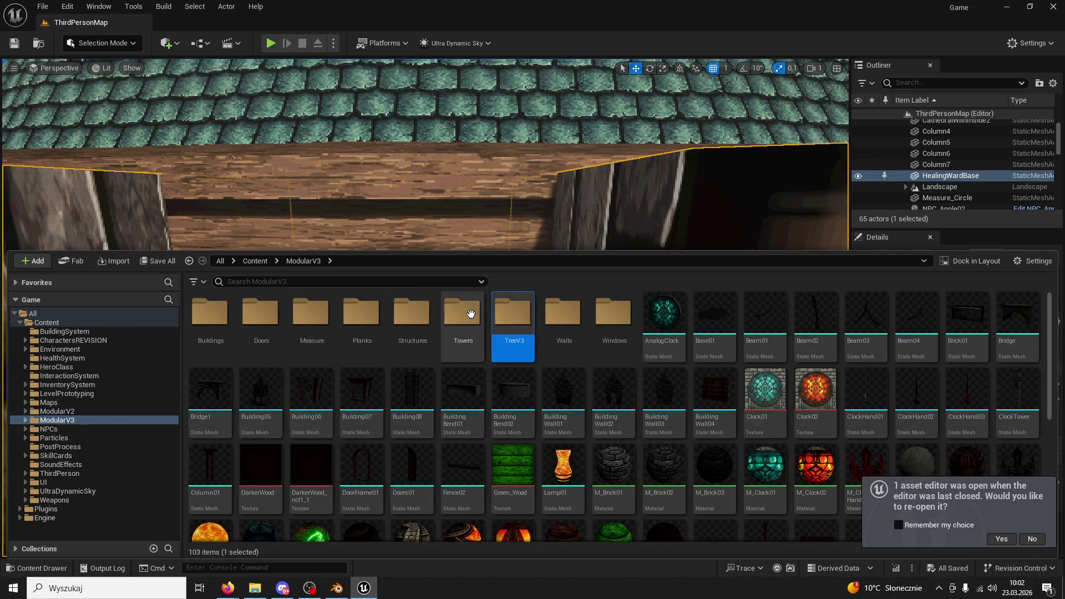
pyautogui.doubleClick(507, 309)
pyautogui.click(311, 262)
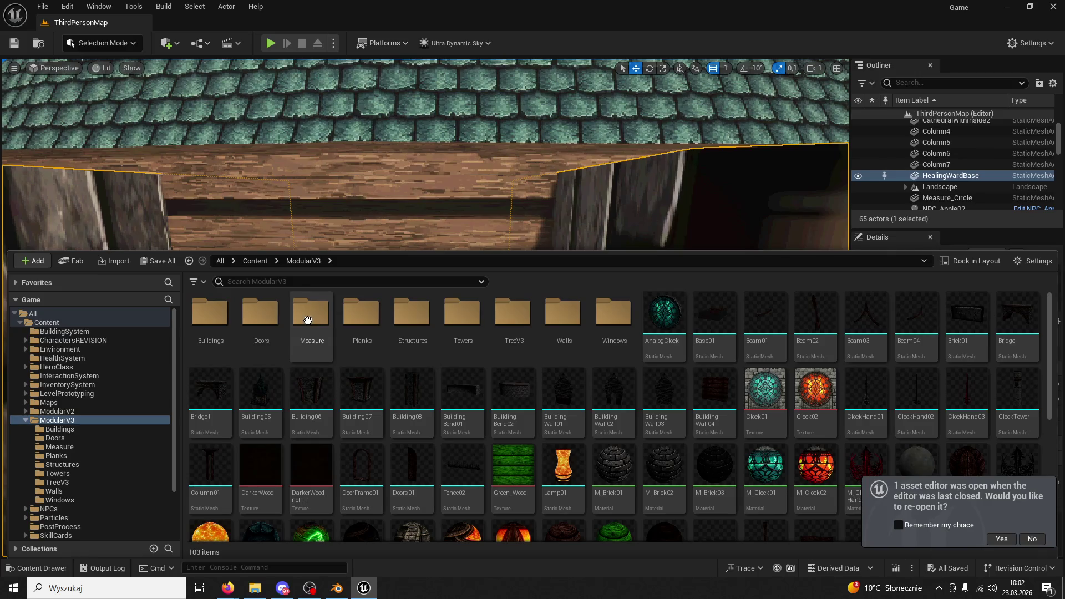
pyautogui.doubleClick(310, 313)
# Reimport the HealingWardBase asset from its source file
pyautogui.click(261, 317)
pyautogui.rightClick(263, 317)
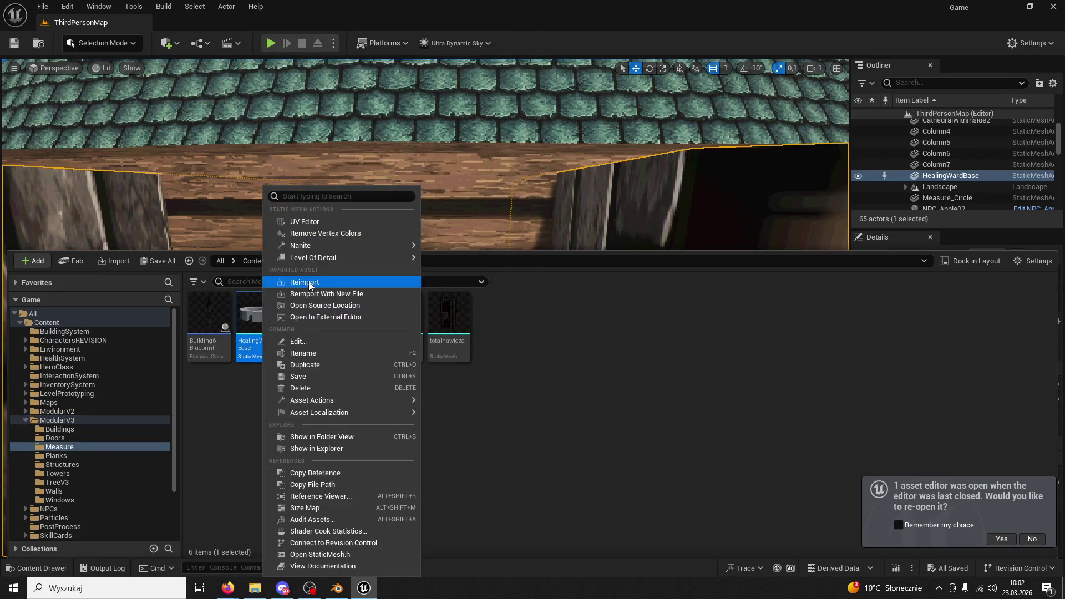
pyautogui.click(308, 282)
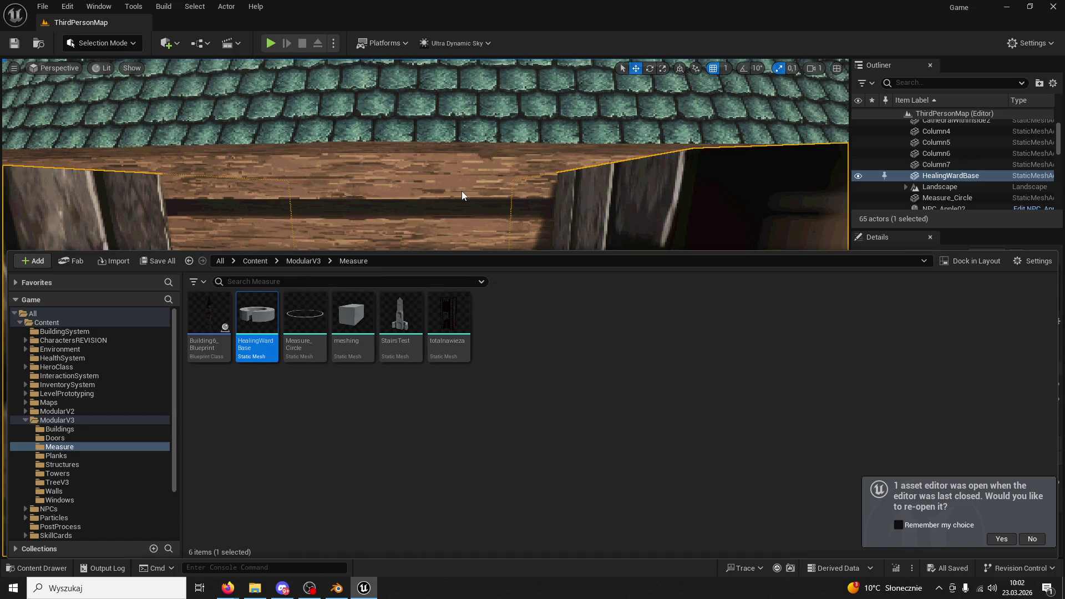
pyautogui.moveTo(462, 195)
pyautogui.mouseDown()
pyautogui.moveTo(461, 167)
pyautogui.moveTo(430, 158)
pyautogui.moveTo(413, 177)
pyautogui.moveTo(394, 164)
pyautogui.moveTo(367, 181)
pyautogui.mouseUp()
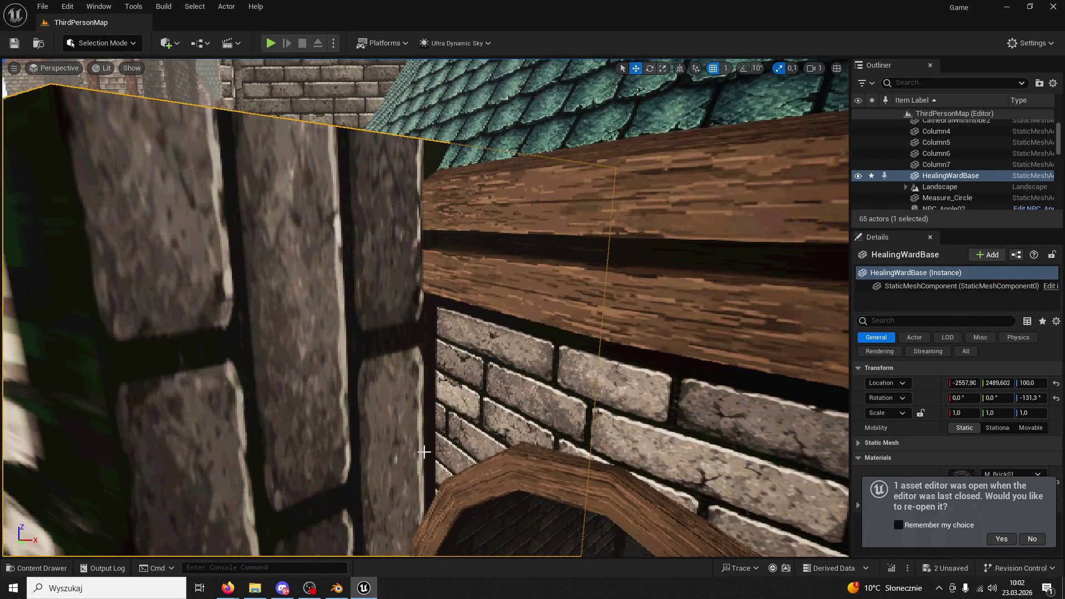
# Enter Edit Mode on Cube.001 in Blender and save HealingWard.blend, then return to Unreal
pyautogui.click(337, 589)
pyautogui.scroll(6, 444, 399)
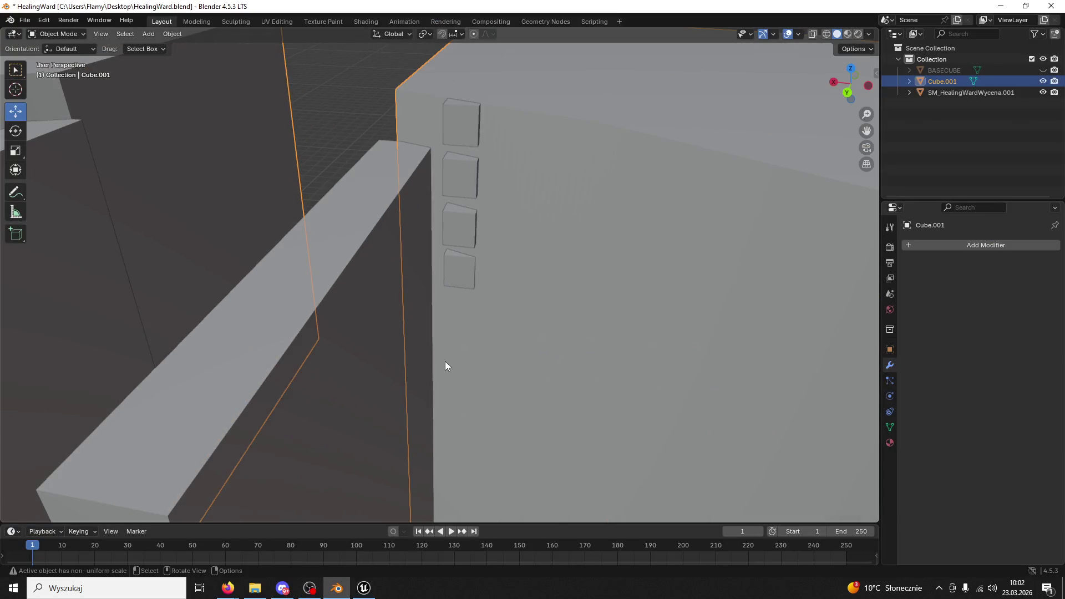
pyautogui.scroll(-3, 514, 132)
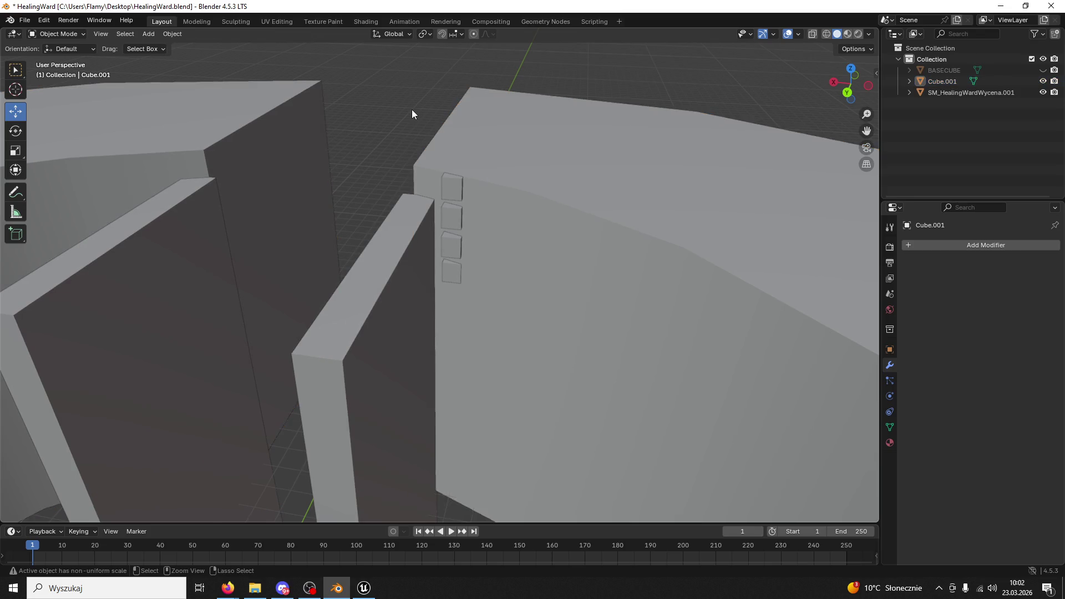
pyautogui.press('Tab')
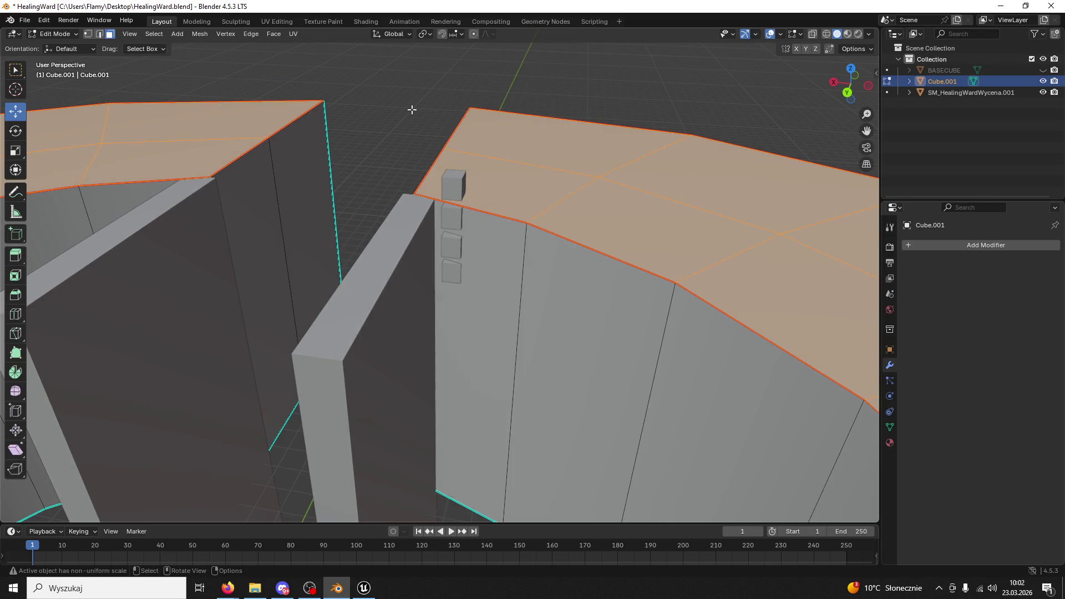
pyautogui.hotkey('ctrl', 's')
pyautogui.click(361, 589)
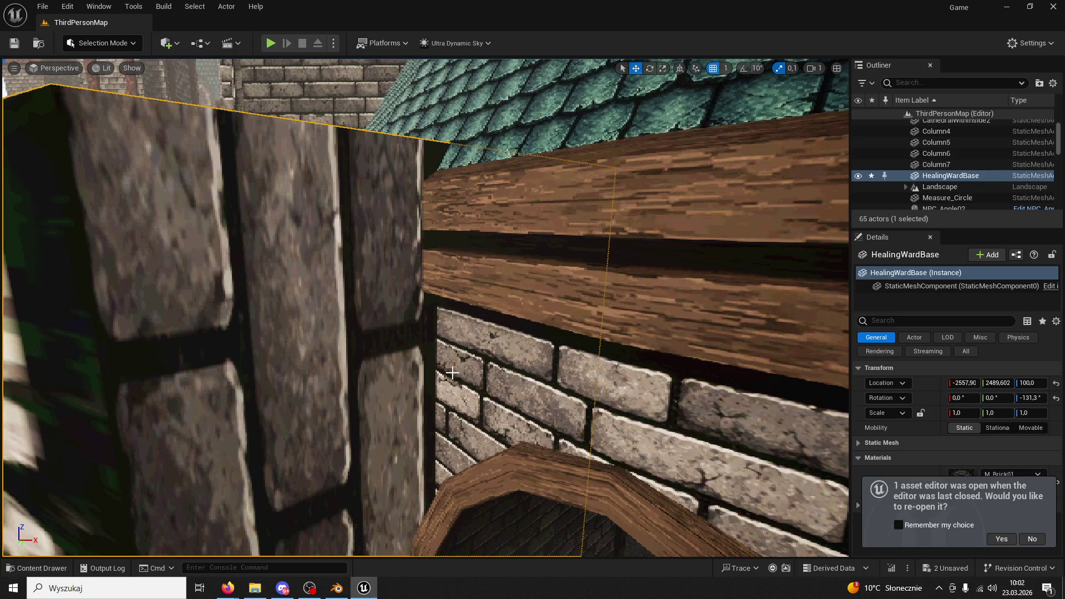
# Lower HealingWardBase from Z 100 to Z 45
pyautogui.moveTo(366, 330); pyautogui.dragTo(418, 472)
pyautogui.moveTo(313, 478); pyautogui.dragTo(326, 478)
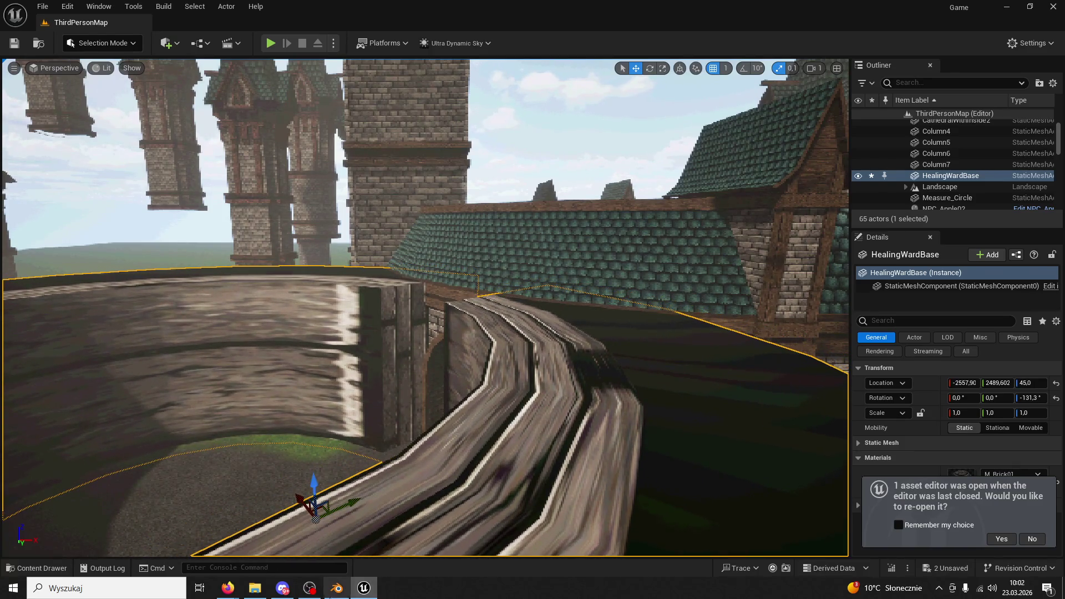
pyautogui.click(337, 588)
pyautogui.hotkey('alt', 'Tab')
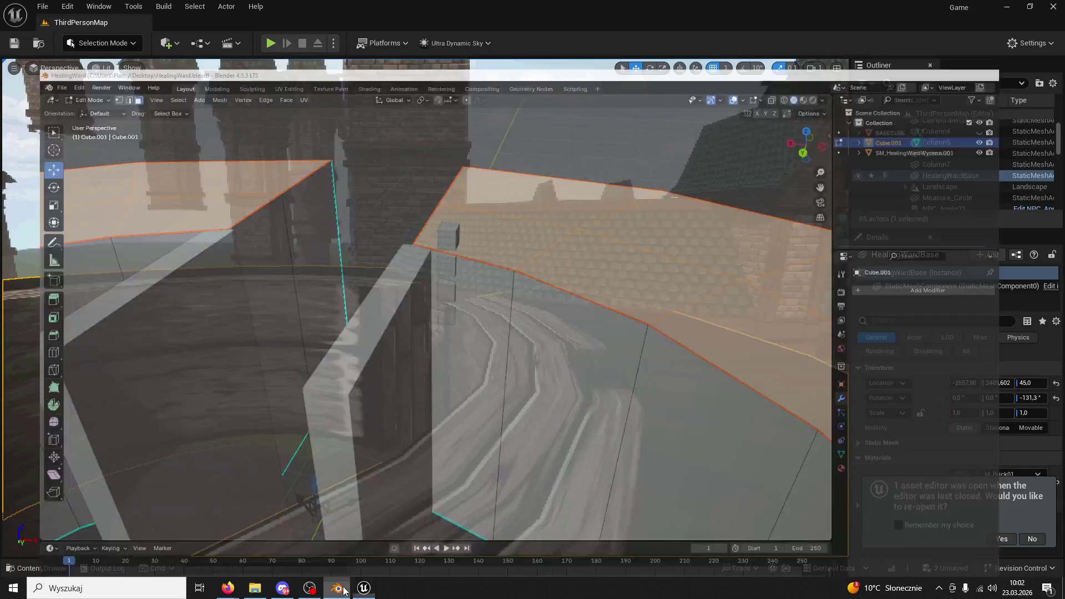
# Fly the camera around the arch, brick wall, and curved wooden and stone walls
pyautogui.press('w')
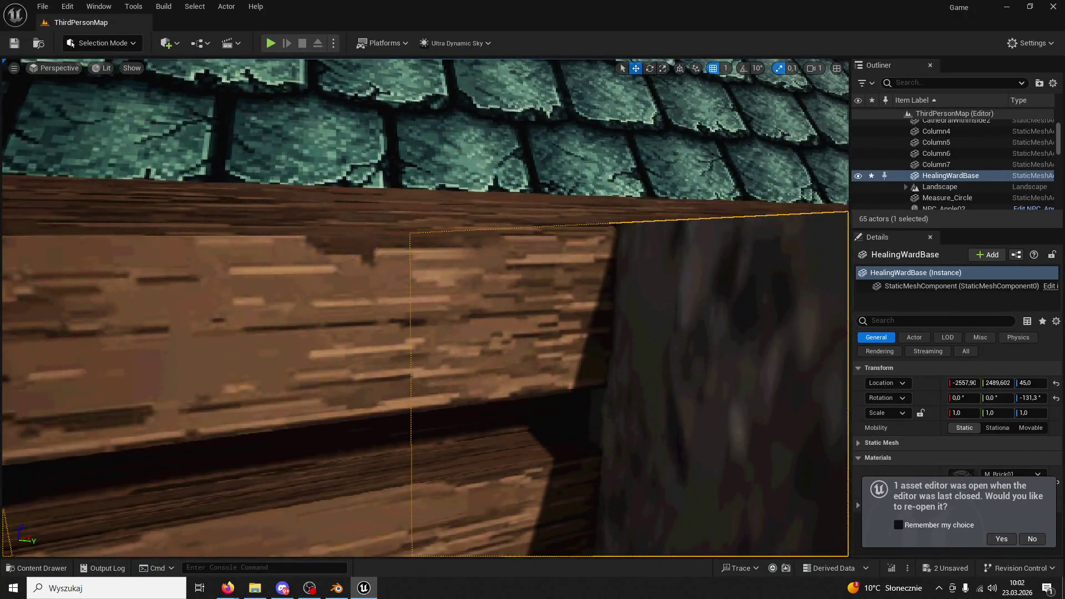
pyautogui.press('s')
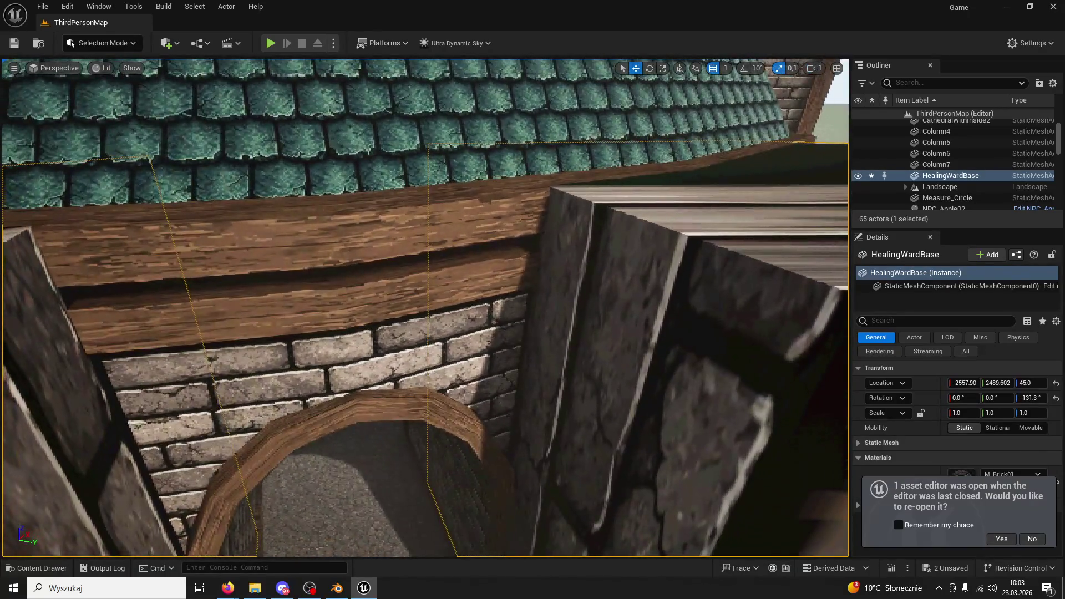
pyautogui.press('d')
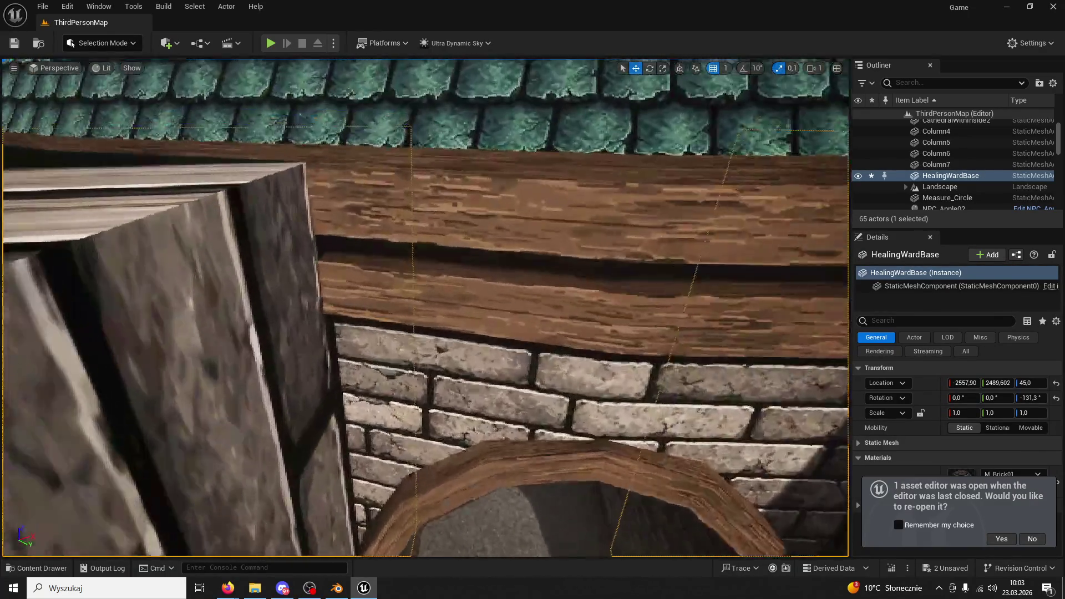
pyautogui.press('w')
pyautogui.press('s')
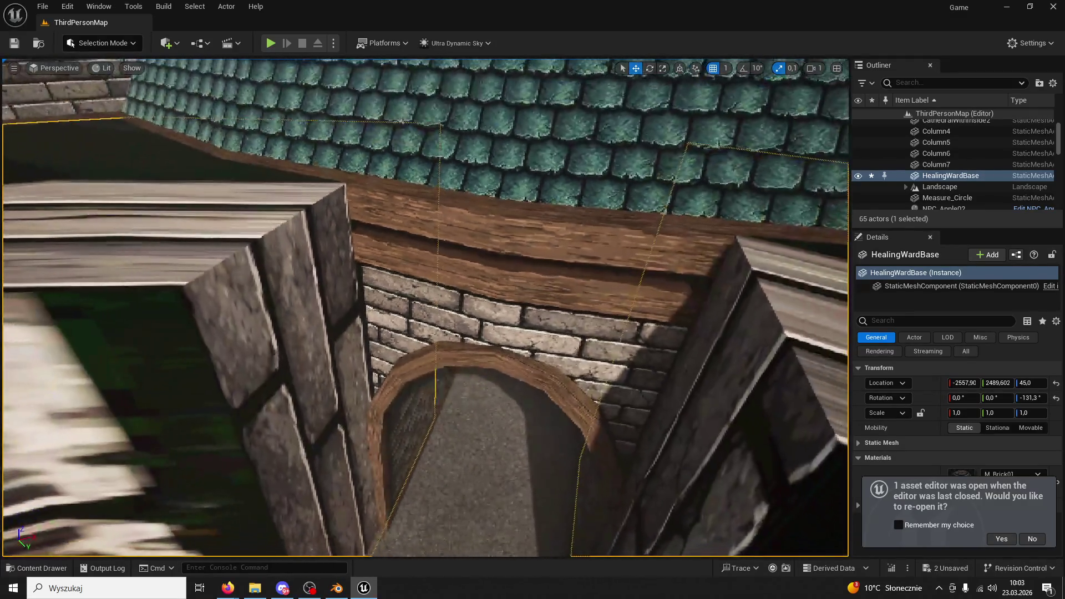
pyautogui.moveTo(316, 339)
pyautogui.mouseDown()
pyautogui.moveTo(377, 294)
pyautogui.moveTo(339, 252)
pyautogui.mouseUp()
pyautogui.press('s')
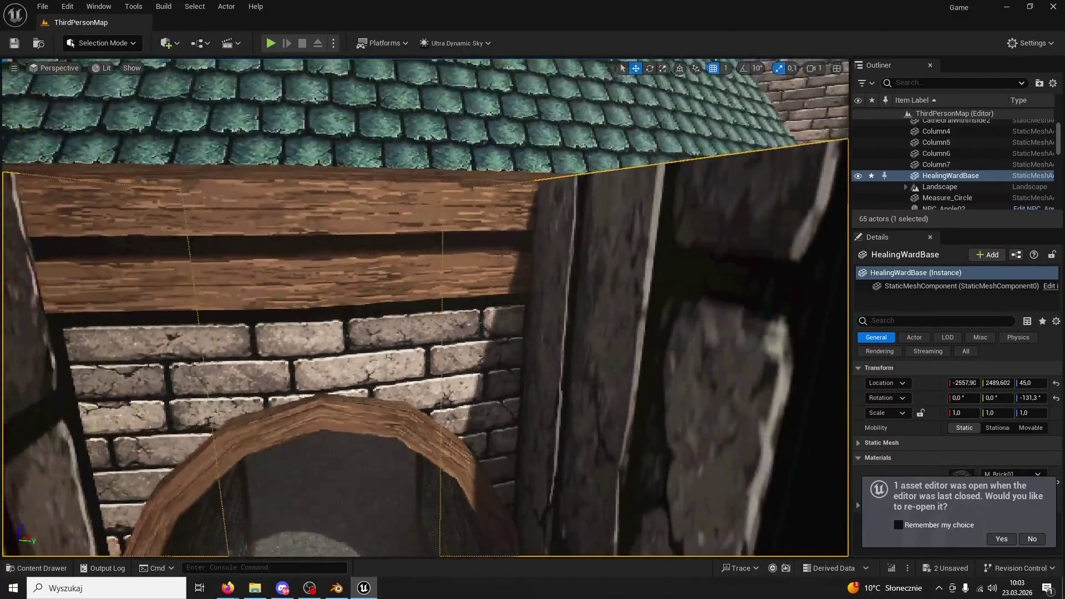
pyautogui.moveTo(501, 335)
pyautogui.mouseDown()
pyautogui.moveTo(492, 368)
pyautogui.moveTo(477, 349)
pyautogui.mouseUp()
pyautogui.moveTo(646, 72); pyautogui.dragTo(632, 100)
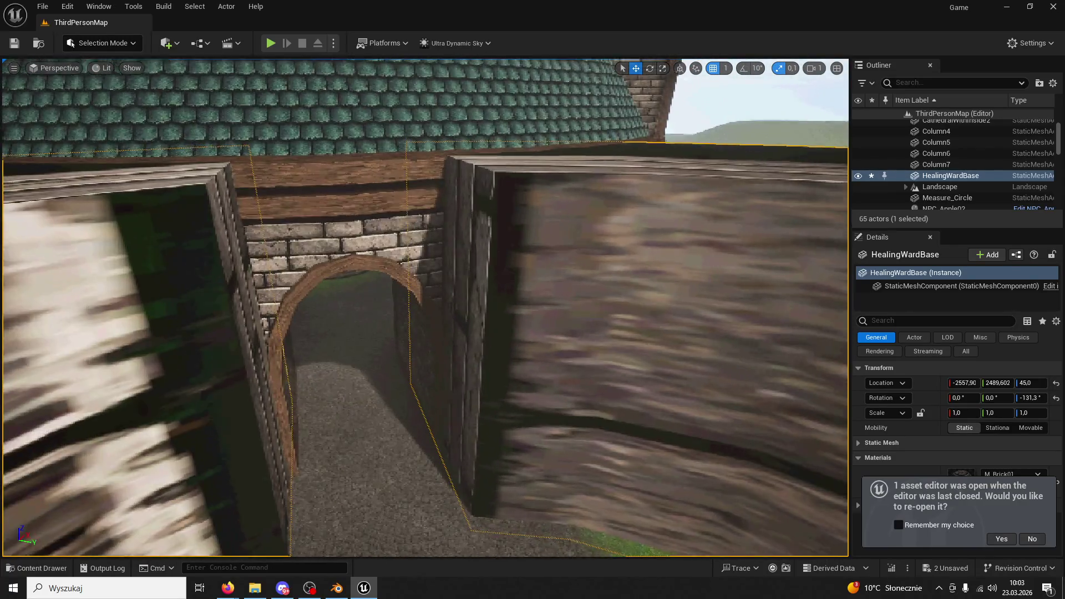
# Fly up over the tiled roof edge and dome wall to the stone pillar
pyautogui.press('w')
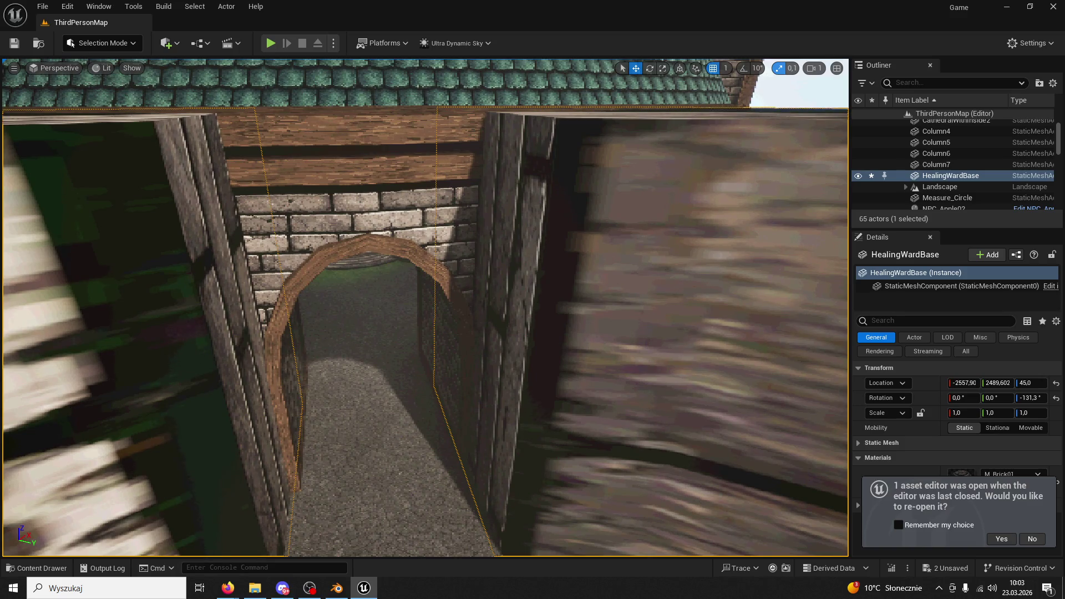
pyautogui.press('w')
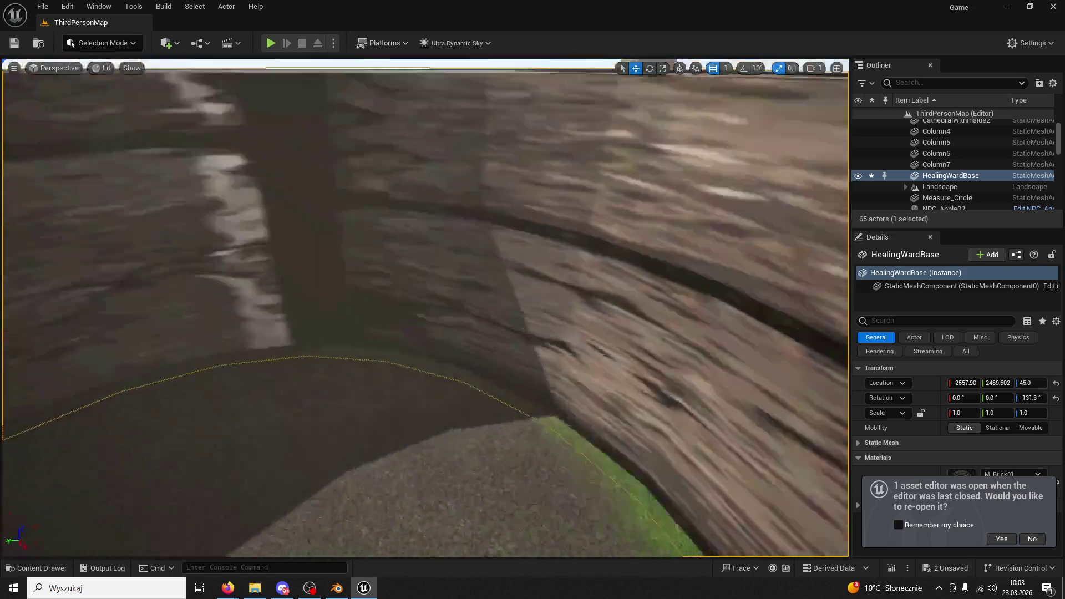
pyautogui.press('w')
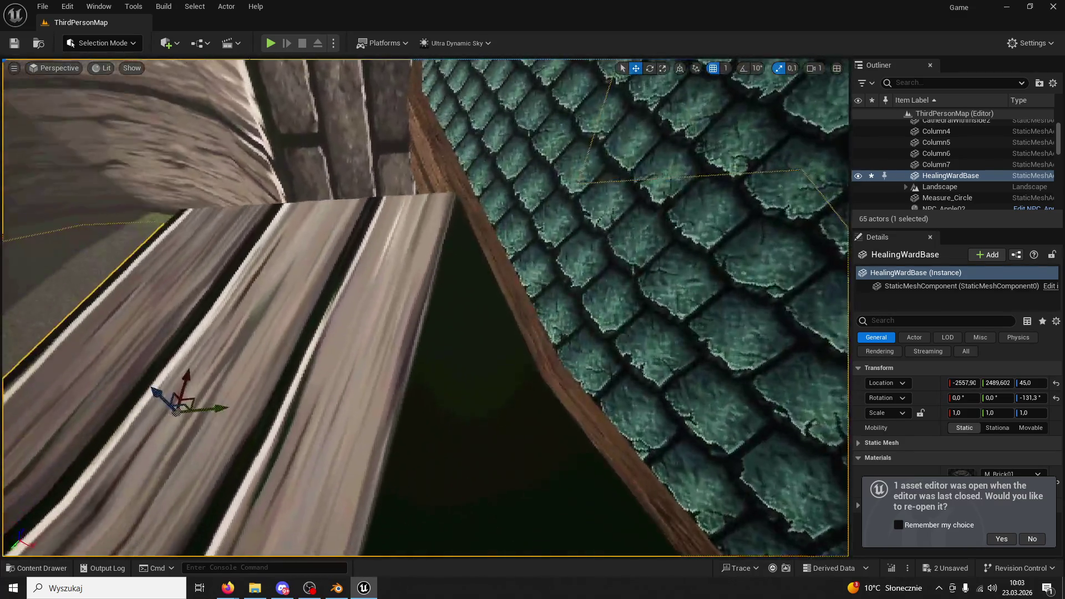
pyautogui.press('w')
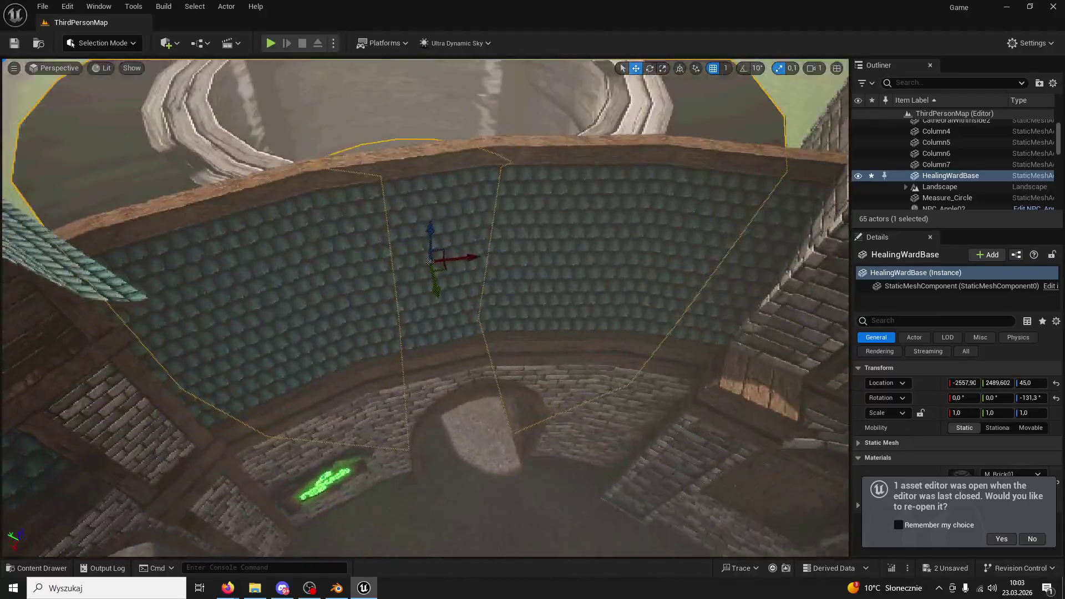
pyautogui.press('w')
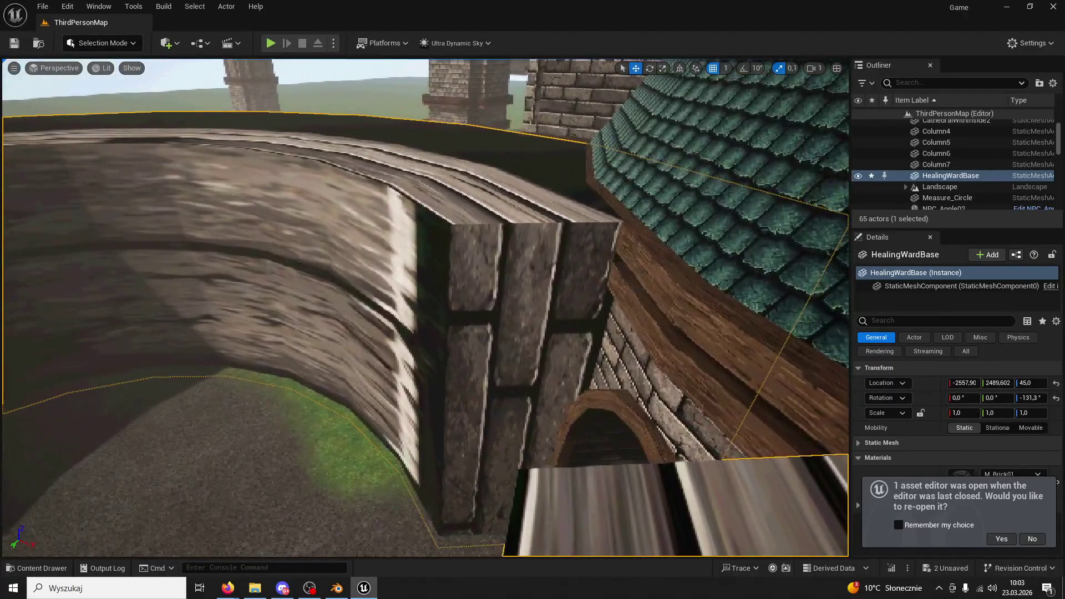
pyautogui.press('w')
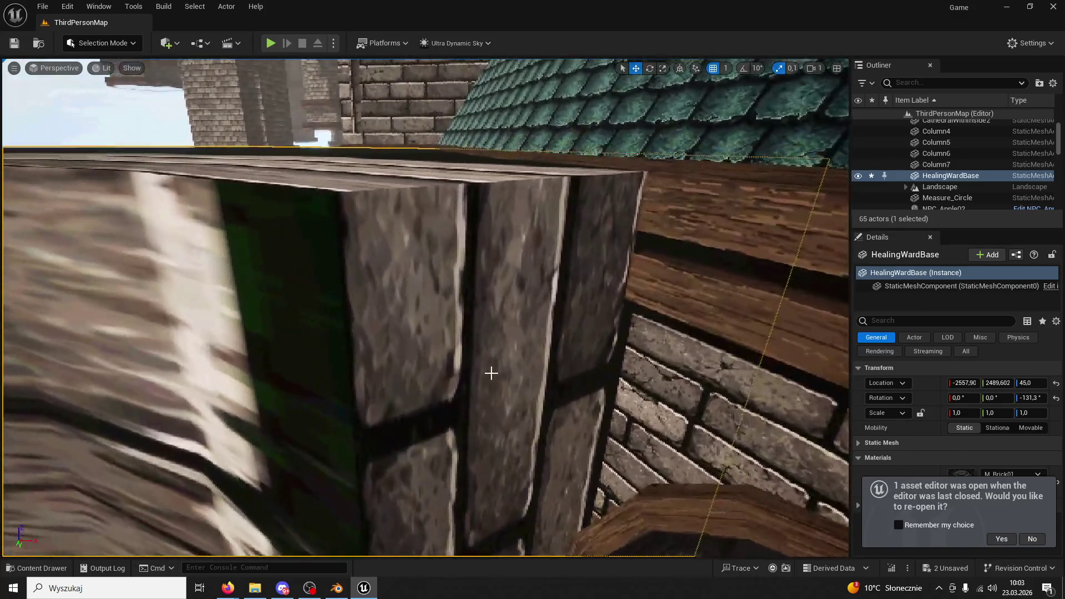
# Place a cube on the wooden ledge and scale it uniformly to about 0.685
pyautogui.click(176, 45)
pyautogui.moveTo(215, 187)
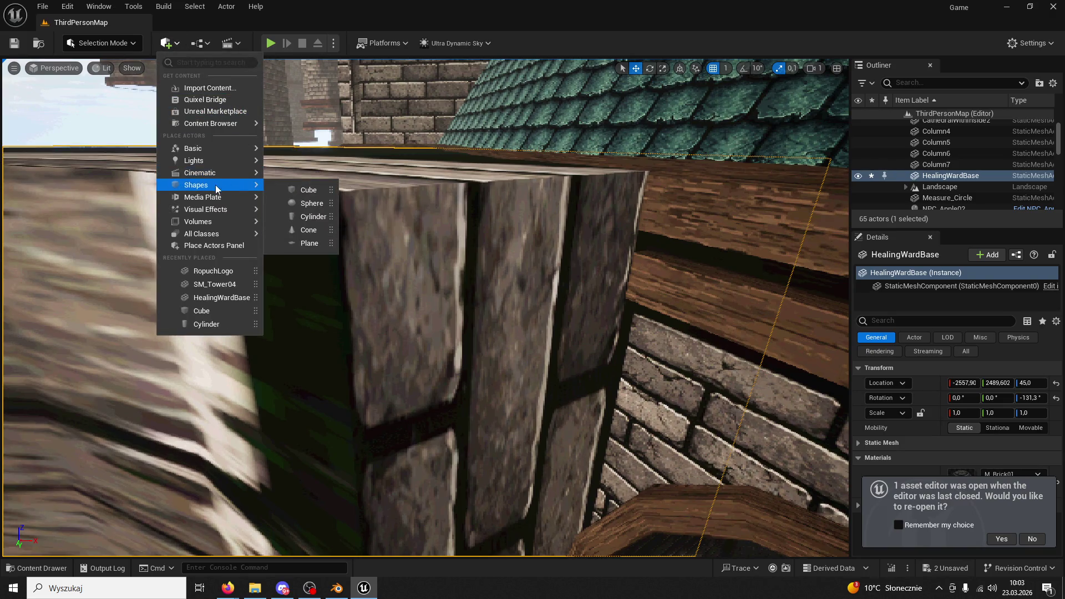
pyautogui.click(310, 189)
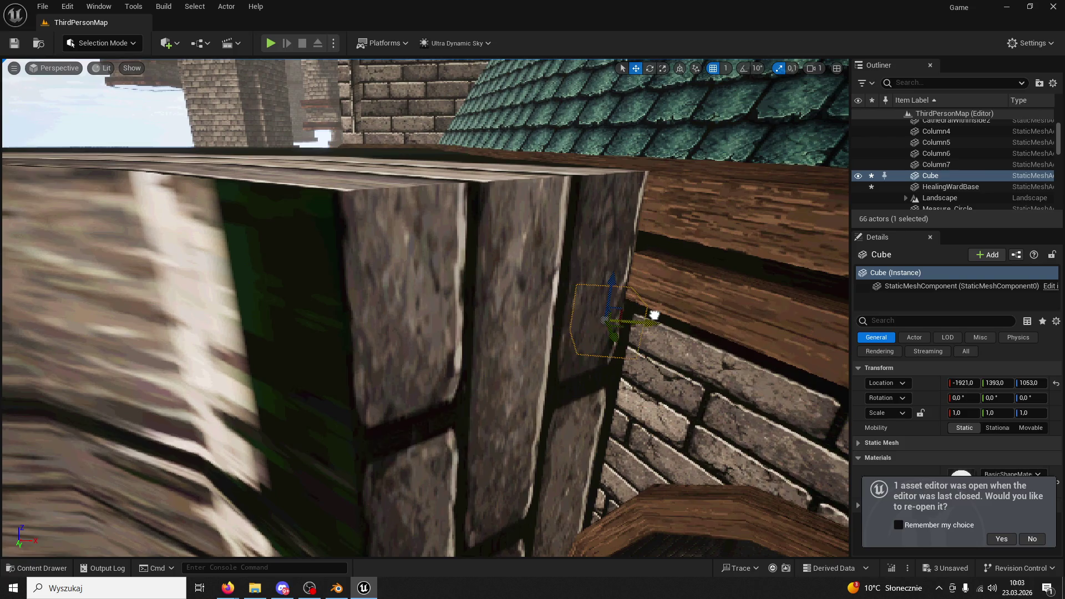
pyautogui.moveTo(617, 335)
pyautogui.mouseDown()
pyautogui.moveTo(638, 399)
pyautogui.moveTo(666, 216)
pyautogui.moveTo(646, 176)
pyautogui.mouseUp()
pyautogui.press('f')
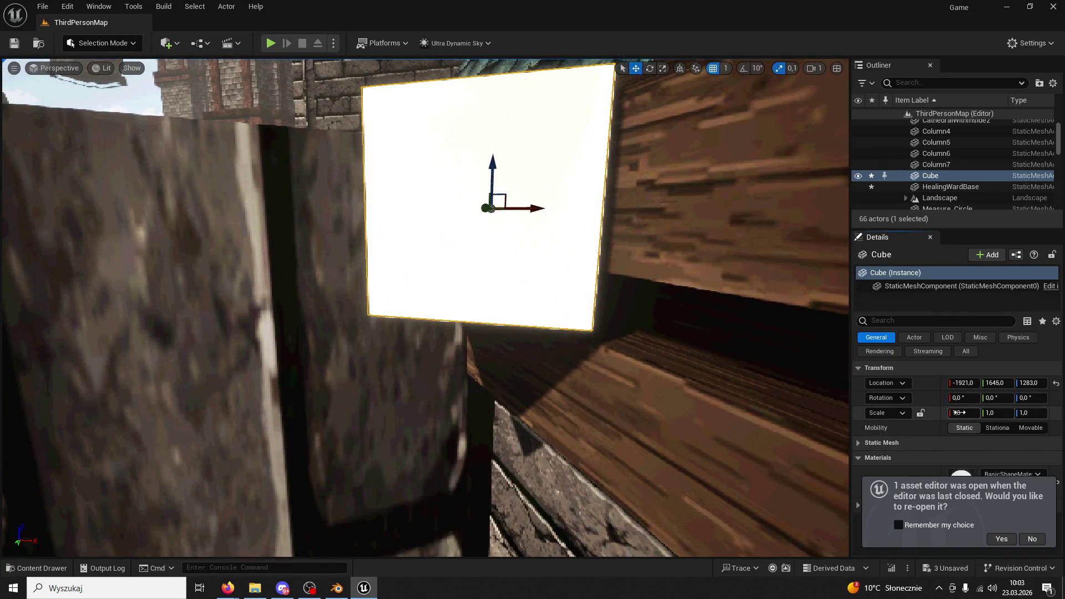
pyautogui.click(920, 413)
pyautogui.moveTo(962, 413); pyautogui.dragTo(824, 334)
pyautogui.moveTo(491, 158); pyautogui.dragTo(492, 140)
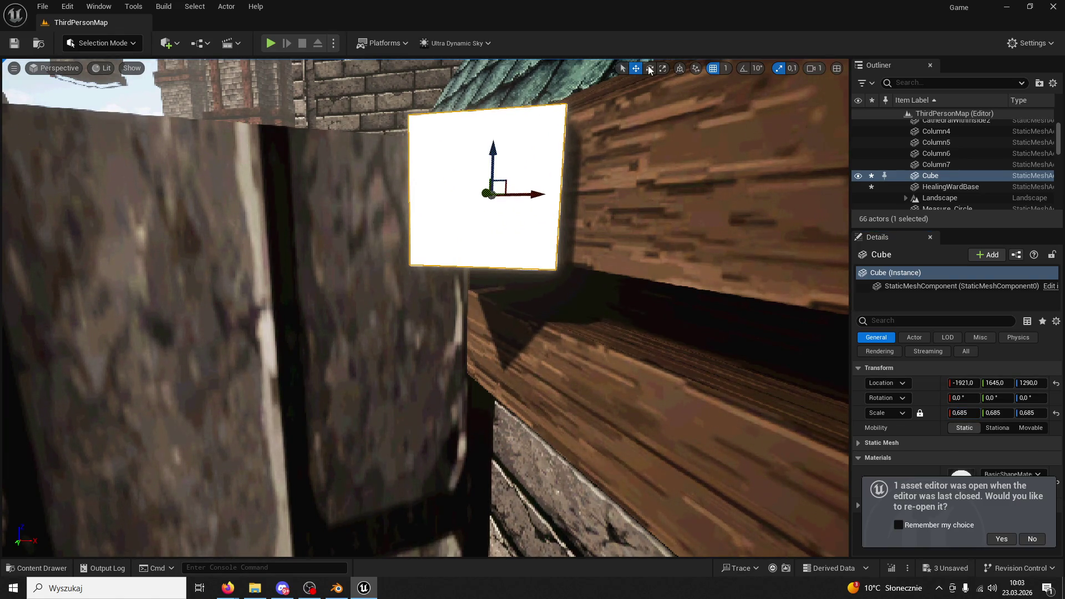
# Rotate the cube about -30° around Z and scale it to 0.67
pyautogui.click(649, 68)
pyautogui.moveTo(523, 189); pyautogui.dragTo(482, 192)
pyautogui.scroll(3, 483, 192)
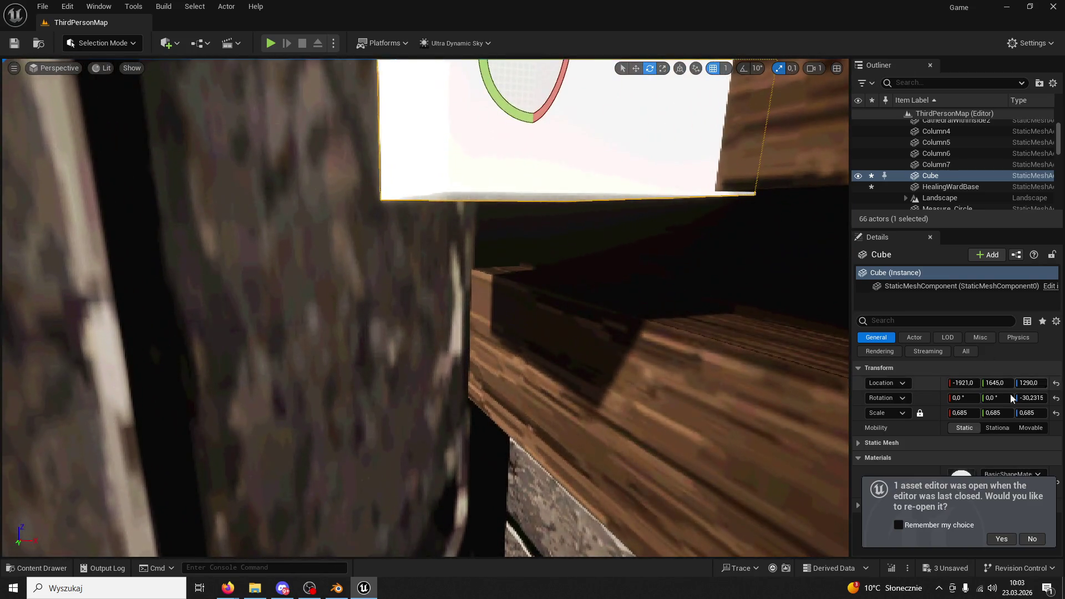
pyautogui.moveTo(962, 413); pyautogui.dragTo(954, 413)
pyautogui.moveTo(808, 290)
pyautogui.mouseDown()
pyautogui.moveTo(799, 250)
pyautogui.moveTo(798, 294)
pyautogui.mouseUp()
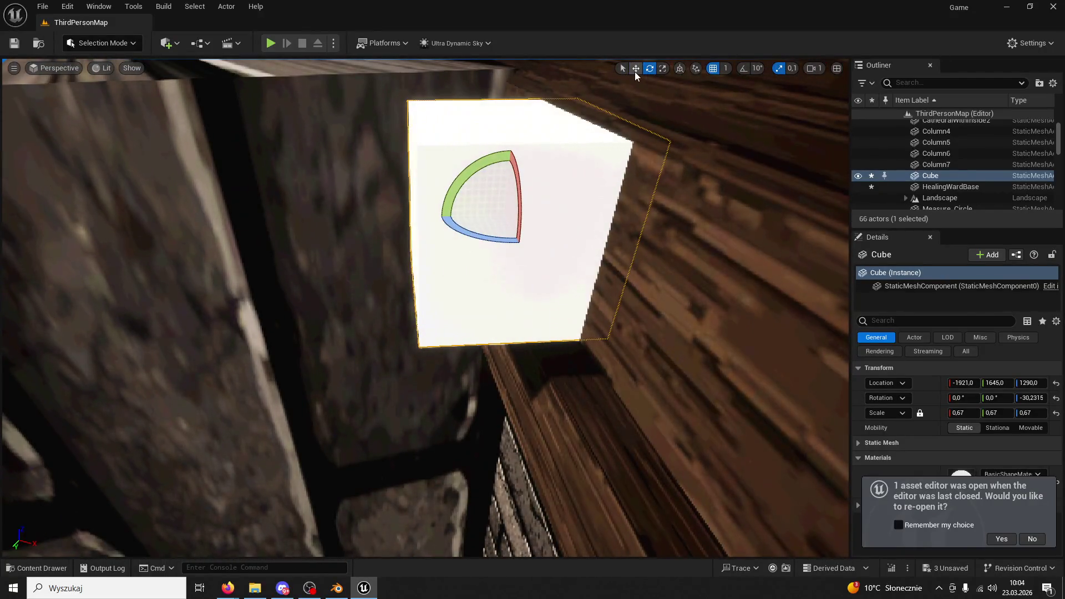
# Duplicate the cube as Cube2 beneath it and shrink the copy to 0.6375
pyautogui.moveTo(517, 175); pyautogui.dragTo(481, 381)
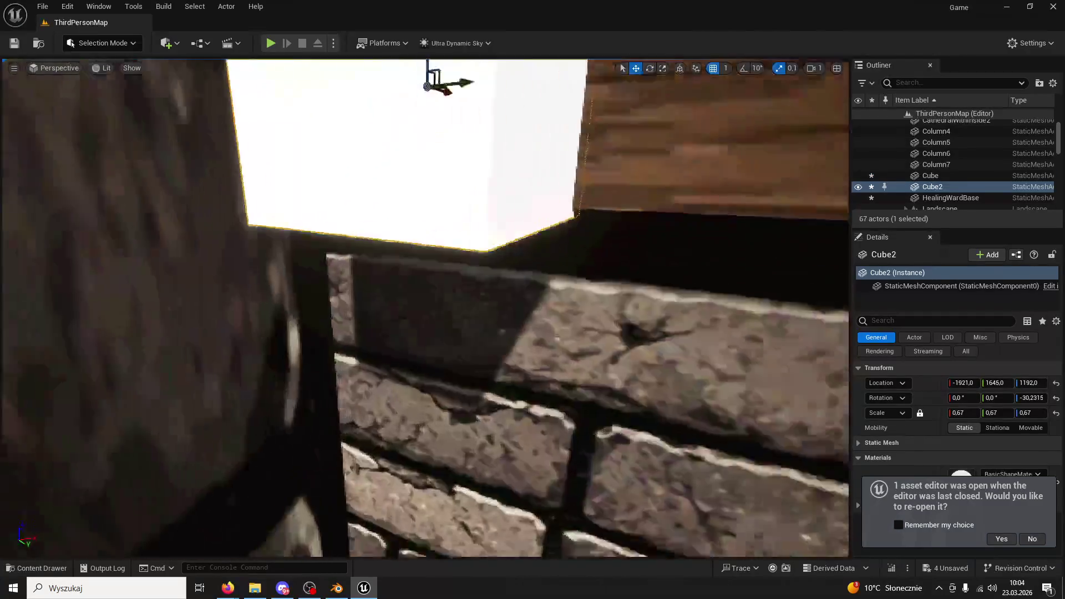
pyautogui.moveTo(350, 203); pyautogui.dragTo(350, 203)
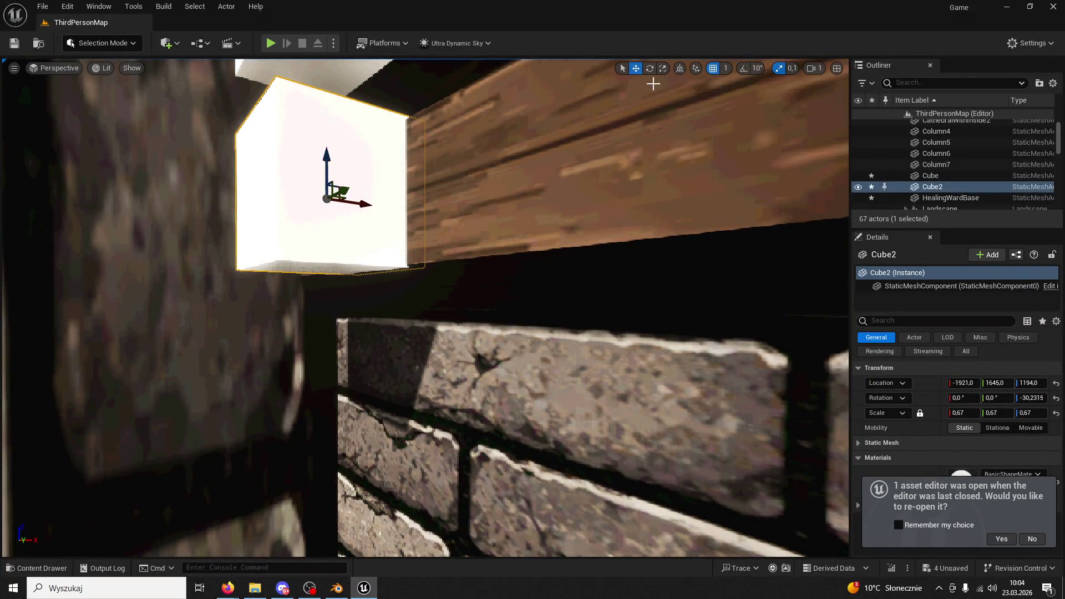
pyautogui.moveTo(962, 412); pyautogui.dragTo(956, 413)
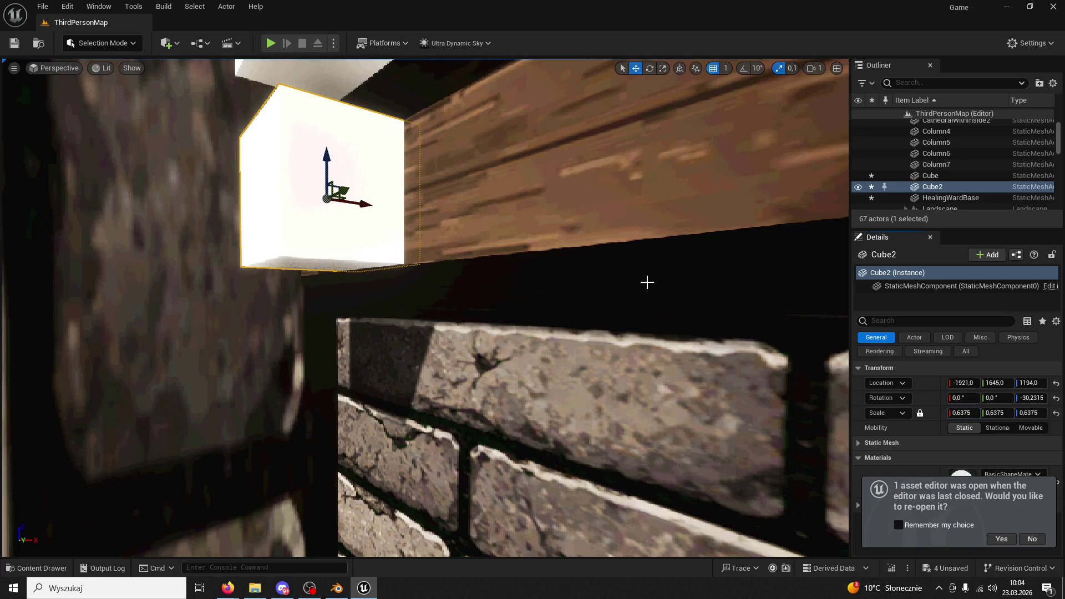
pyautogui.moveTo(706, 299); pyautogui.dragTo(706, 261)
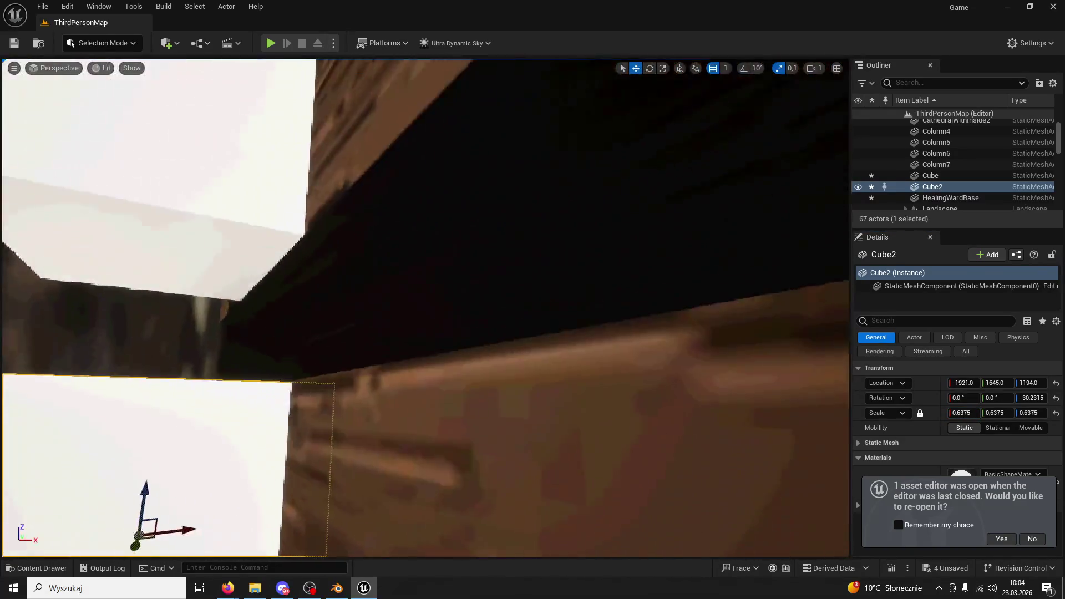
pyautogui.press('w')
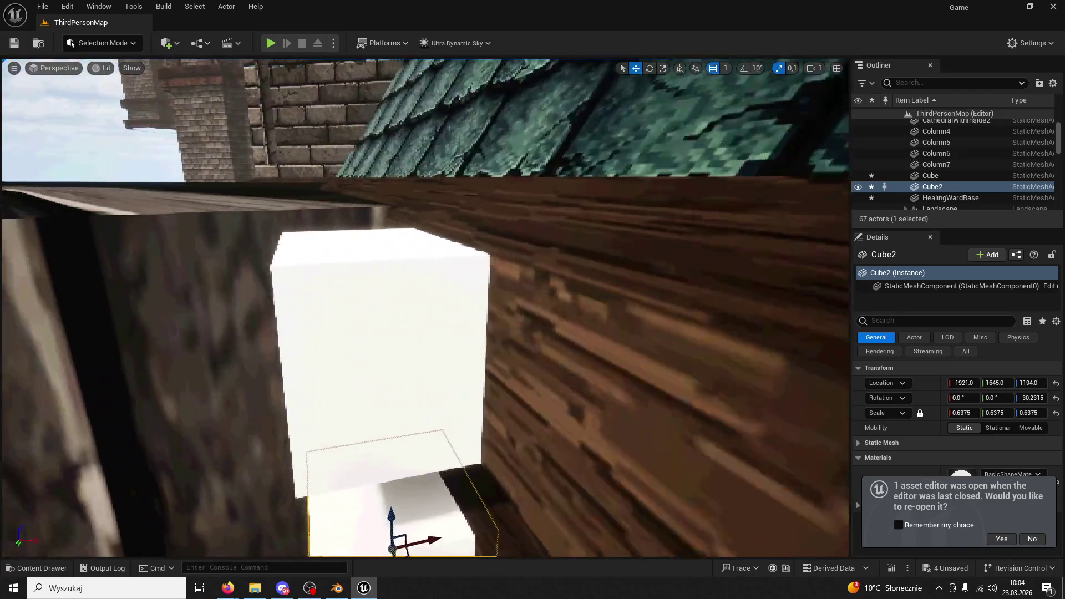
pyautogui.press('s')
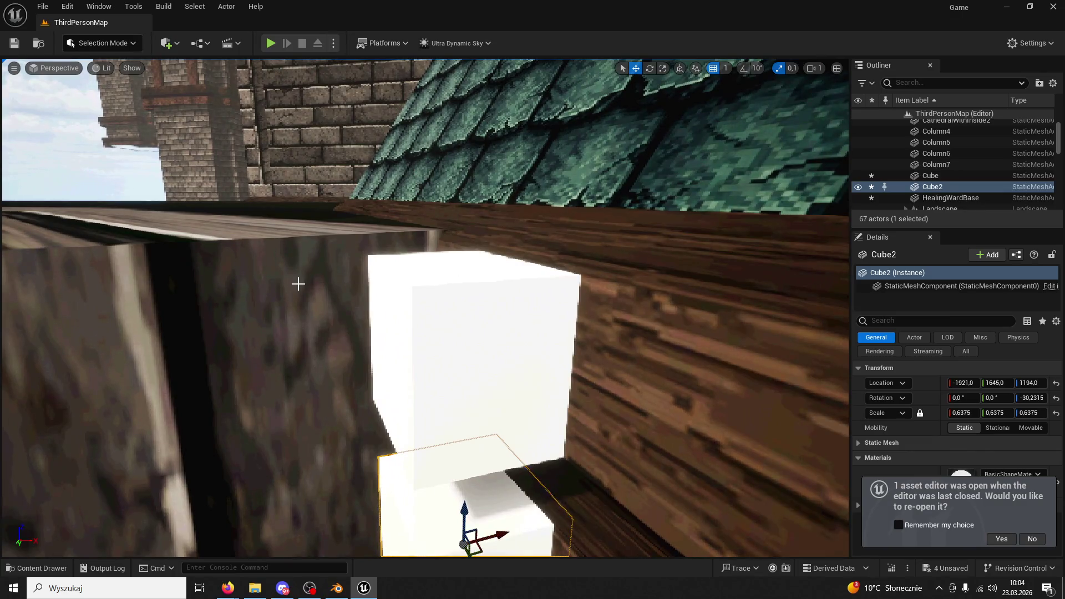
pyautogui.moveTo(297, 284)
pyautogui.mouseDown()
pyautogui.moveTo(294, 352)
pyautogui.moveTo(344, 354)
pyautogui.moveTo(316, 358)
pyautogui.moveTo(477, 211)
pyautogui.mouseUp()
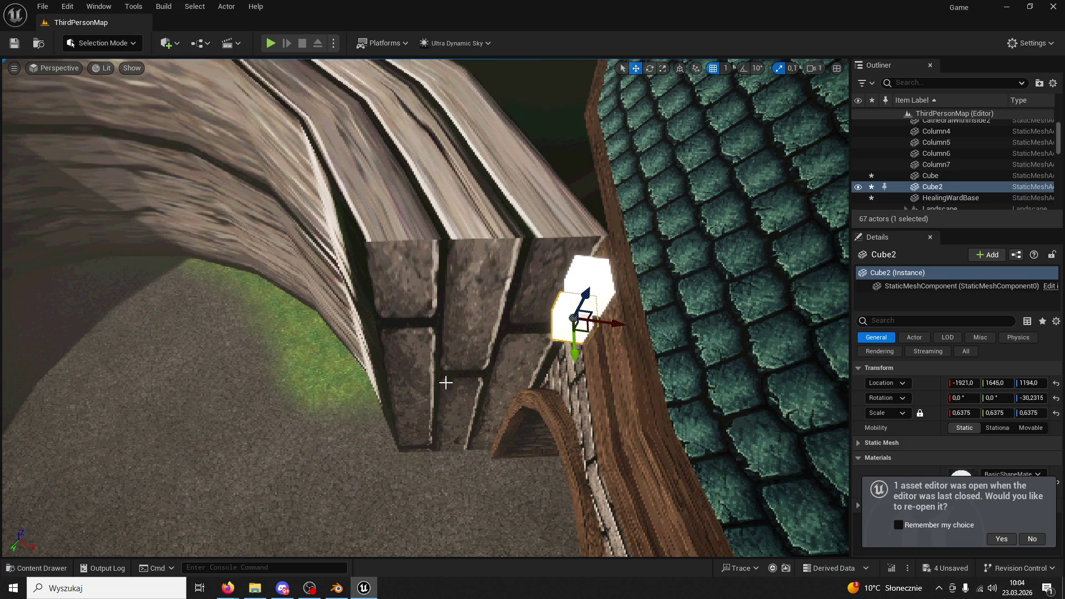
pyautogui.click(336, 588)
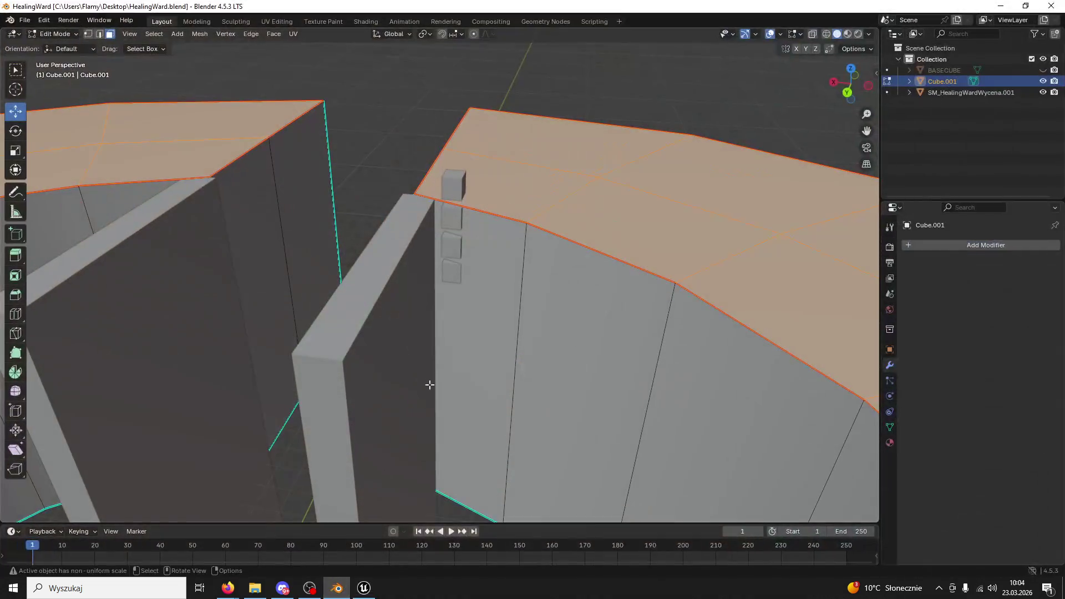
# Clear the face selection, return to Object Mode, and select SM_HealingWardWycena.001
pyautogui.click(455, 188)
pyautogui.click(387, 274)
pyautogui.click(56, 34)
pyautogui.click(55, 46)
pyautogui.click(381, 279)
pyautogui.press('Delete')
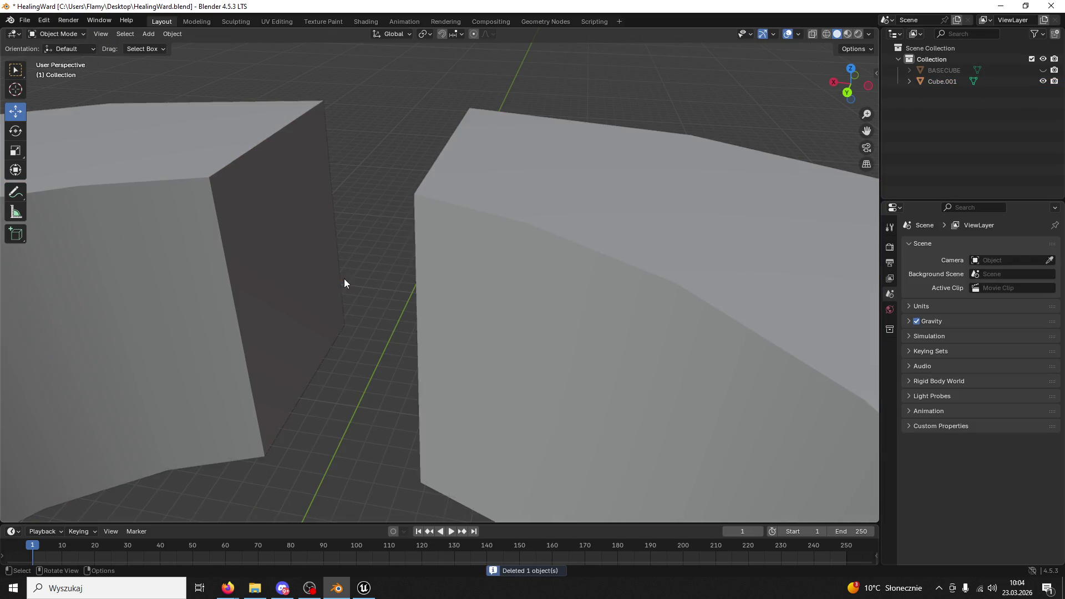
pyautogui.hotkey('ctrl', 'z')
# Move SM_HealingWardWycena.001 to X 0.40856 m, Z -0.83854 m beside the cube column
pyautogui.scroll(4, 504, 217)
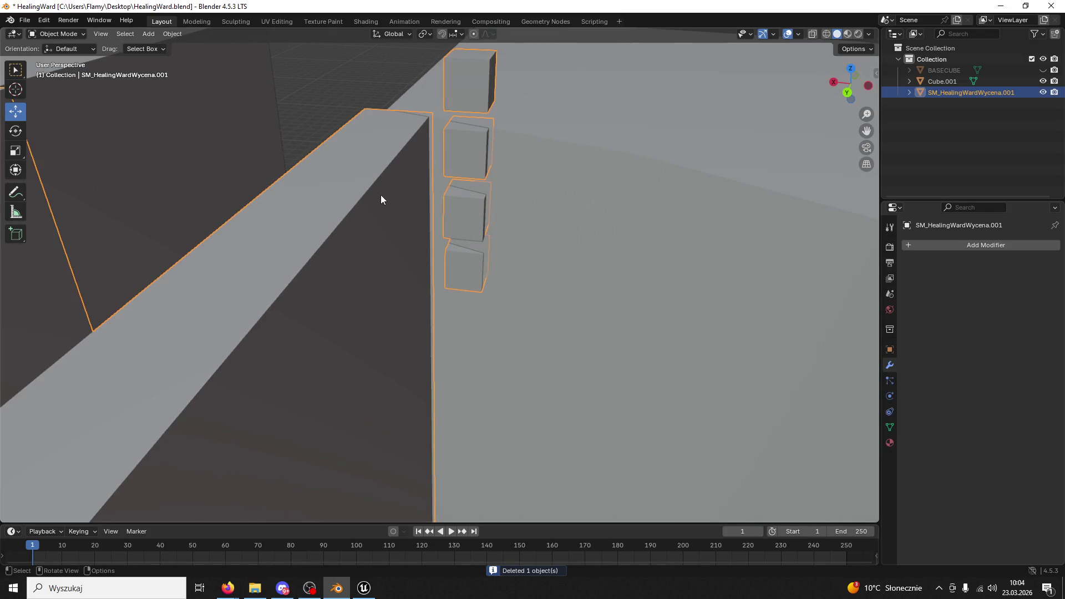
pyautogui.scroll(-10, 288, 271)
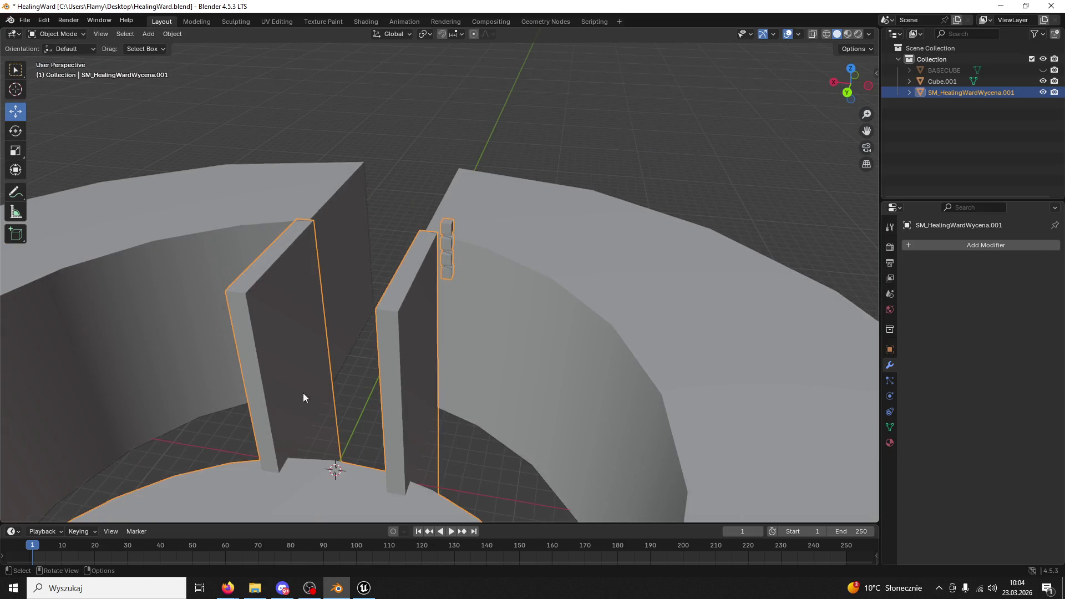
pyautogui.scroll(-5, 310, 426)
pyautogui.scroll(12, 404, 317)
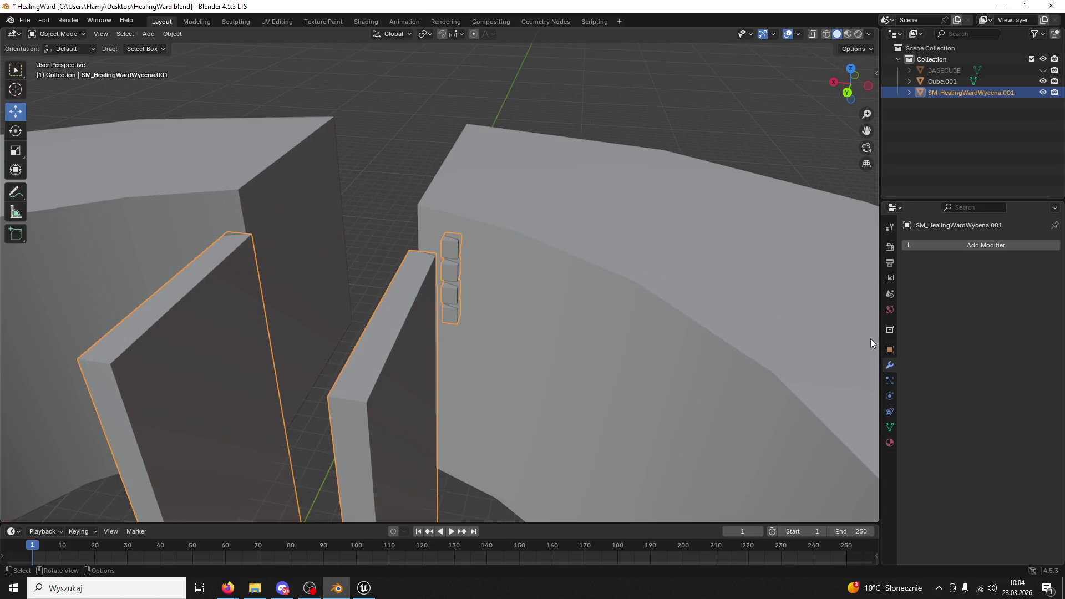
pyautogui.click(889, 349)
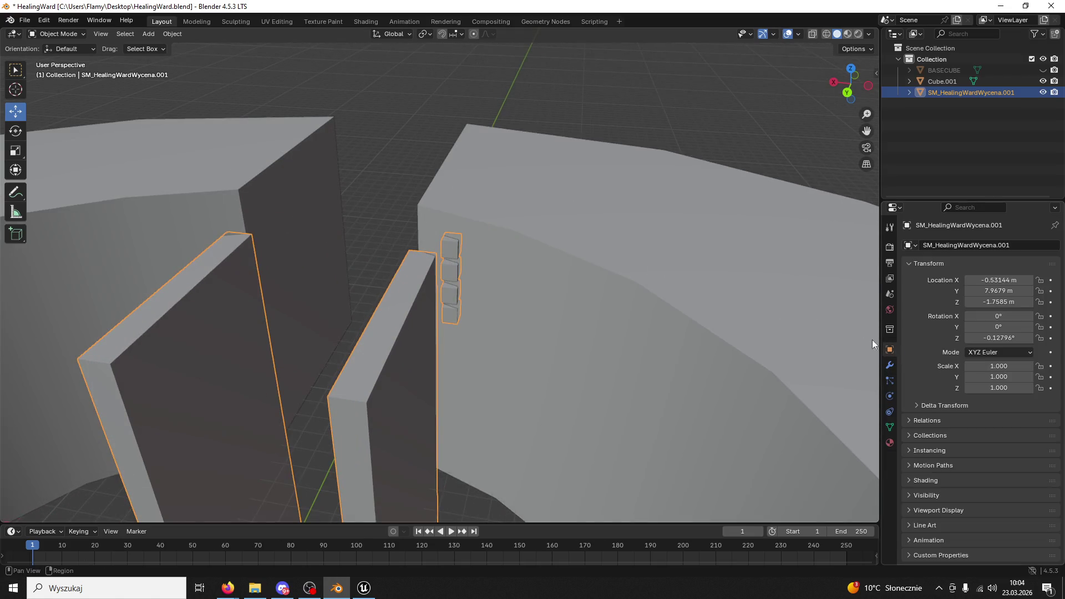
pyautogui.scroll(5, 618, 318)
pyautogui.moveTo(998, 280); pyautogui.dragTo(1008, 301)
# Close Unreal, saving the modified level assets
pyautogui.rightClick(647, 167)
pyautogui.scroll(-5, 451, 142)
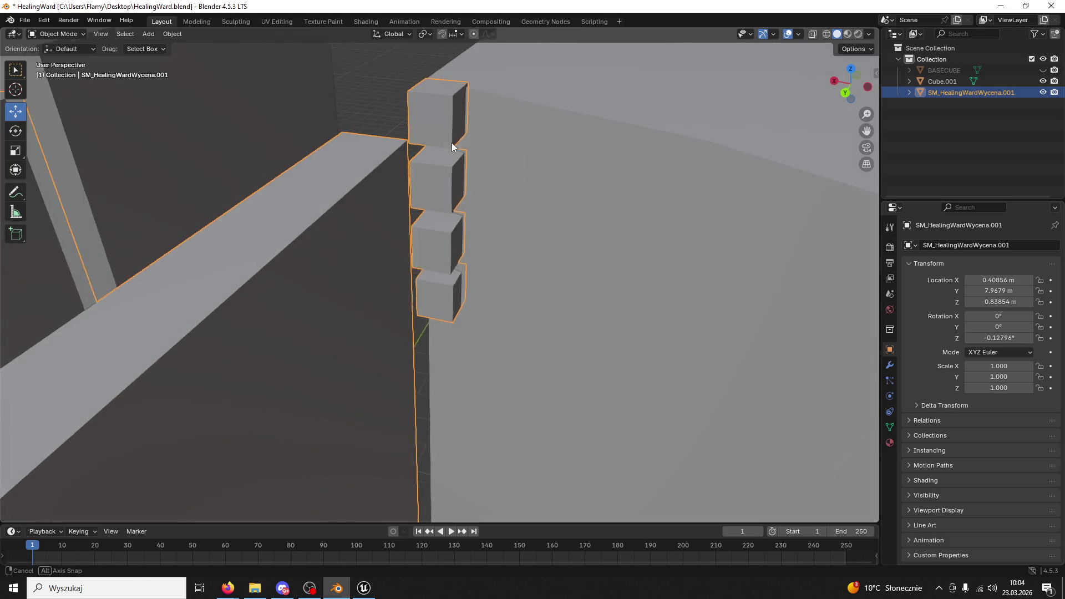
pyautogui.click(376, 592)
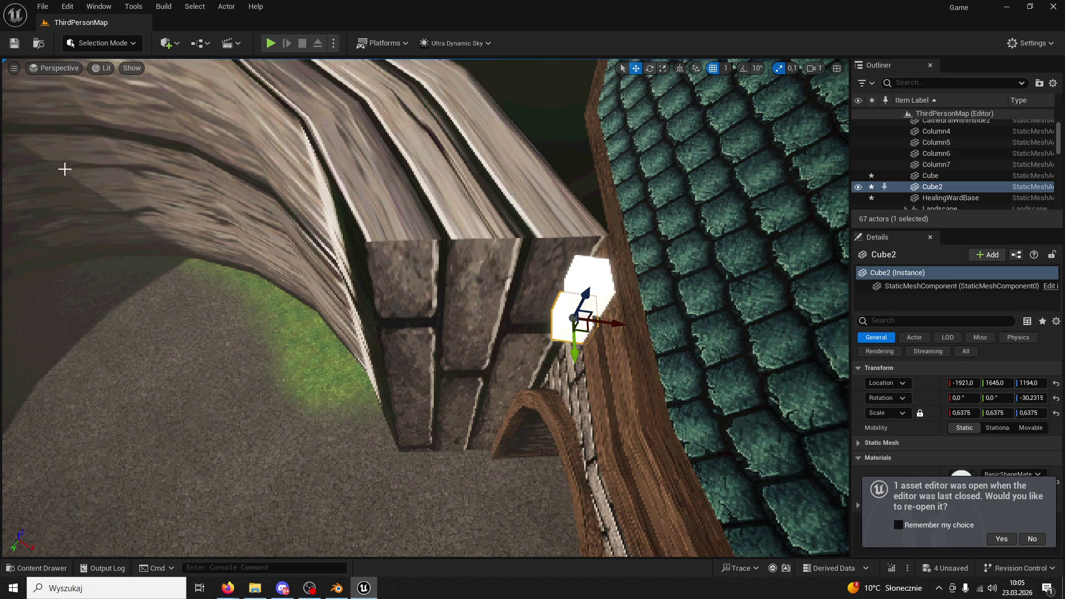
pyautogui.click(1052, 7)
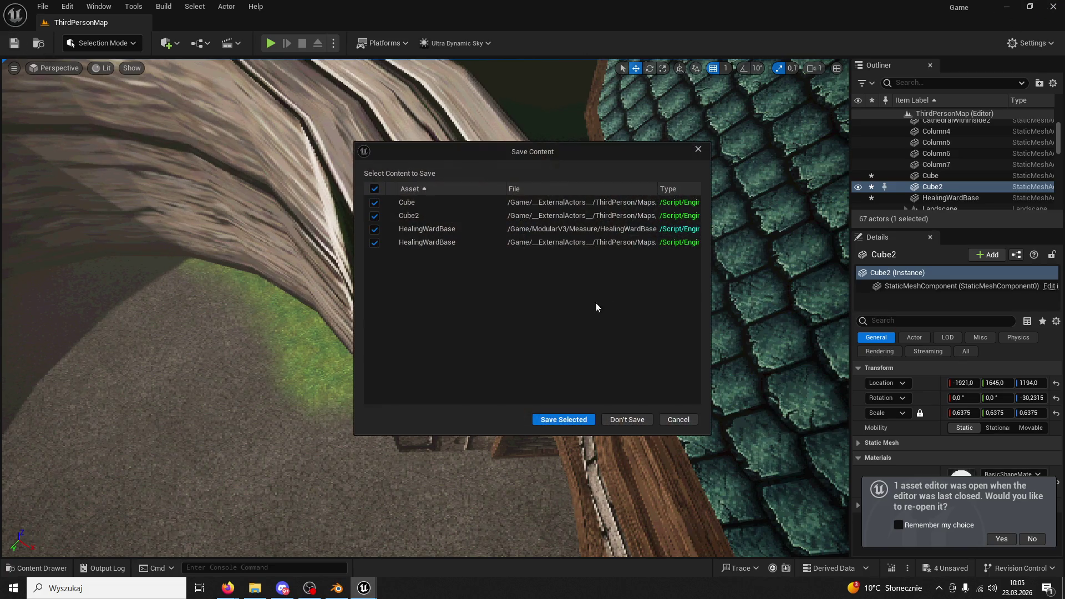
pyautogui.click(547, 423)
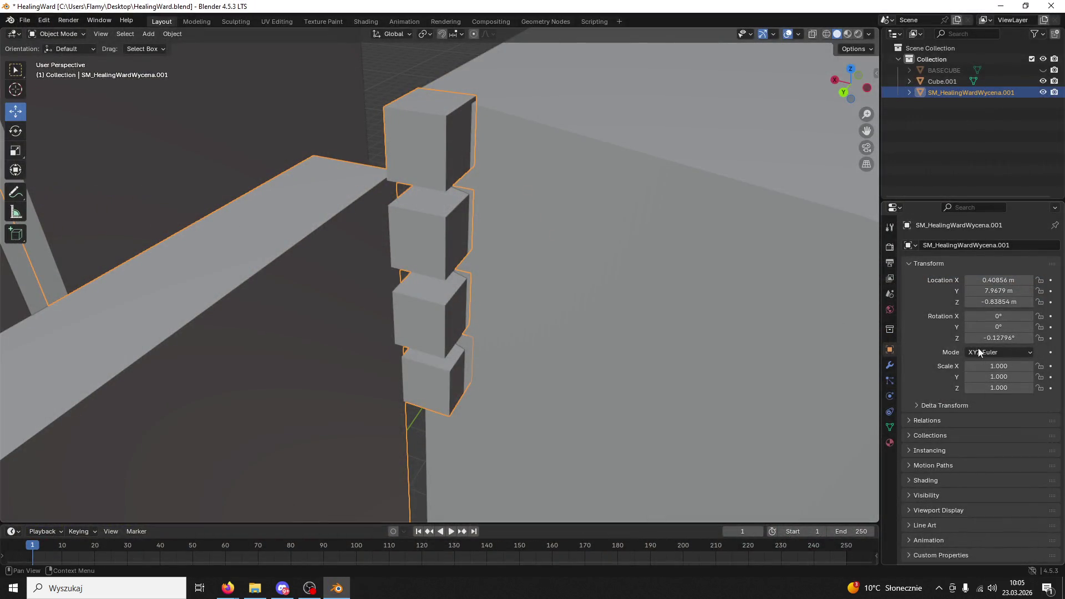
# Reset the wall object's Y rotation to 0
pyautogui.moveTo(995, 337)
pyautogui.mouseDown()
pyautogui.moveTo(954, 338)
pyautogui.moveTo(998, 344)
pyautogui.moveTo(1005, 327)
pyautogui.mouseUp()
pyautogui.press('Escape')
pyautogui.click(1006, 327)
pyautogui.write('0')
pyautogui.press('Return')
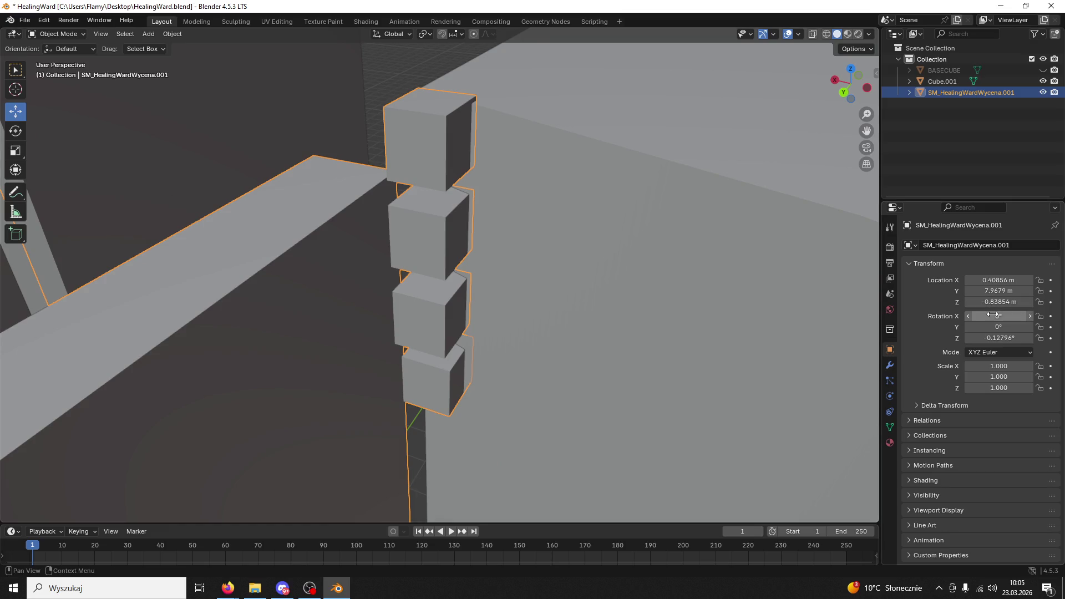
# Lower the wall object to Location Z -0.89854 m, select Cube.001, and save HealingWard.blend
pyautogui.moveTo(992, 303)
pyautogui.mouseDown()
pyautogui.moveTo(979, 303)
pyautogui.moveTo(991, 304)
pyautogui.mouseUp()
pyautogui.click(719, 278)
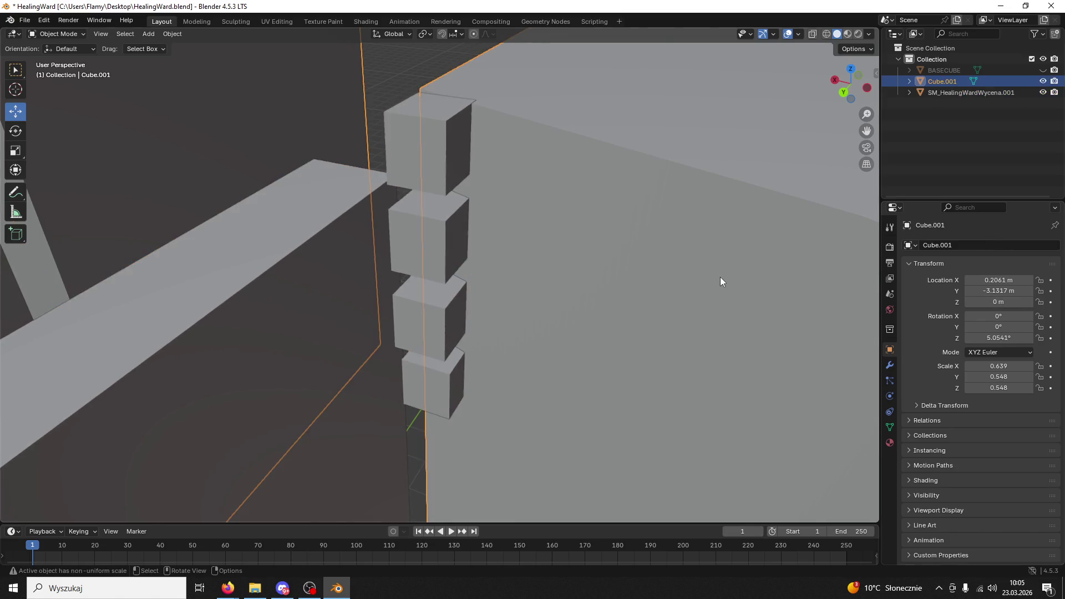
pyautogui.scroll(-1, 719, 278)
pyautogui.hotkey('ctrl', 's')
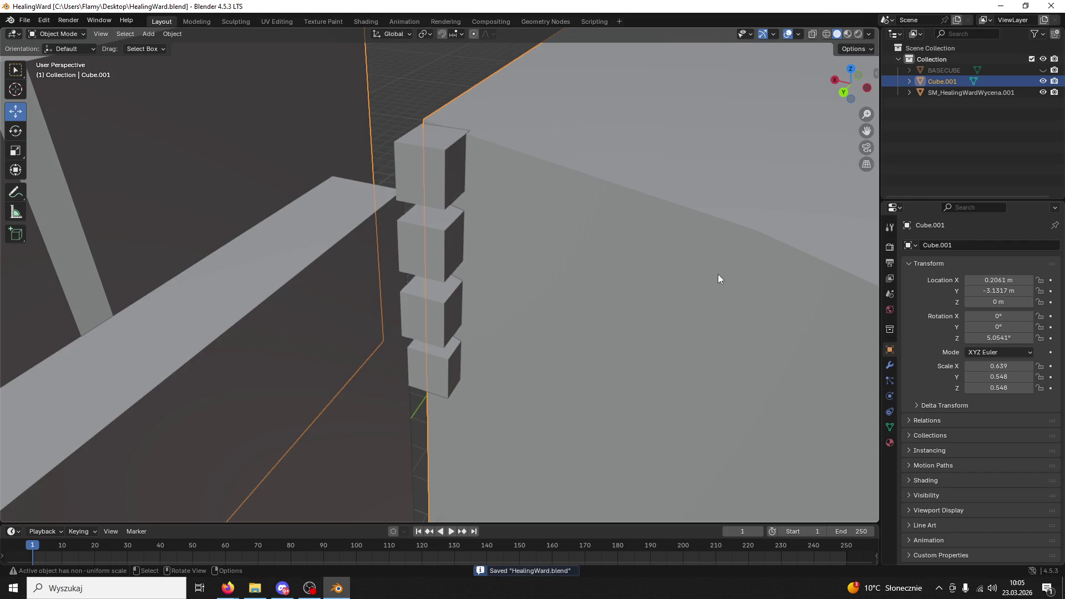